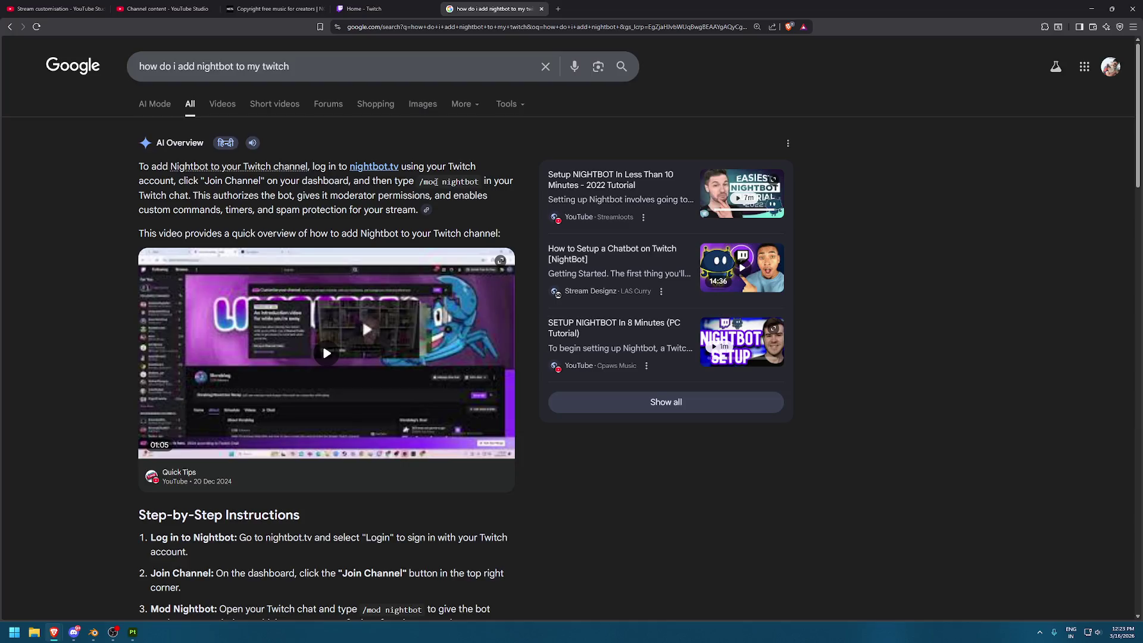
Copy the '/mod nightbot' command from the Google answer
drag(419, 181, 477, 178)
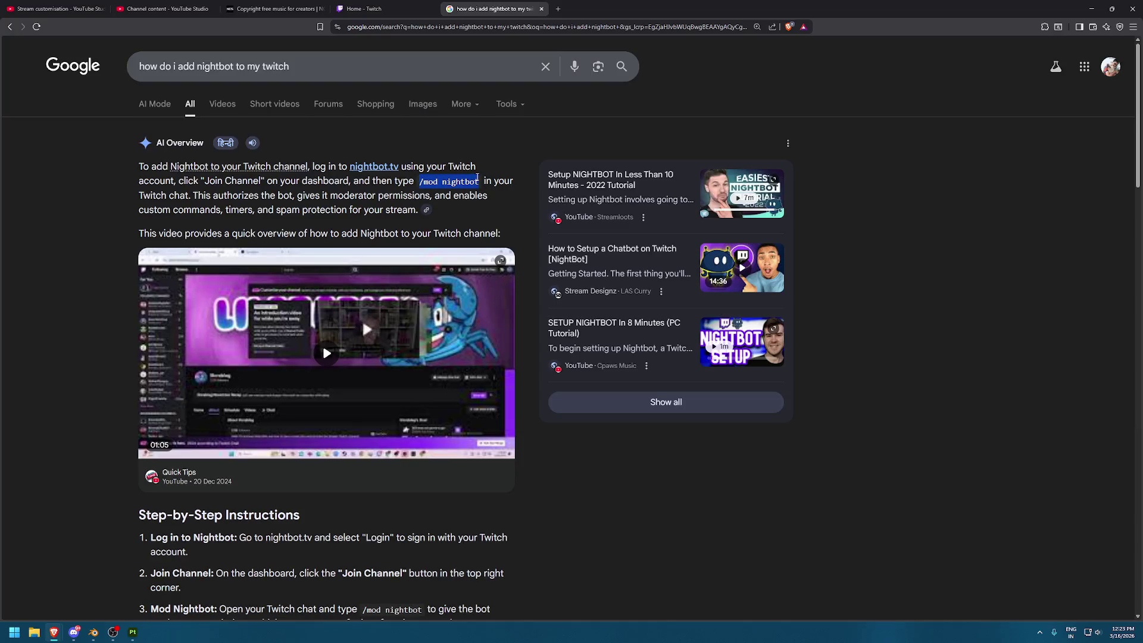
right_click(468, 179)
click(530, 190)
Minimize the Twitch dashboard and close all Nightbot browser tabs to return to Blender
key(alt+Tab)
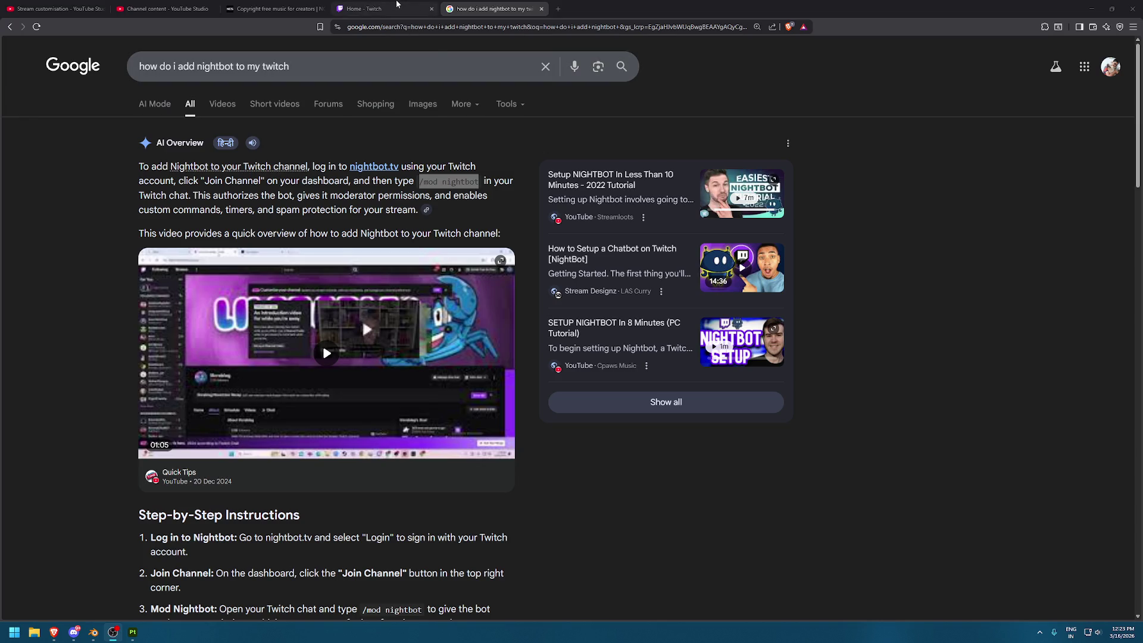
click(396, 5)
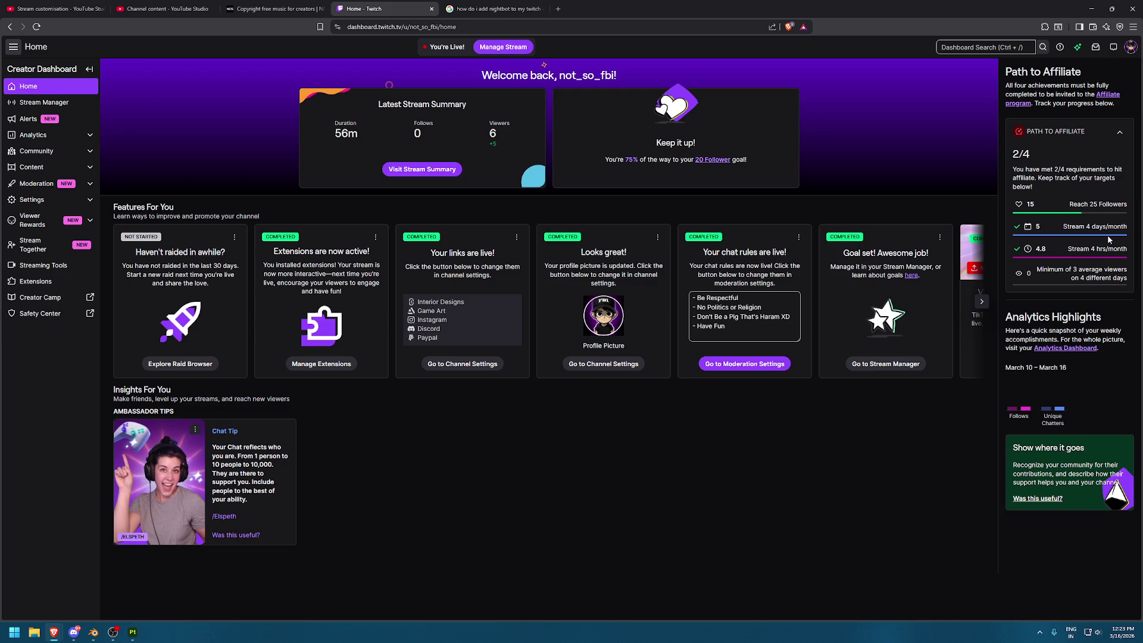
click(1091, 8)
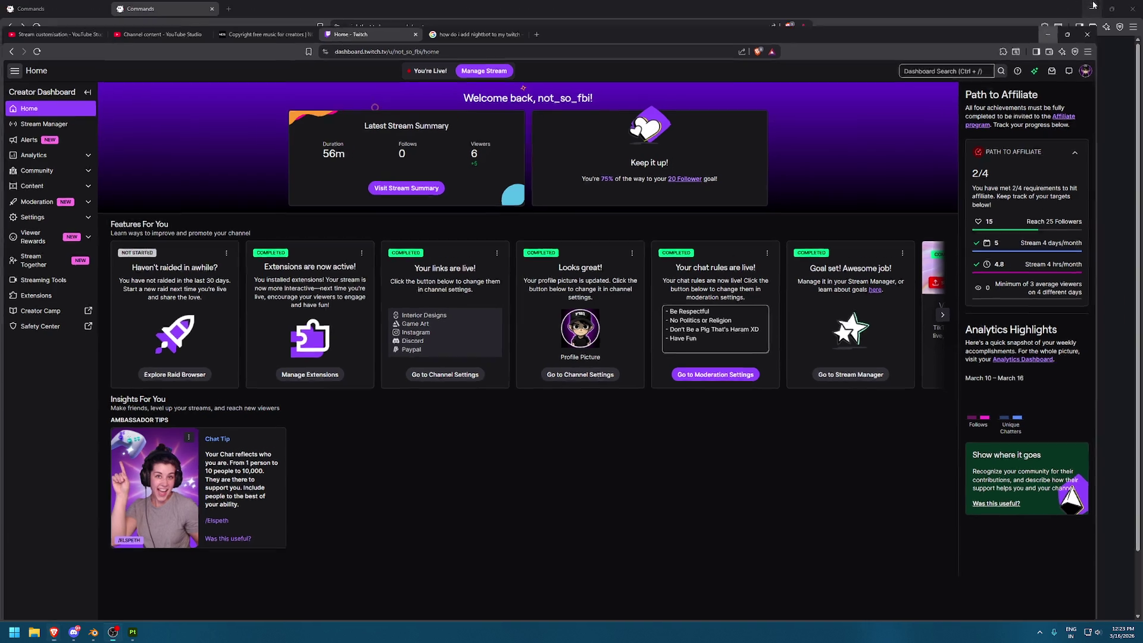
click(1131, 8)
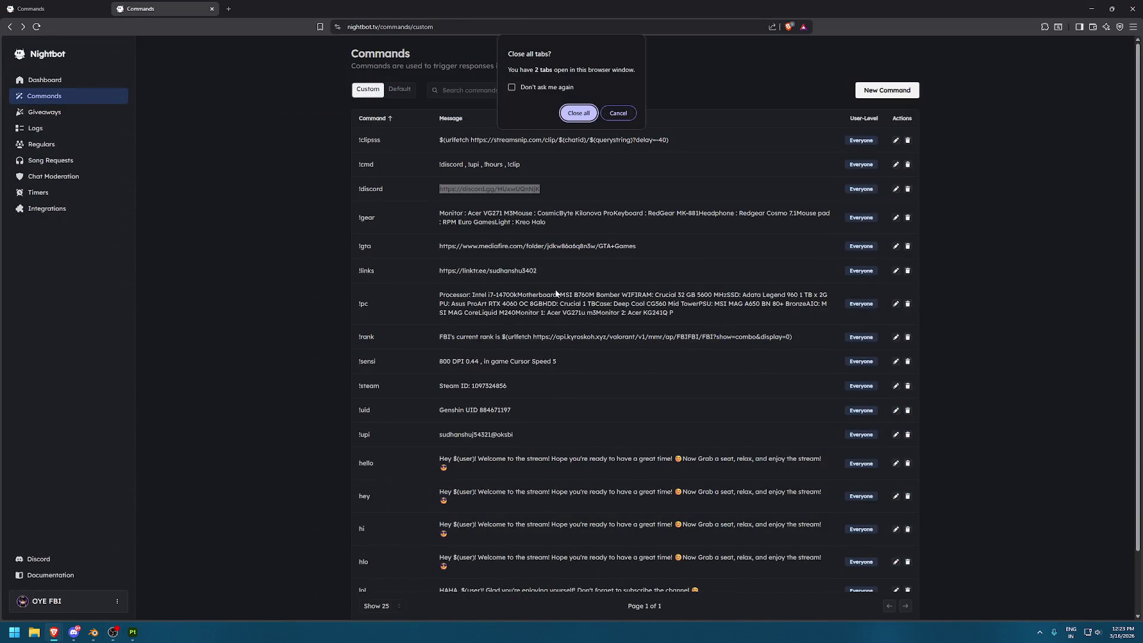
click(576, 111)
scroll(731, 272, down, 1)
scroll(689, 313, up, 5)
key(ctrl+KP_1)
shift+middle_drag(692, 265, 760, 301)
Compare the UV layouts of the fries head and the box head in Edit Mode
click(530, 248)
key(Tab)
scroll(179, 286, down, 5)
key(Tab)
shift+click(714, 277)
key(Tab)
scroll(238, 329, up, 2)
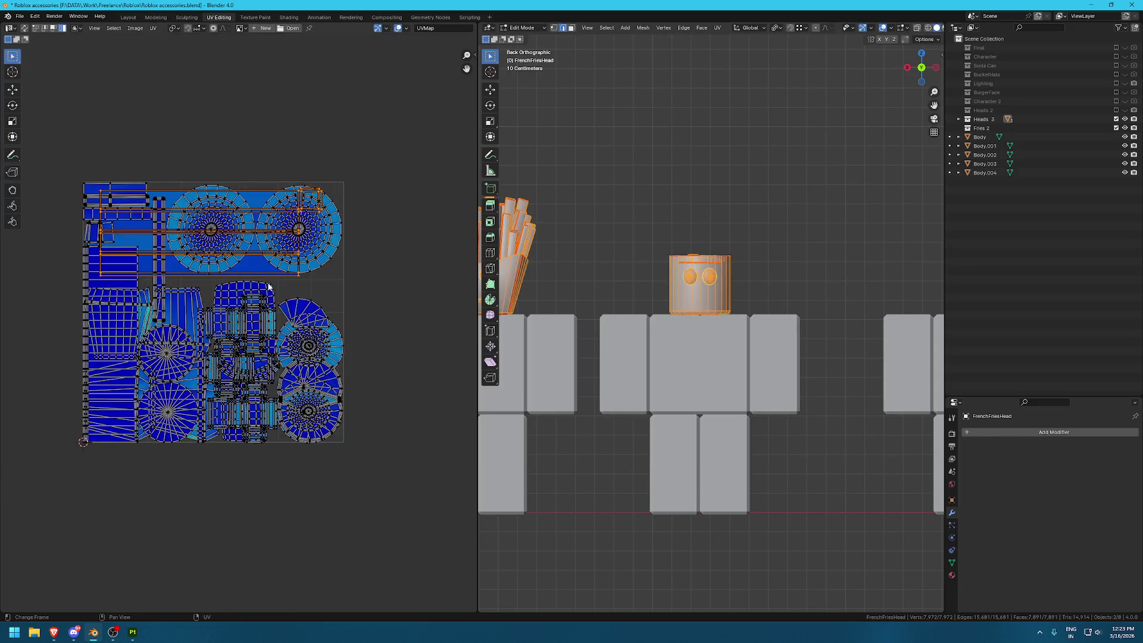
key(Tab)
View the sushi head's UV layout alone, then frame all three characters
key(Tab)
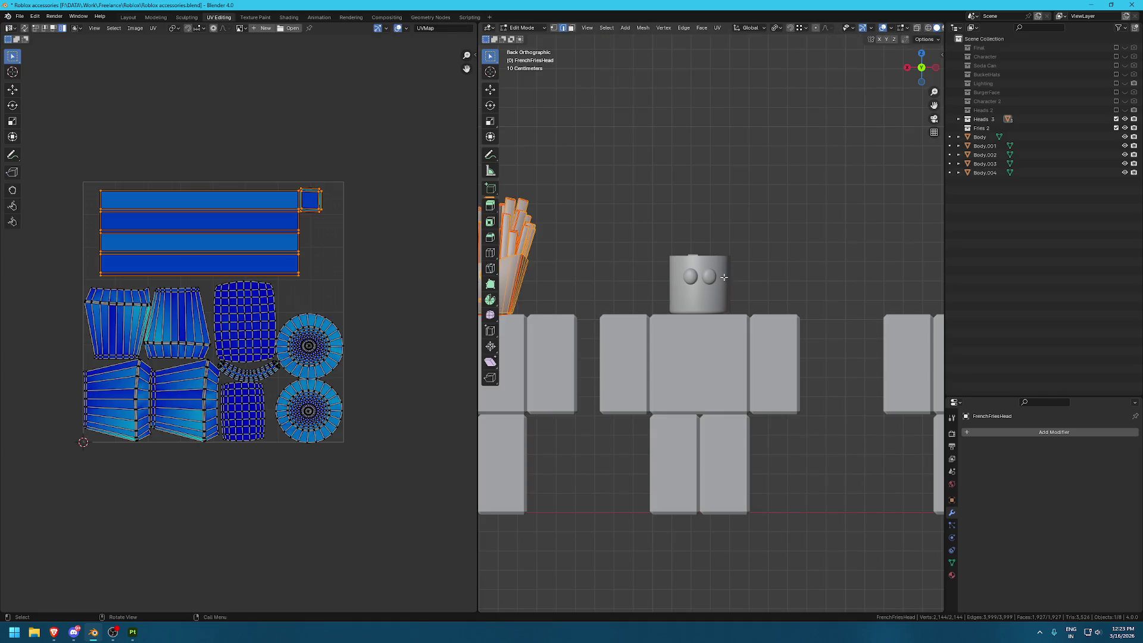
click(702, 279)
key(Tab)
shift+middle_drag(804, 301, 622, 309)
click(772, 287)
key(Tab)
key(Tab)
scroll(741, 275, down, 2)
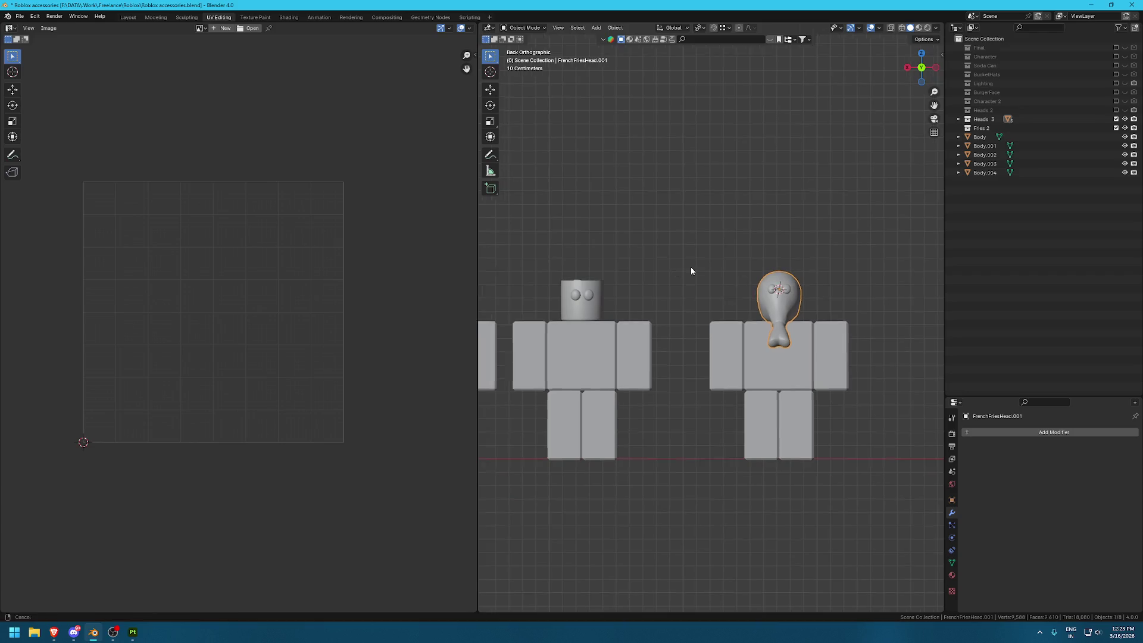
shift+middle_drag(680, 271, 776, 270)
Check the head names and rename the right drumstick head to FriedChickenHead
click(518, 285)
key(F2)
click(673, 294)
key(F2)
click(860, 280)
key(F2)
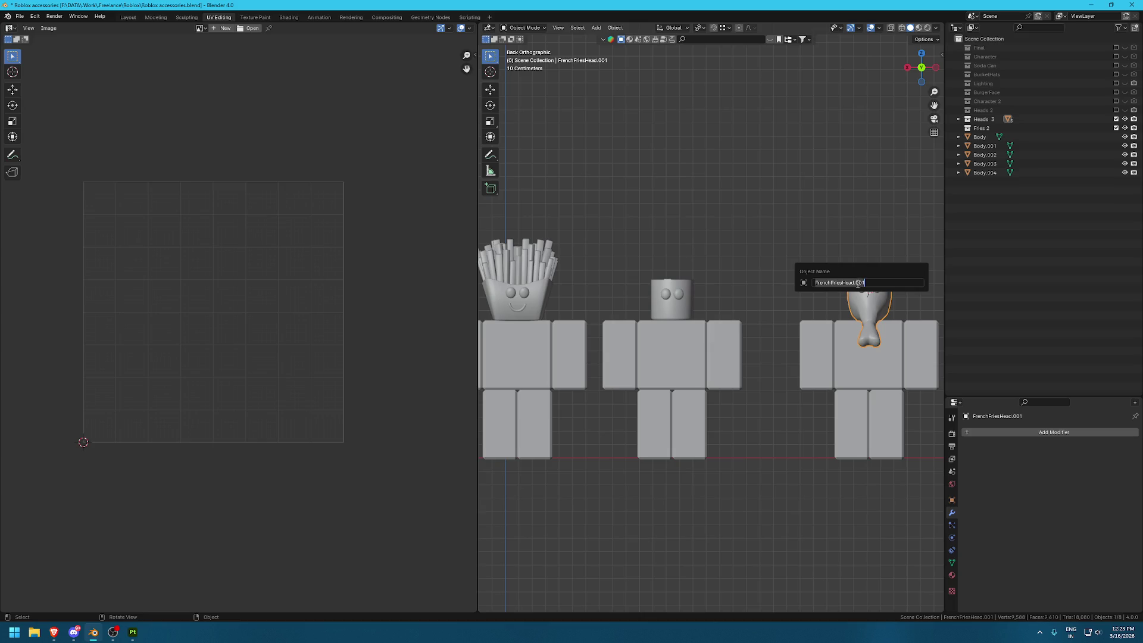
drag(855, 284, 892, 285)
key(ctrl+a)
text(Chick)
key(ctrl+a)
text(Fried)
text(ChickenHead)
key(Return)
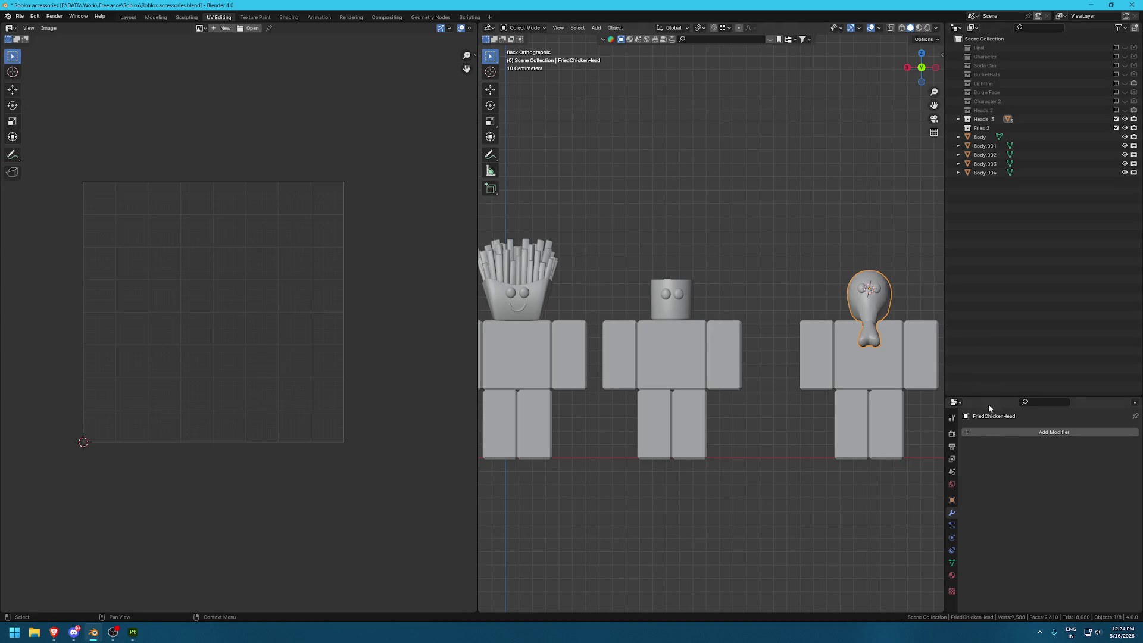
Remove the drumstick head's FrenchFriesHead slot and make FriedChickenHead a single-user material
click(951, 575)
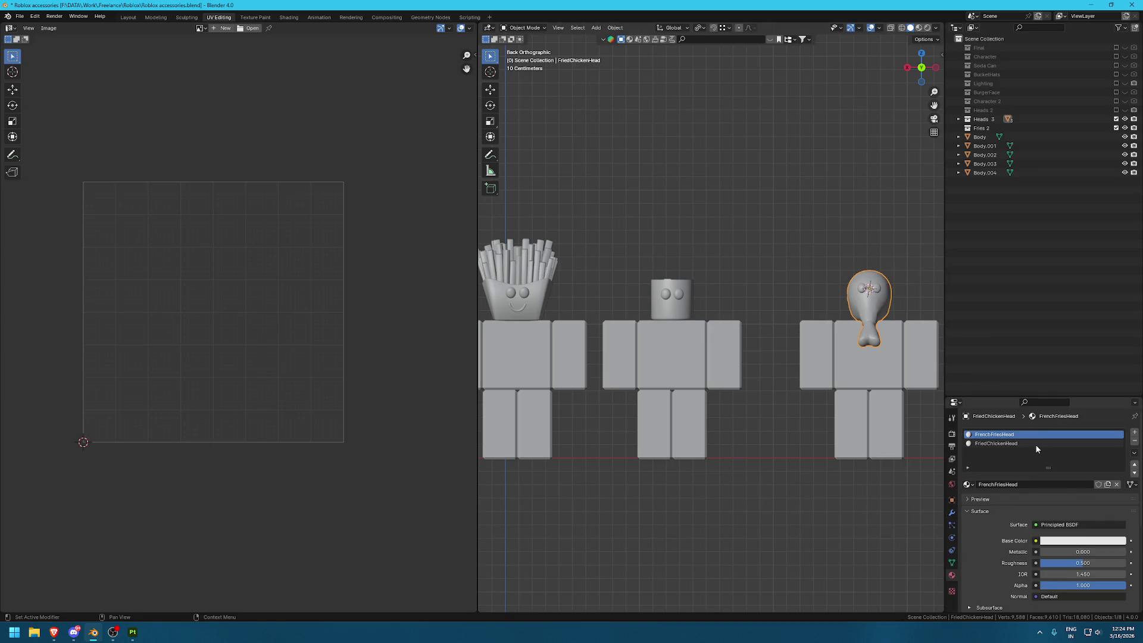
click(1108, 443)
click(1110, 434)
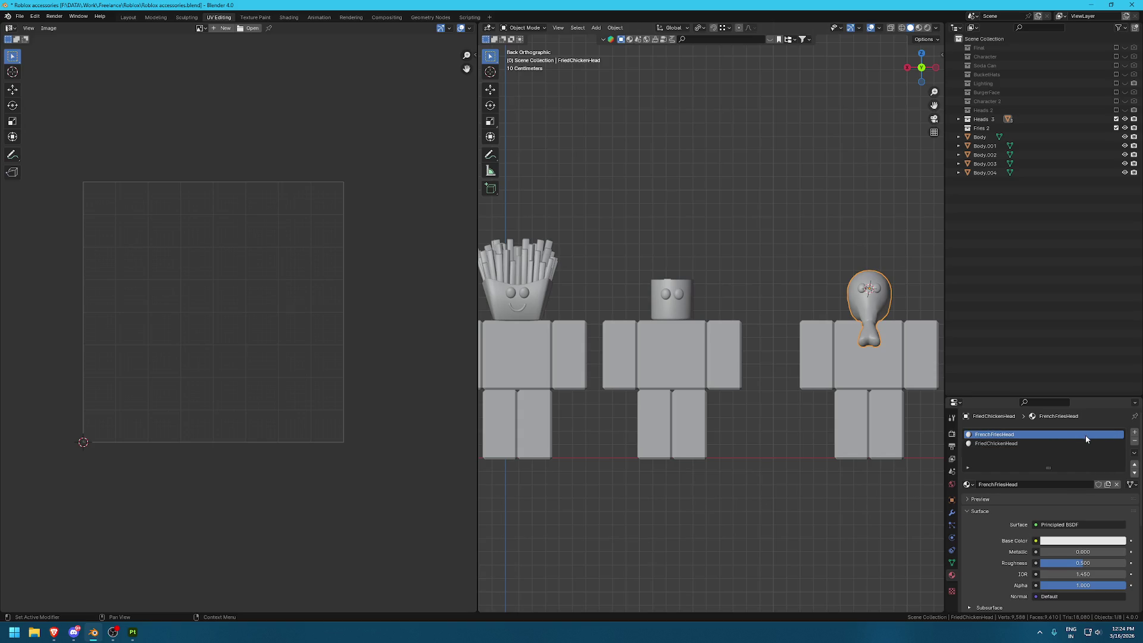
click(1134, 441)
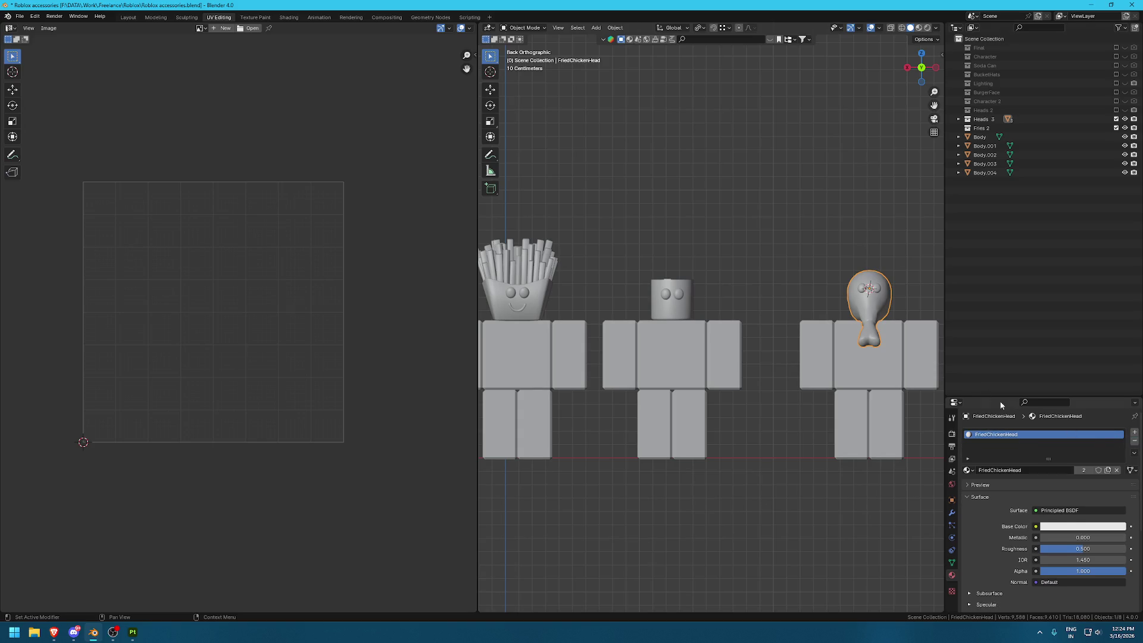
click(1106, 471)
double_click(1032, 434)
key(End)
key(BackSpace)
key(BackSpace)
key(BackSpace)
key(Return)
Assign the existing FrenchFriesHead material to the fries head
click(652, 301)
click(541, 276)
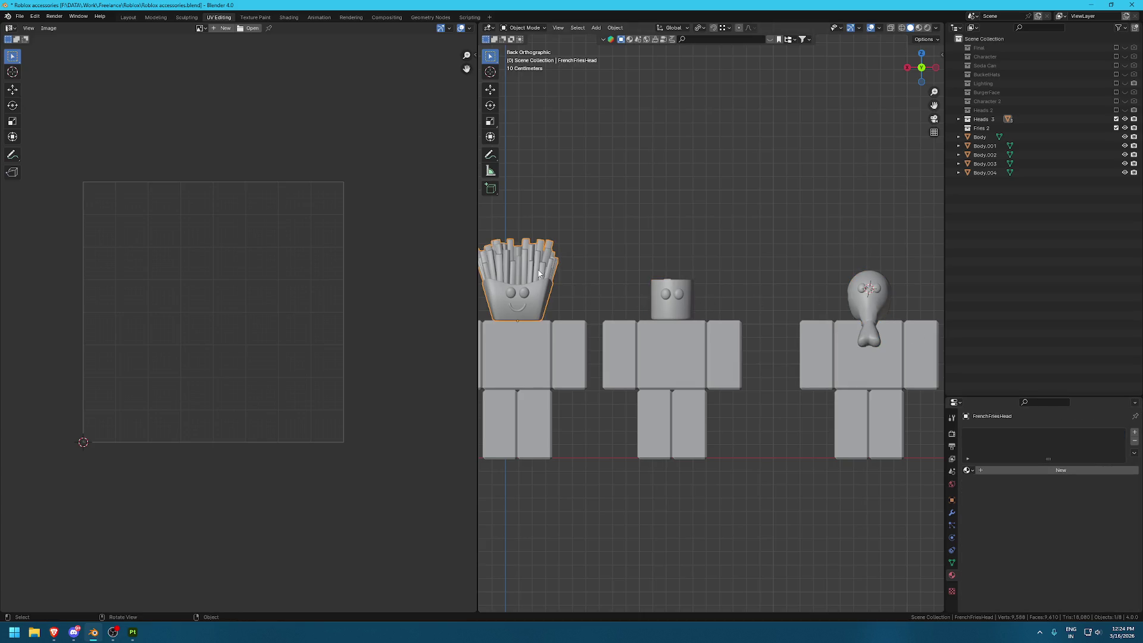
click(967, 470)
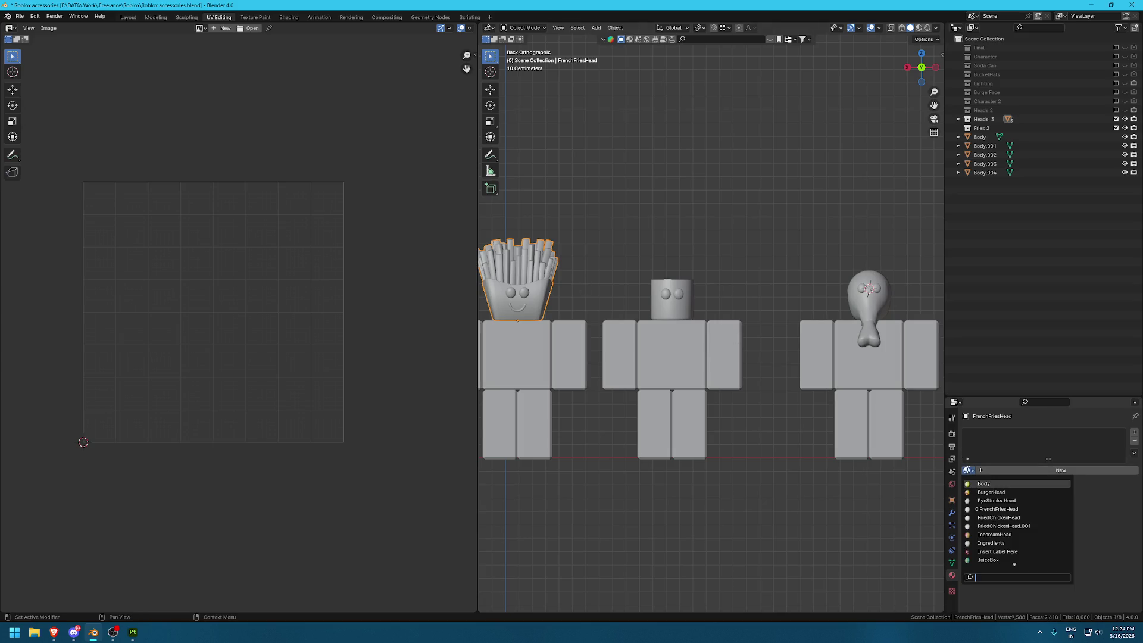
click(1028, 509)
Verify the materials on the fries, sushi and drumstick heads
click(791, 225)
click(520, 277)
click(688, 294)
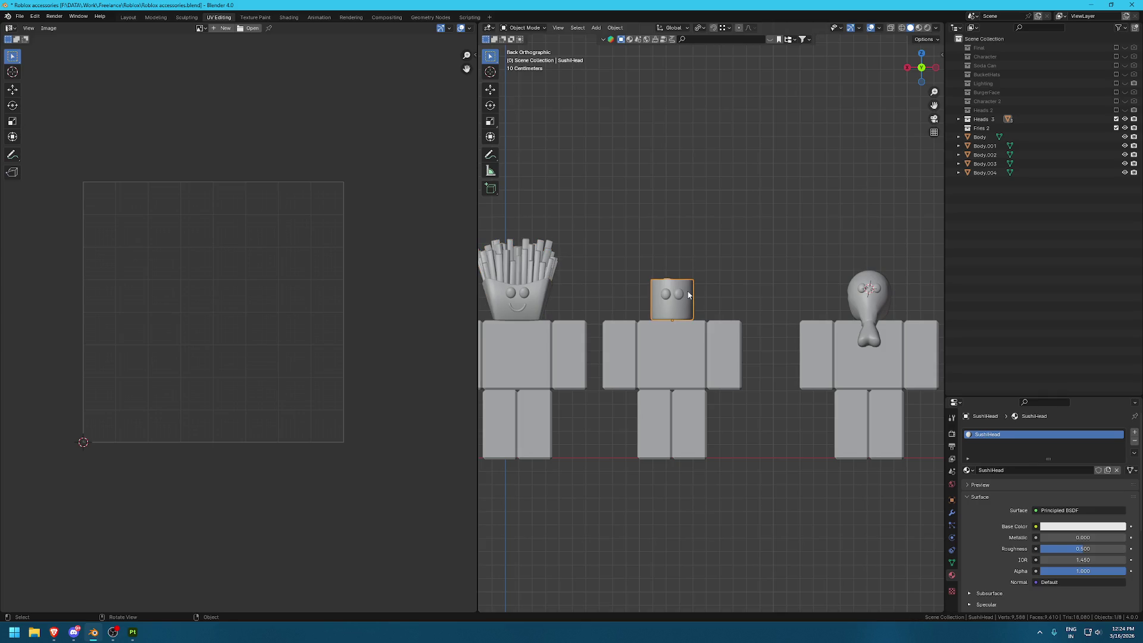
click(862, 304)
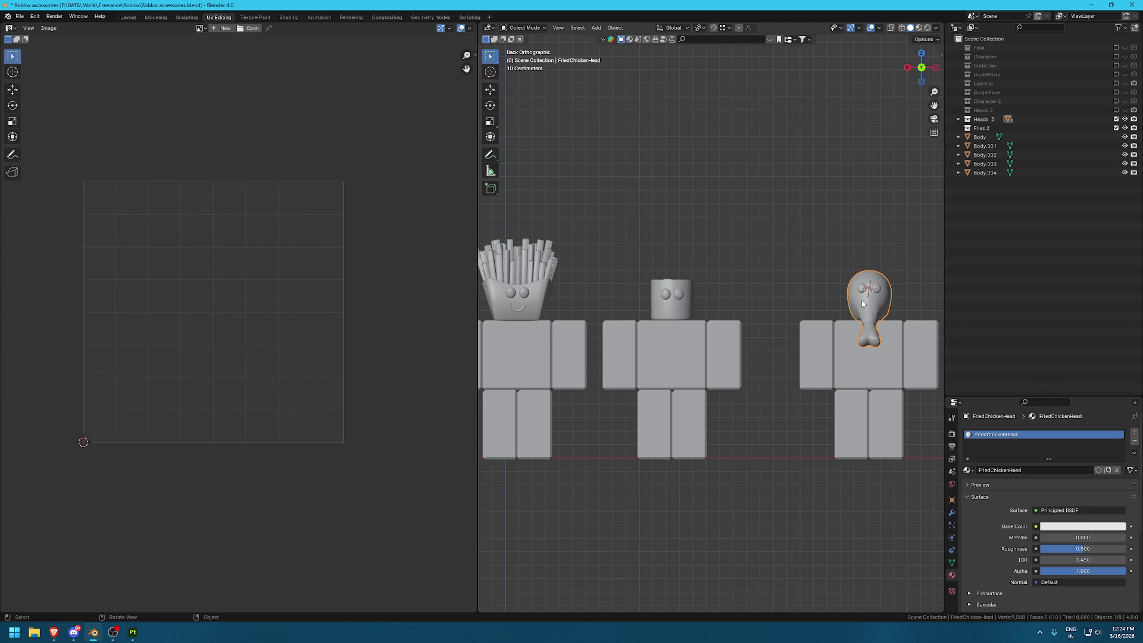
click(828, 263)
scroll(813, 249, down, 3)
scroll(761, 274, down, 2)
scroll(630, 252, up, 2)
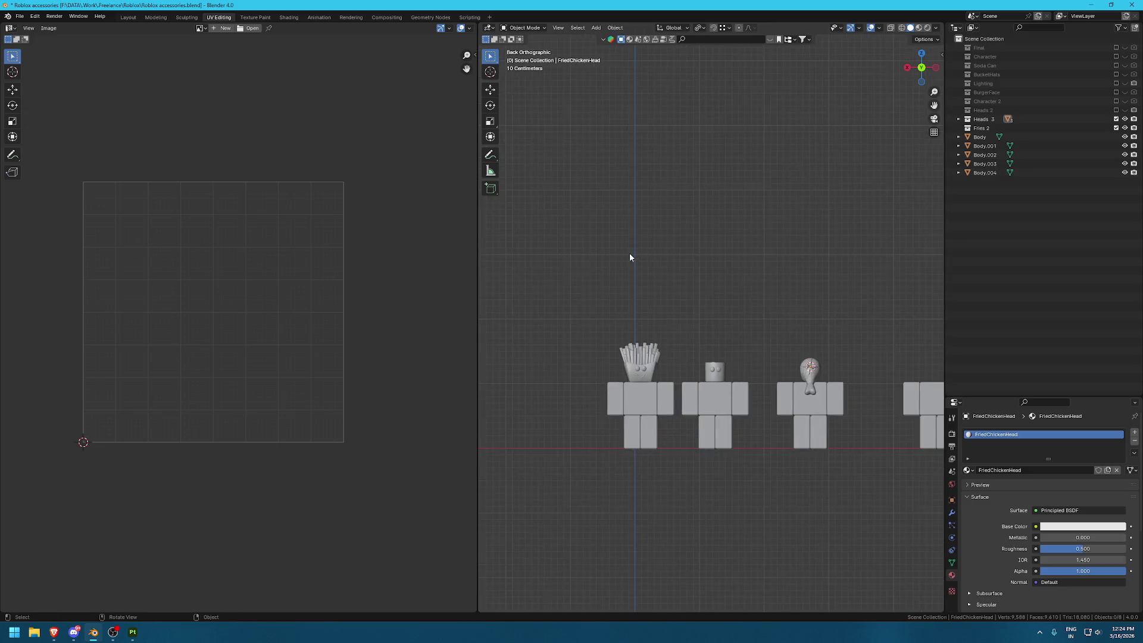
Box-select the three heads and export them as Food Heads 1.fbx, selected objects only
scroll(545, 249, down, 1)
drag(525, 232, 731, 333)
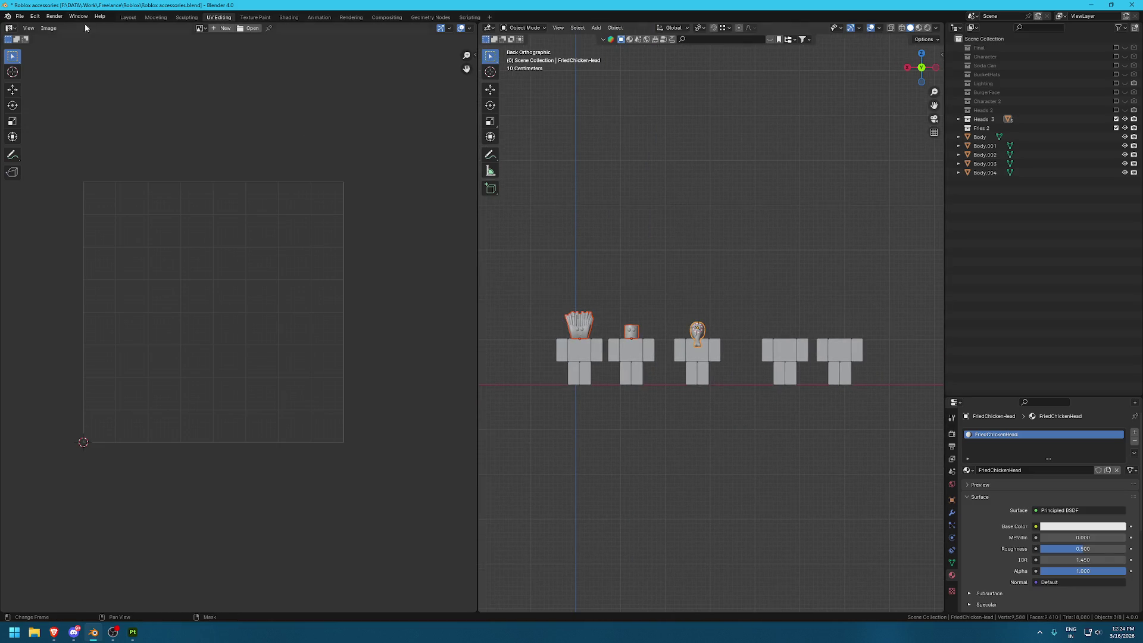
click(12, 16)
mouse_move(19, 16)
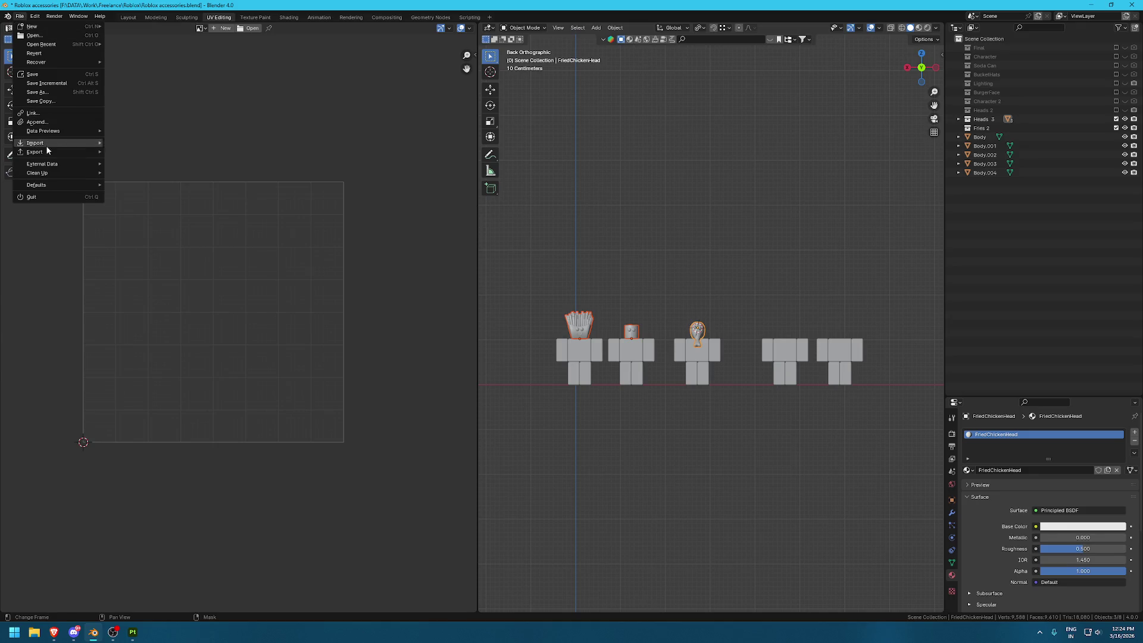
mouse_move(36, 152)
click(130, 231)
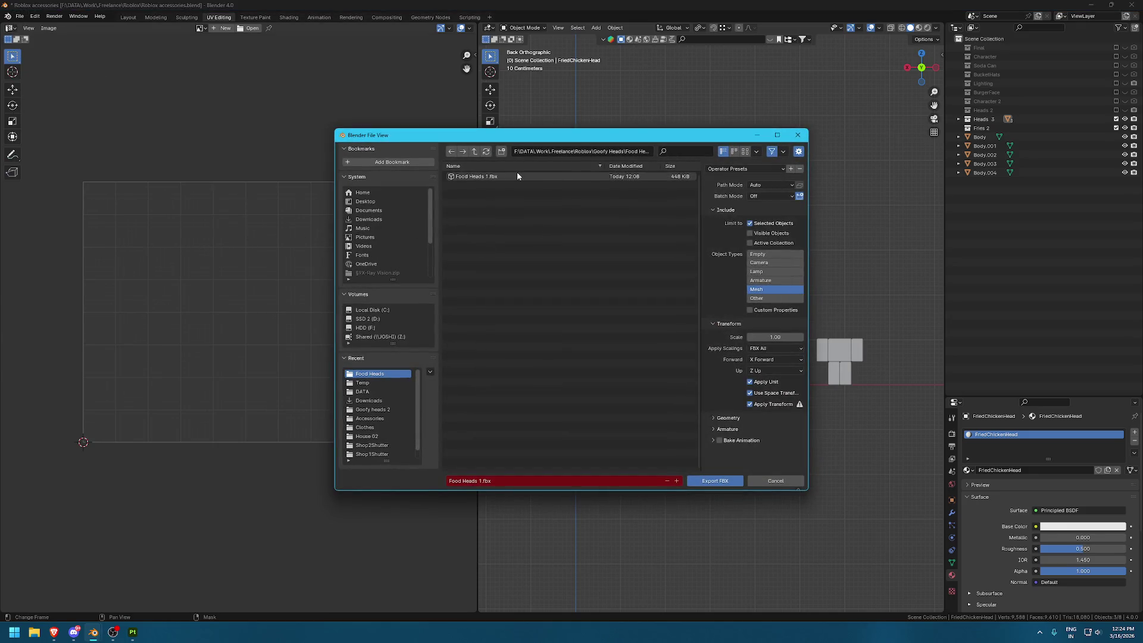
click(727, 480)
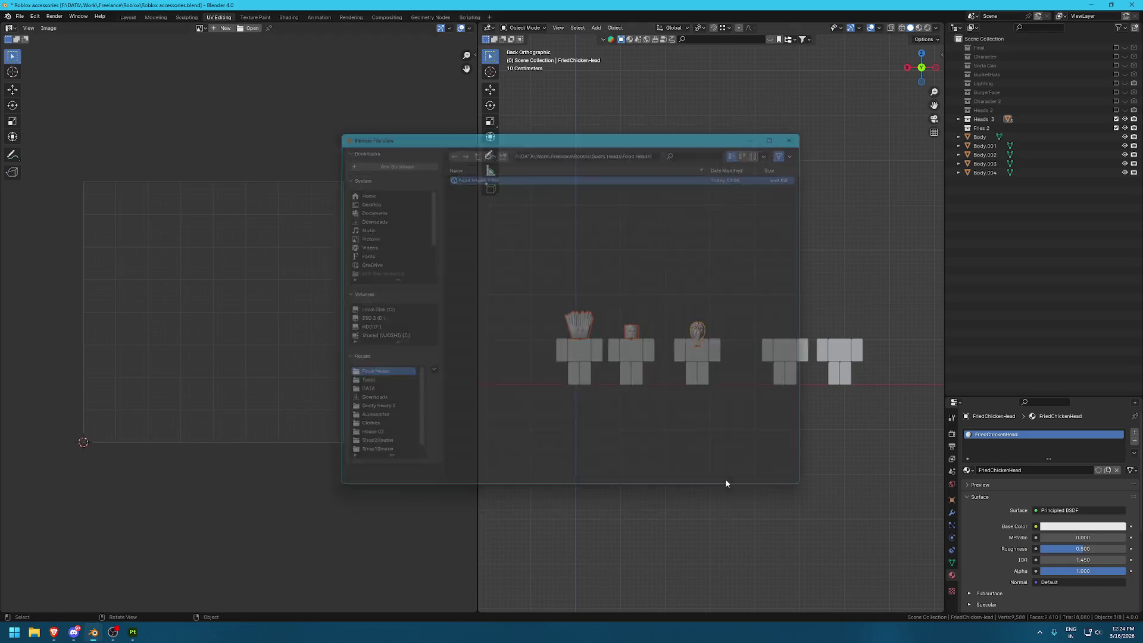
Browse from the blend file's location to Goofy Heads > Food Heads and drag out Food Heads 1.fbx
click(37, 633)
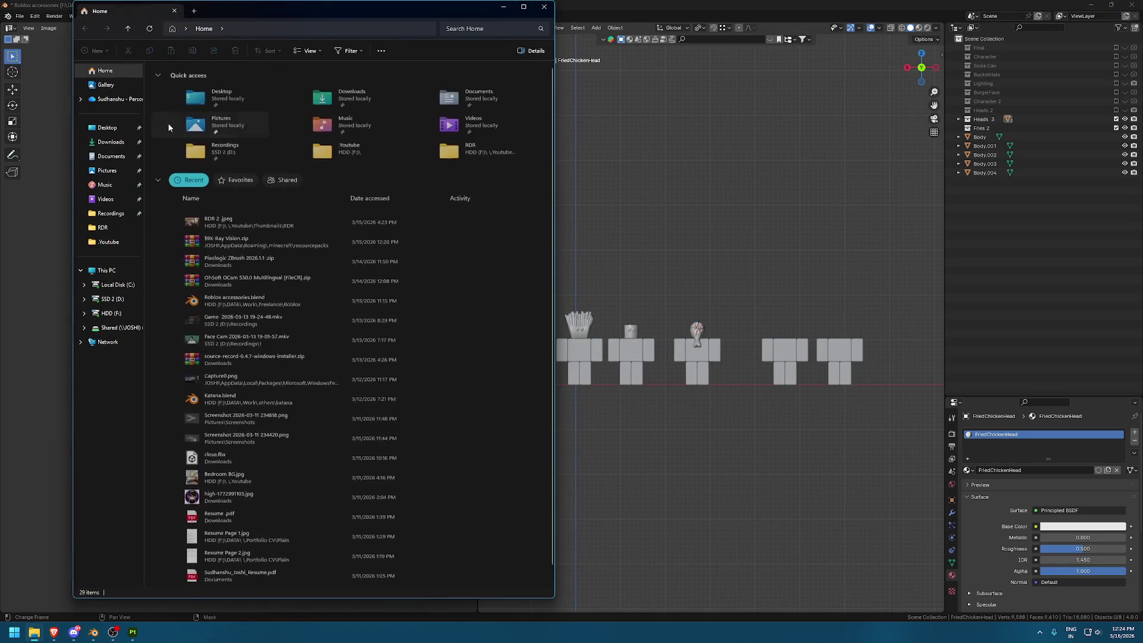
right_click(254, 303)
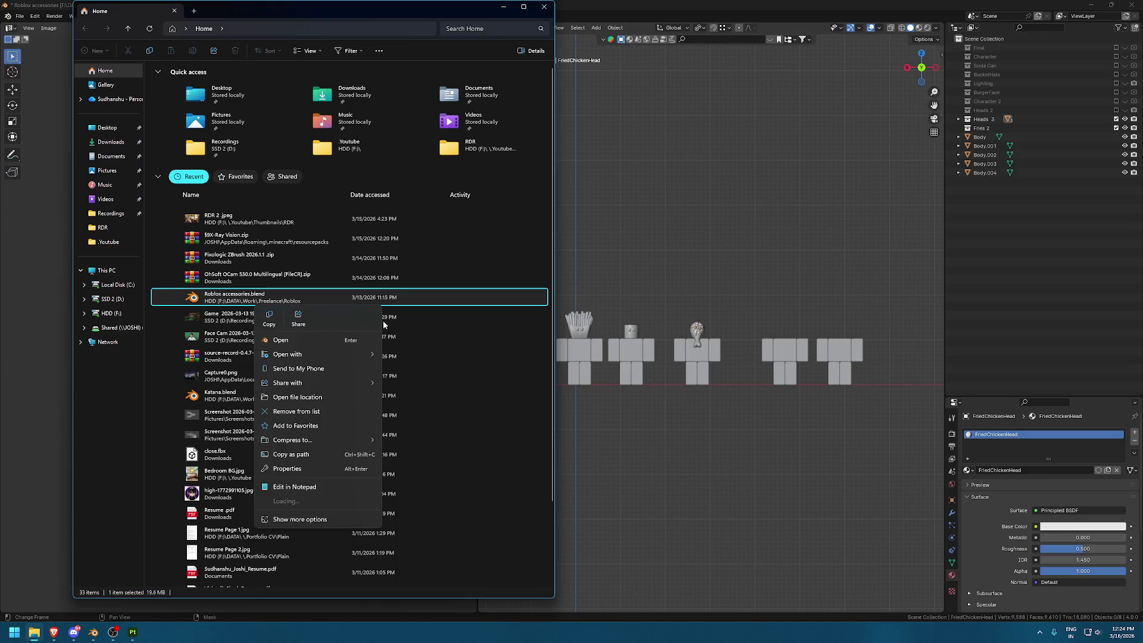
click(298, 397)
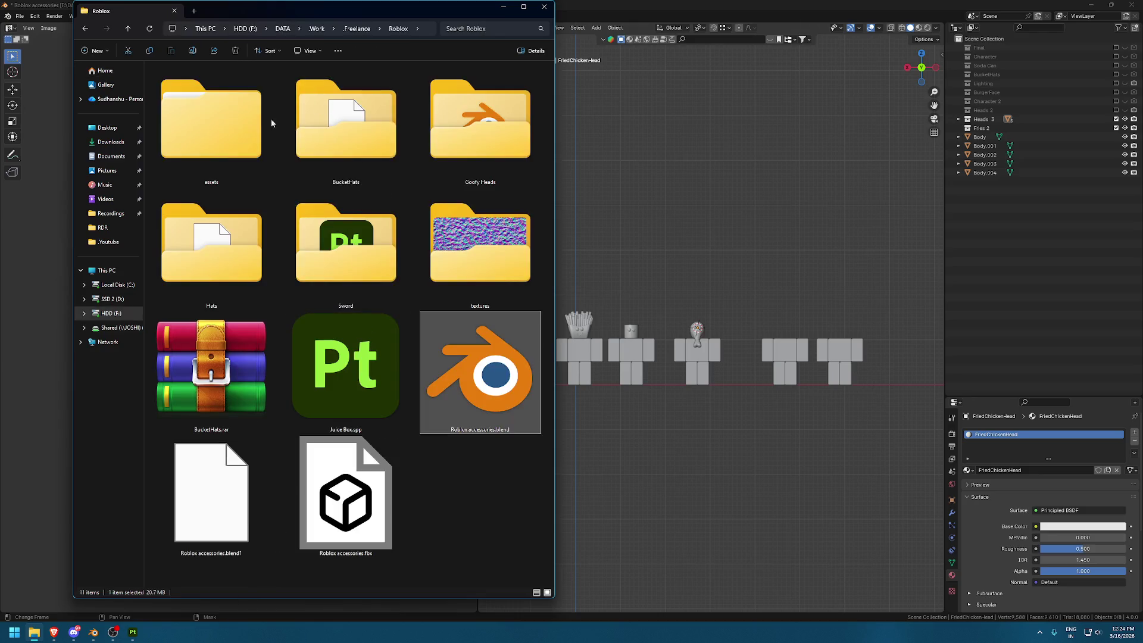
double_click(350, 107)
key(alt+Left)
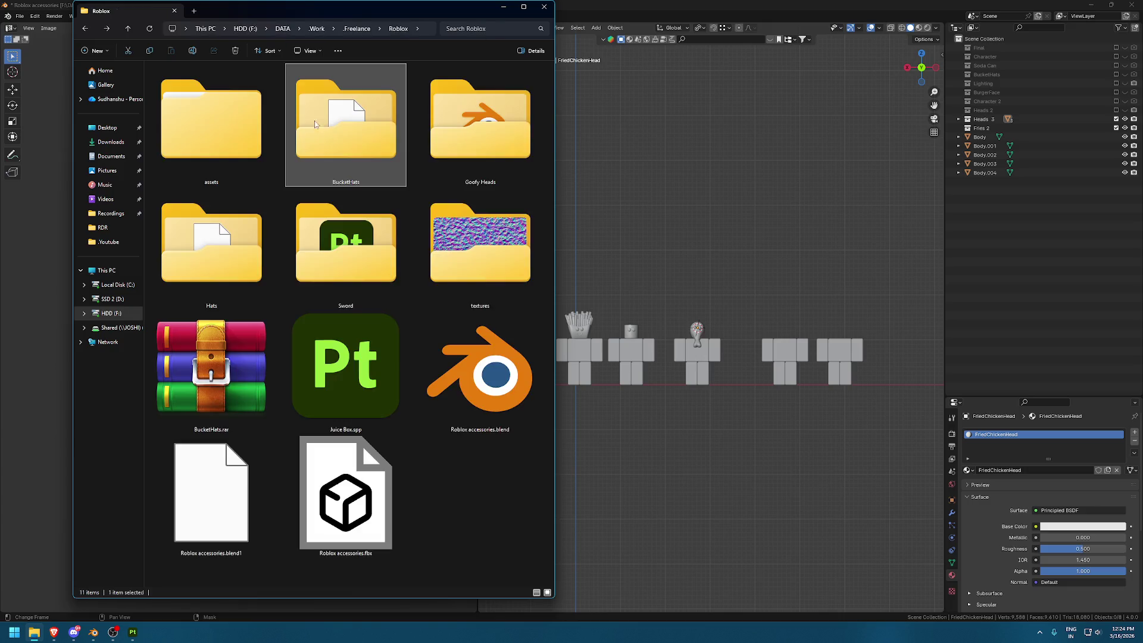
double_click(478, 138)
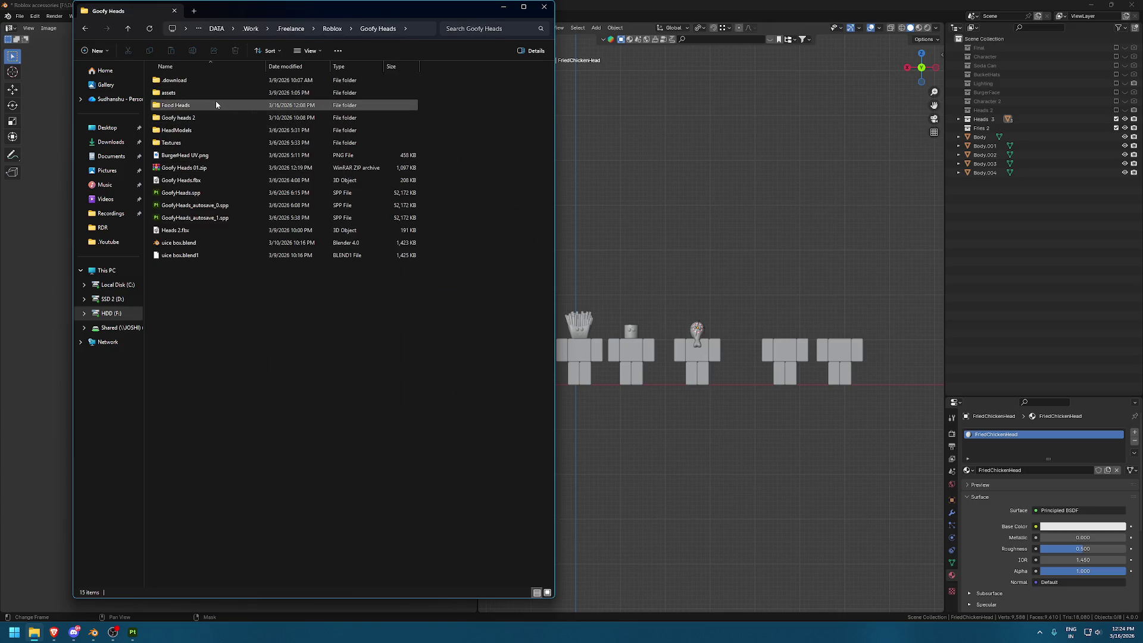
double_click(204, 117)
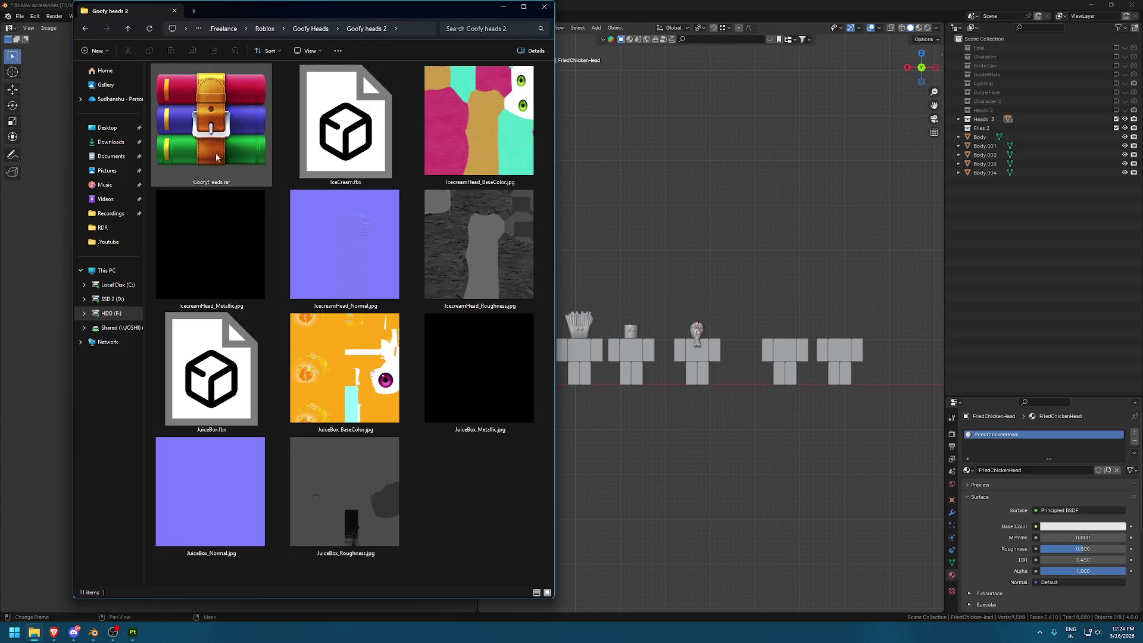
key(alt+Left)
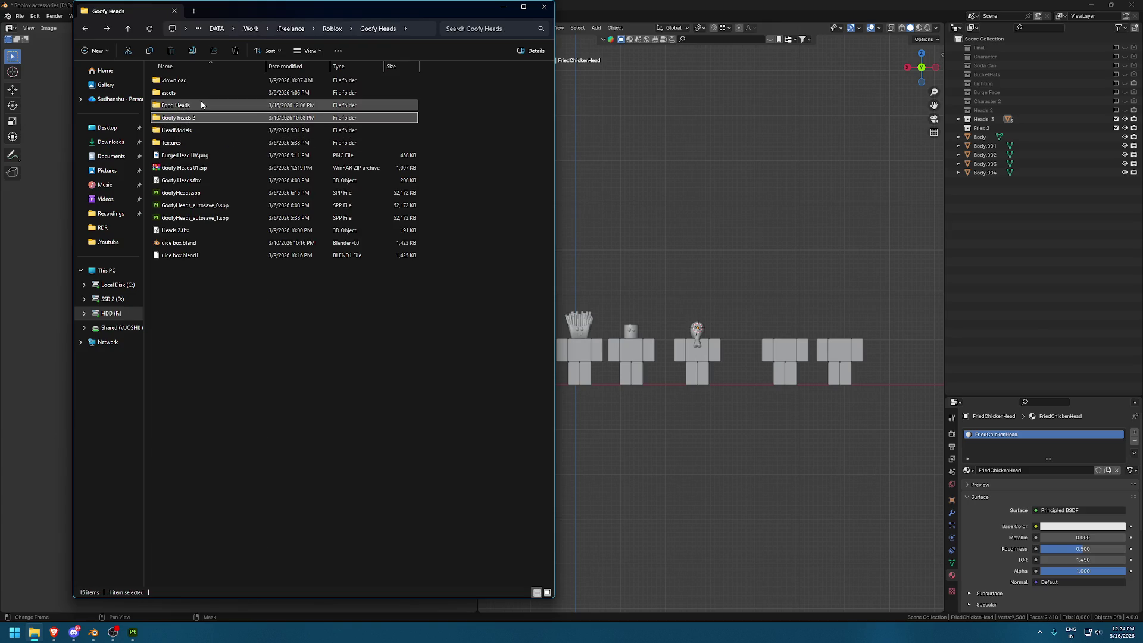
double_click(208, 105)
mouse_move(182, 79)
mouse_down()
mouse_move(135, 635)
mouse_move(557, 370)
mouse_up()
key(alt+Tab)
Drop Food Heads 1.fbx into Painter, accept the project configuration, and frame the heads
key(Tab)
key(Tab)
key(Tab)
key(Tab)
drag(557, 370, 587, 300)
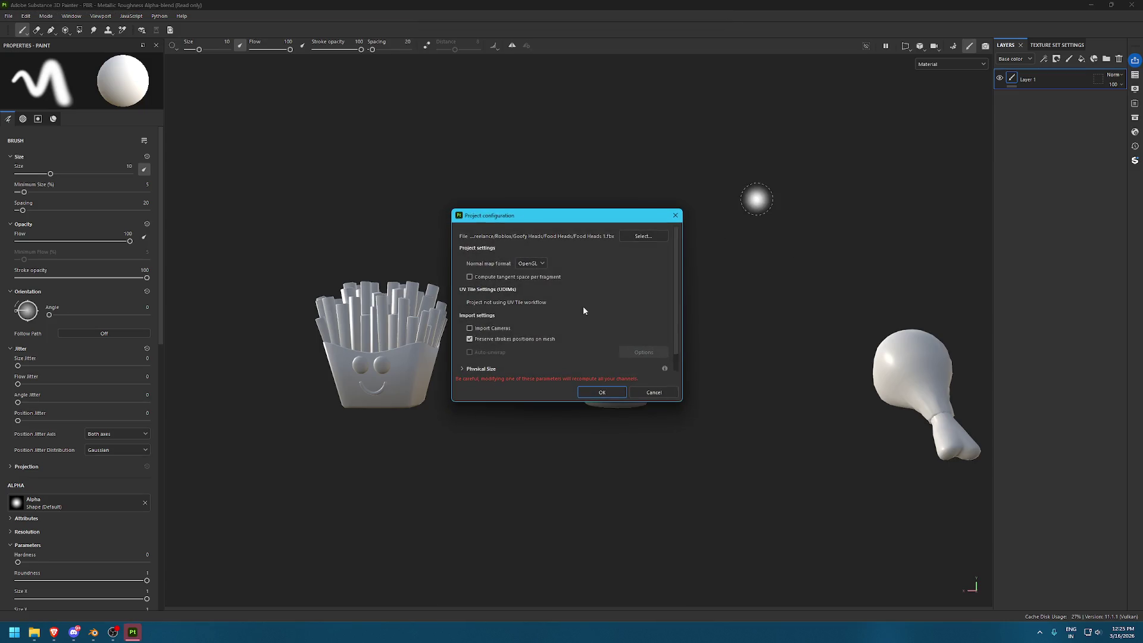
click(602, 392)
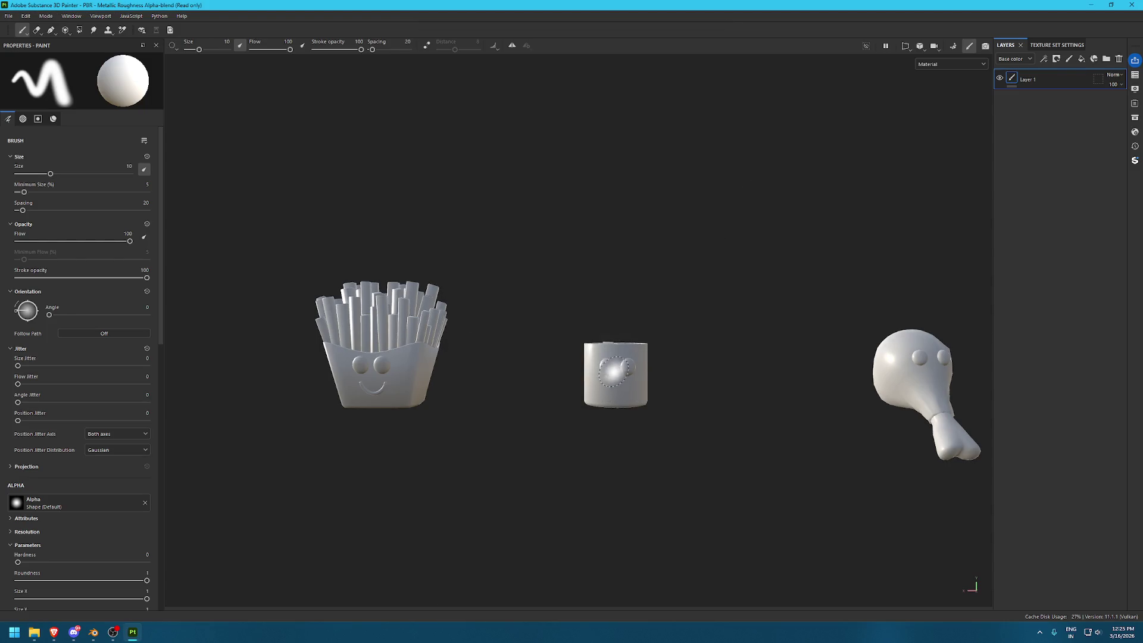
scroll(709, 288, down, 3)
scroll(619, 280, up, 2)
mouse_move(619, 281)
alt+mouse_down()
mouse_move(359, 311)
mouse_move(692, 401)
alt+mouse_up()
scroll(692, 400, up, 3)
alt+middle_drag(536, 369, 588, 226)
scroll(588, 227, up, 3)
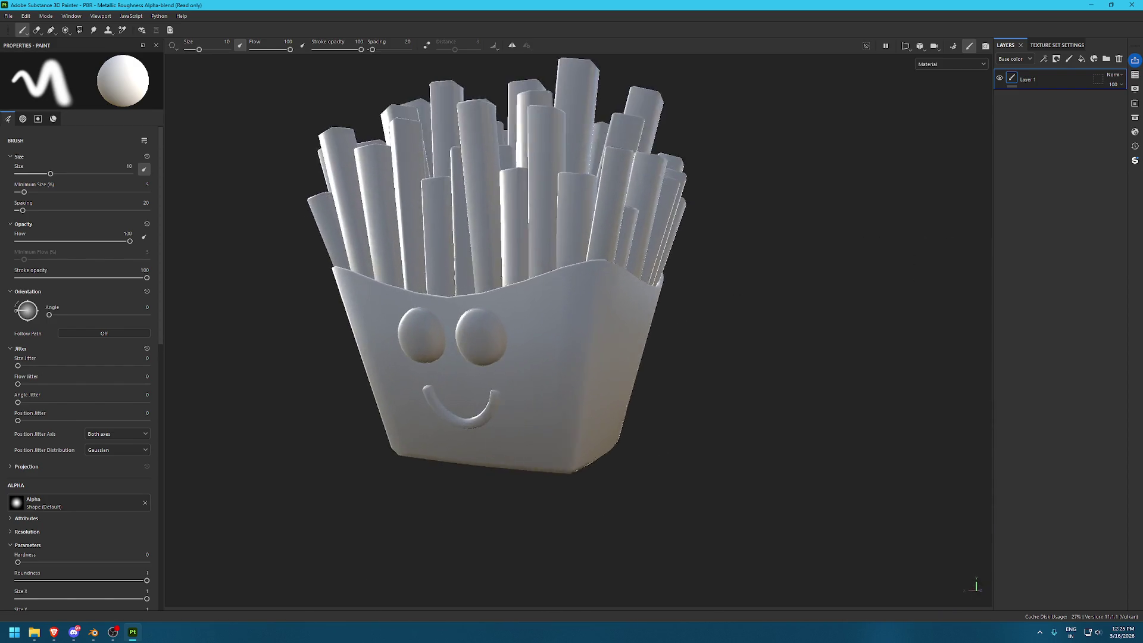
click(1134, 131)
click(1134, 117)
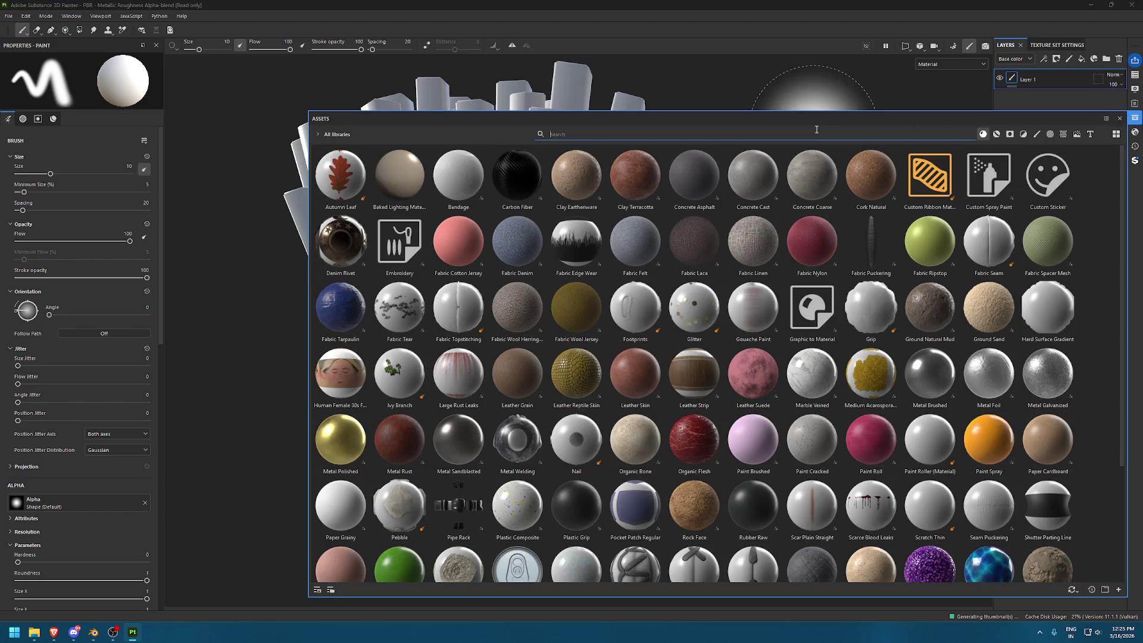
Search the assets for 'plastic' and add Plastic Glossy as a layer on the model
text(pvc)
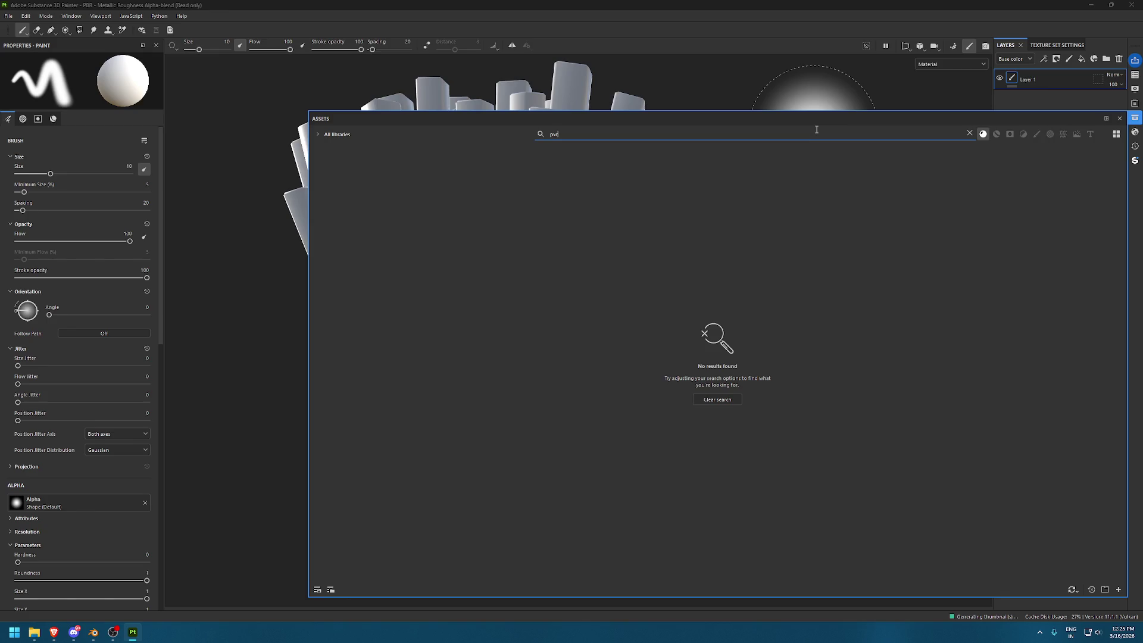
click(598, 162)
click(597, 138)
double_click(597, 138)
text(plastic)
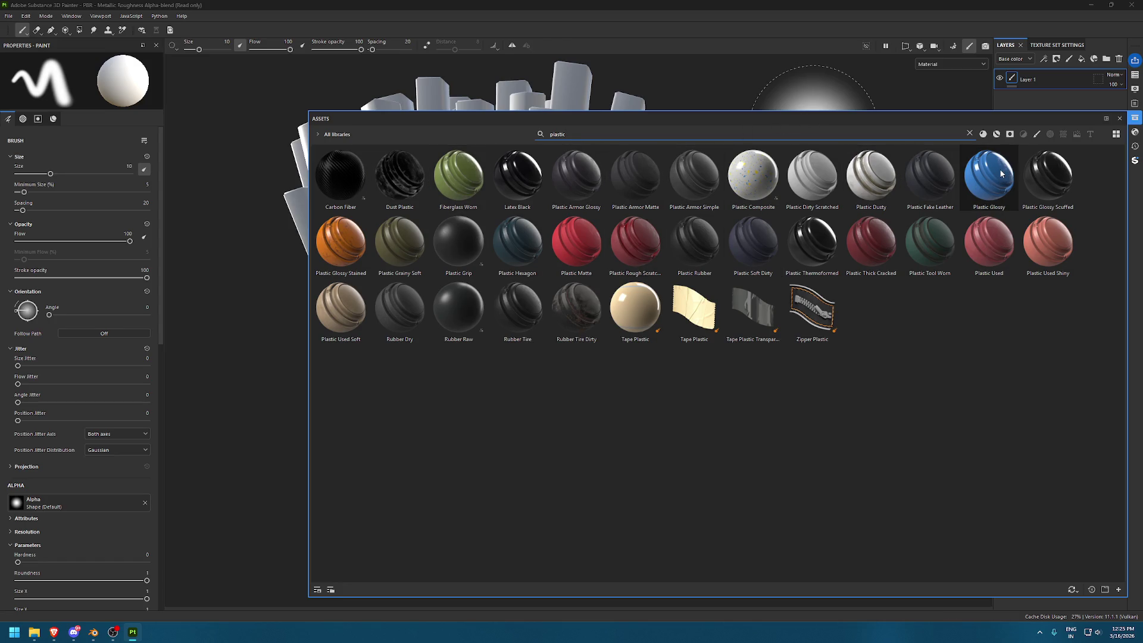
mouse_move(1001, 174)
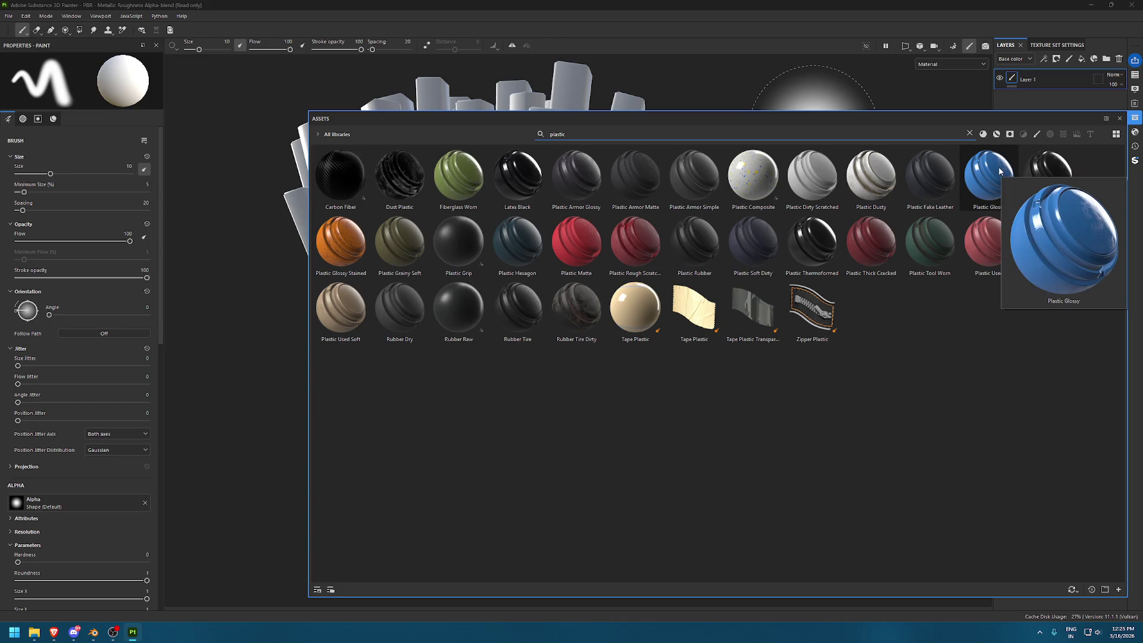
drag(999, 172, 1055, 96)
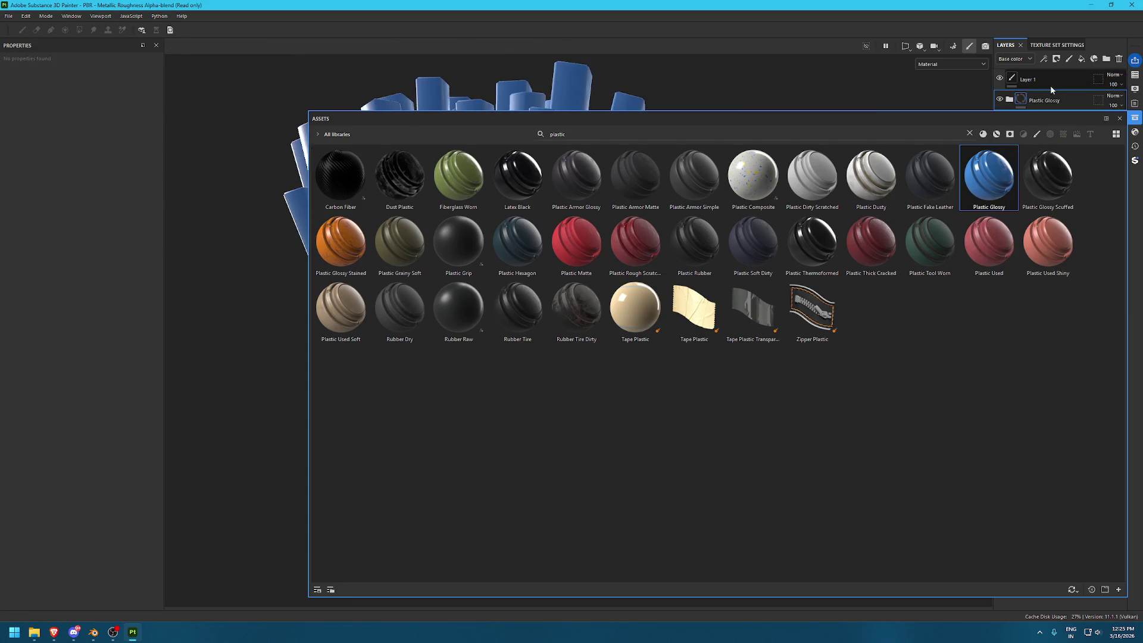
Delete the empty Layer 1 and close the asset library
click(1053, 80)
click(1119, 58)
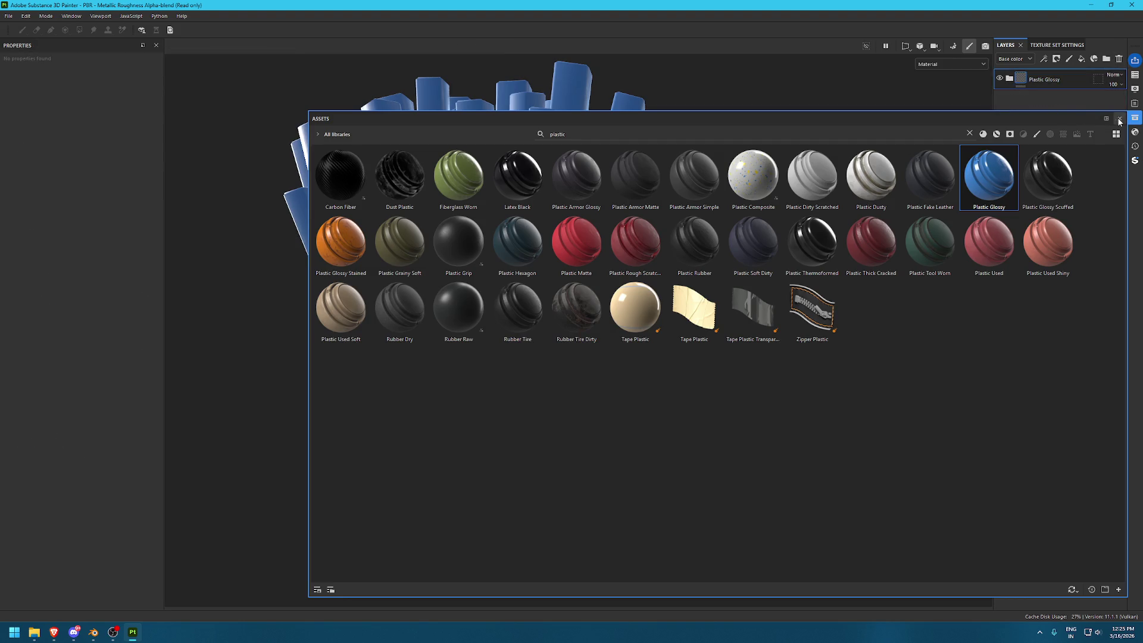
click(1119, 119)
click(1009, 78)
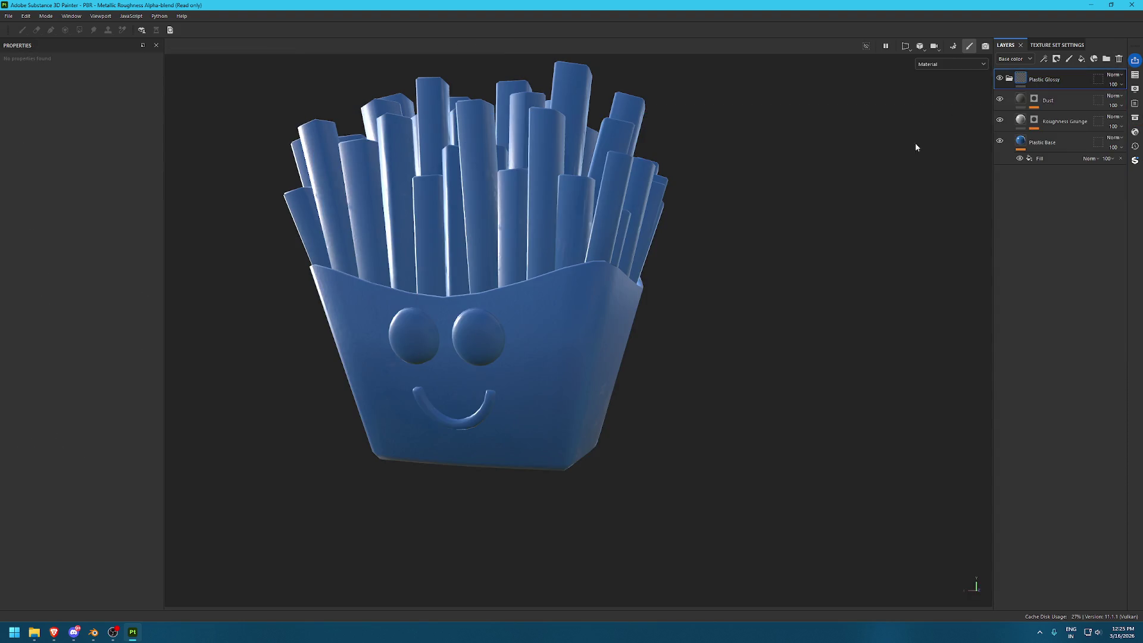
Set the Plastic Base colour to red and rename the Plastic Glossy folder to Base
click(1047, 142)
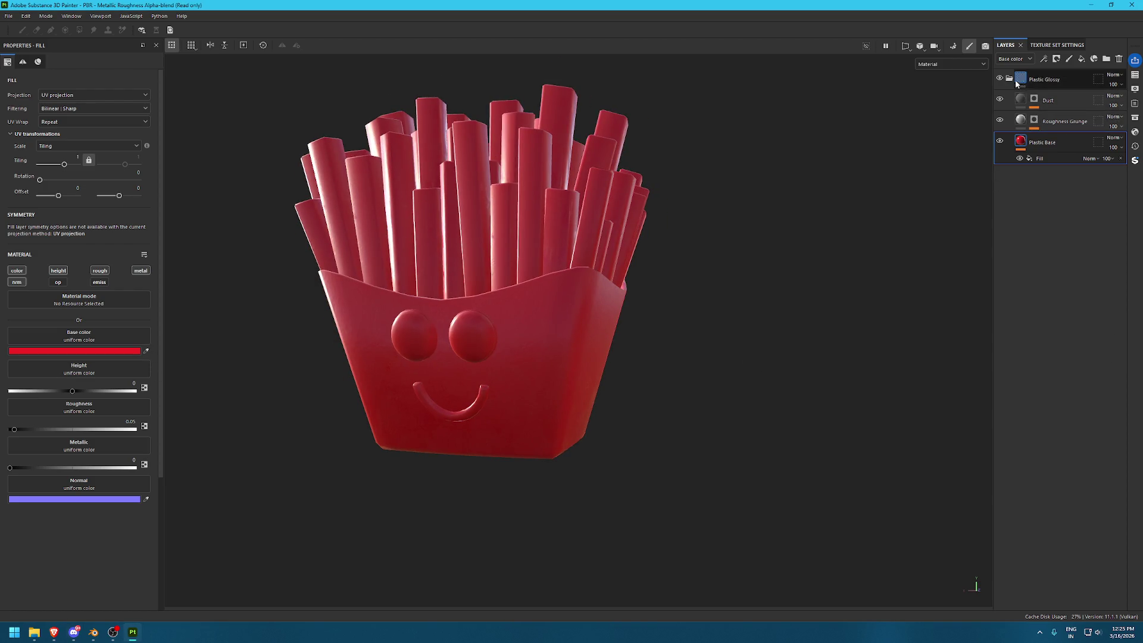
click(1019, 83)
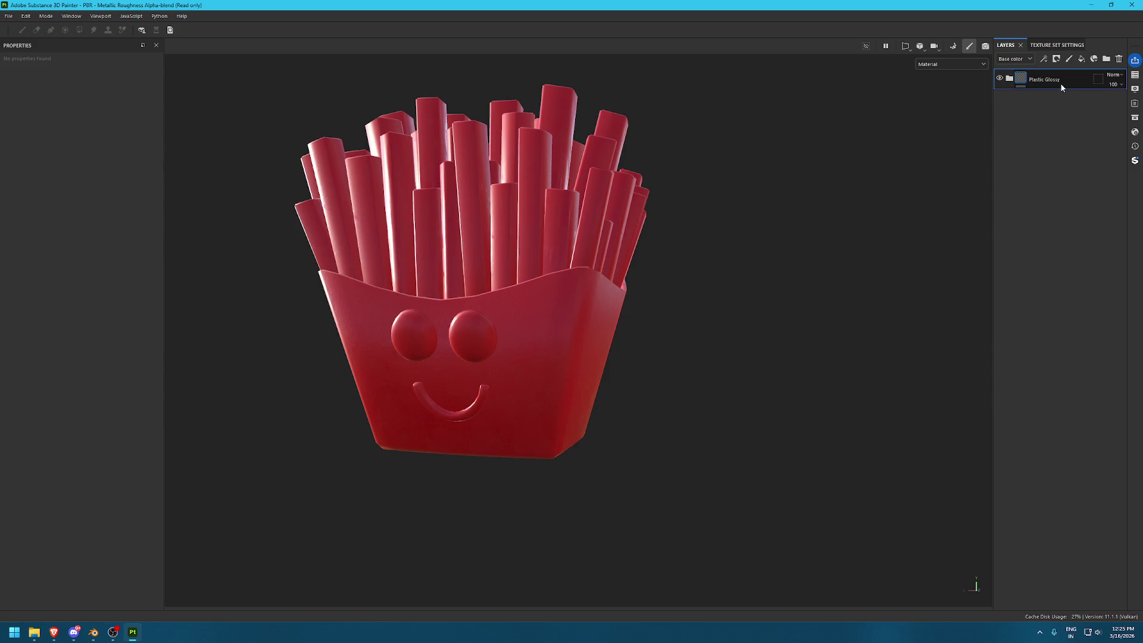
double_click(1057, 78)
text(Base Bo)
key(BackSpace)
key(Return)
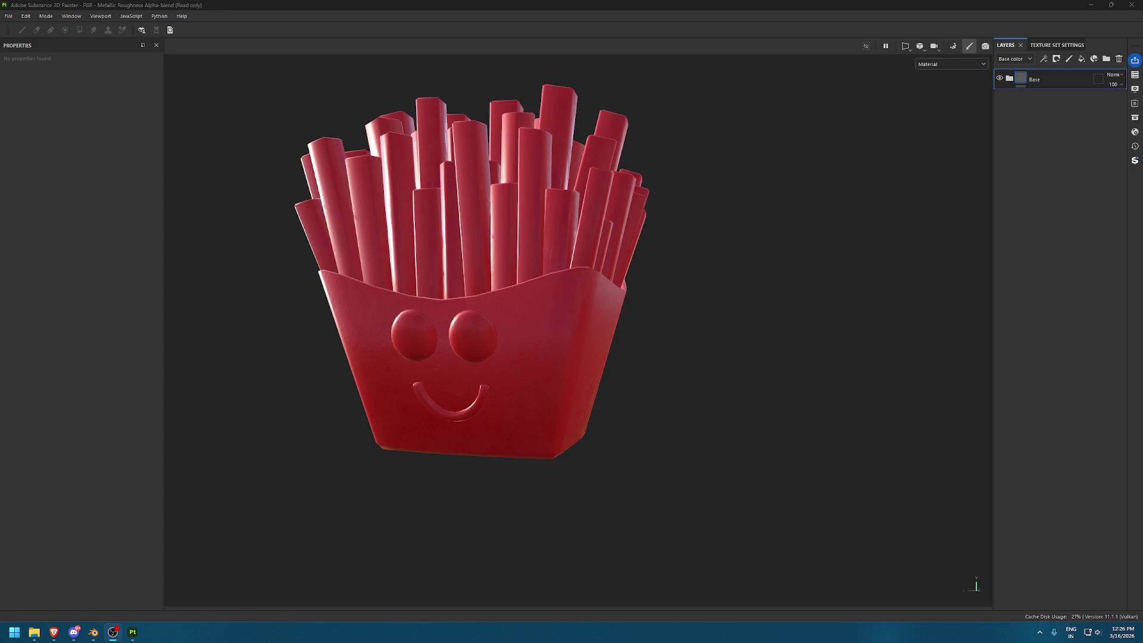
Inspect the red glossy fries head from a higher angle in the enlarged view
click(659, 245)
key(Tab)
scroll(574, 255, up, 2)
scroll(623, 255, down, 3)
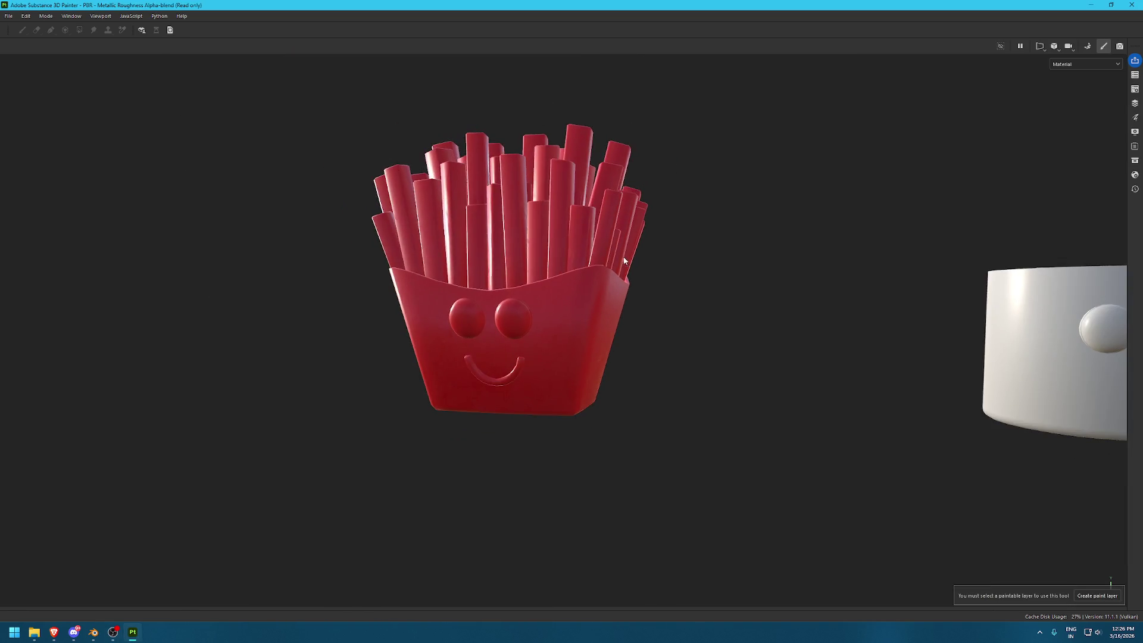
scroll(624, 256, up, 2)
scroll(595, 238, down, 2)
mouse_move(595, 238)
alt+mouse_down()
mouse_move(531, 207)
mouse_move(542, 205)
alt+mouse_up()
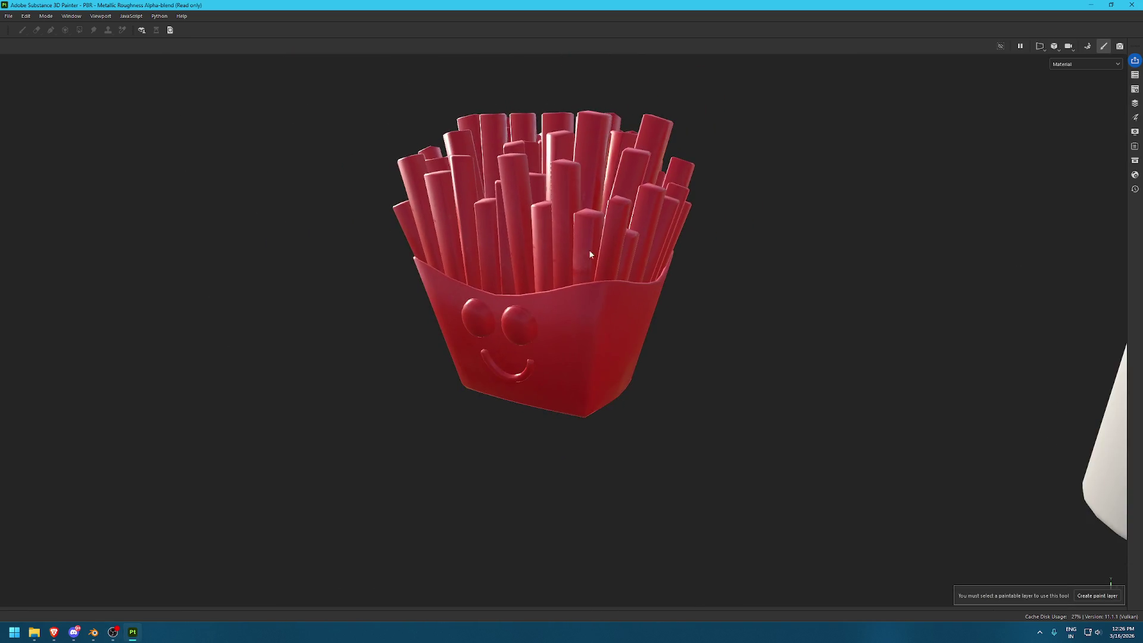
key(Tab)
click(1056, 58)
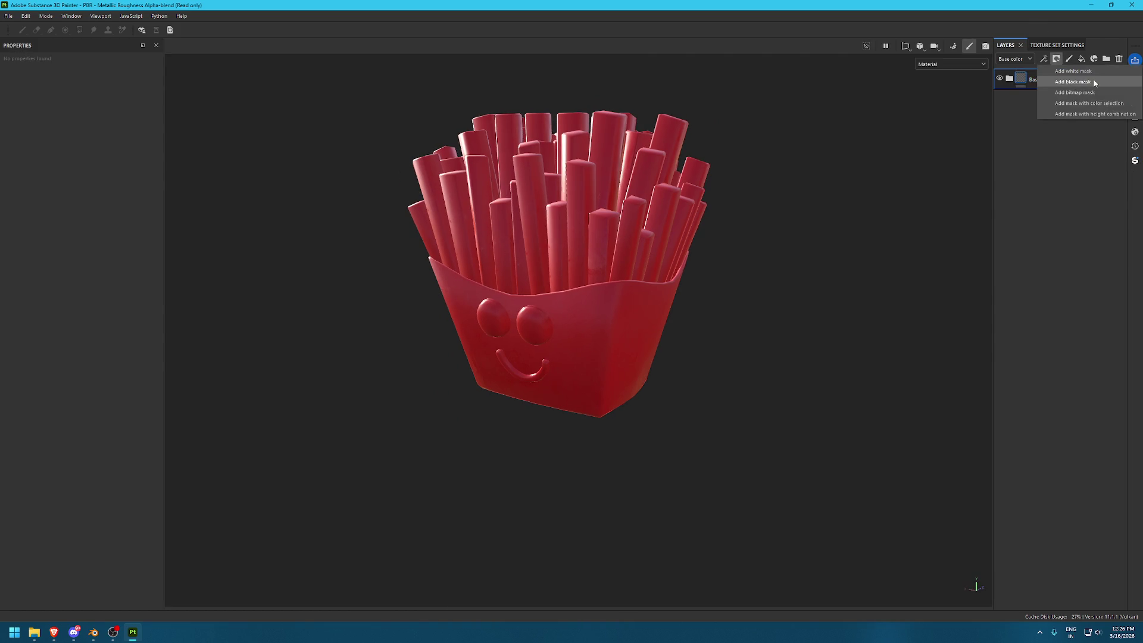
Add a black mask to Base and polygon-fill the fries box so only it shows red
click(1091, 79)
key(1)
key(4)
click(625, 320)
key(1)
scroll(598, 299, up, 3)
mouse_move(598, 299)
alt+mouse_down()
mouse_move(517, 269)
mouse_move(535, 286)
alt+mouse_up()
mouse_move(536, 286)
alt+right_down()
mouse_move(581, 333)
mouse_move(550, 293)
alt+right_up()
mouse_move(551, 293)
alt+mouse_down()
mouse_move(425, 293)
mouse_move(668, 429)
alt+mouse_up()
alt+right_drag(668, 428, 742, 301)
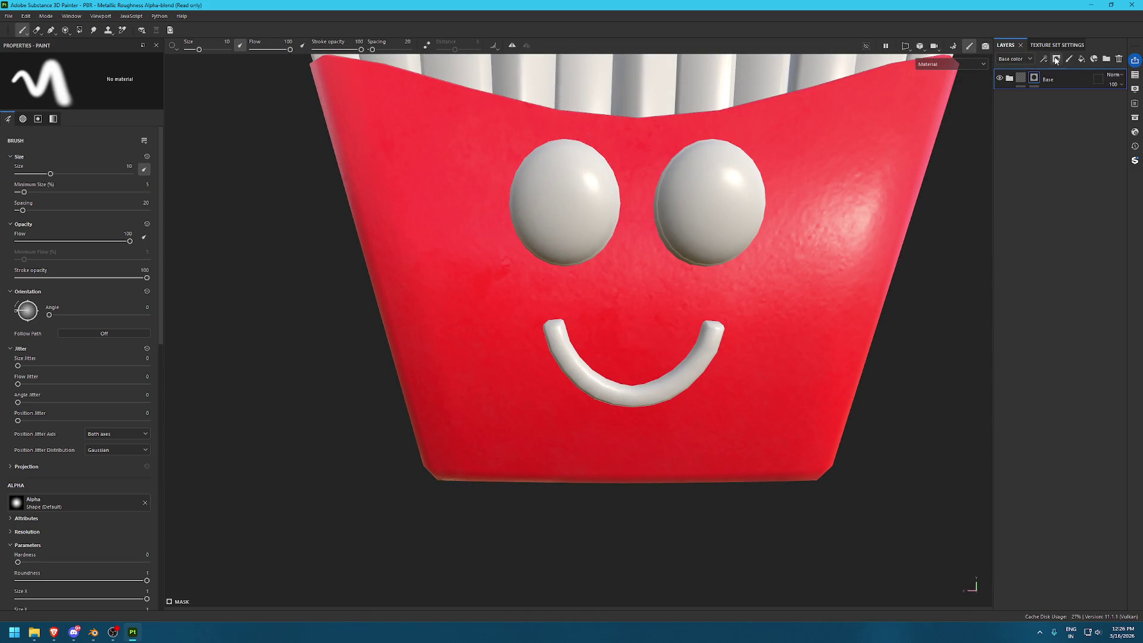
Add a fill layer named Smile with a black base colour
click(1082, 59)
double_click(1038, 78)
text(Smile)
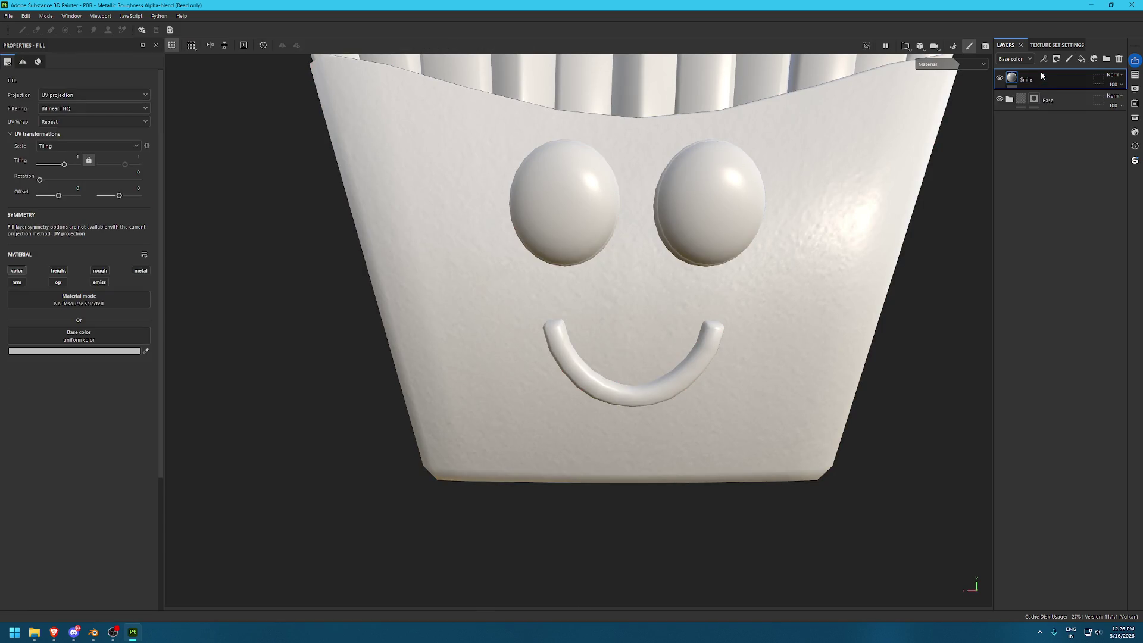
click(147, 351)
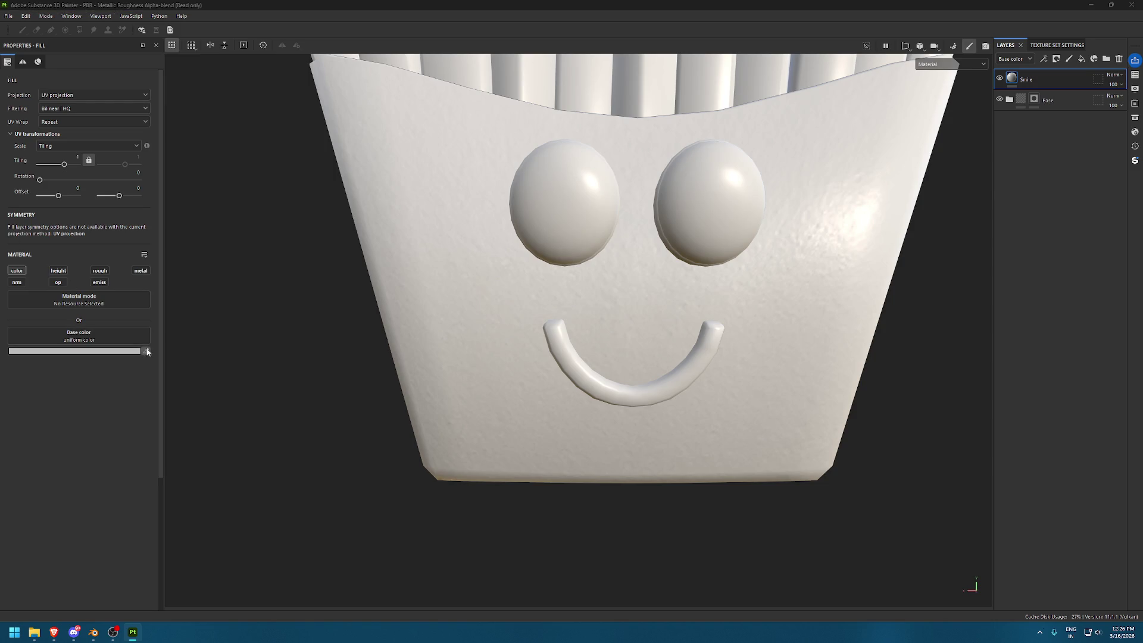
click(89, 351)
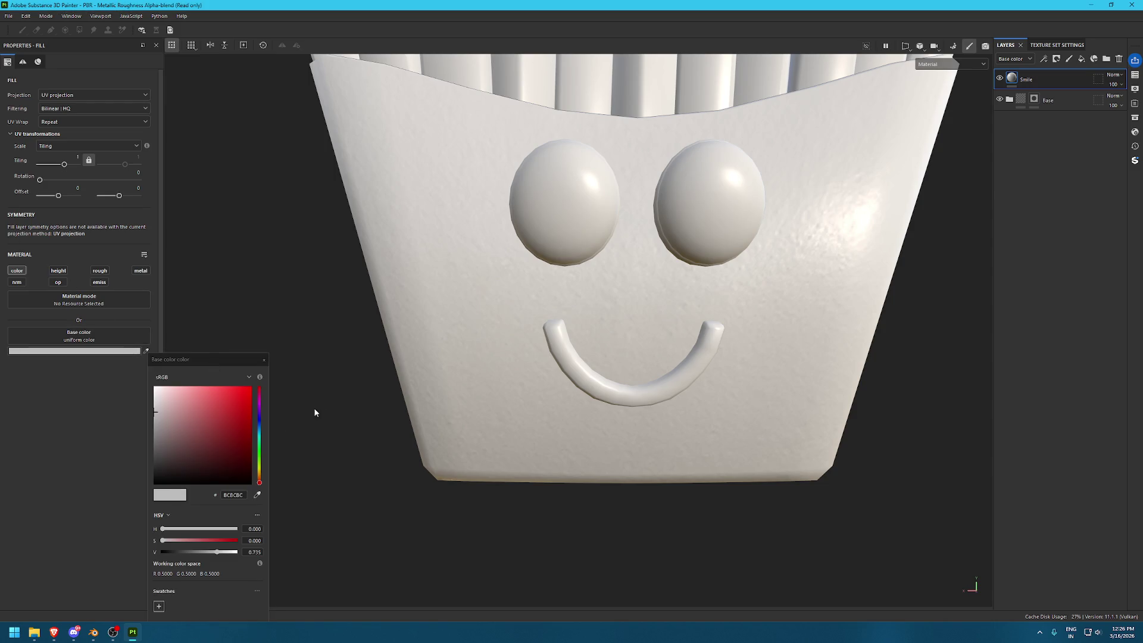
click(188, 481)
click(1056, 59)
Give Smile a black mask and polygon-fill only the smile mesh
click(1071, 87)
key(4)
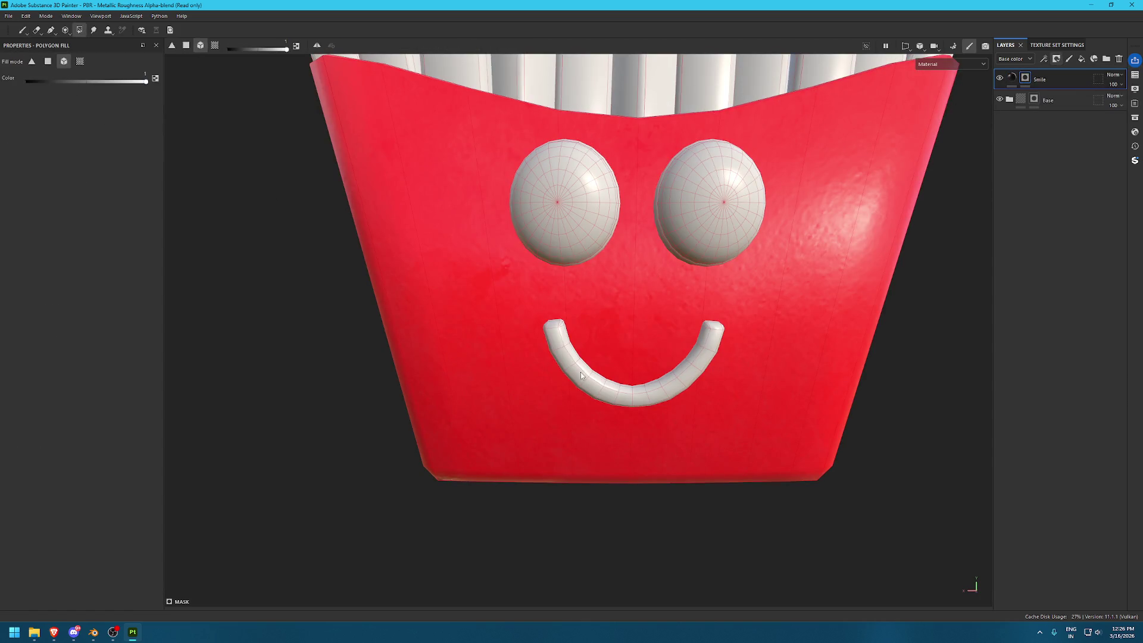
click(603, 386)
click(544, 373)
click(592, 379)
key(1)
mouse_move(458, 254)
alt+right_down()
mouse_move(755, 431)
mouse_move(630, 278)
alt+right_up()
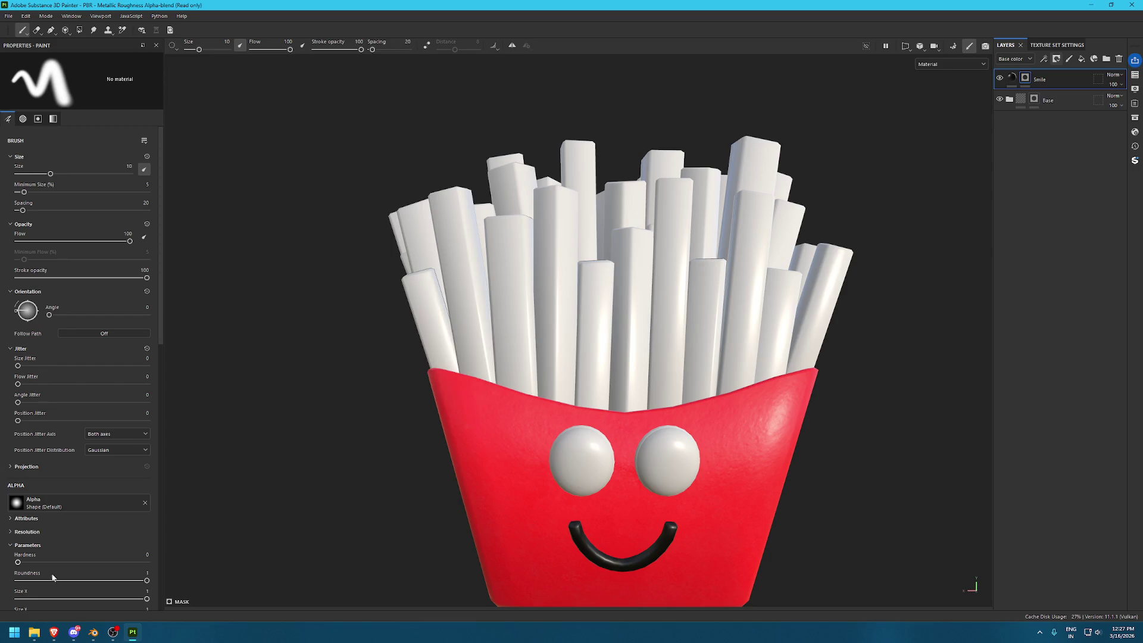
Set the work-music YouTube video's quality to 144p
mouse_move(57, 637)
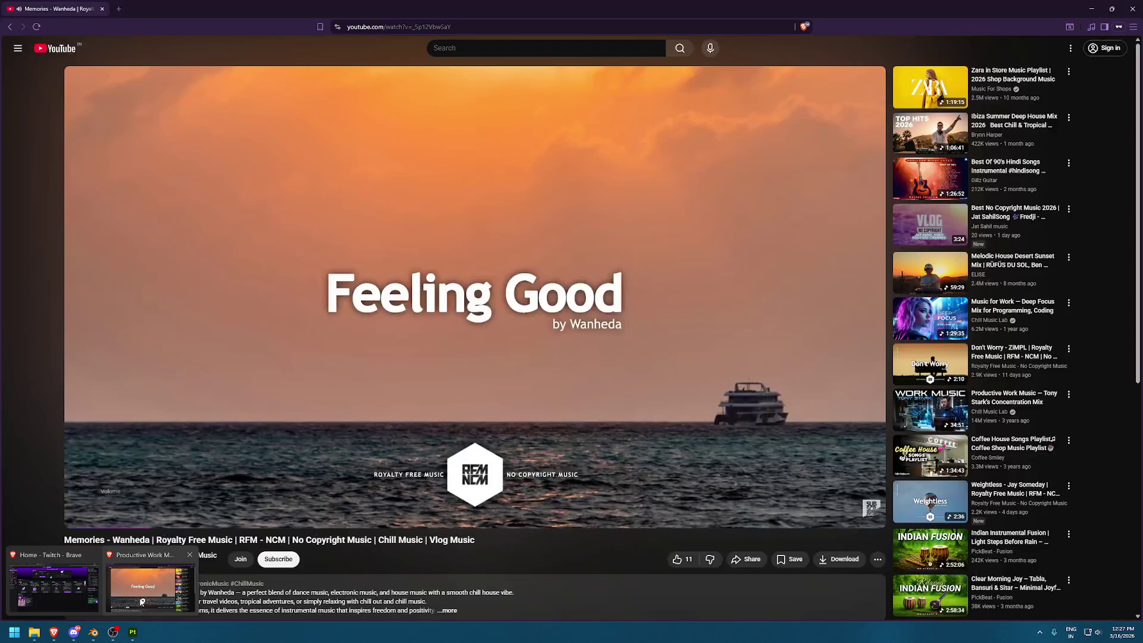
click(150, 589)
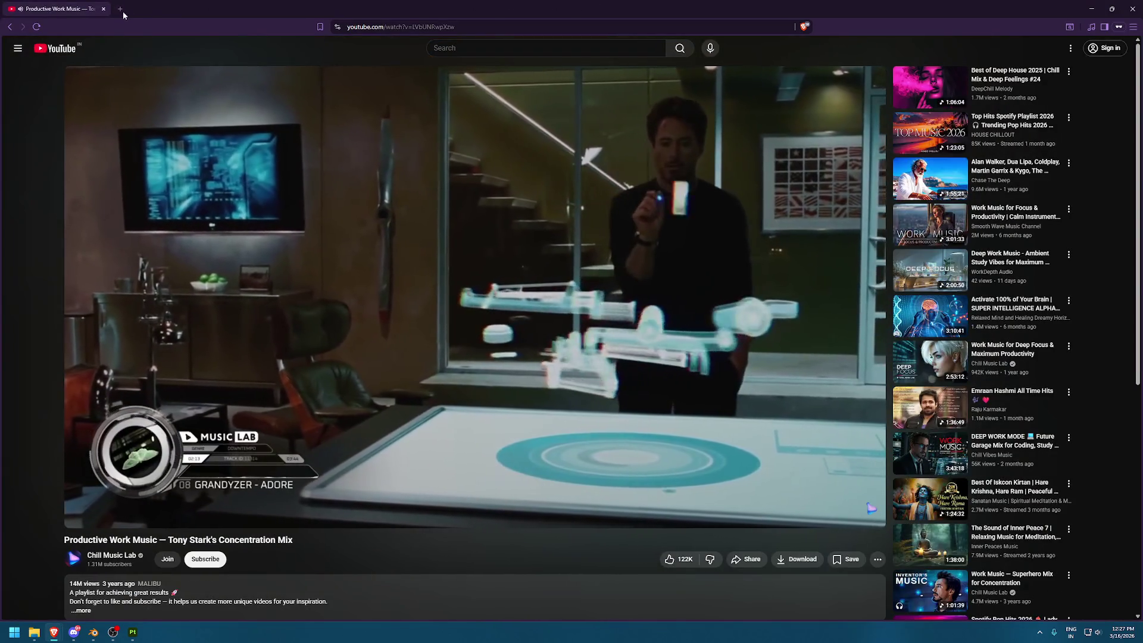
key(ctrl+t)
click(48, 11)
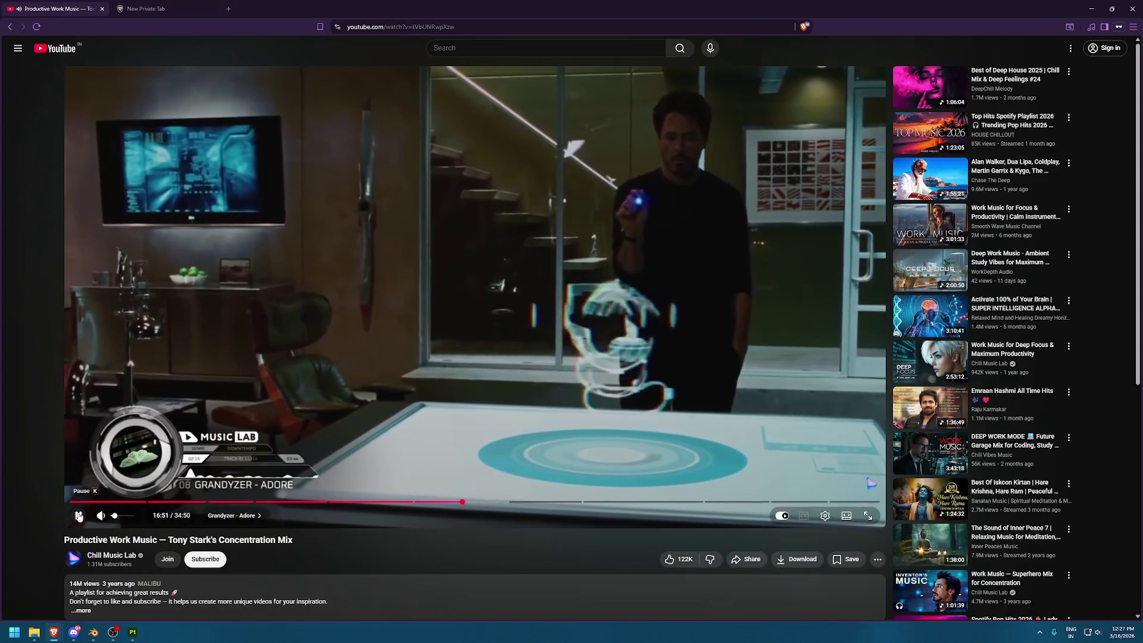
click(824, 516)
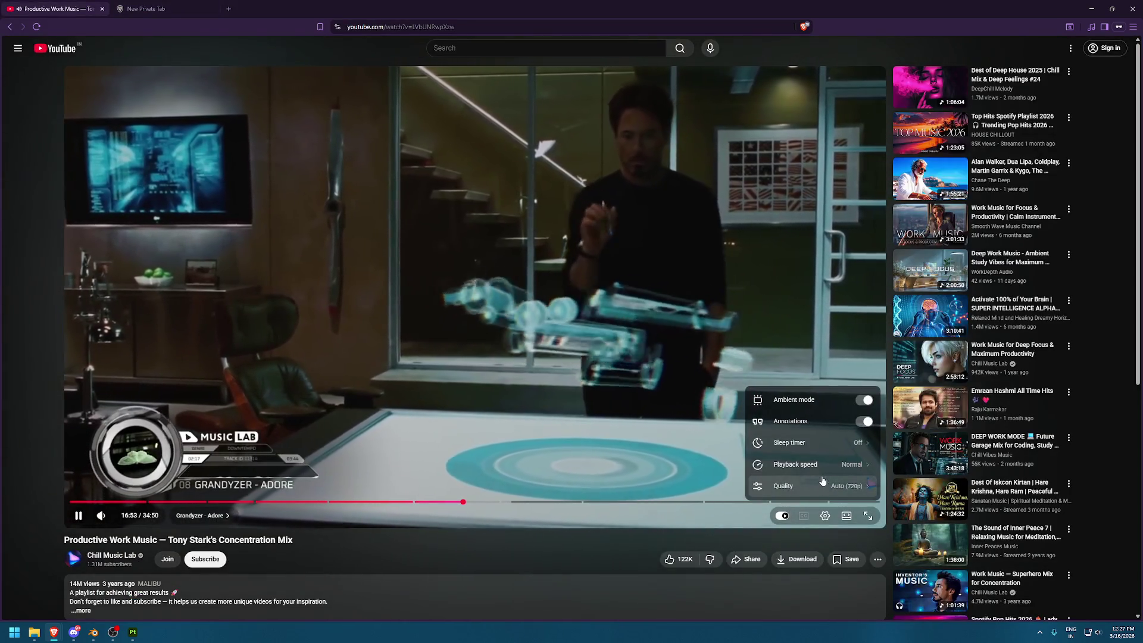
click(822, 475)
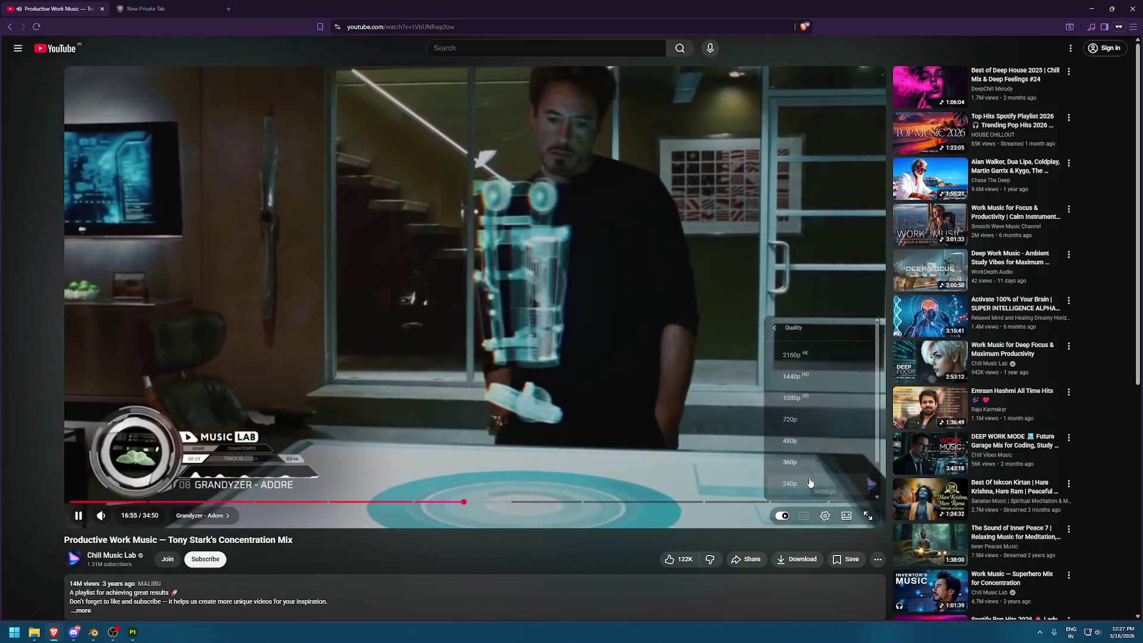
click(827, 473)
scroll(830, 472, down, 3)
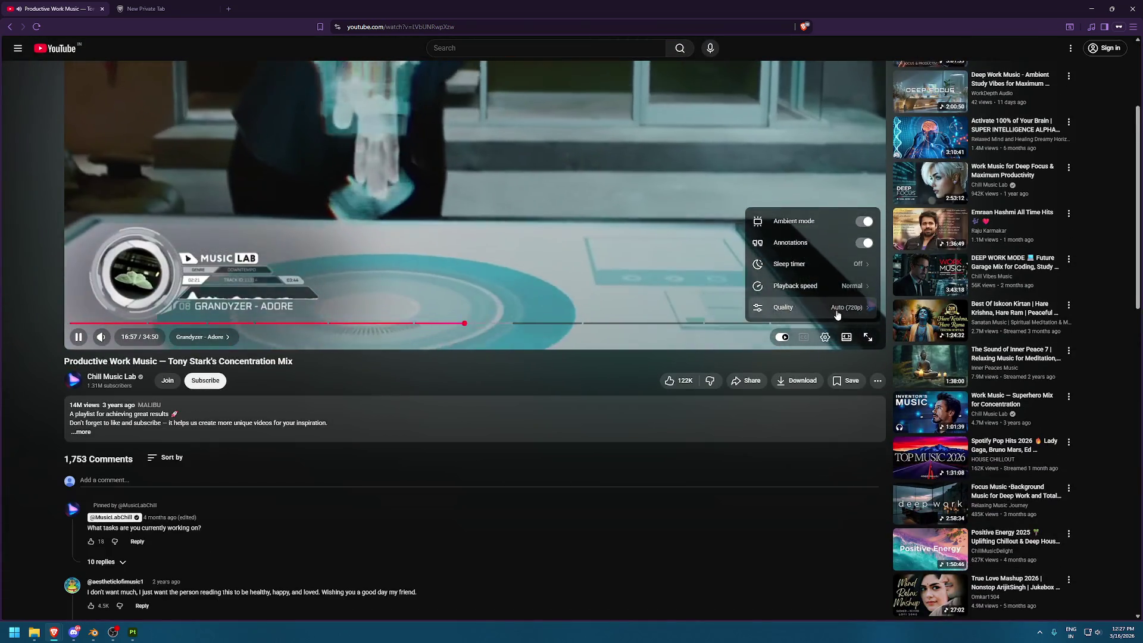
click(809, 307)
click(799, 287)
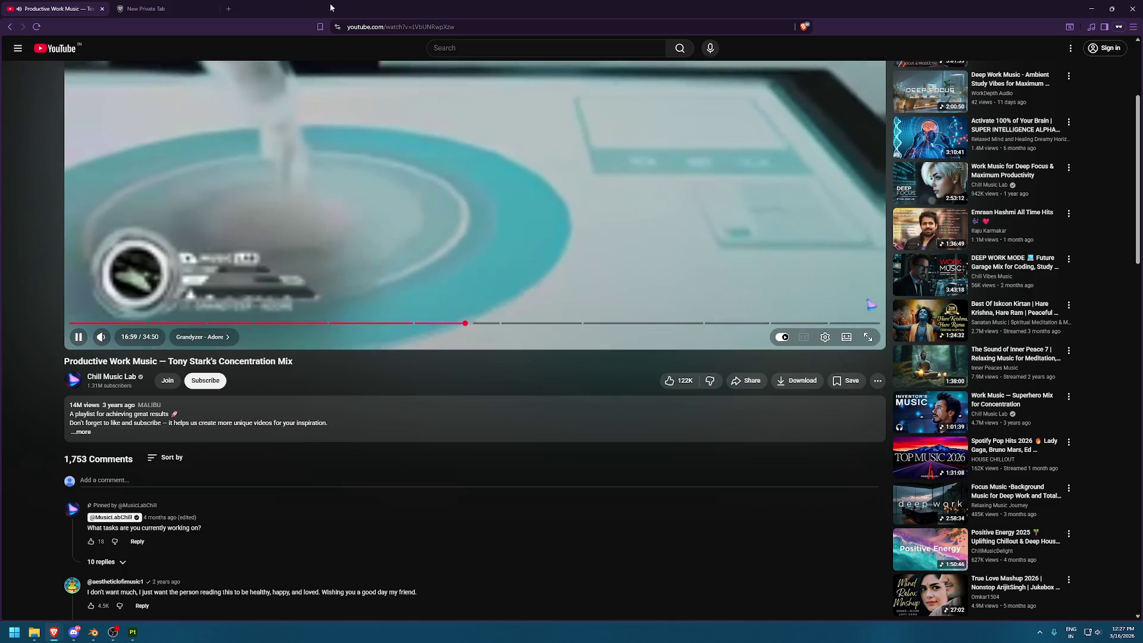
Close the private tab and return to the fries model in Substance Painter
click(208, 9)
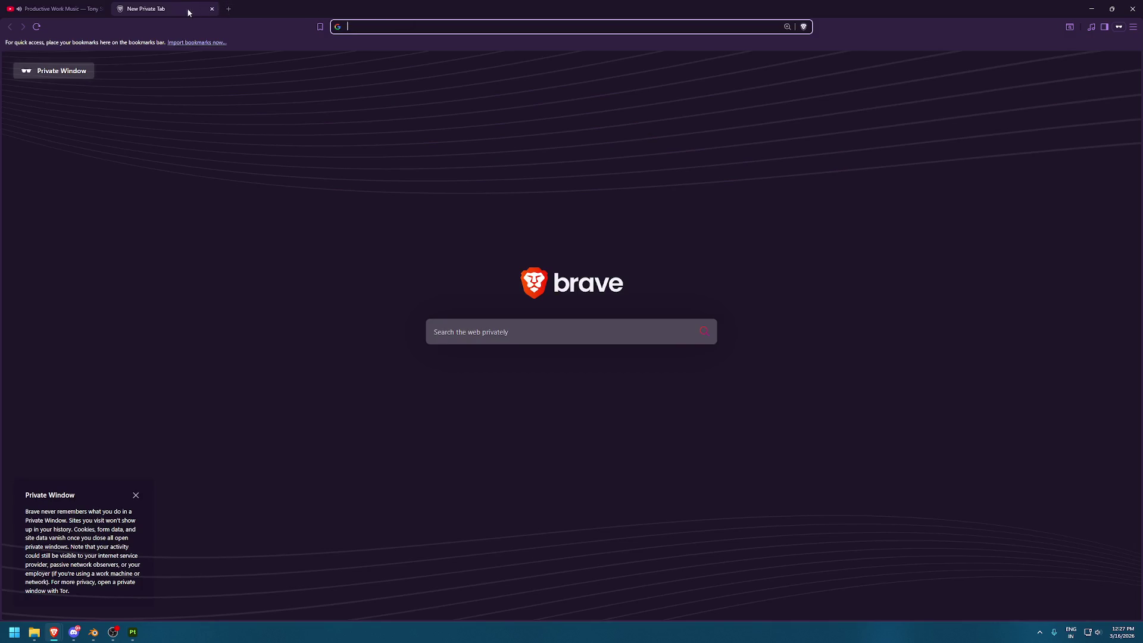
click(211, 8)
mouse_move(54, 632)
click(38, 589)
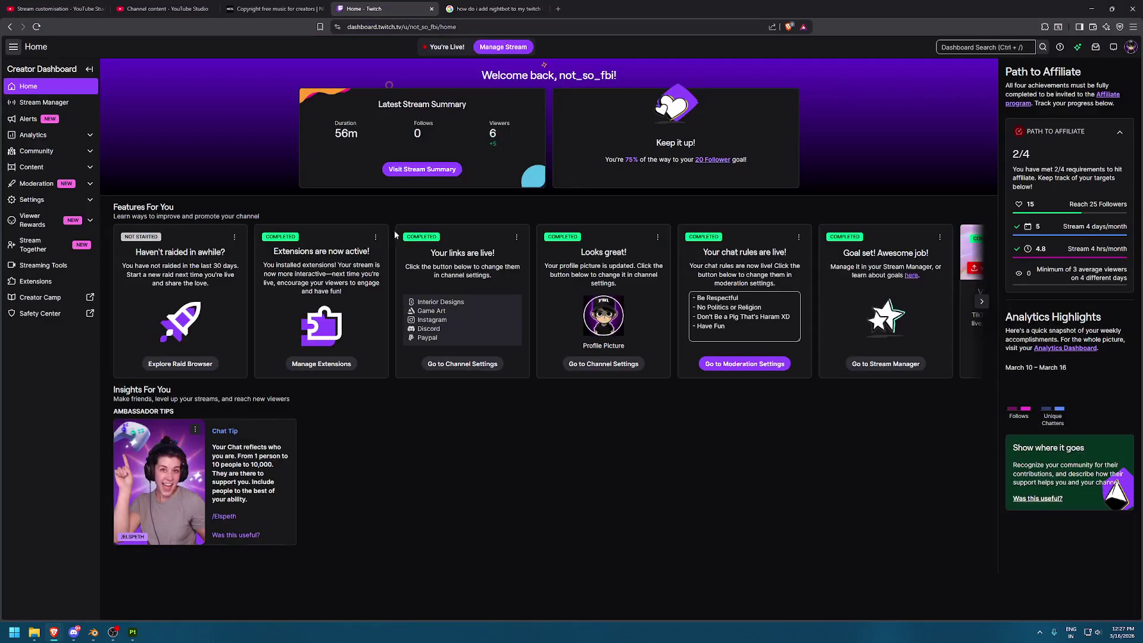
key(alt+Tab)
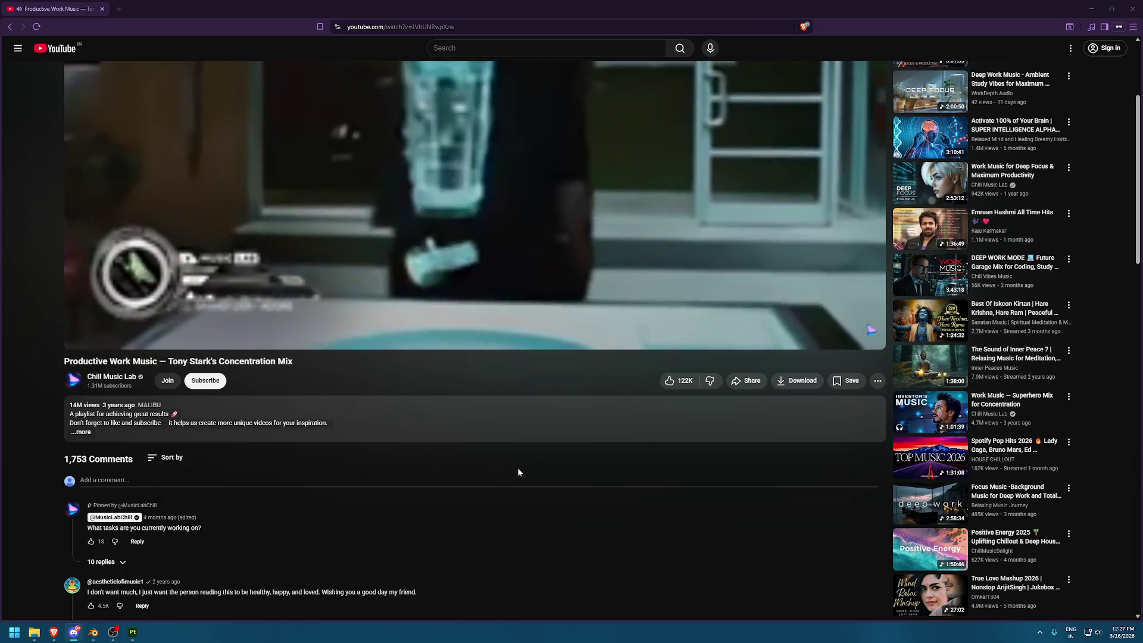
click(133, 631)
alt+drag(625, 310, 606, 245)
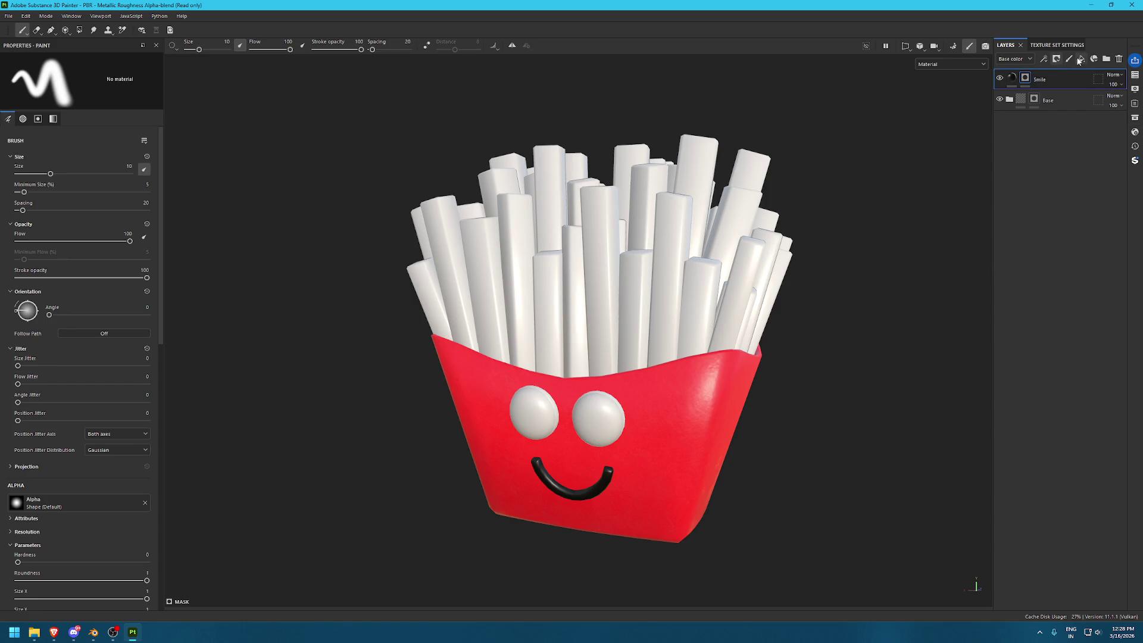
Add a fill layer grouped in a Fries folder, name the fill Base 1 and colour it yellow
click(1080, 60)
key(ctrl+g)
double_click(1050, 79)
text(Fries)
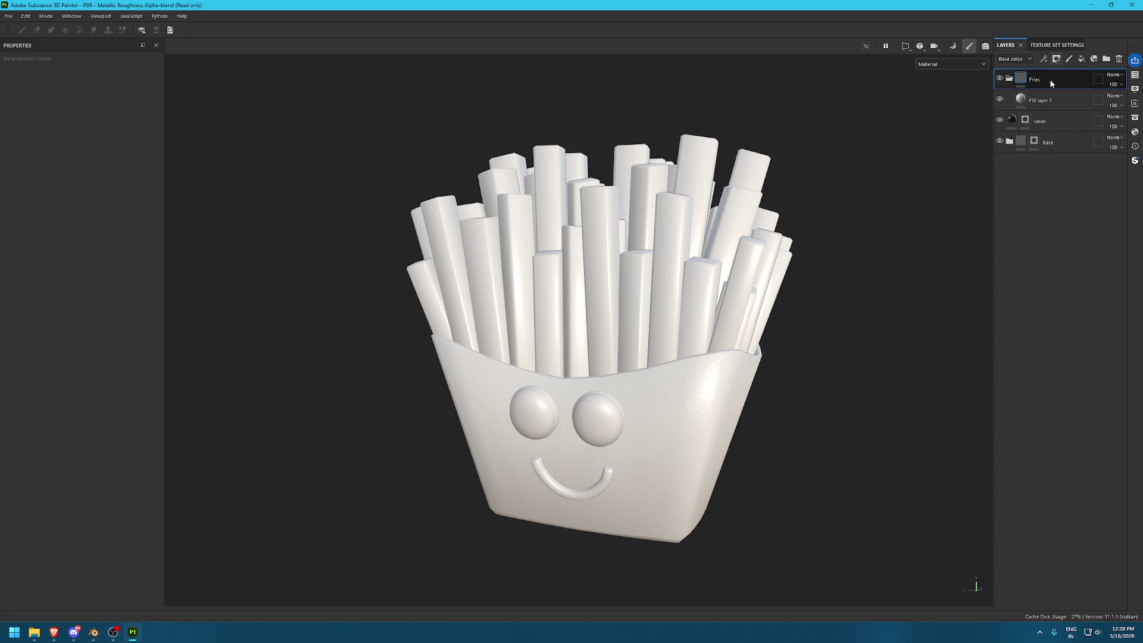
double_click(1045, 100)
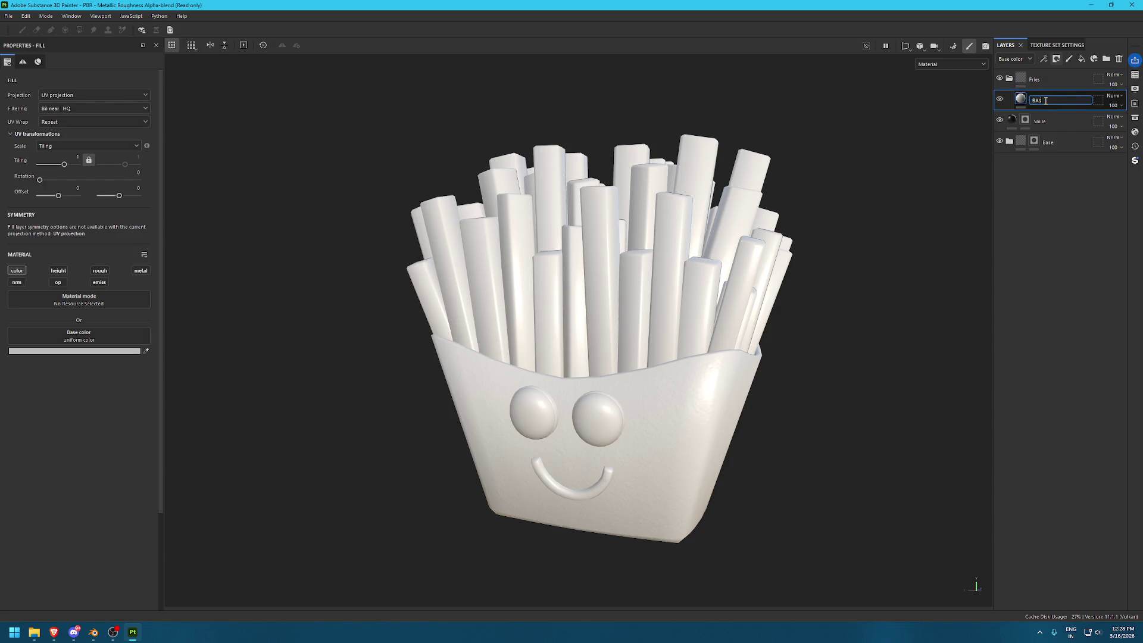
double_click(1049, 101)
click(146, 351)
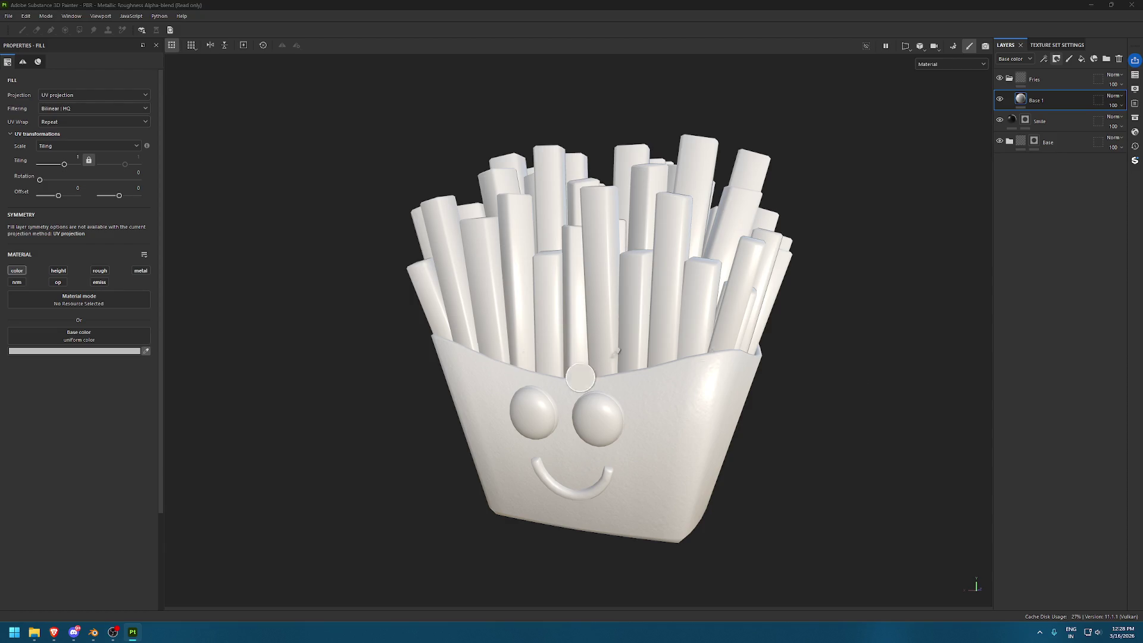
key(Return)
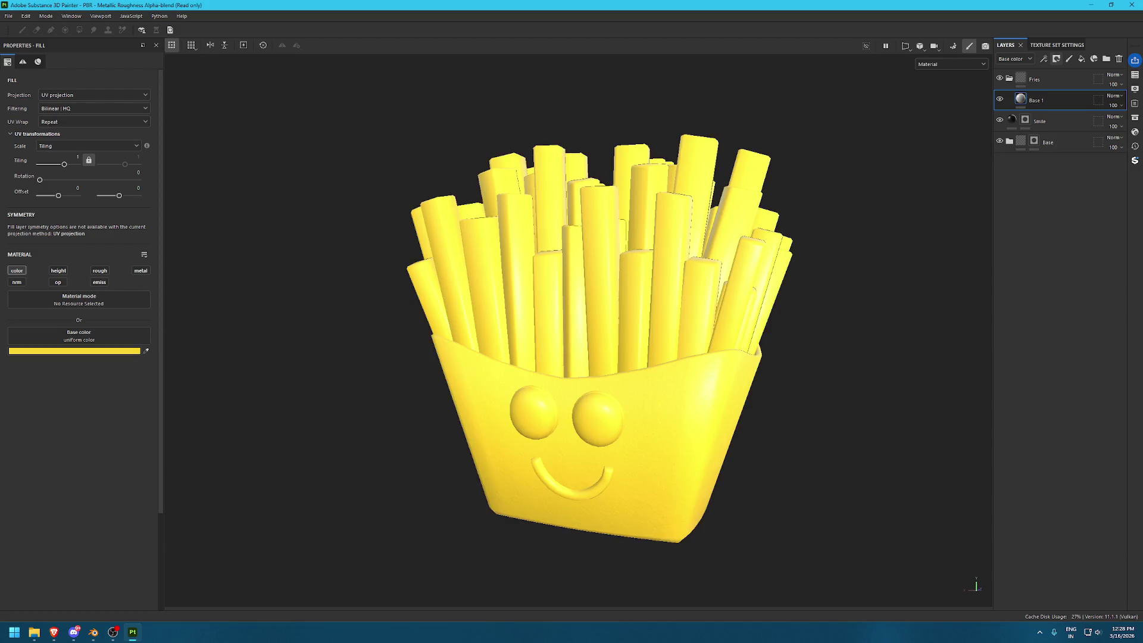
Give the Fries folder a black mask revealing only the fries, then duplicate Base 1
click(1047, 79)
click(1056, 59)
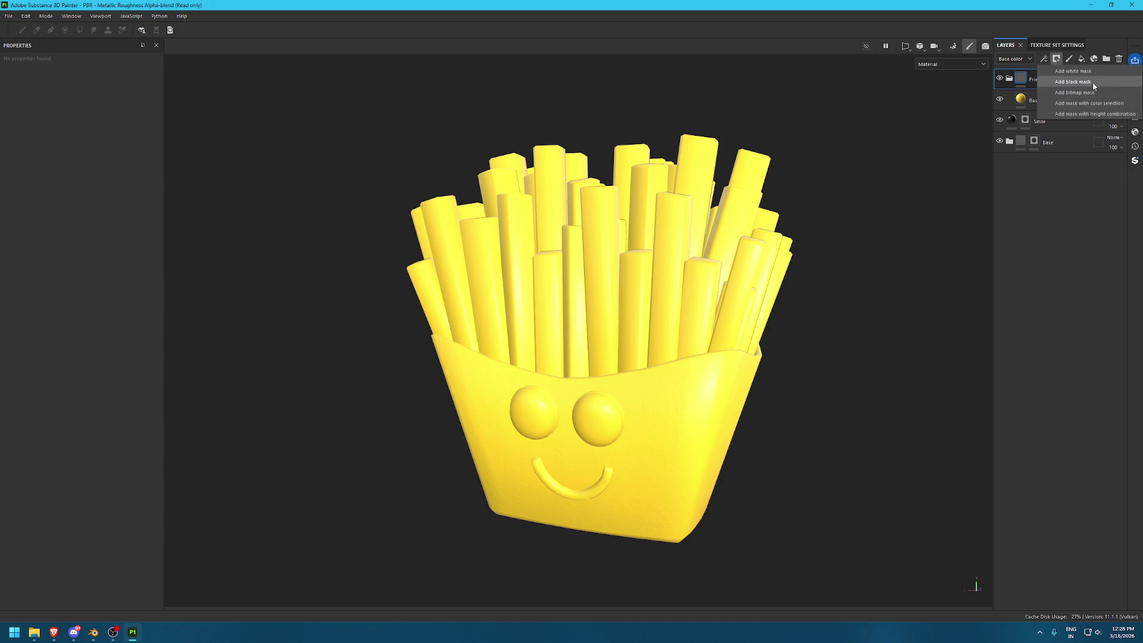
click(1066, 81)
mouse_move(301, 127)
mouse_down()
mouse_move(780, 284)
mouse_move(714, 288)
mouse_up()
scroll(489, 324, up, 5)
key(f)
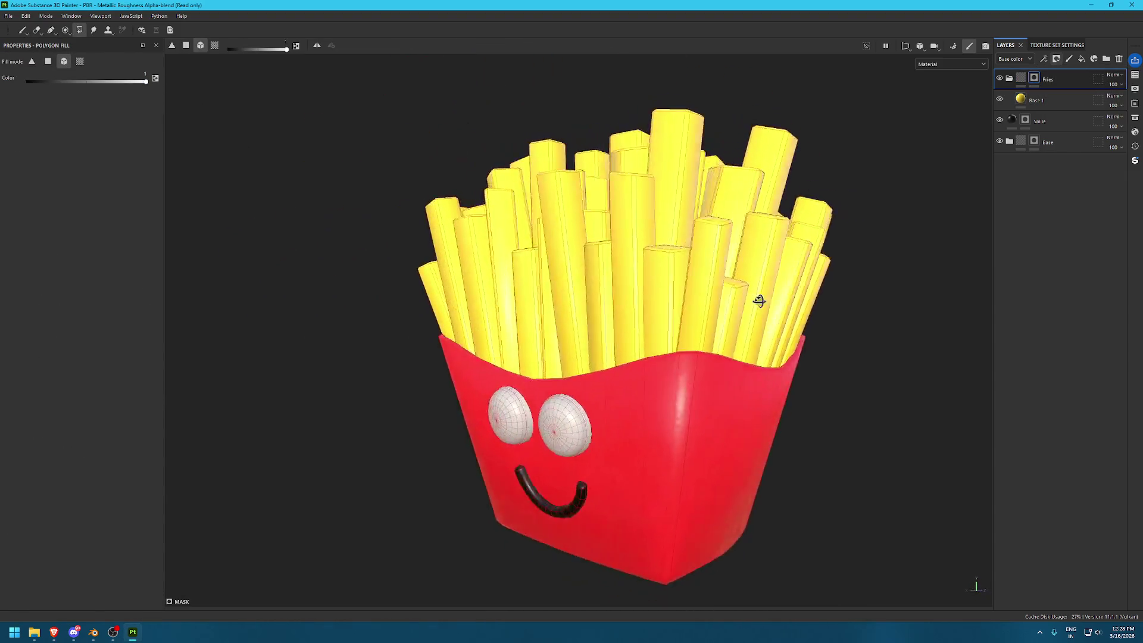
scroll(514, 247, down, 3)
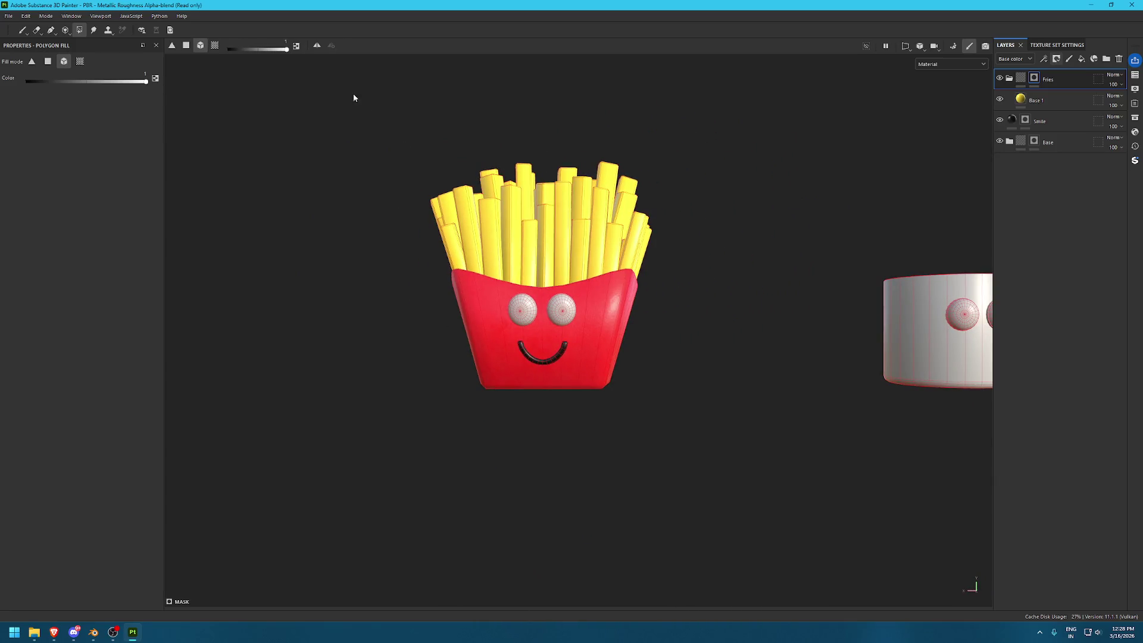
drag(327, 81, 707, 255)
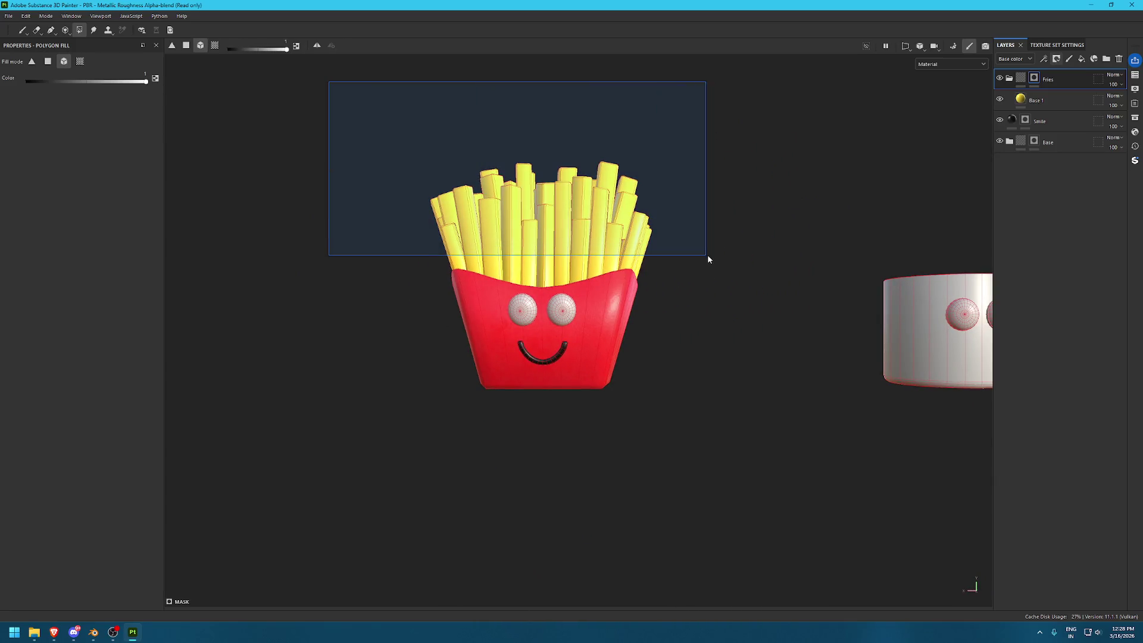
alt+drag(681, 196, 427, 252)
key(f)
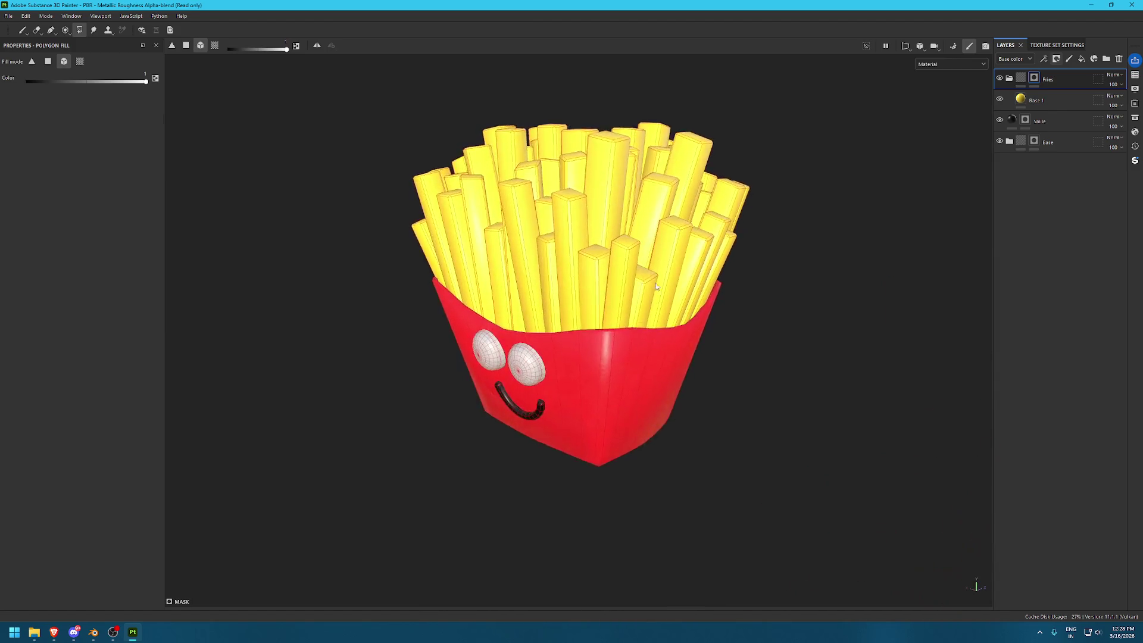
click(1061, 100)
key(ctrl+d)
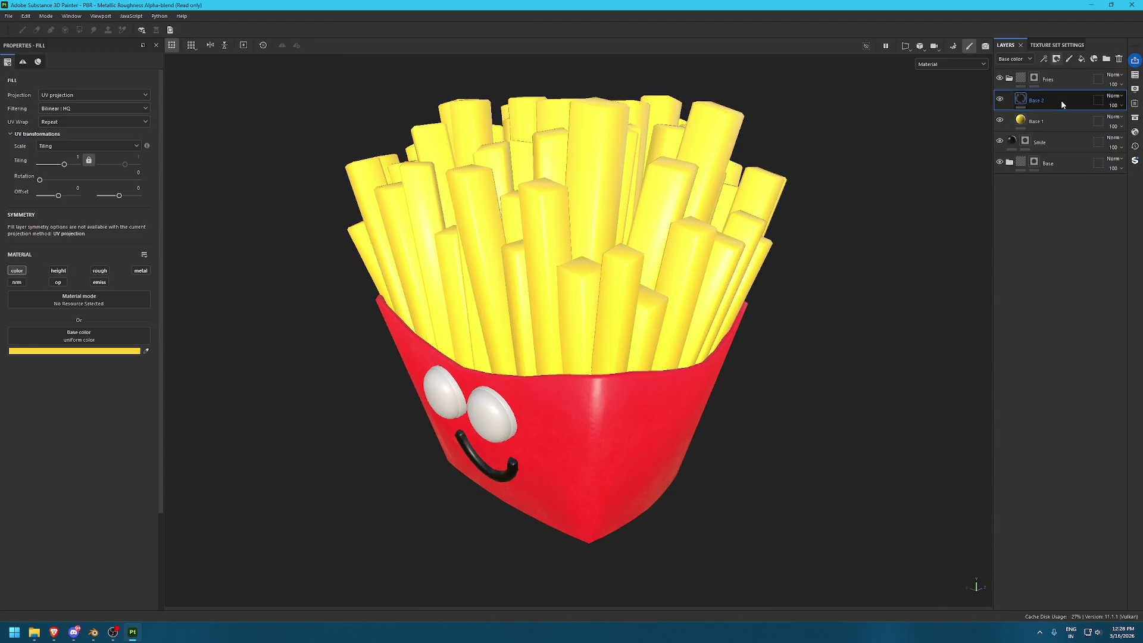
Rename the duplicate Base 2 and shift its base colour hue toward orange
double_click(1061, 100)
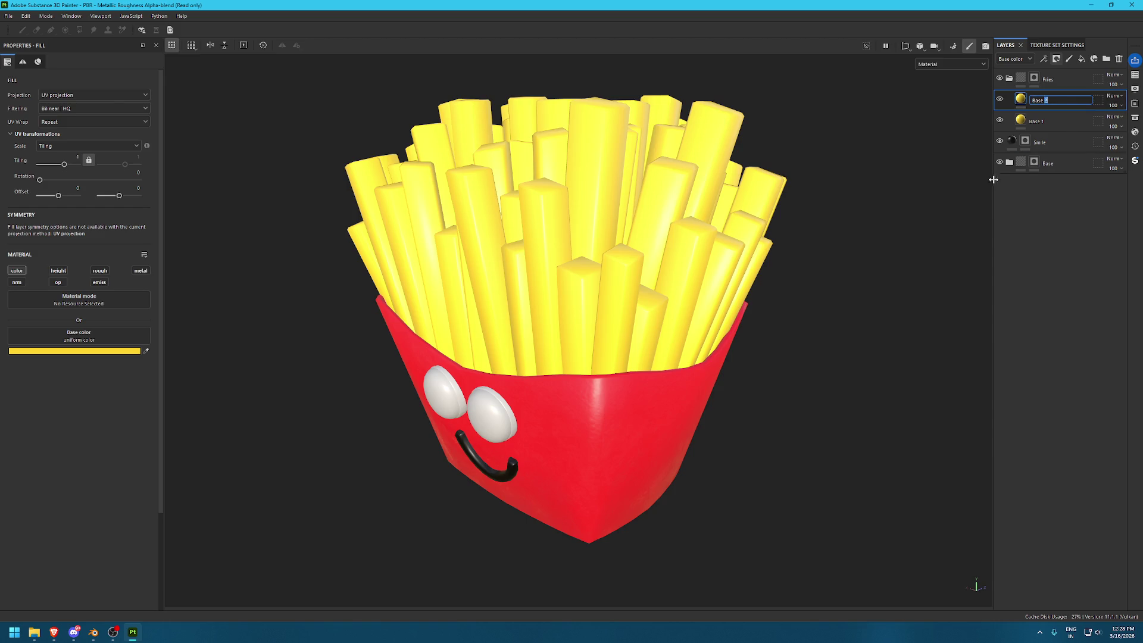
click(937, 194)
key(alt+Tab)
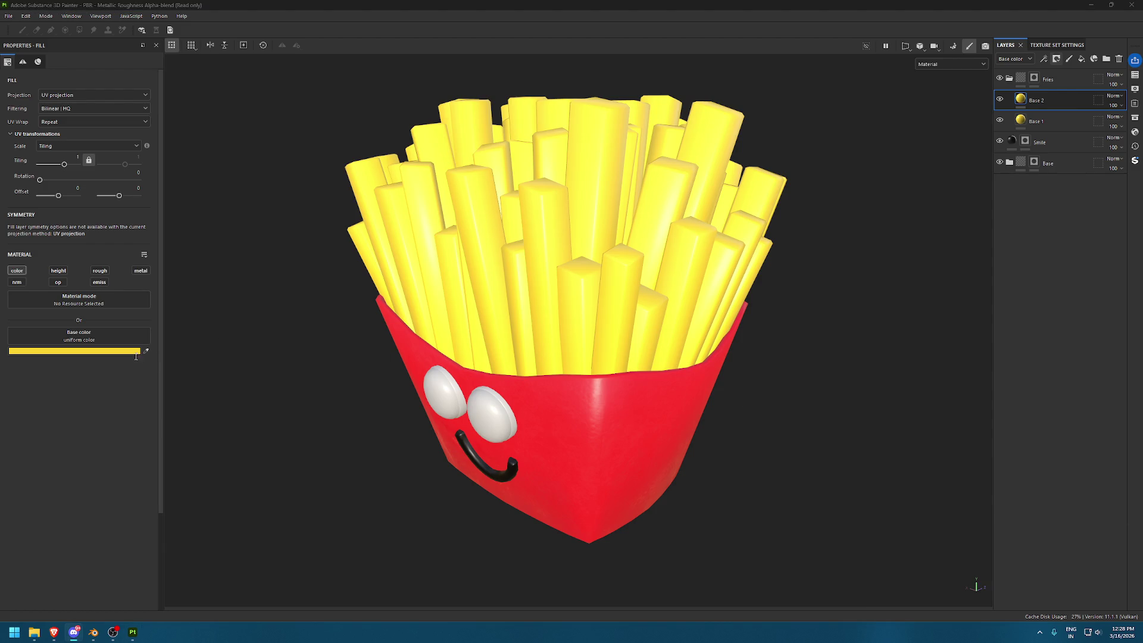
click(138, 353)
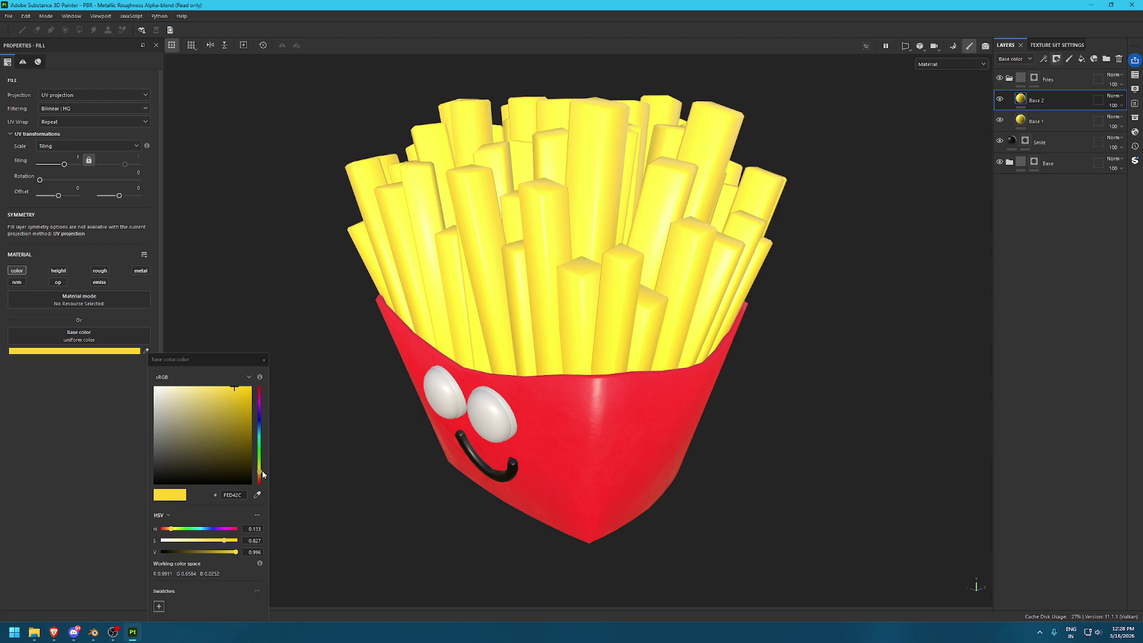
click(262, 475)
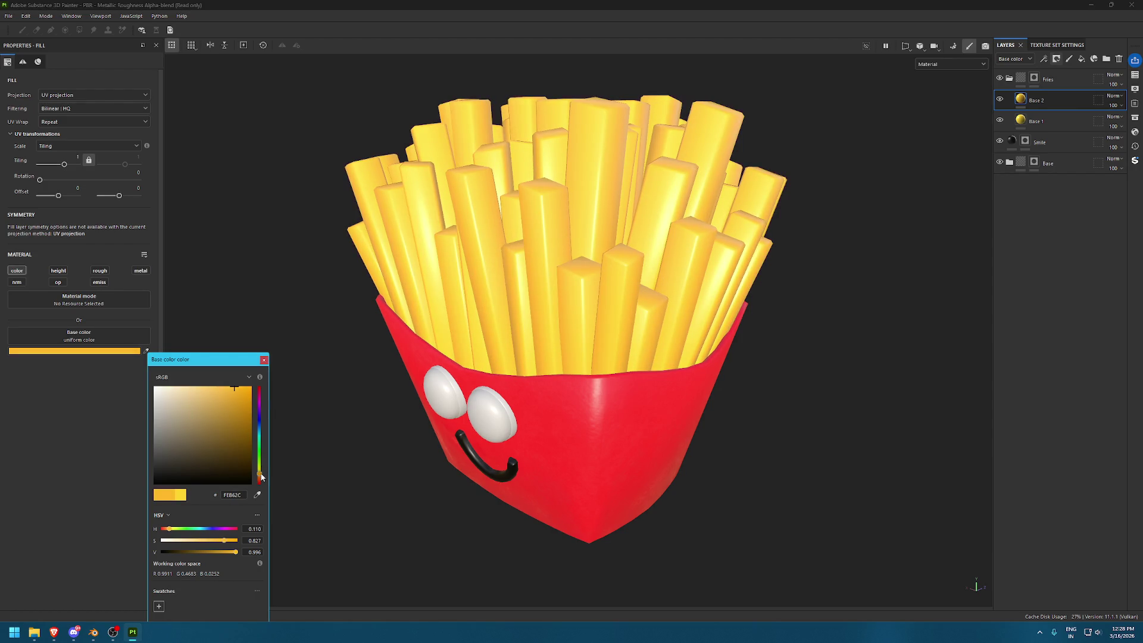
alt+drag(554, 280, 584, 262)
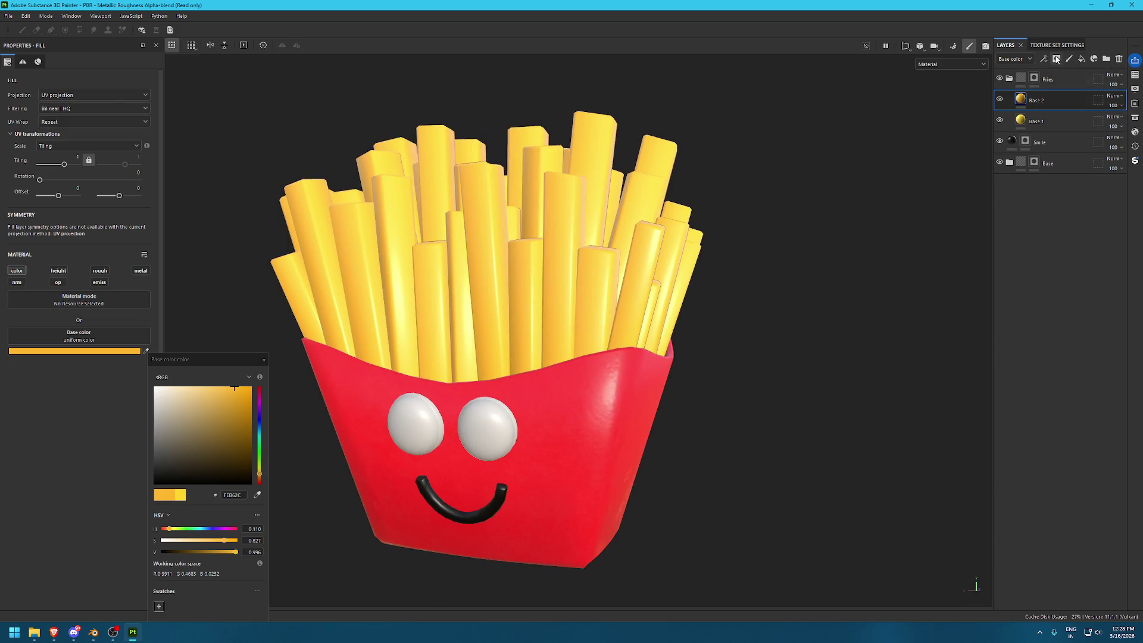
Add a black mask to Base 2 holding an empty generator effect
click(1056, 59)
click(1084, 77)
click(1057, 59)
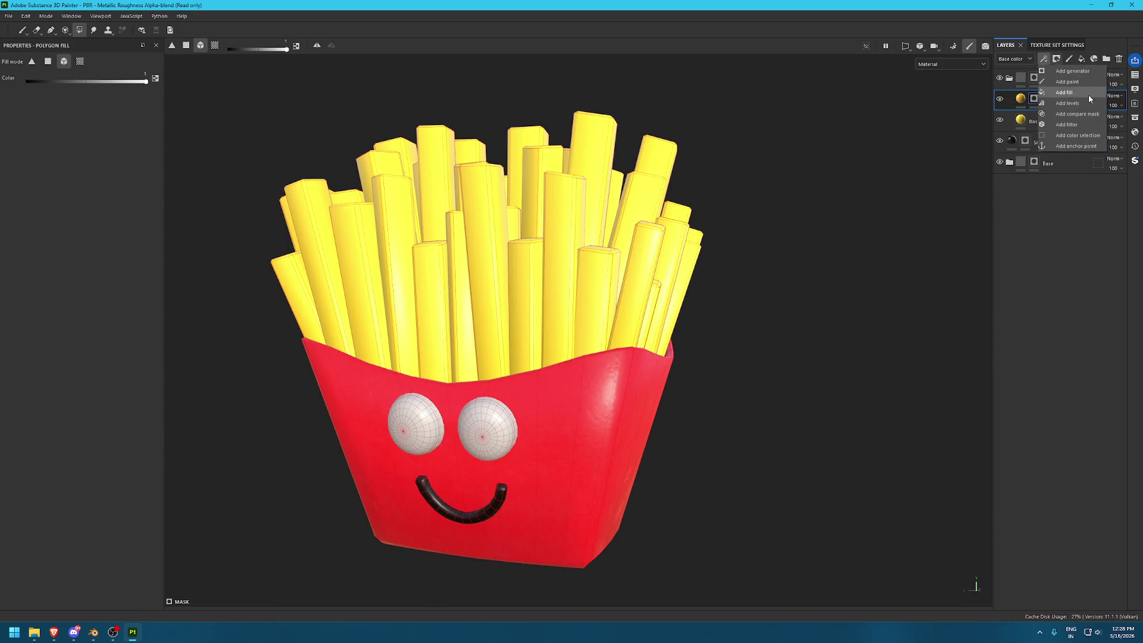
click(1082, 71)
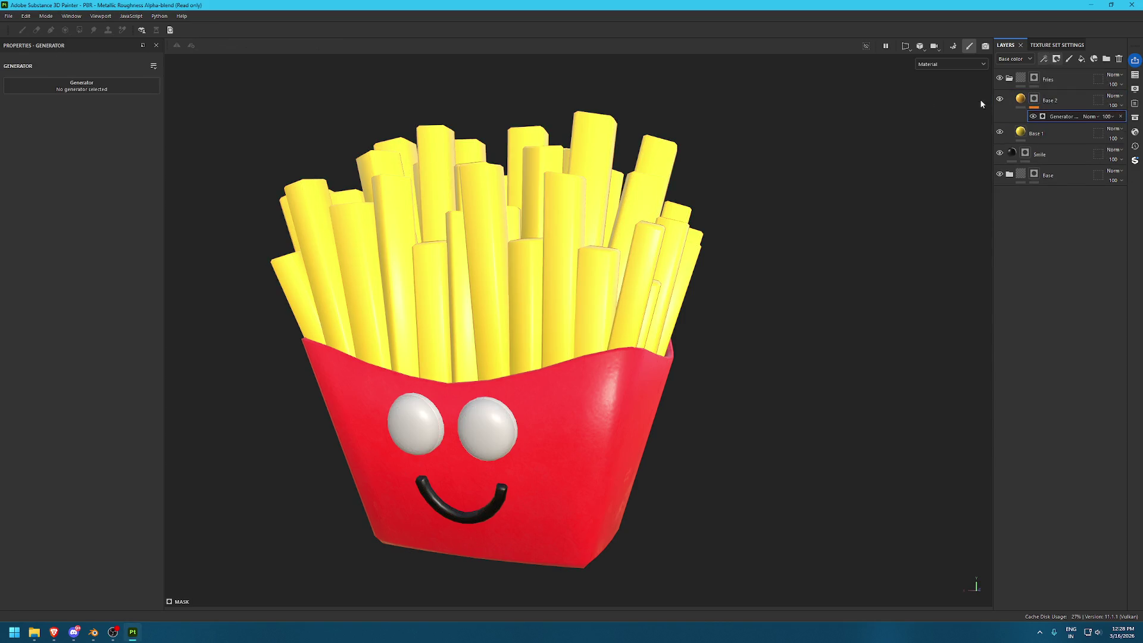
click(82, 84)
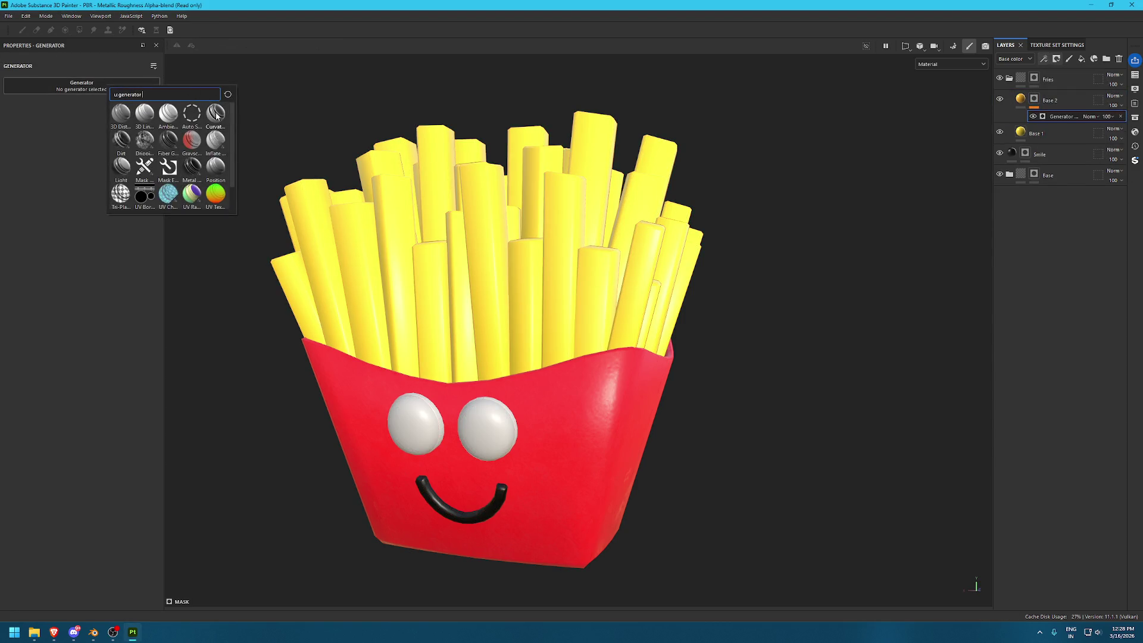
click(848, 151)
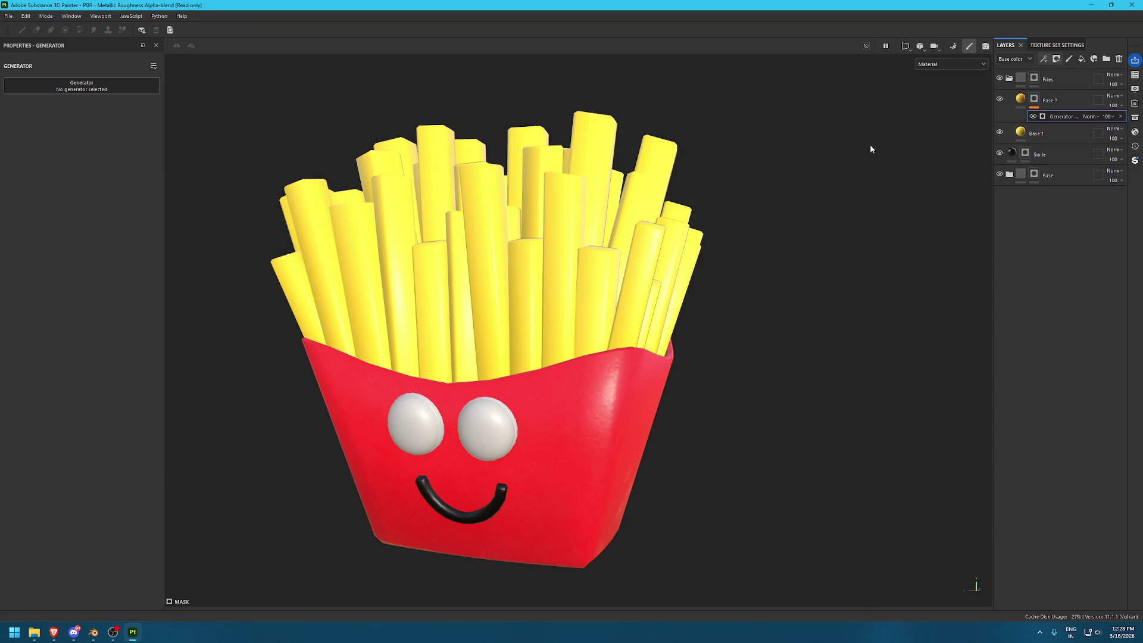
key(ctrl+b)
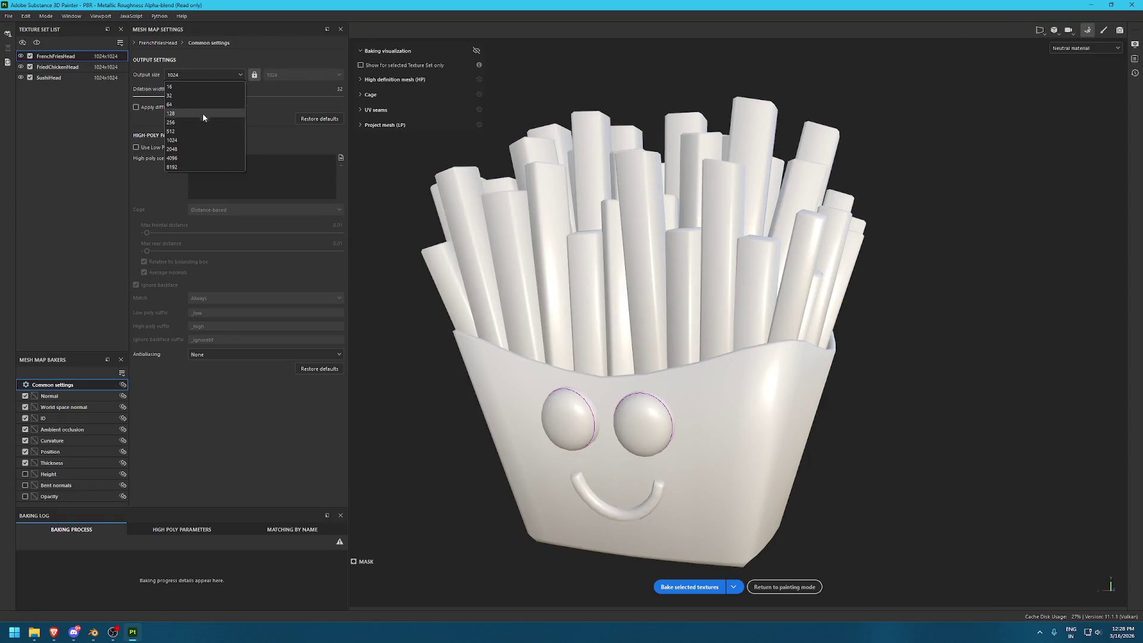
Set the bake output size to 2048 and bake the mesh maps
click(192, 149)
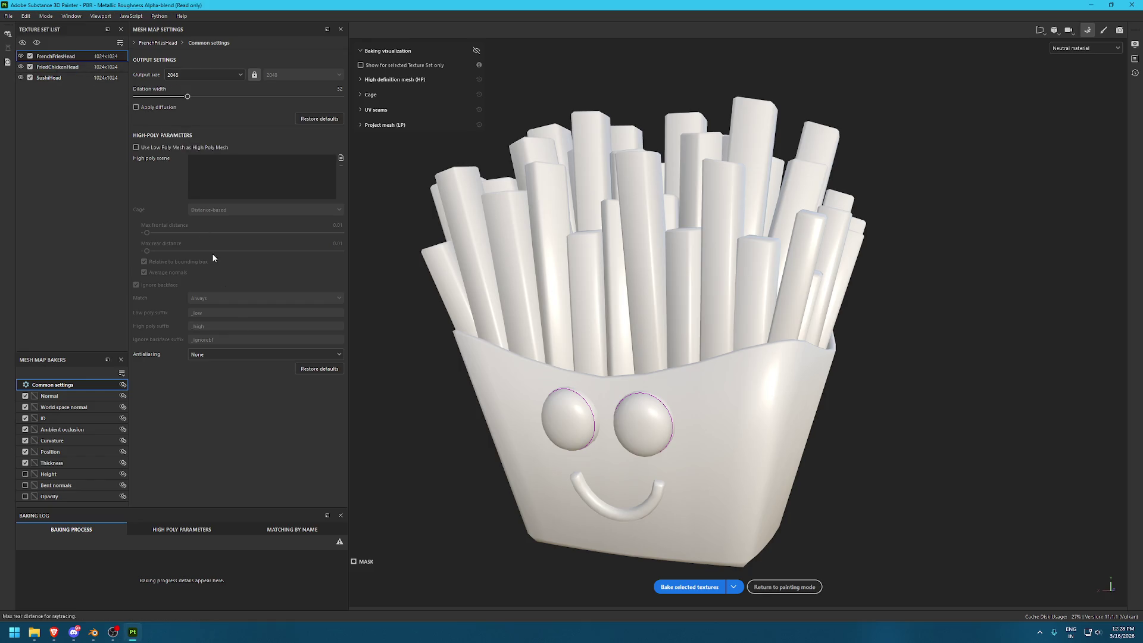
click(698, 593)
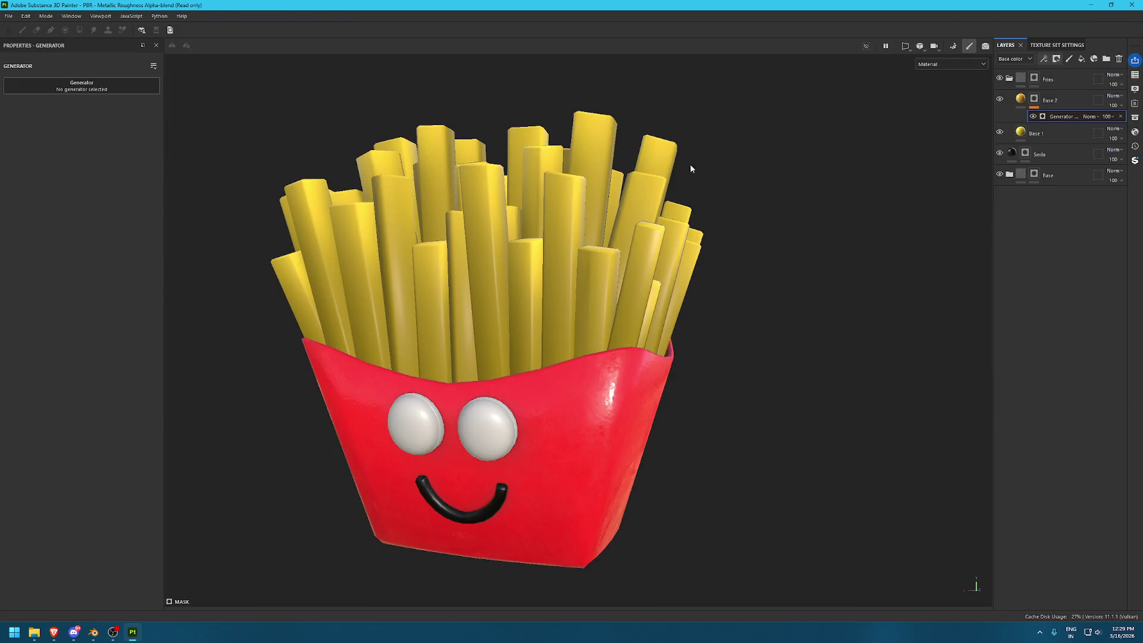
Remove the ambient occlusion mesh map and assign a Curvature generator to Base 2's mask
scroll(699, 169, up, 3)
alt+drag(466, 276, 424, 299)
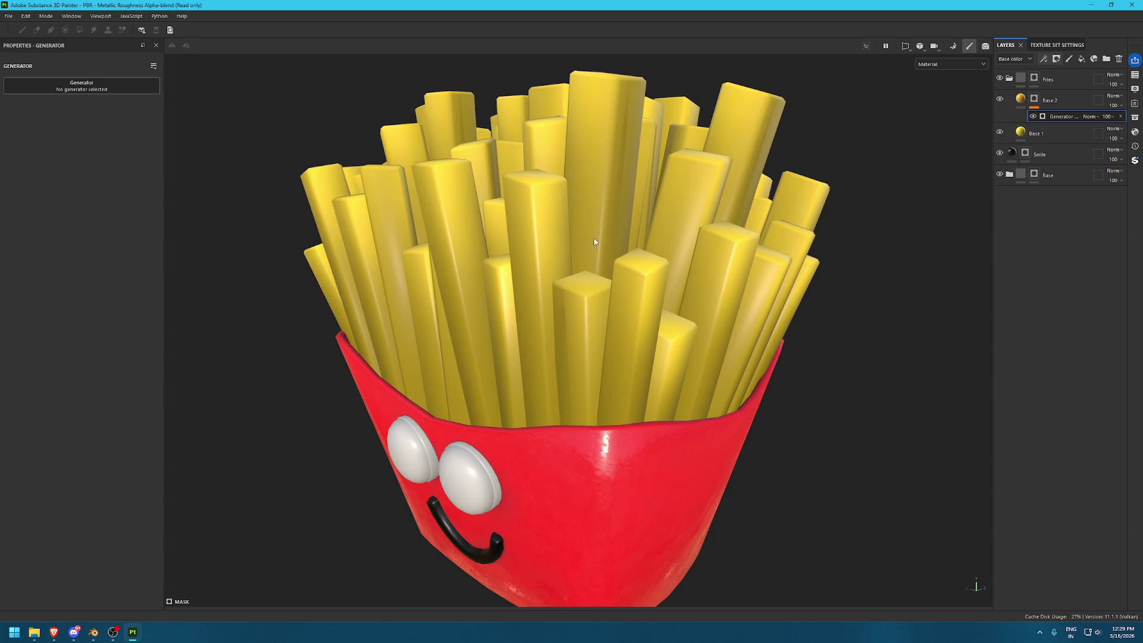
click(1076, 46)
click(1115, 448)
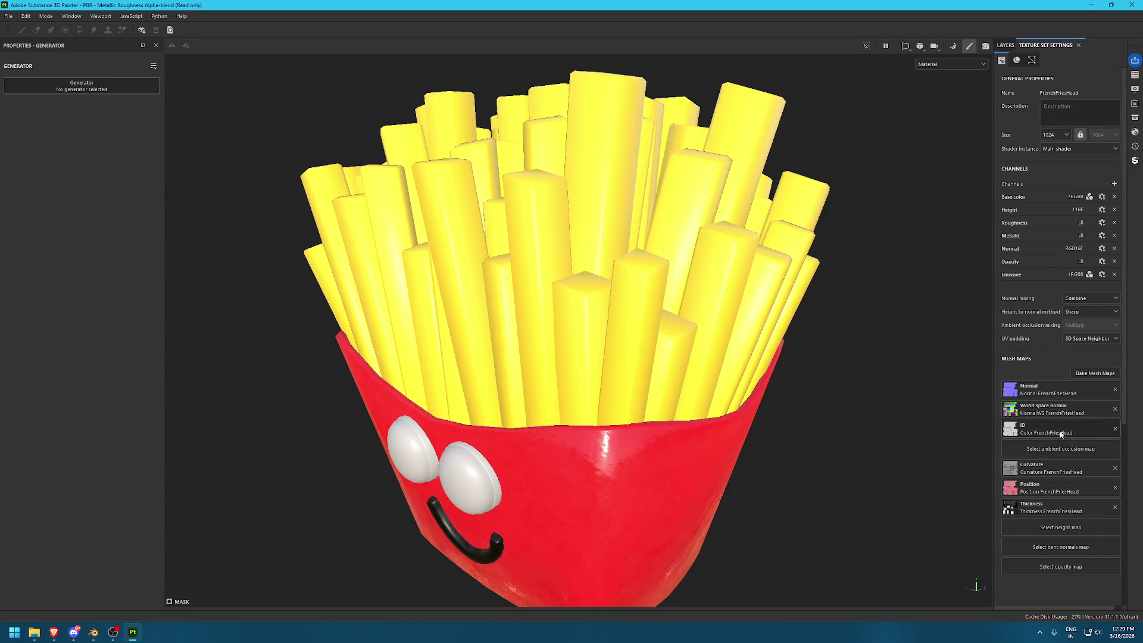
alt+drag(714, 357, 476, 333)
click(82, 85)
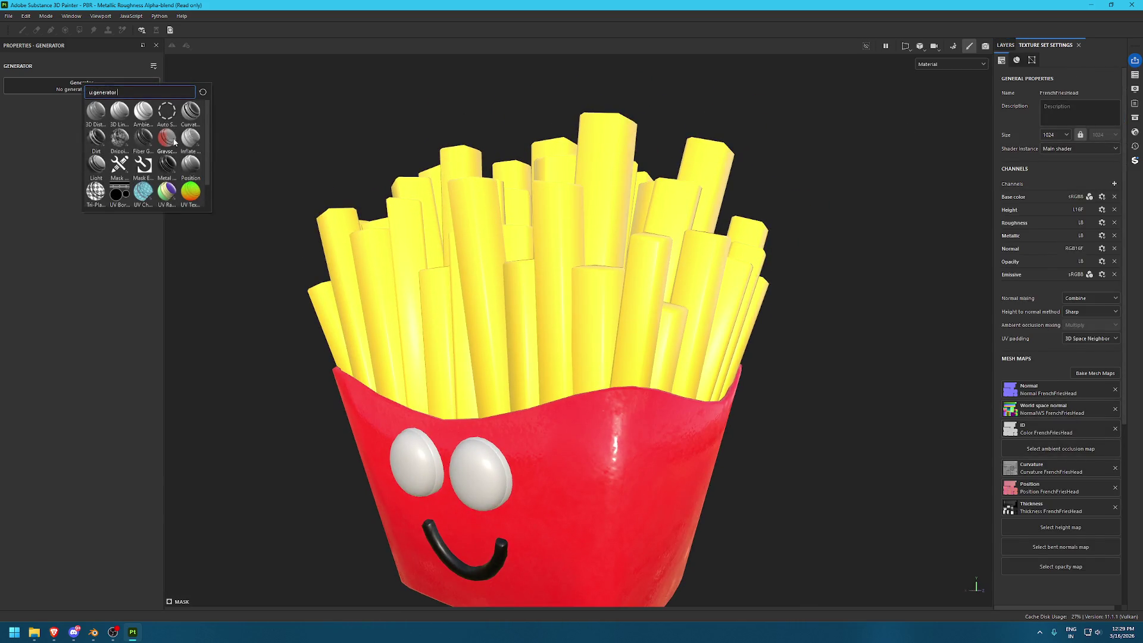
click(200, 119)
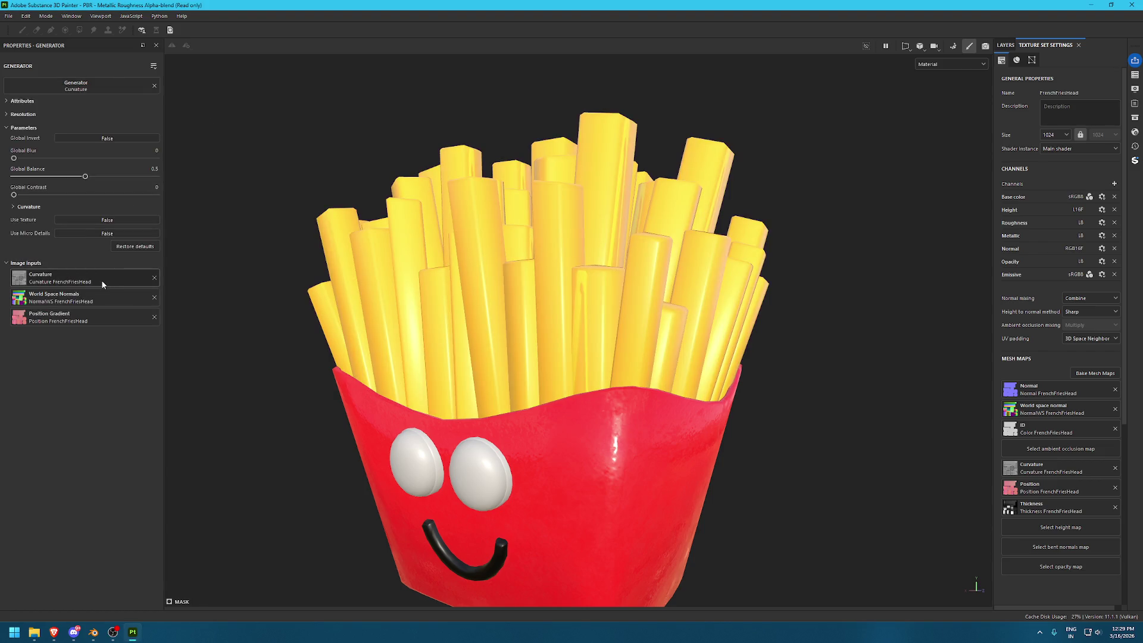
alt+drag(492, 277, 512, 326)
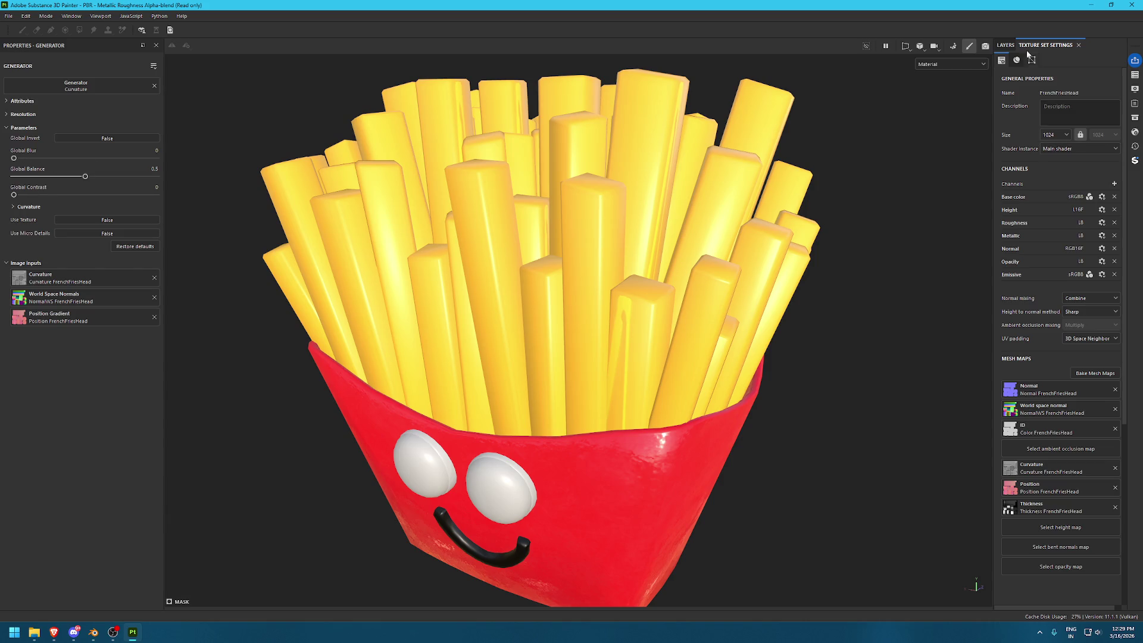
Set the curvature mask to Global Contrast 0.12 and Global Balance 0.01
click(1006, 45)
alt+click(1034, 98)
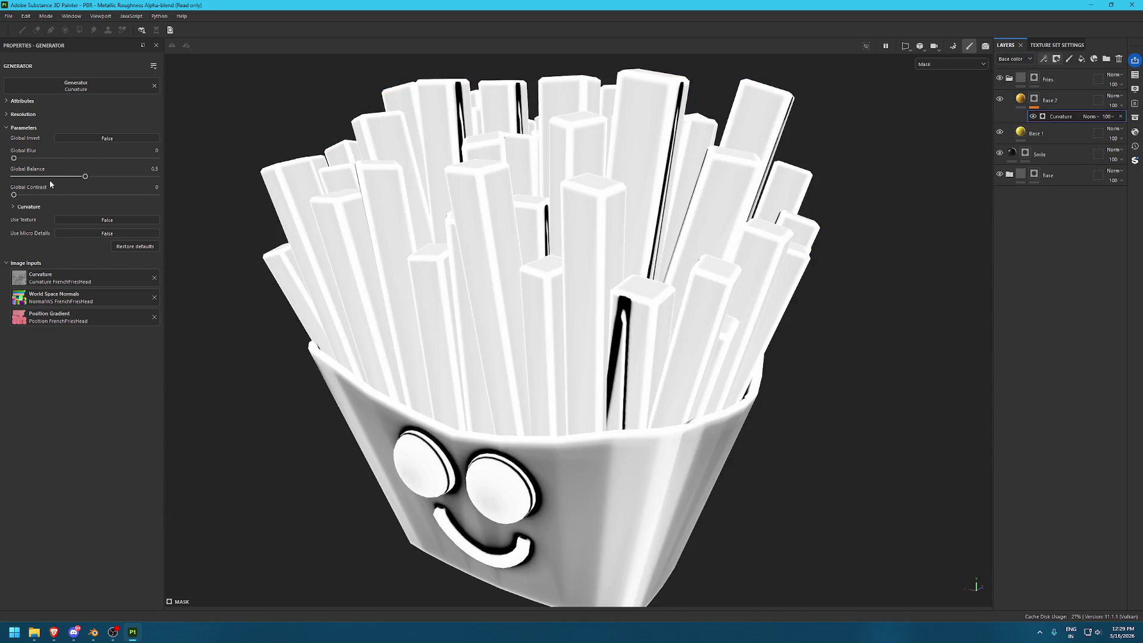
drag(24, 196, 23, 195)
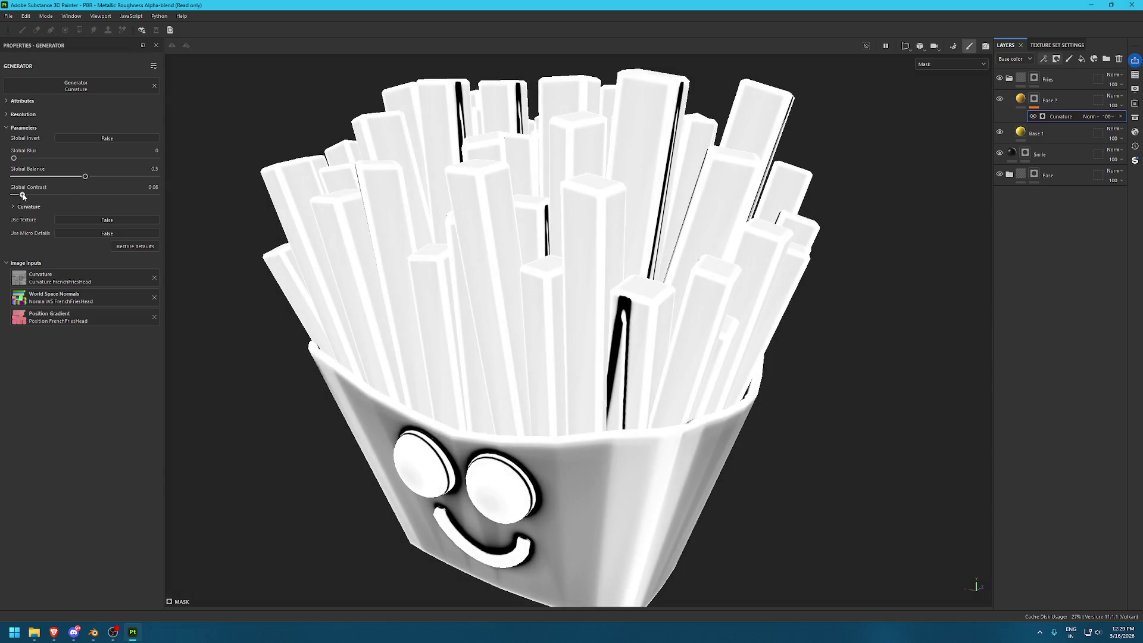
drag(85, 177, 16, 177)
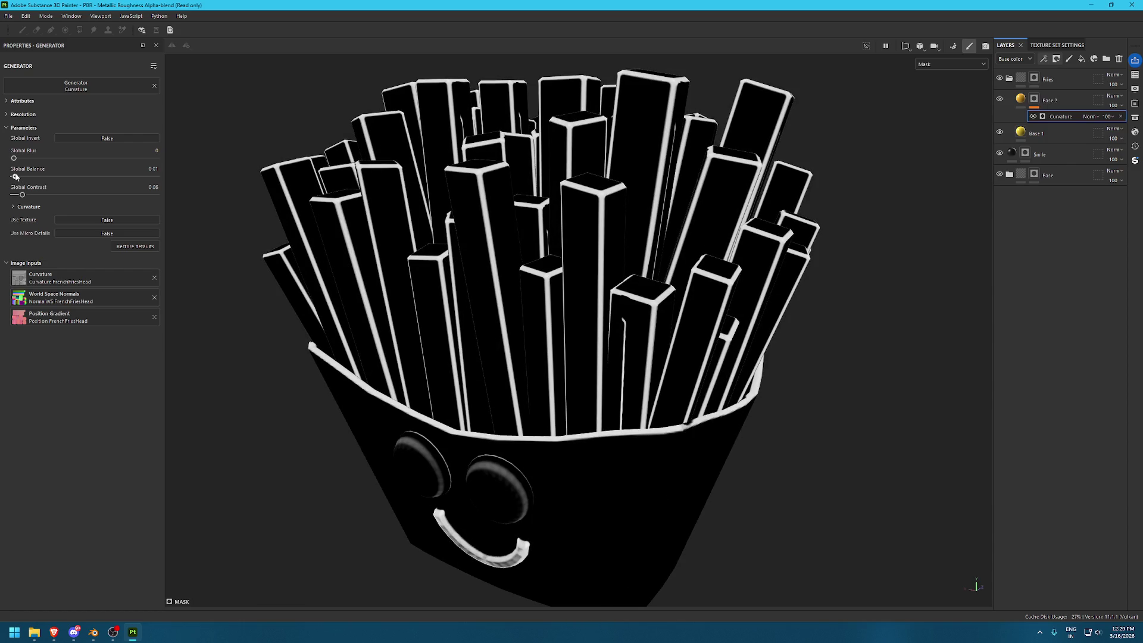
drag(37, 197, 40, 194)
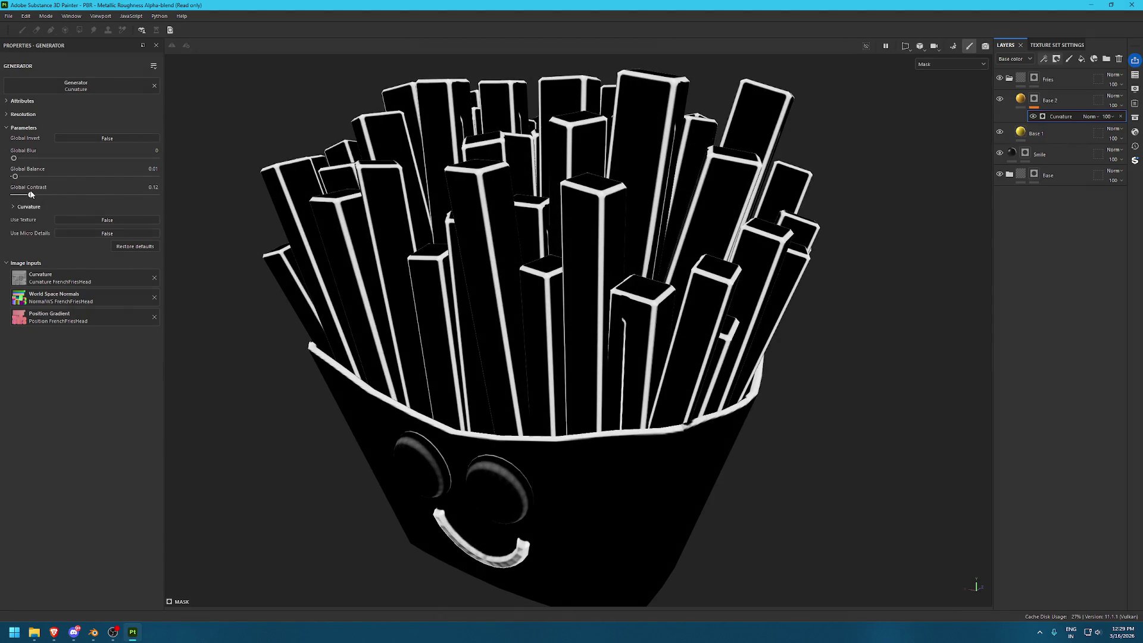
mouse_move(416, 267)
alt+mouse_down()
mouse_move(360, 179)
mouse_move(416, 268)
alt+mouse_up()
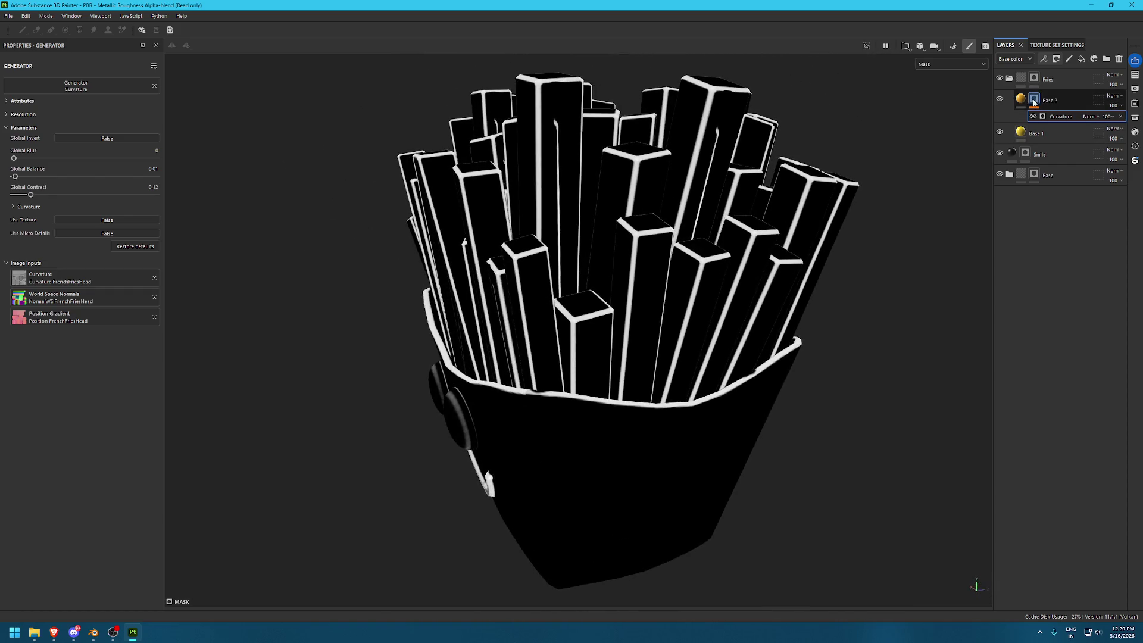
click(1028, 102)
alt+drag(599, 159, 657, 163)
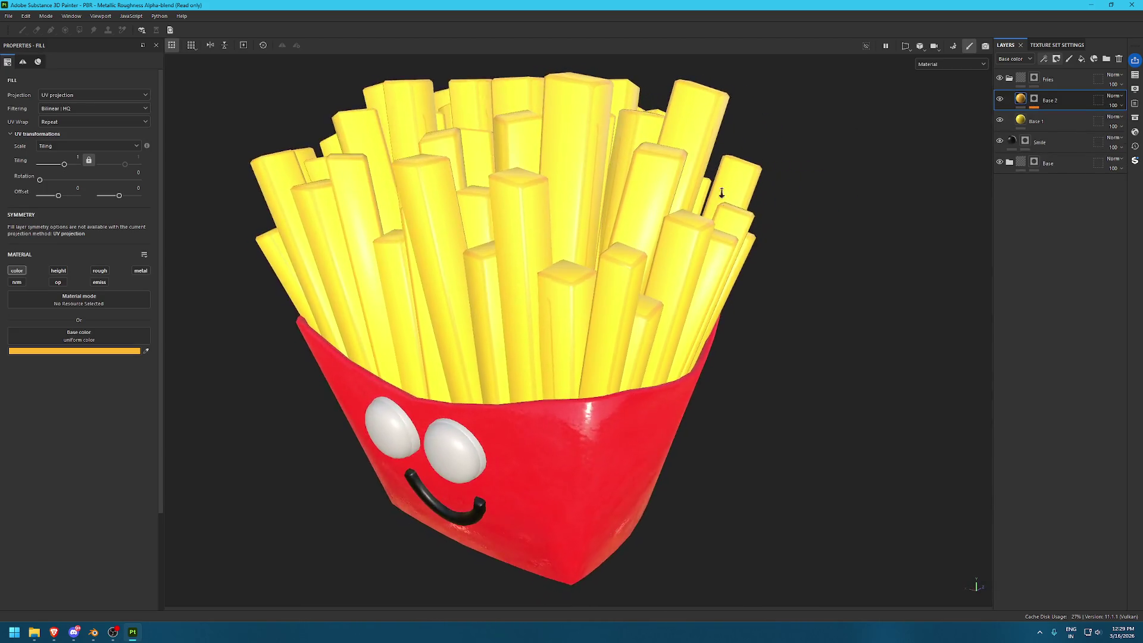
Add a Warp filter to Base 2's mask above the Curvature generator
click(1034, 99)
click(1059, 117)
click(1044, 60)
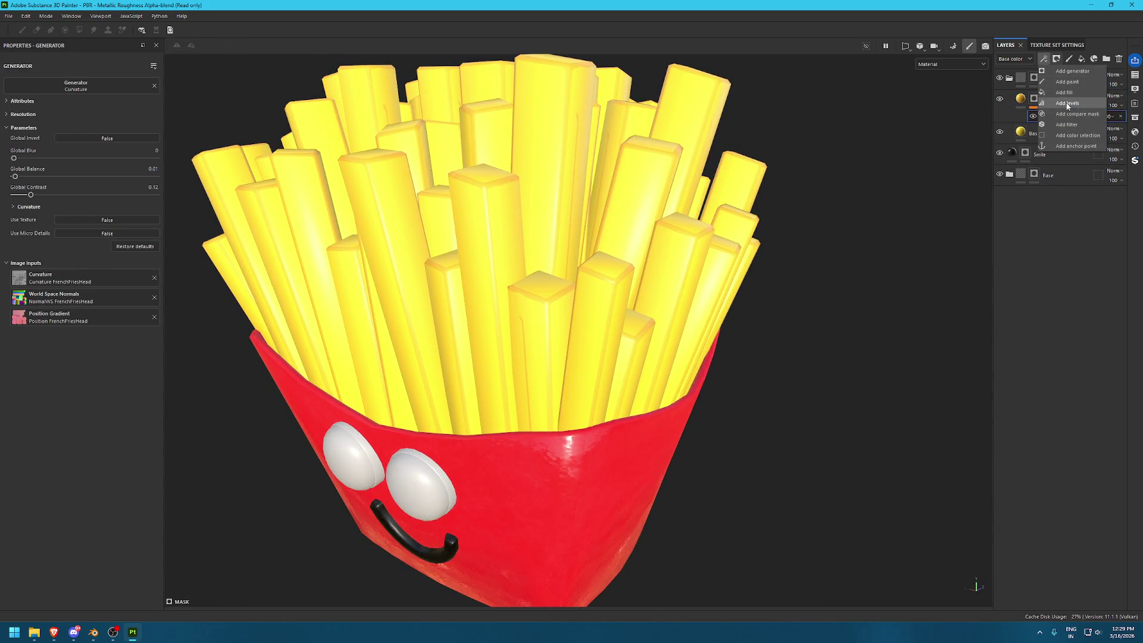
click(1065, 123)
text(wa)
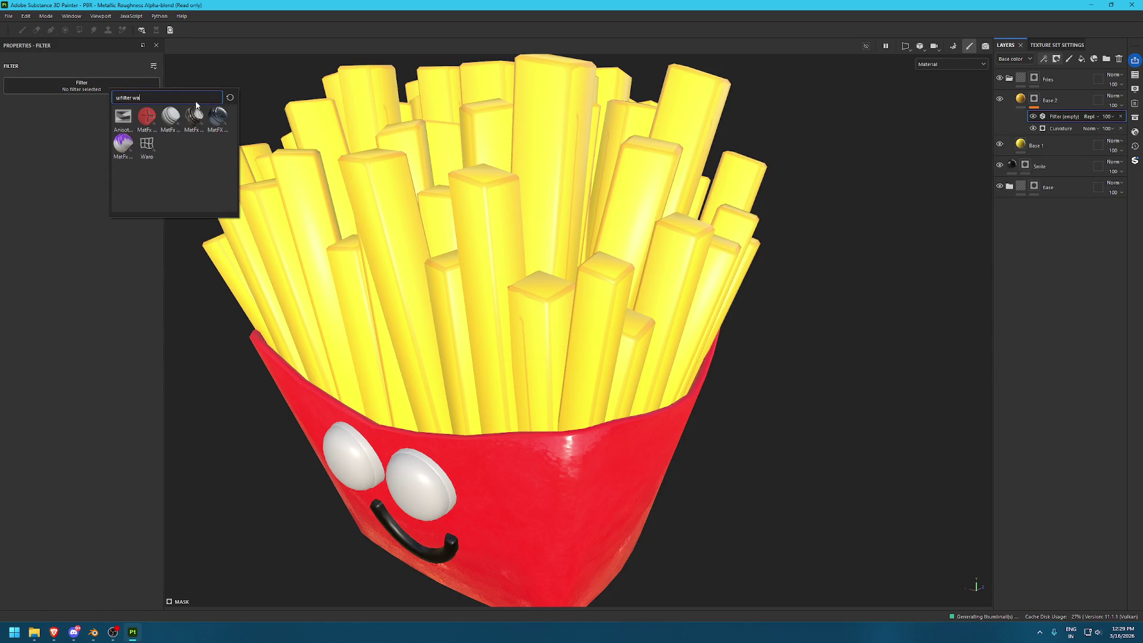
click(147, 144)
alt+drag(442, 189, 549, 258)
mouse_move(548, 258)
alt+right_down()
mouse_move(500, 309)
mouse_move(566, 339)
alt+right_up()
Enable the roughness channel on the Base 1 fill layer, set to 1
ctrl+alt+click(374, 266)
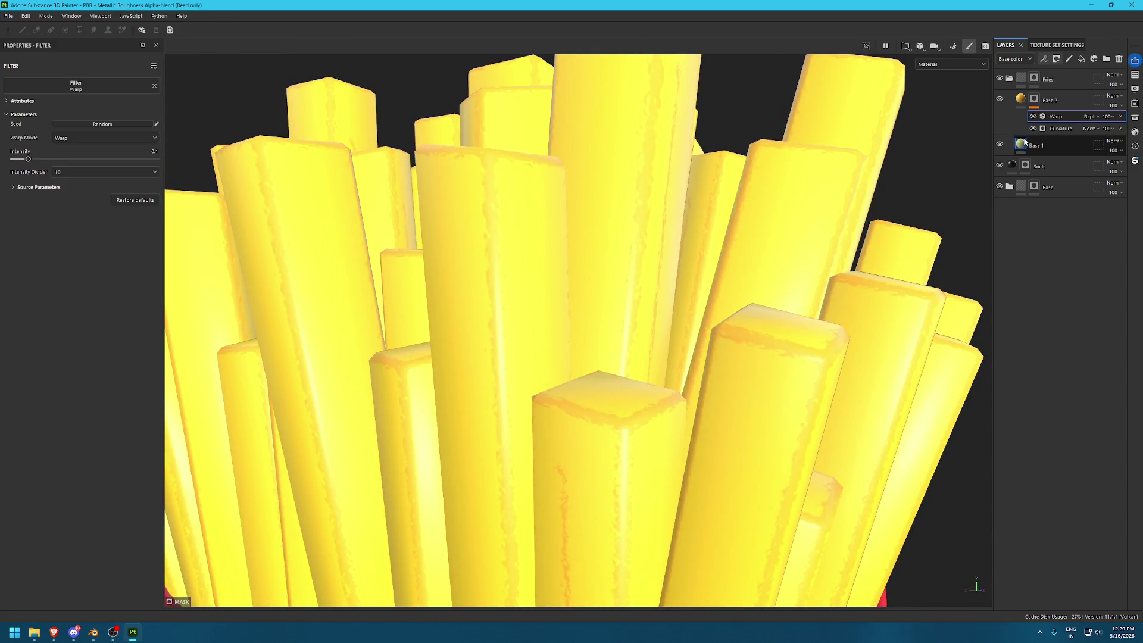
click(95, 272)
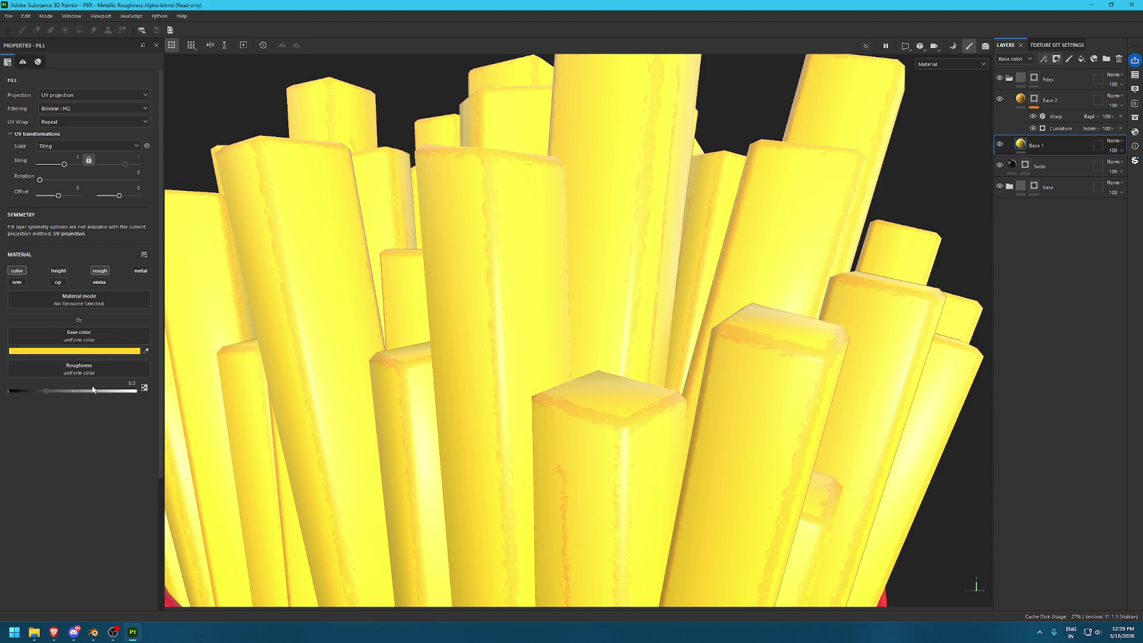
scroll(536, 298, down, 5)
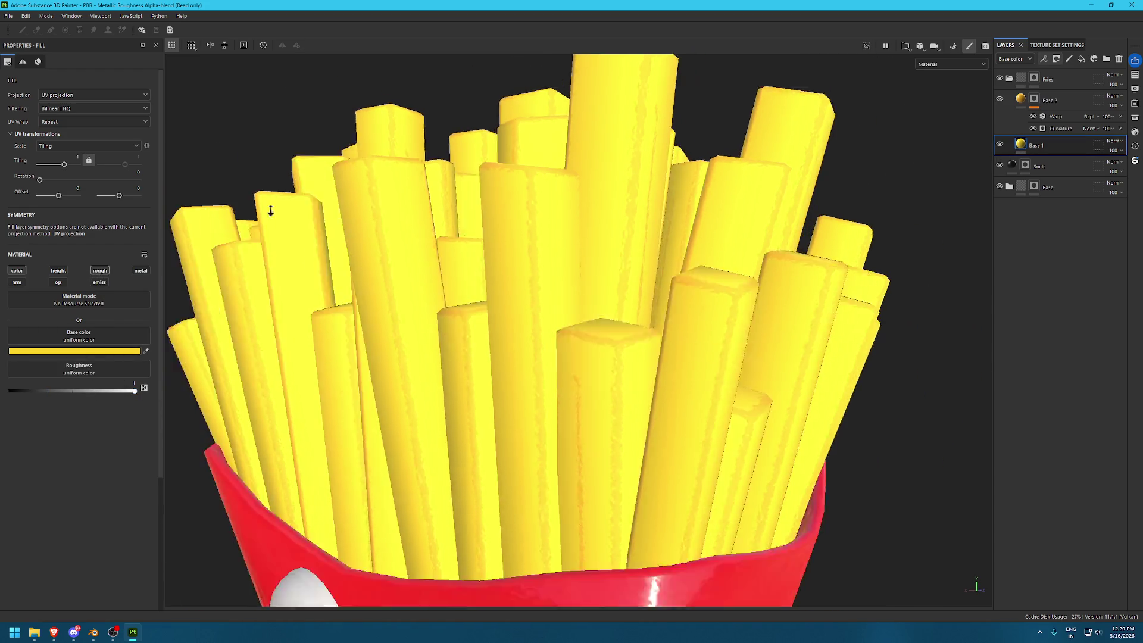
alt+drag(362, 312, 381, 245)
alt+right_drag(381, 245, 546, 265)
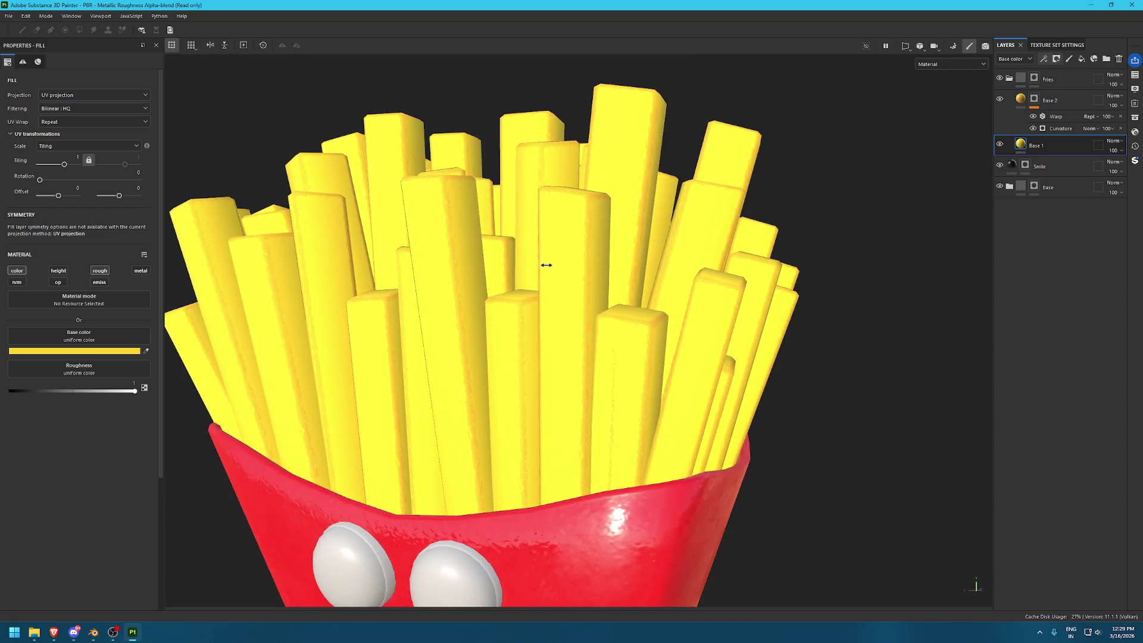
Set the Warp filter's Intensity Divider to 1 and lower its intensity to 0.024
click(1055, 116)
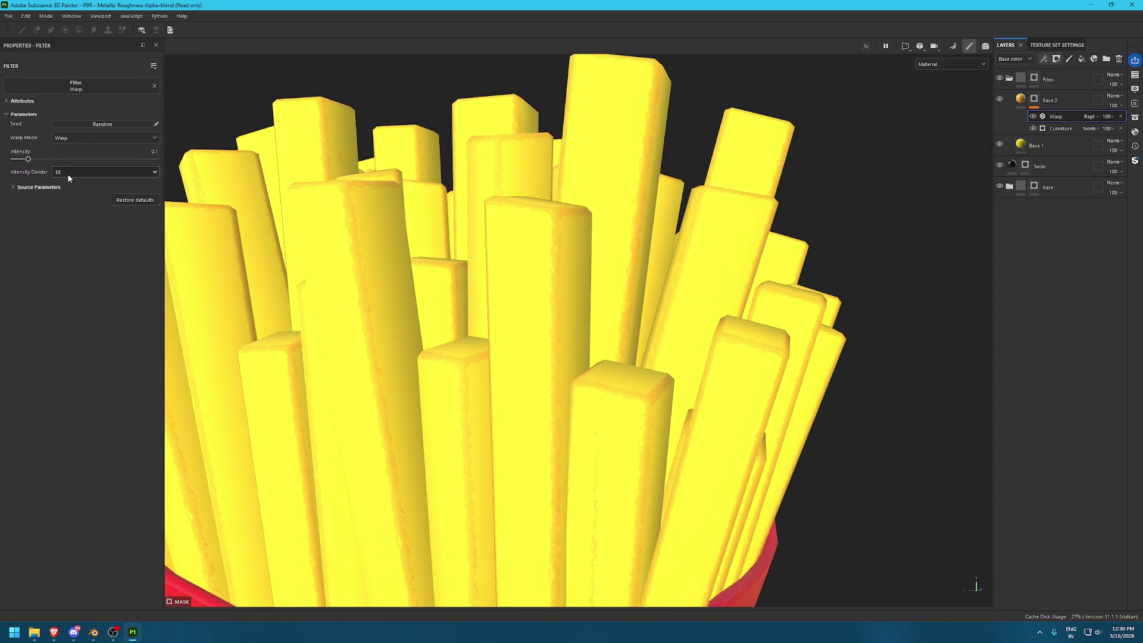
click(72, 172)
click(77, 198)
click(76, 172)
click(73, 184)
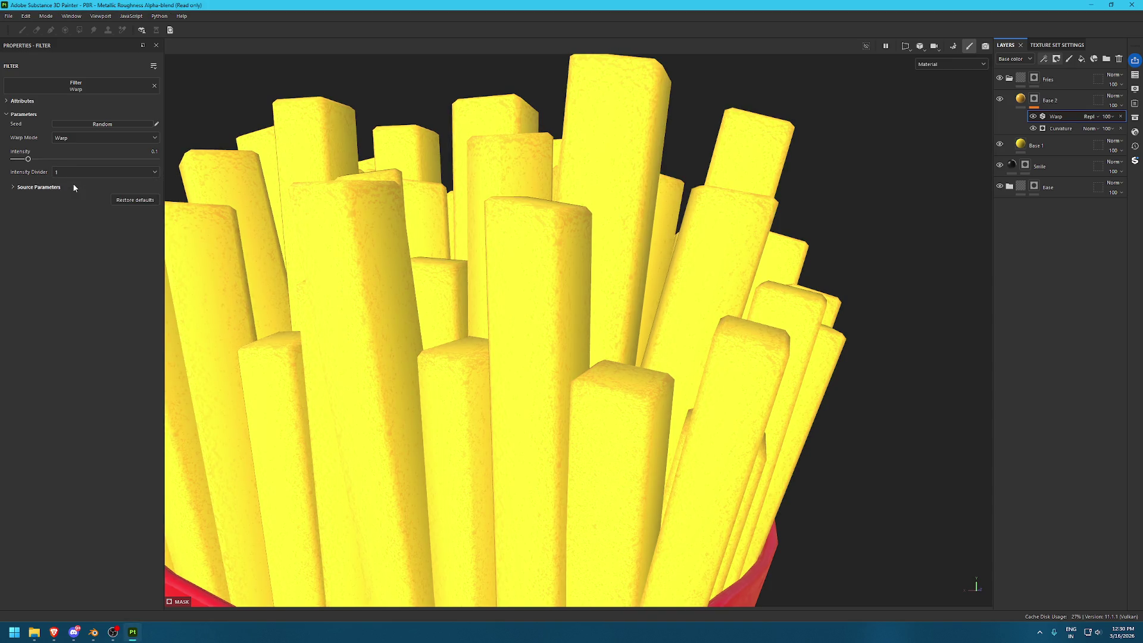
drag(27, 159, 16, 159)
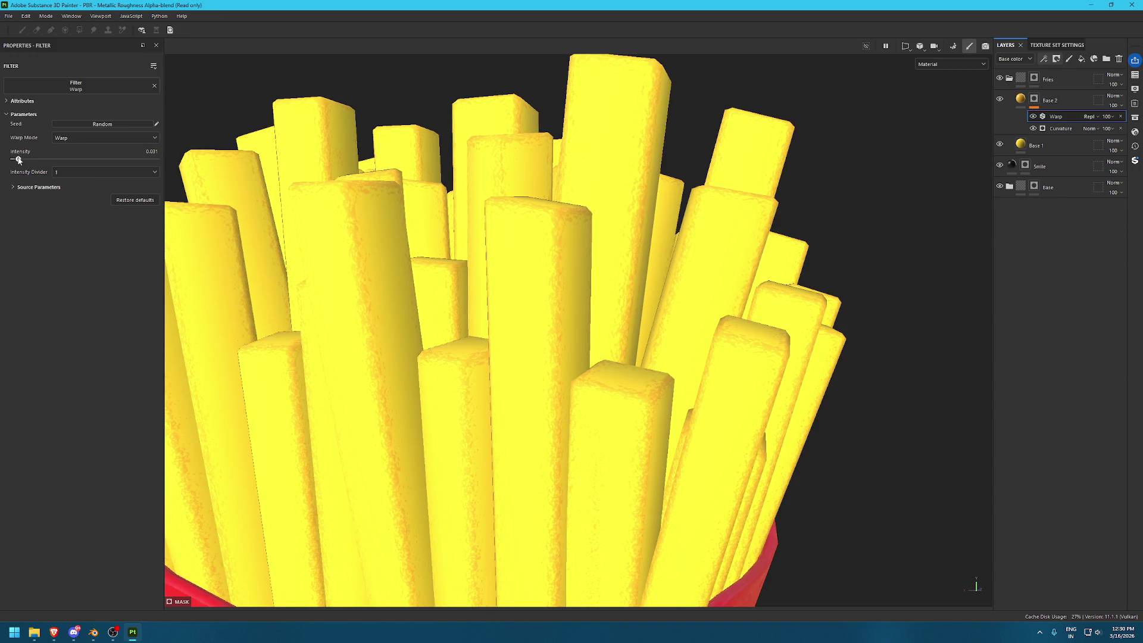
Add another empty filter above Warp in Base 2's mask
click(1056, 58)
click(1062, 125)
click(108, 83)
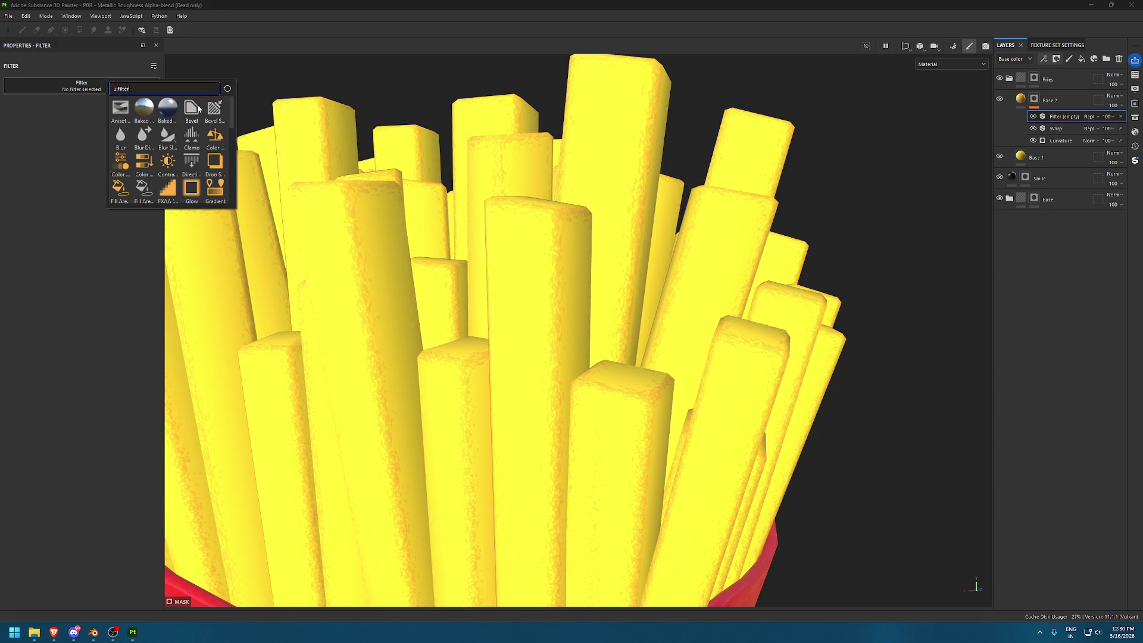
Add a low-intensity Blur filter and set Warp's Source Blur 0.22 and Source Contrast 0.34
click(122, 136)
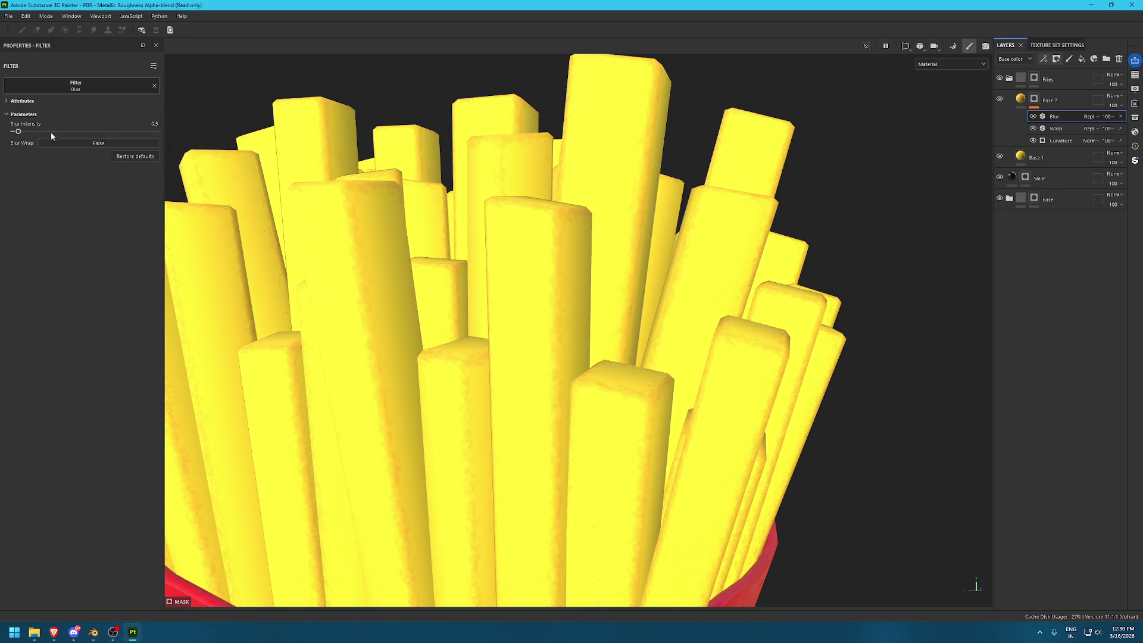
drag(27, 132, 20, 132)
click(1056, 128)
click(39, 187)
mouse_move(21, 220)
mouse_down()
mouse_move(125, 239)
mouse_move(99, 236)
mouse_up()
drag(27, 256, 66, 257)
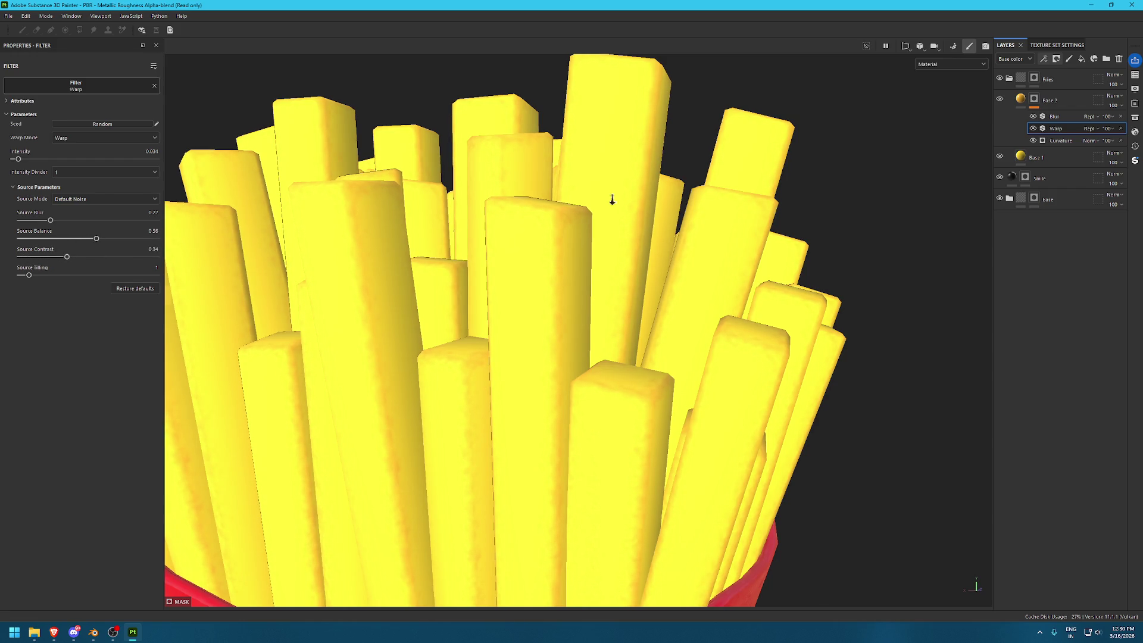
Try out different blend modes for the Base 2 layer
key(f)
scroll(412, 213, up, 5)
alt+drag(412, 212, 621, 335)
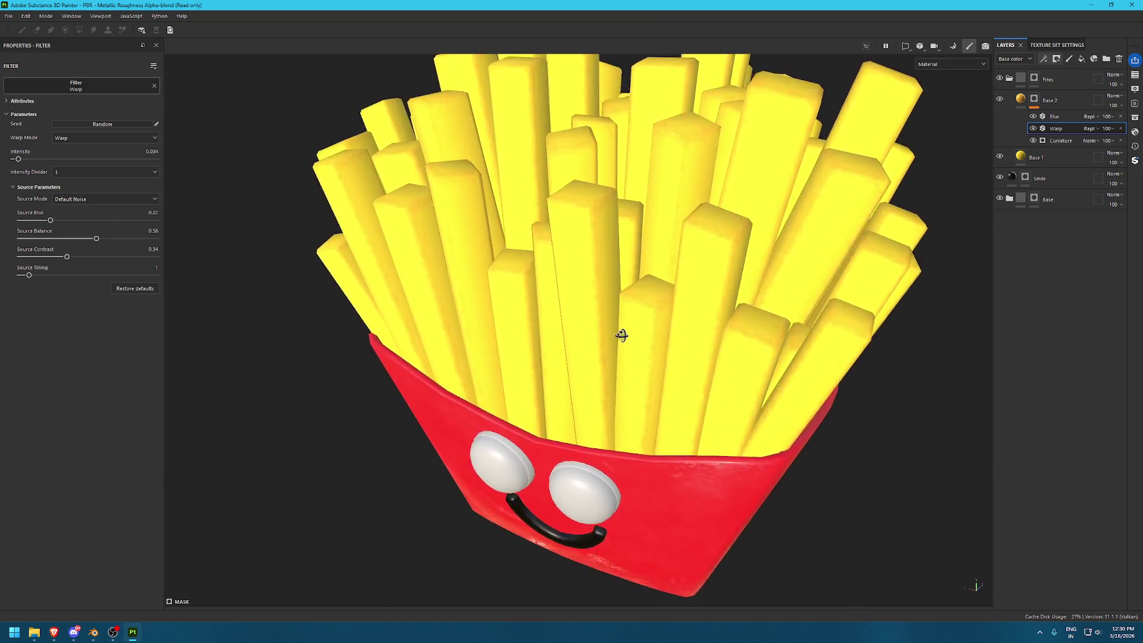
scroll(621, 335, up, 5)
click(1122, 103)
click(1122, 97)
click(1121, 99)
scroll(1121, 100, down, 1)
scroll(1122, 99, down, 1)
scroll(1121, 99, down, 2)
scroll(1121, 99, down, 2)
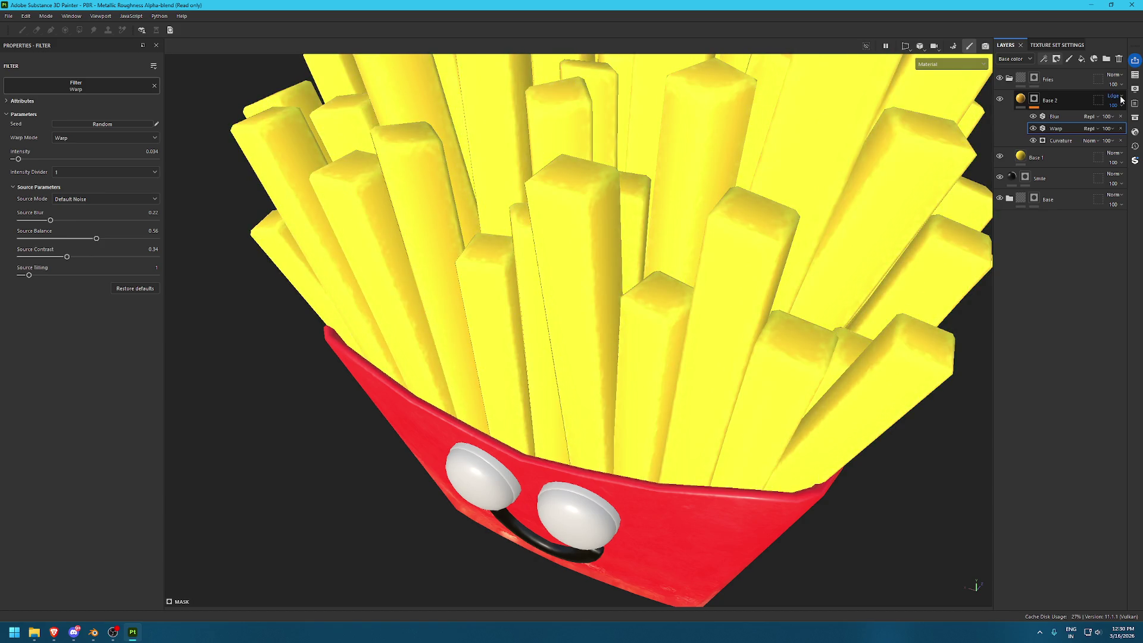
scroll(1121, 100, down, 1)
scroll(1121, 99, down, 1)
scroll(1121, 100, down, 1)
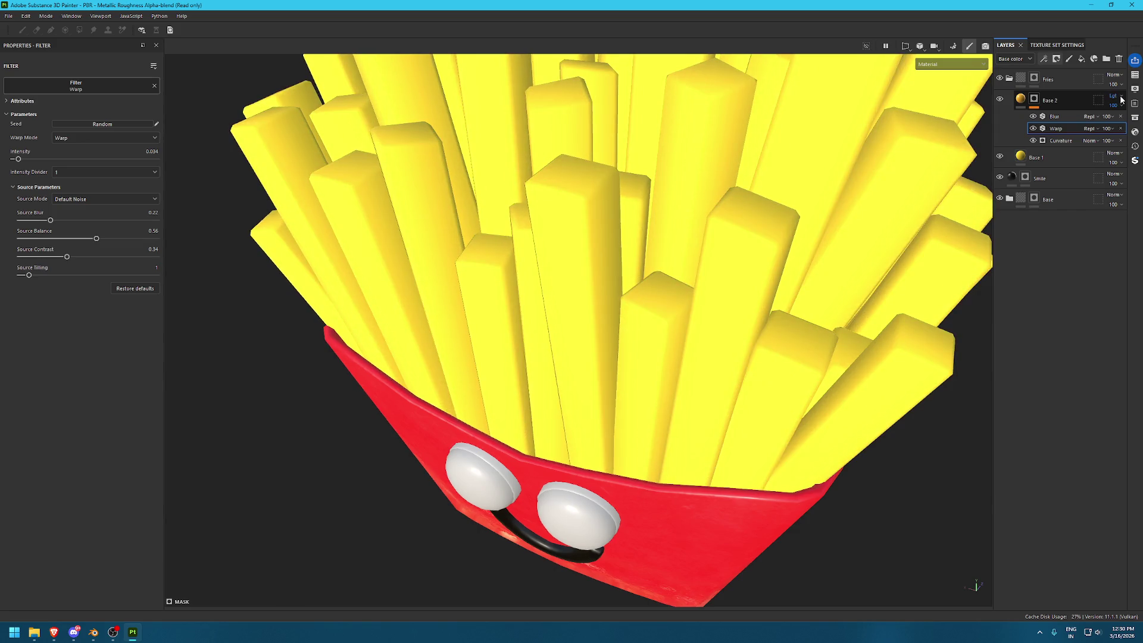
scroll(1121, 99, down, 1)
scroll(1121, 99, down, 1)
scroll(1121, 100, down, 1)
scroll(1121, 99, down, 1)
scroll(1121, 99, down, 1)
scroll(1122, 100, down, 1)
scroll(1121, 99, down, 1)
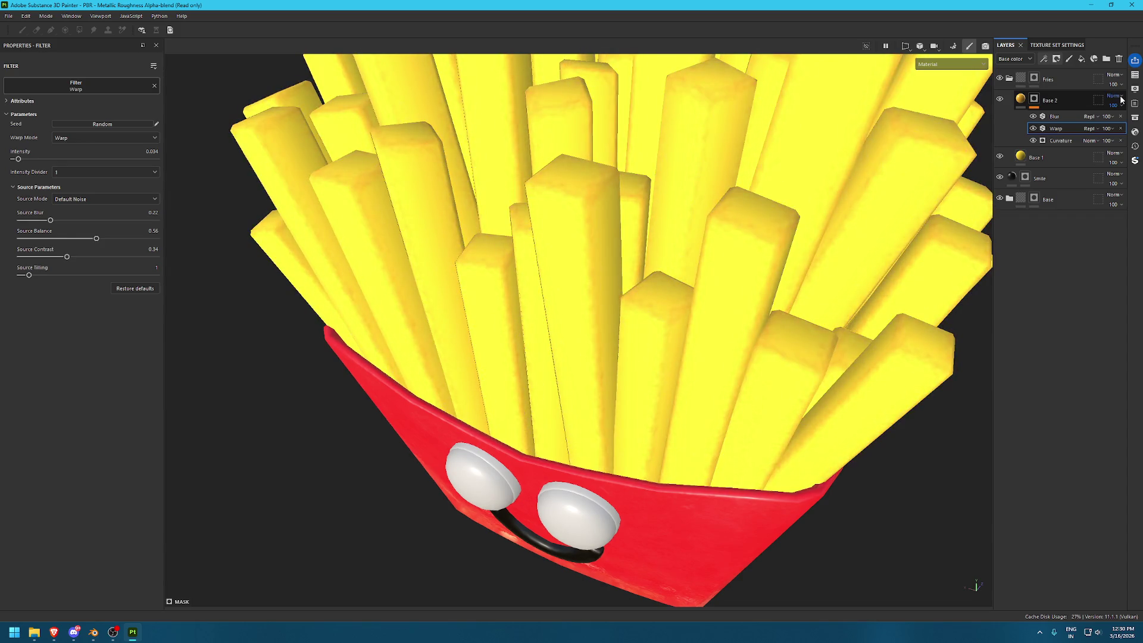
Raise Blur intensity to about 1.76 and Warp filter opacity to 24, undoing trial tweaks
alt+drag(823, 210, 727, 356)
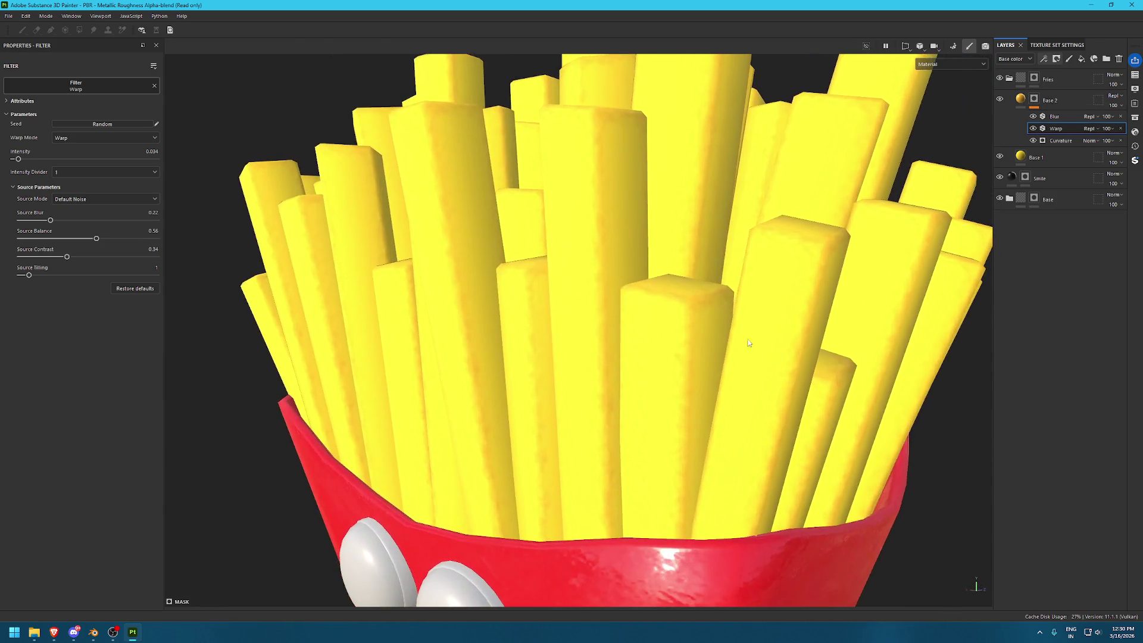
click(1057, 116)
drag(21, 131, 30, 133)
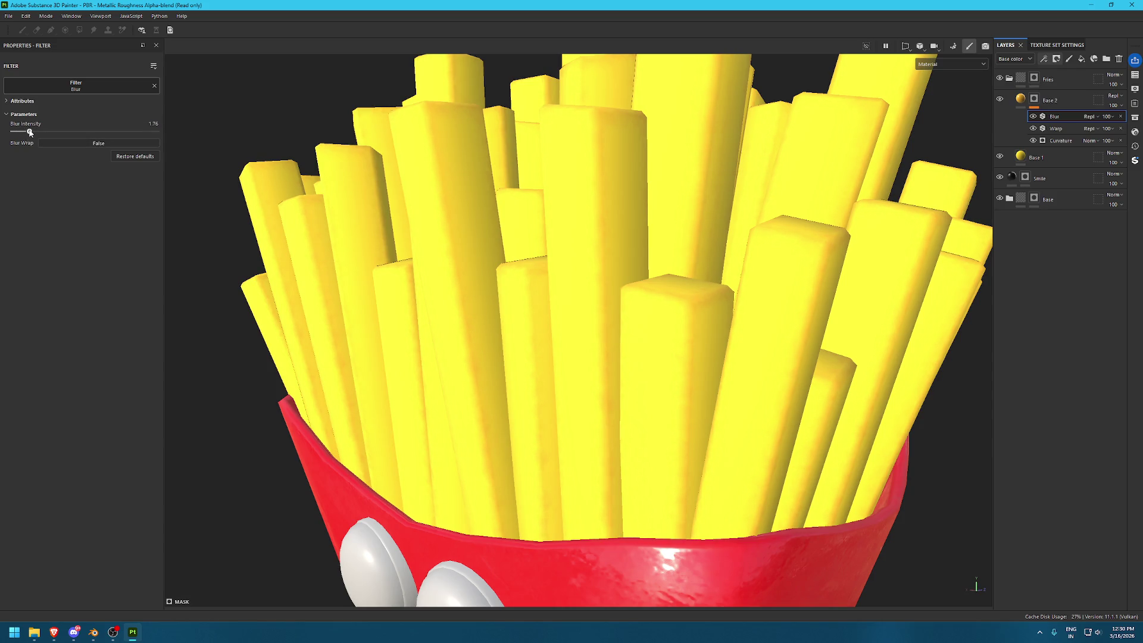
click(1108, 130)
drag(1123, 145, 1111, 147)
drag(30, 133, 22, 135)
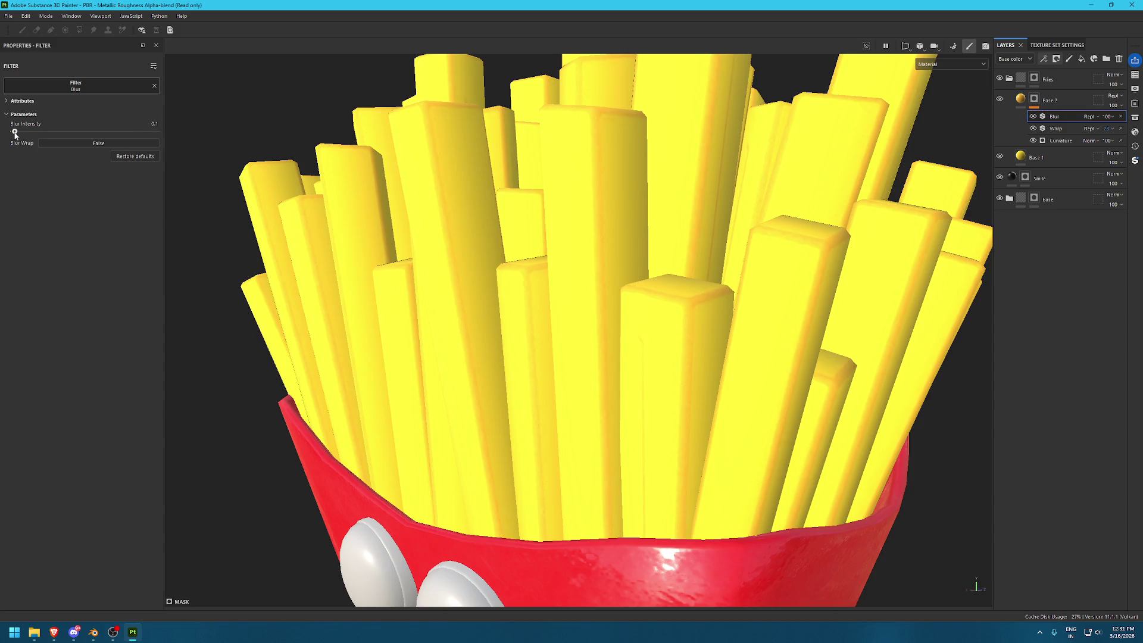
key(ctrl+z)
click(1057, 129)
drag(50, 220, 35, 221)
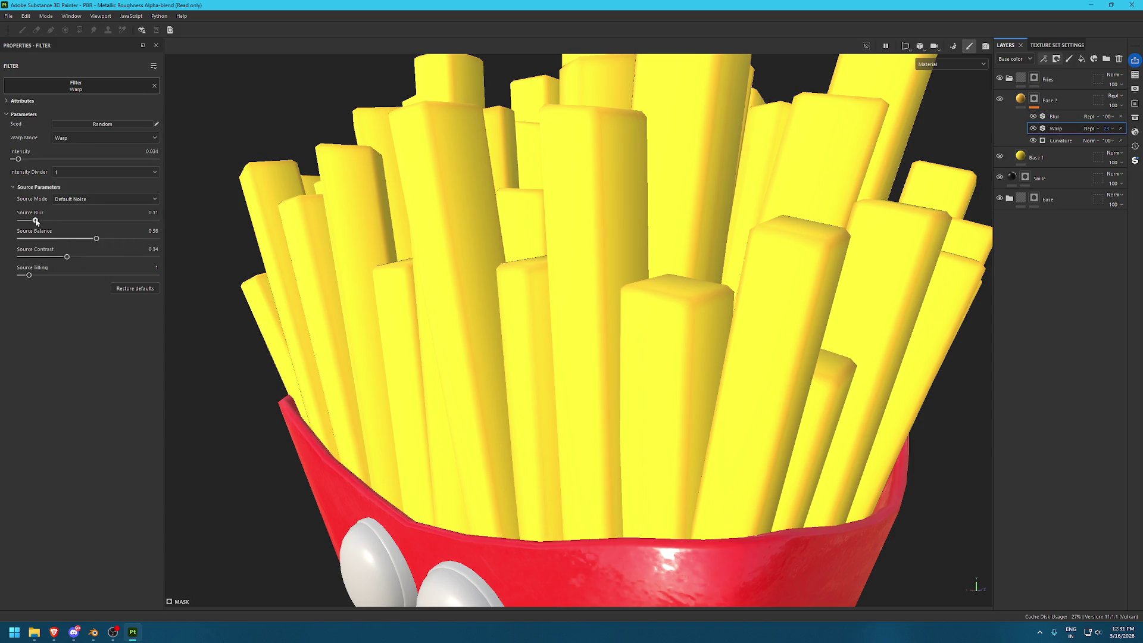
key(ctrl+z)
Lower Base 2's opacity to about 50
scroll(464, 220, down, 10)
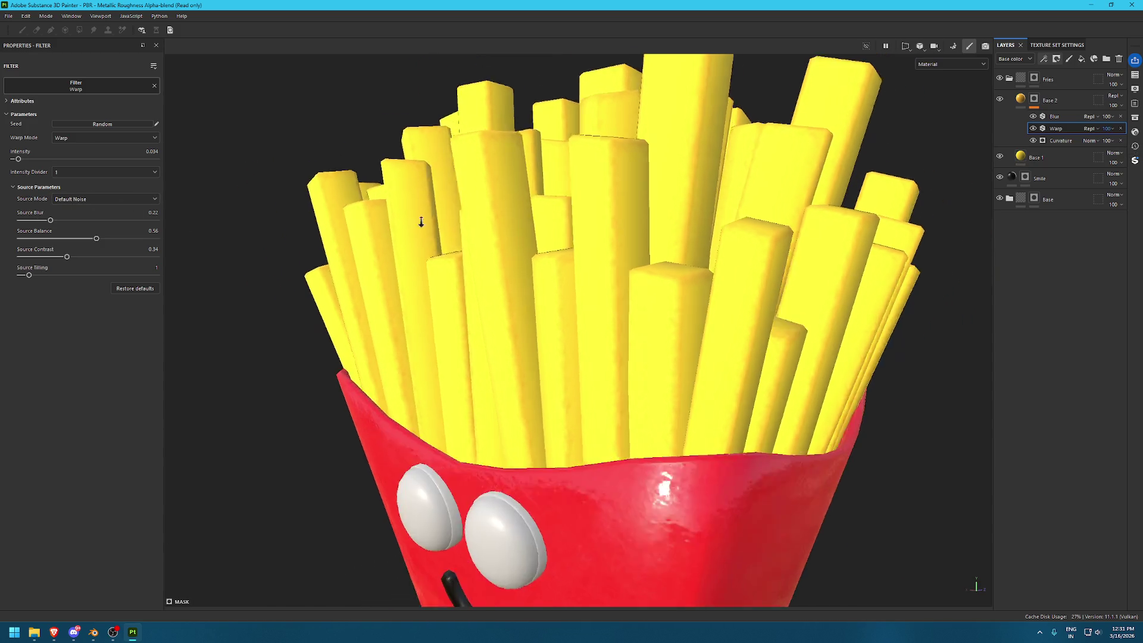
alt+drag(679, 150, 727, 345)
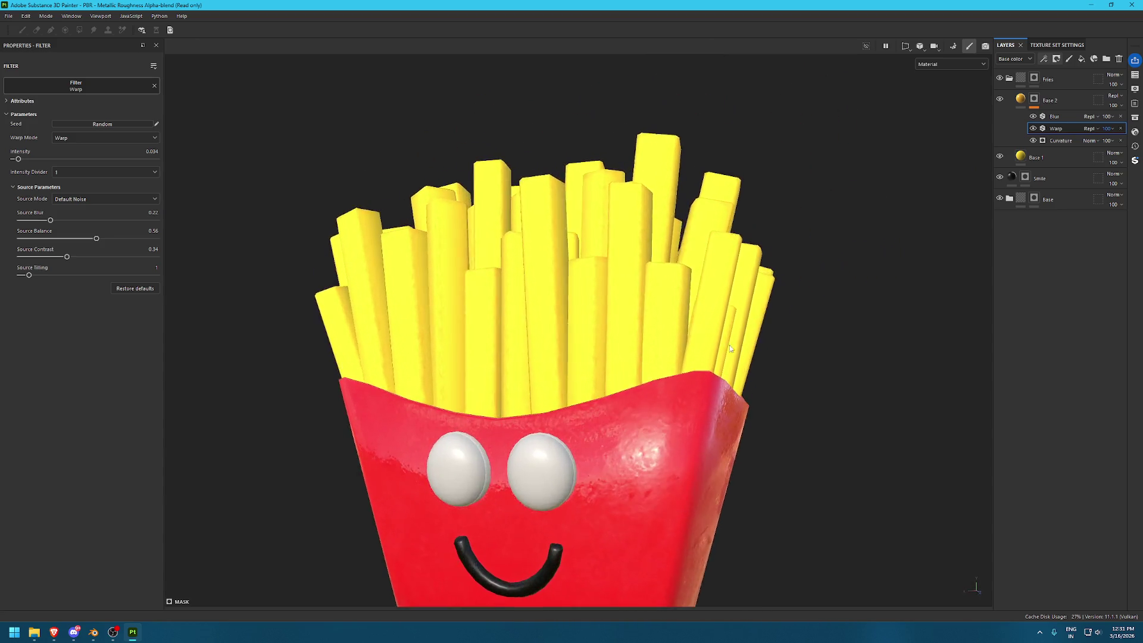
click(1119, 110)
drag(1129, 124, 1120, 123)
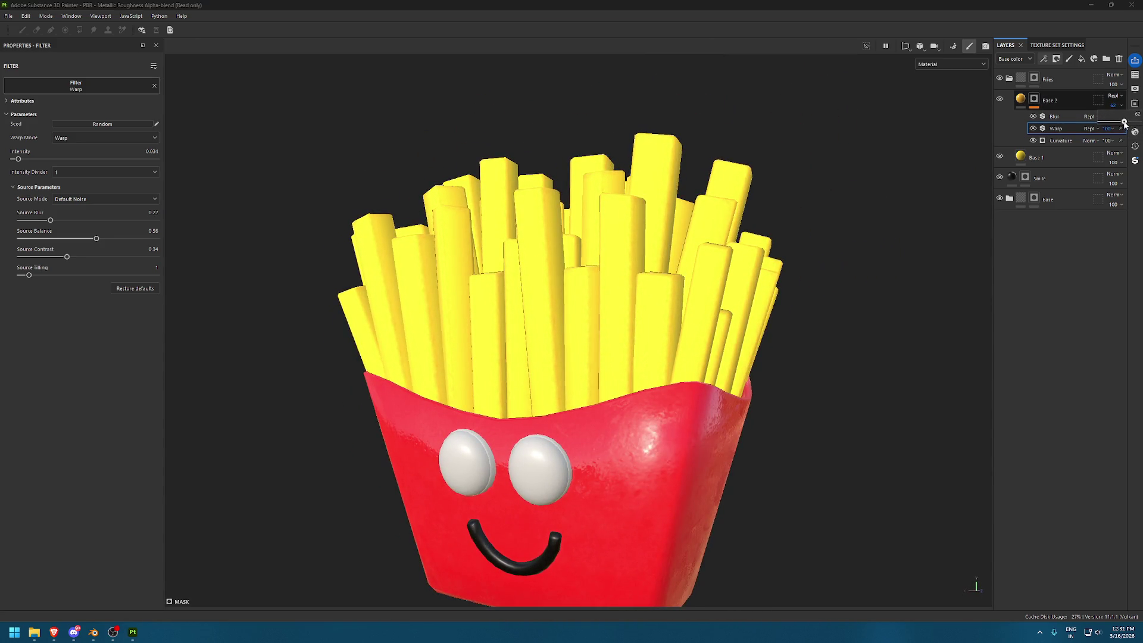
scroll(604, 247, up, 10)
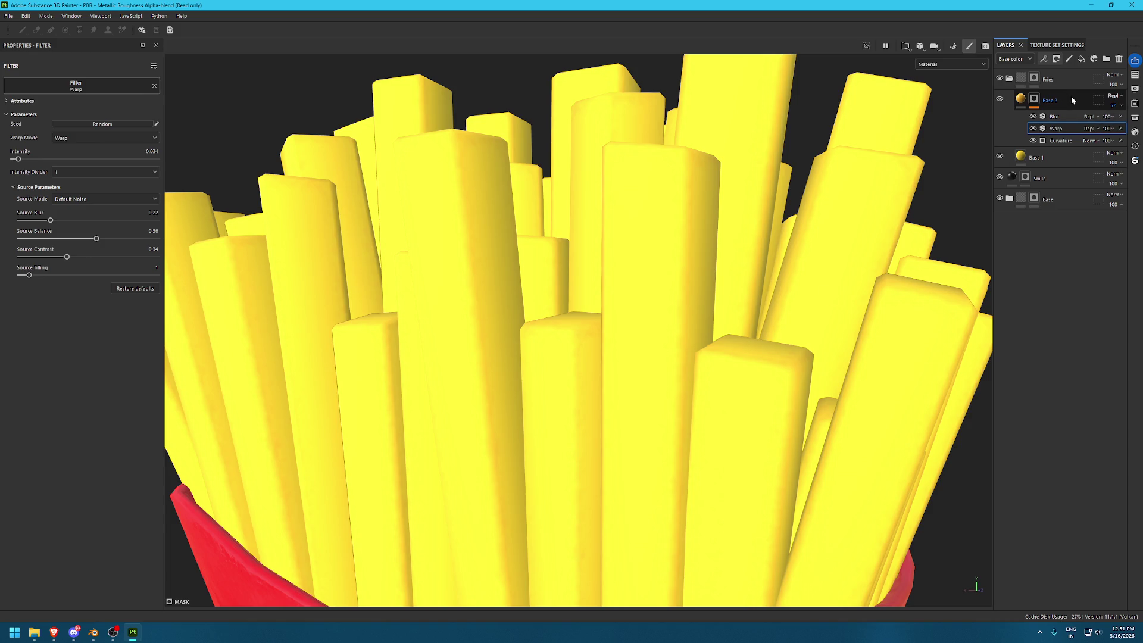
Add a new fill layer and drop Dirt 4 from a 'dirt' asset search into Base color
click(1080, 58)
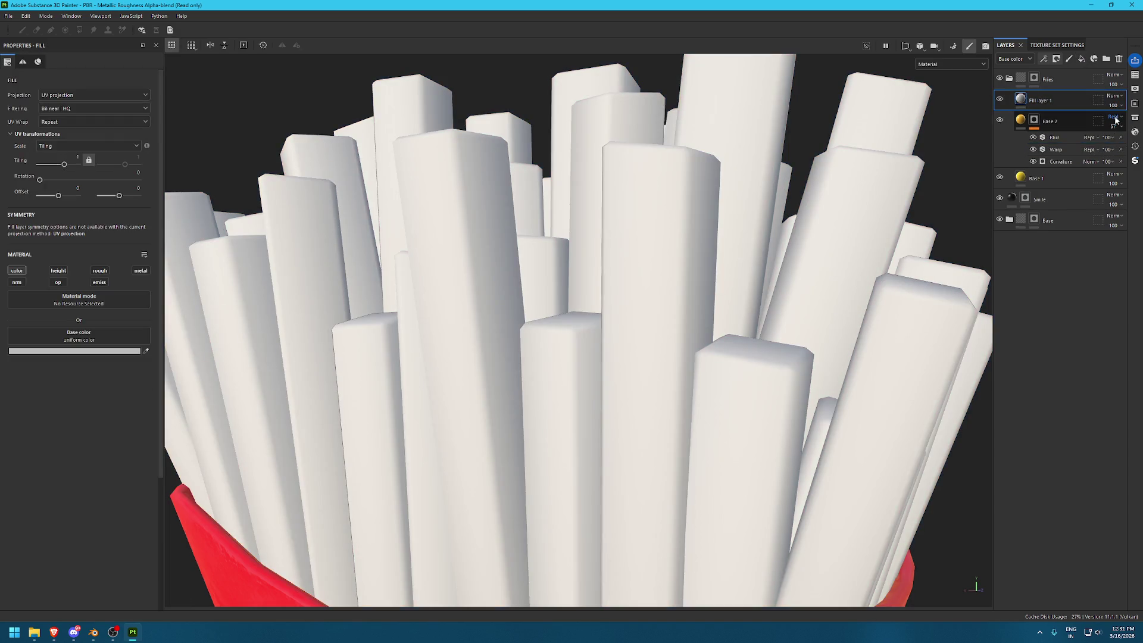
click(1134, 118)
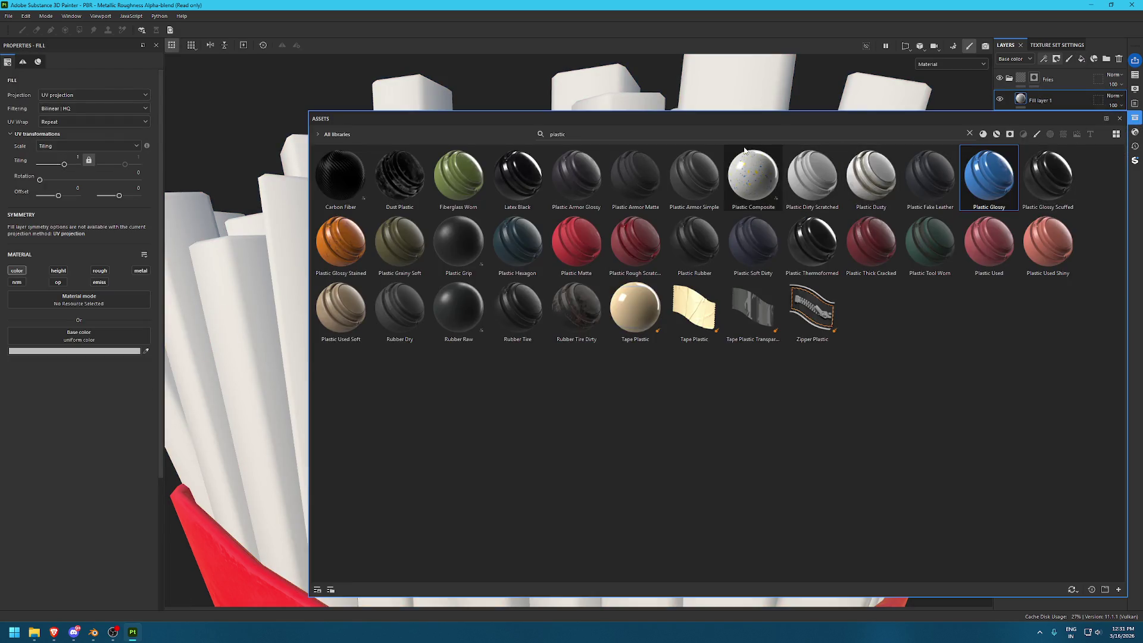
click(700, 133)
text(dirt)
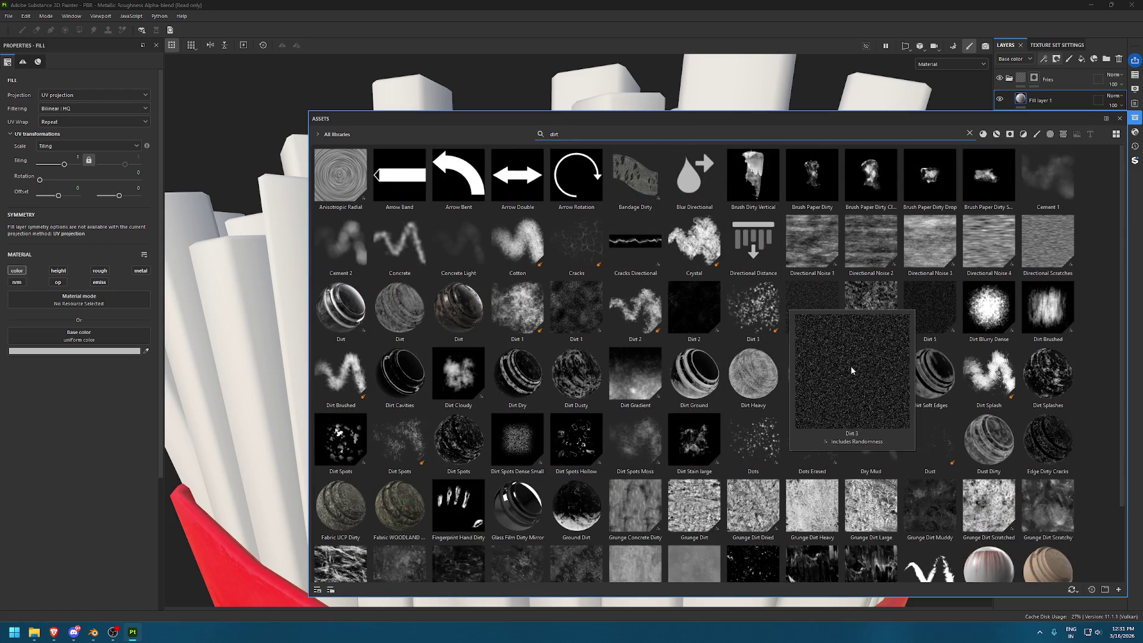
mouse_move(885, 310)
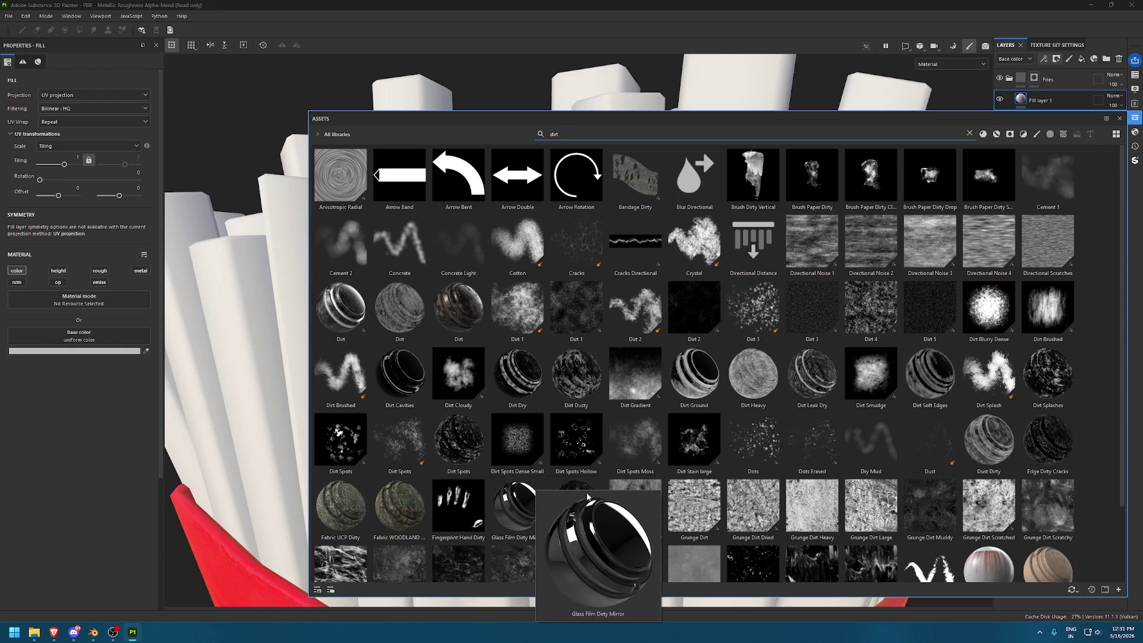
scroll(794, 488, down, 2)
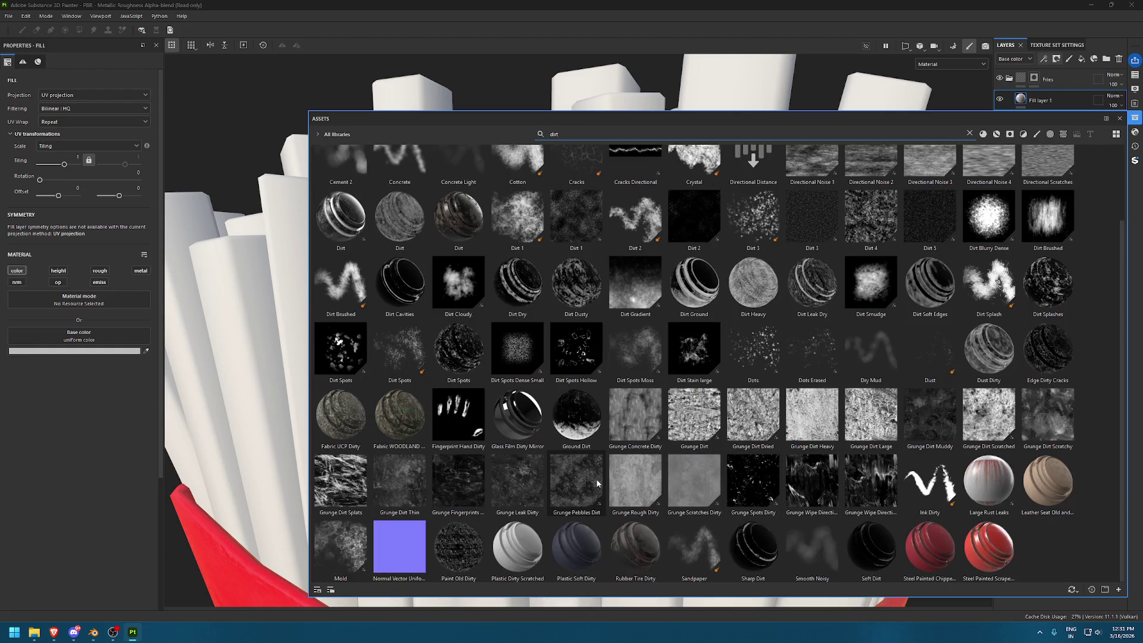
mouse_move(598, 483)
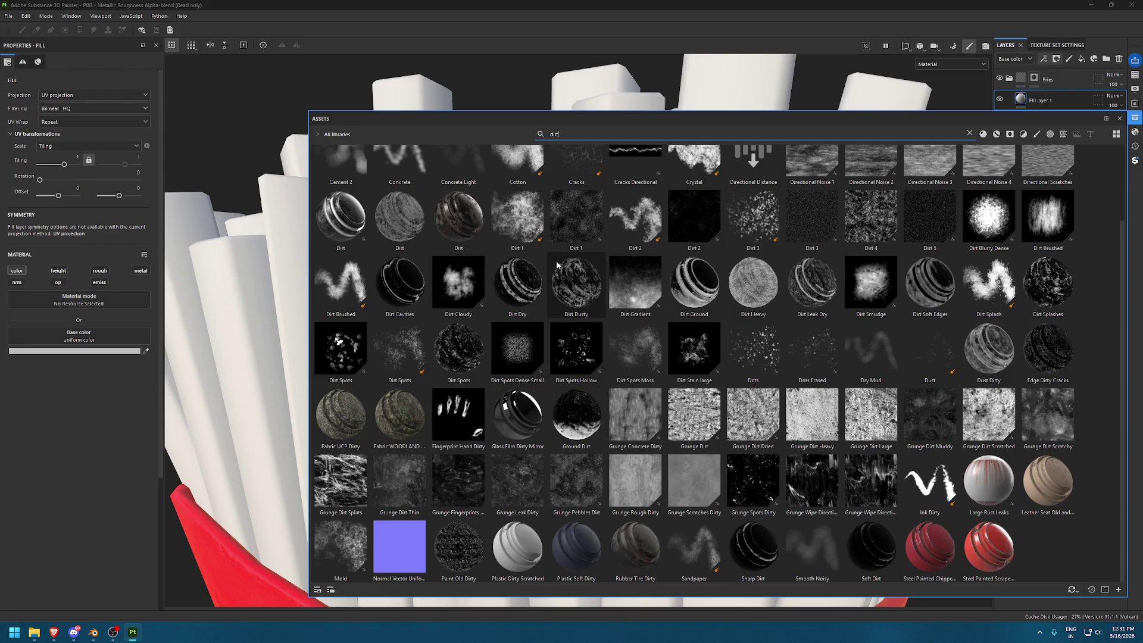
mouse_move(884, 212)
drag(885, 212, 77, 335)
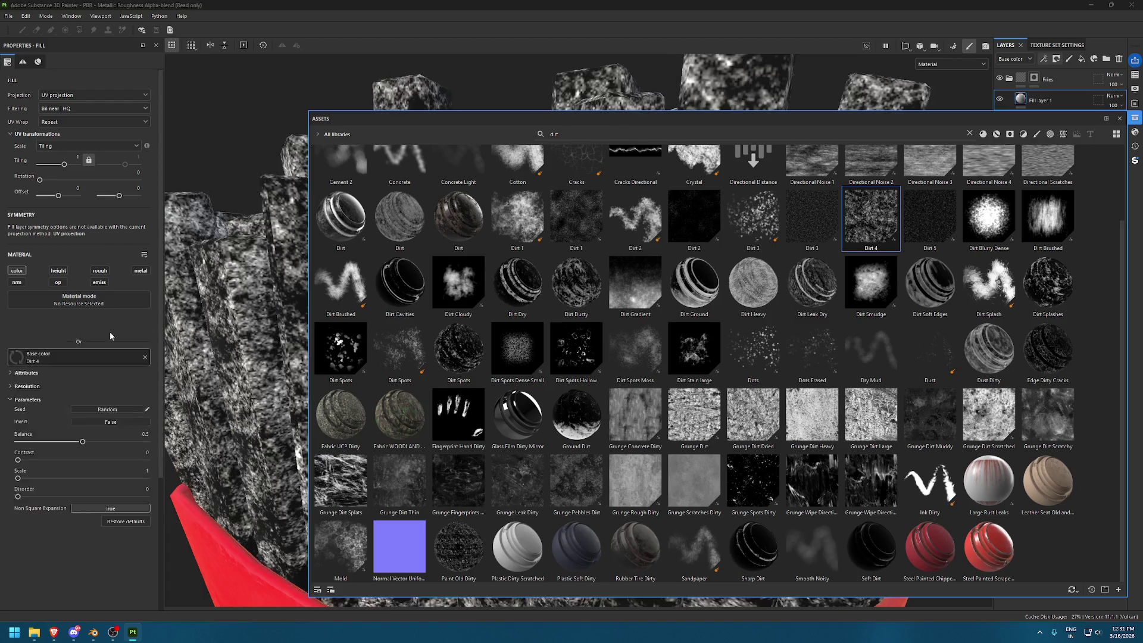
click(1134, 123)
Keep UV projection, lower the Dirt 4 balance to about 0.36, and add an empty filter
click(71, 95)
click(76, 135)
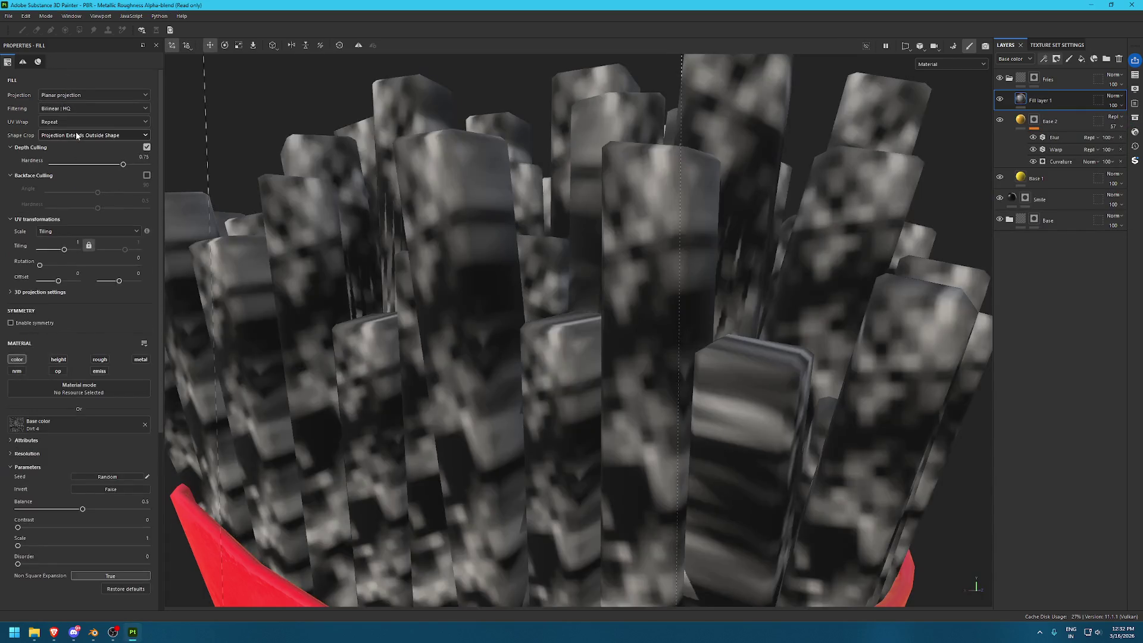
key(ctrl+z)
key(f)
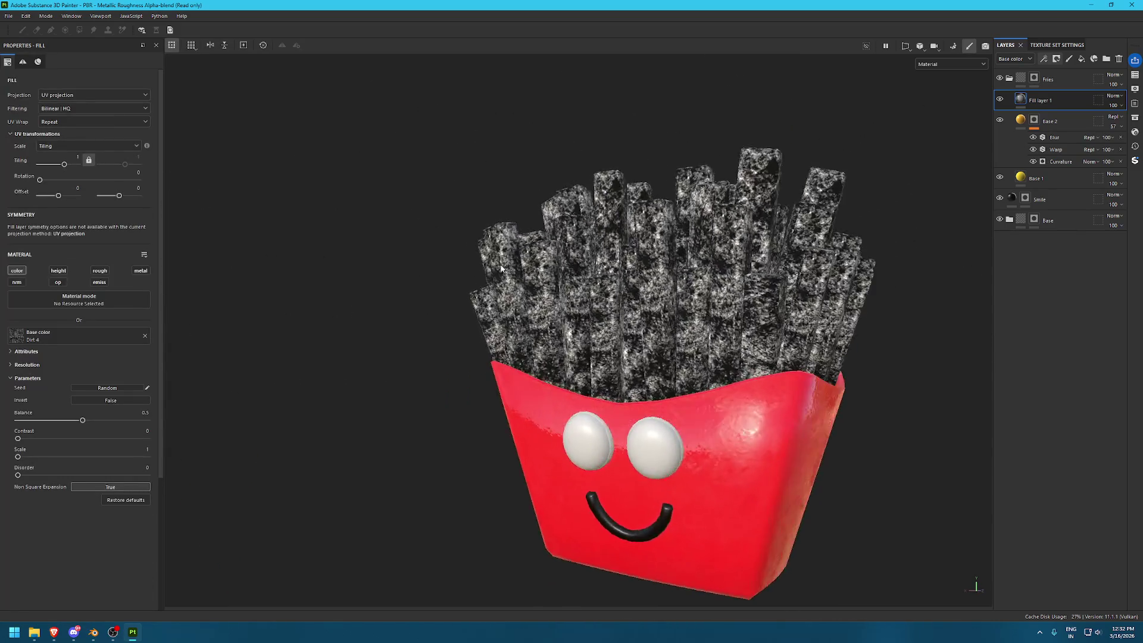
scroll(502, 264, up, 3)
drag(82, 420, 65, 422)
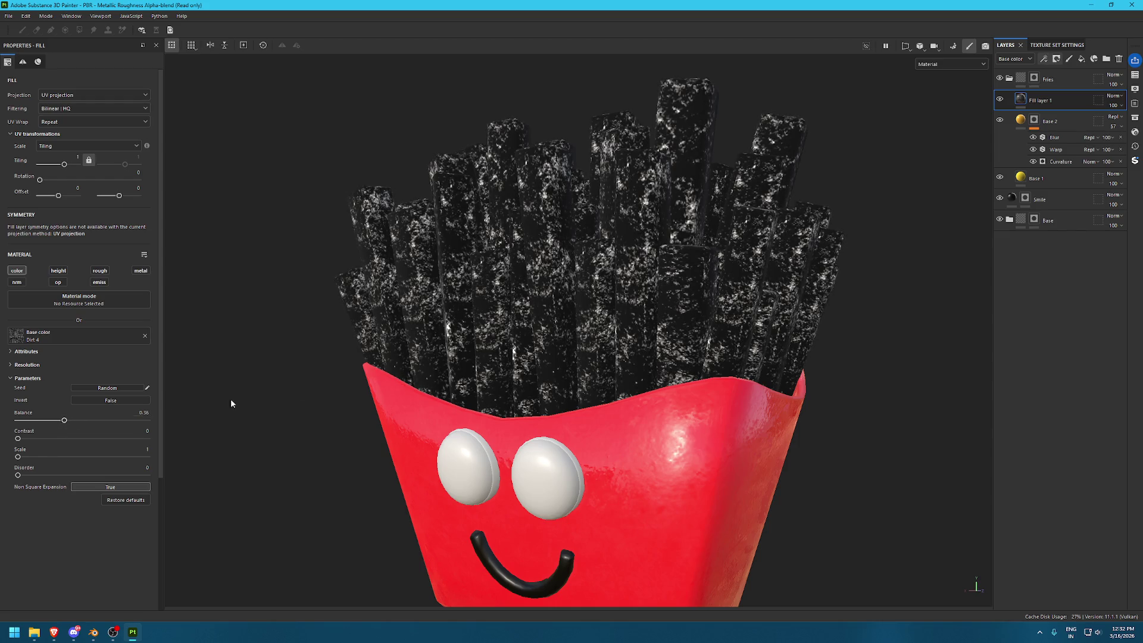
click(1043, 58)
click(1056, 122)
Set the new filter to Gradient instead of Gradient Dynamic
click(97, 99)
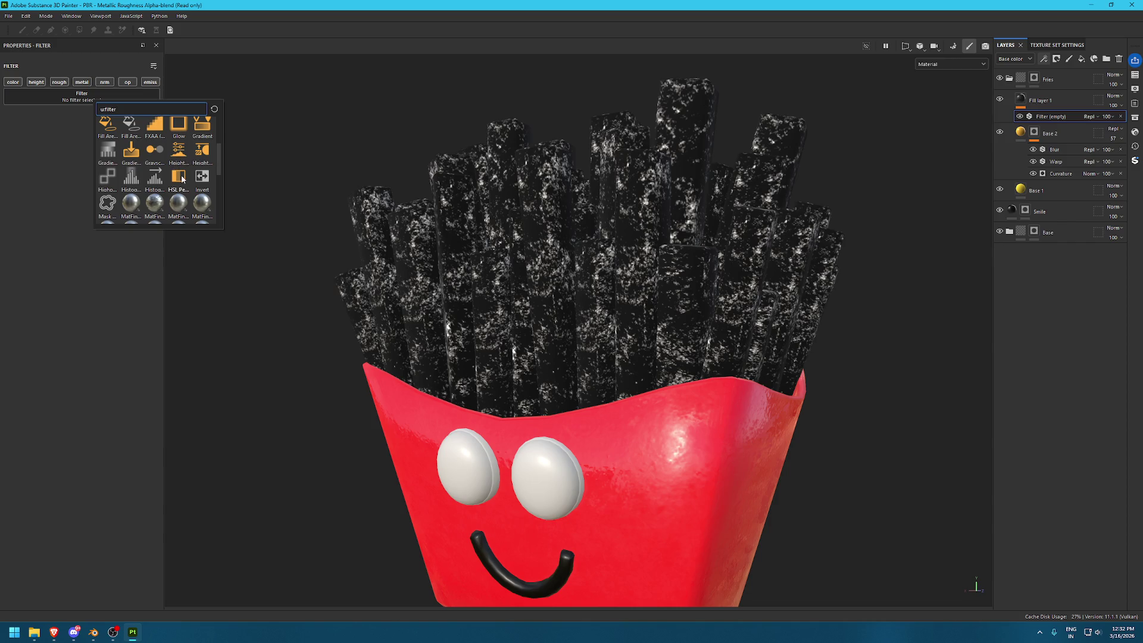
click(130, 153)
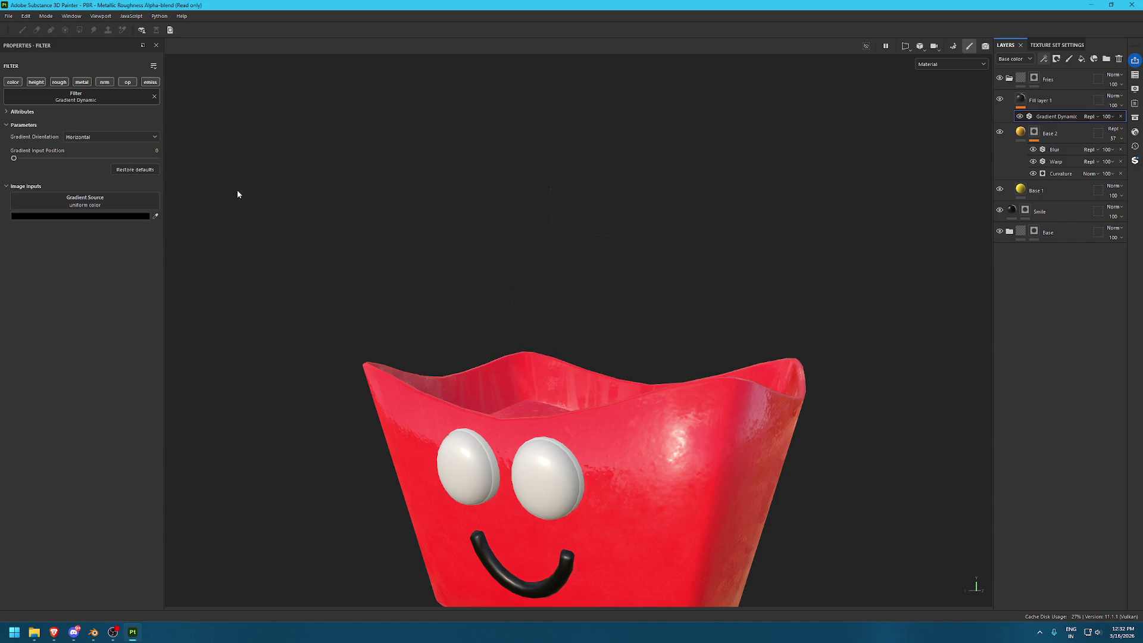
click(77, 98)
scroll(154, 156, down, 5)
scroll(155, 156, up, 3)
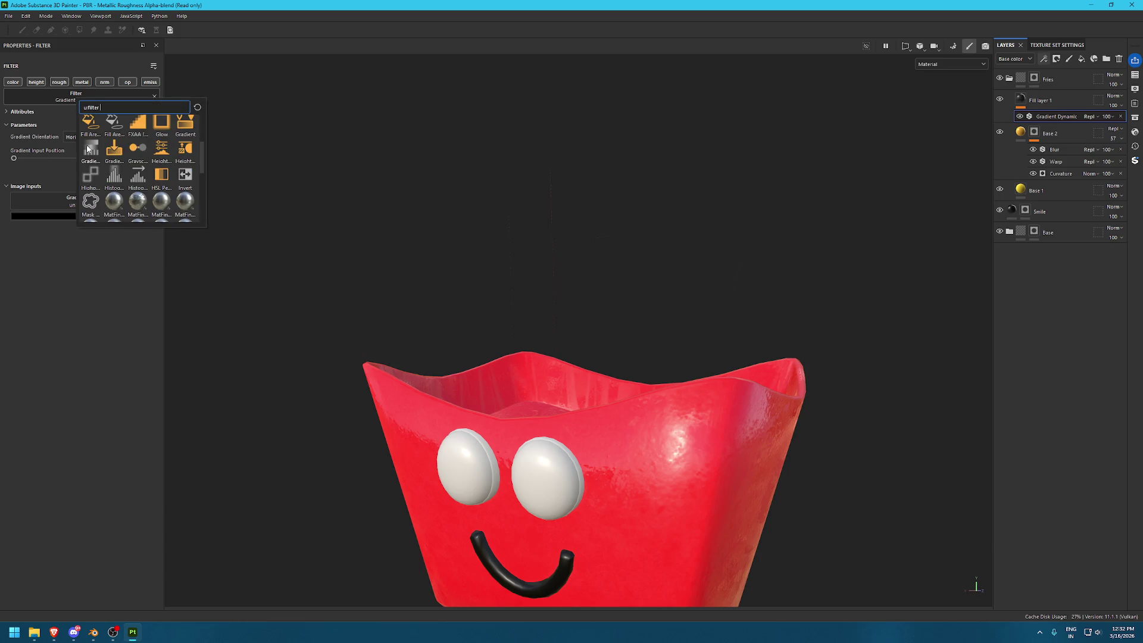
click(89, 150)
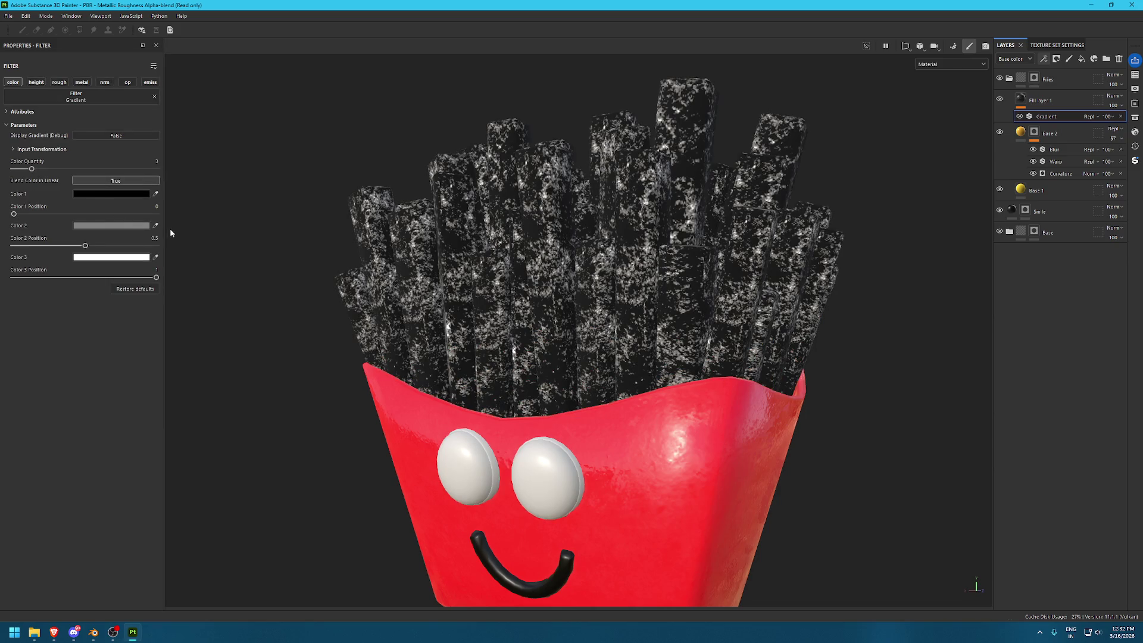
Set the three gradient colours to yellows FECC25, FEBB08 and FCDB38
click(111, 193)
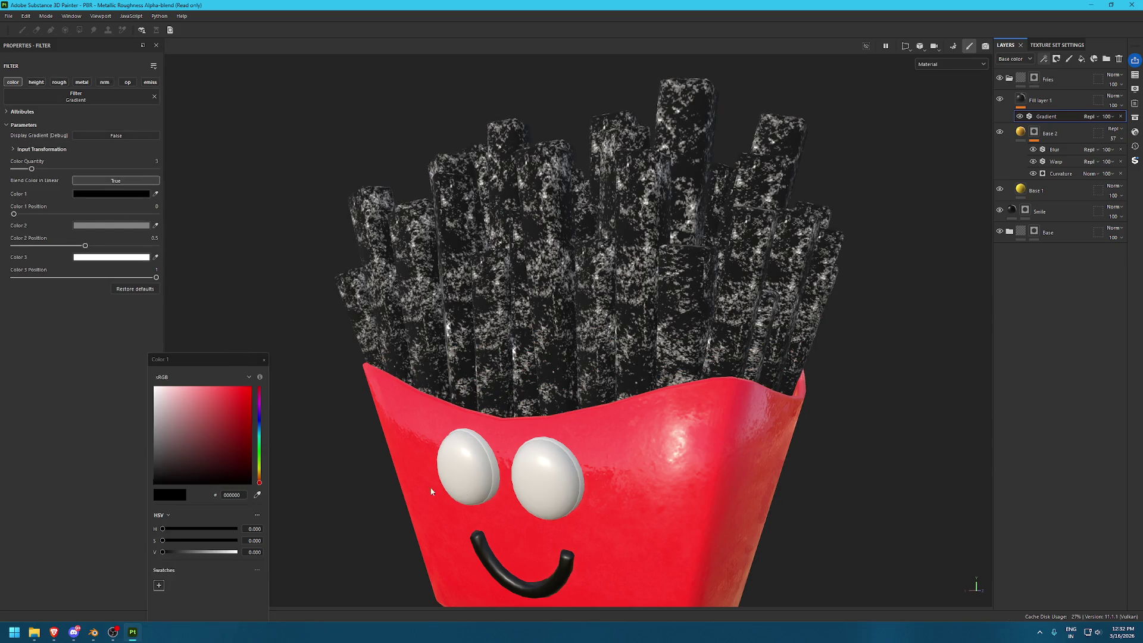
click(256, 495)
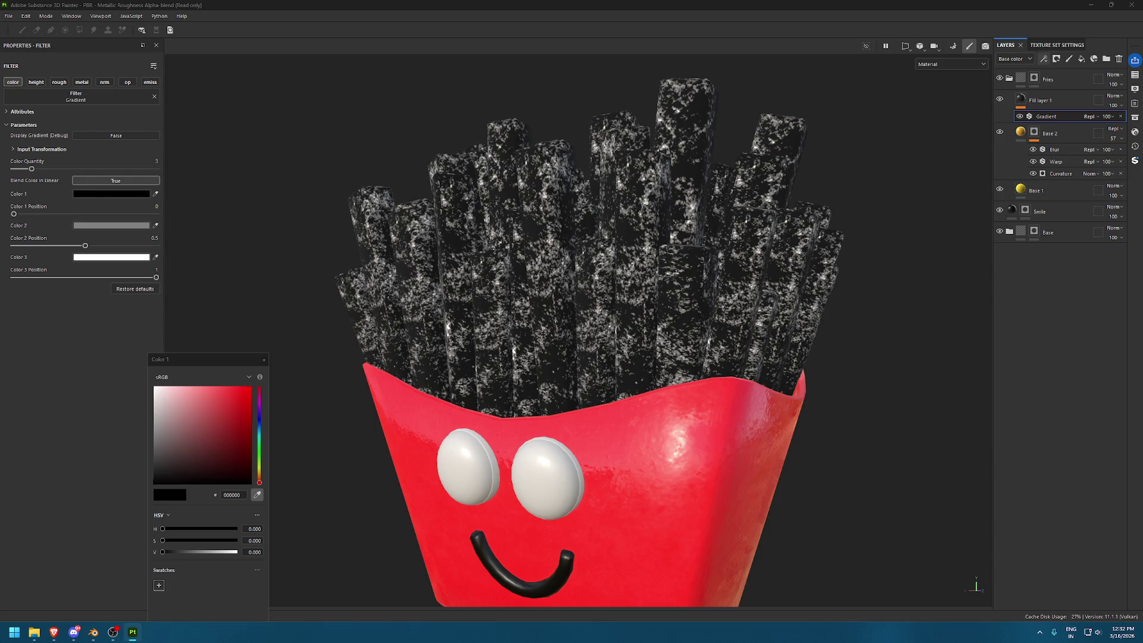
click(1020, 188)
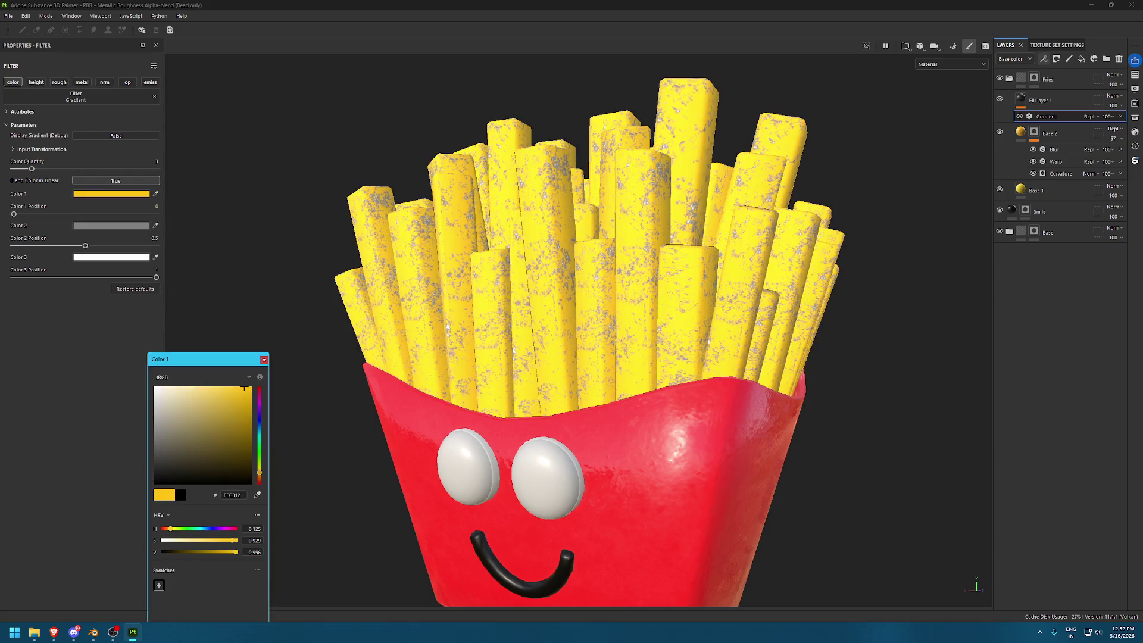
click(257, 494)
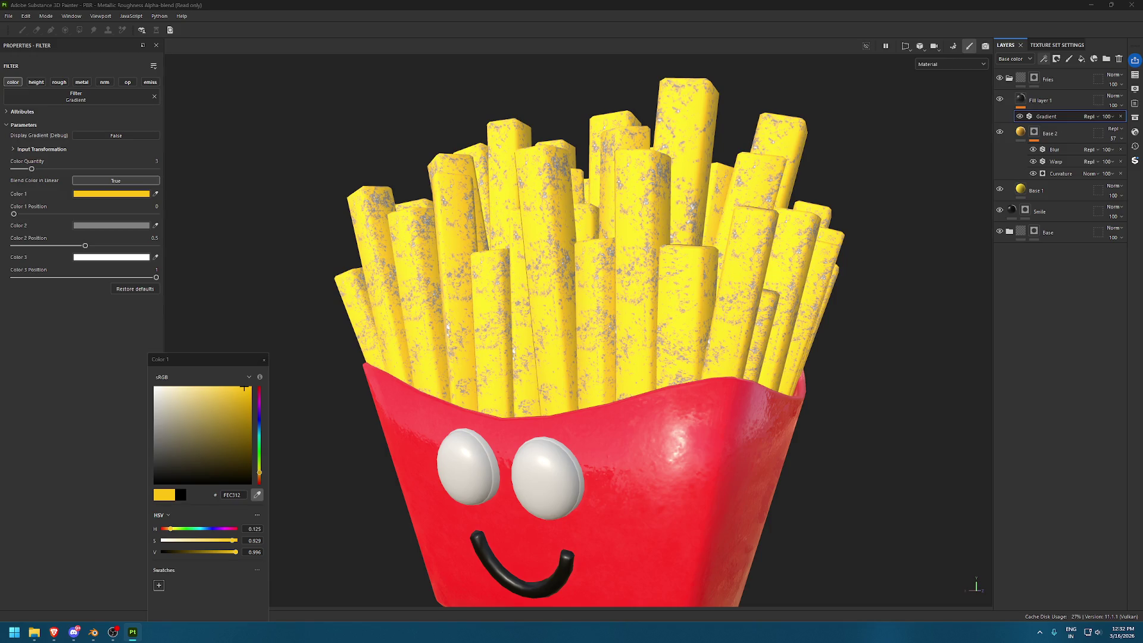
click(688, 119)
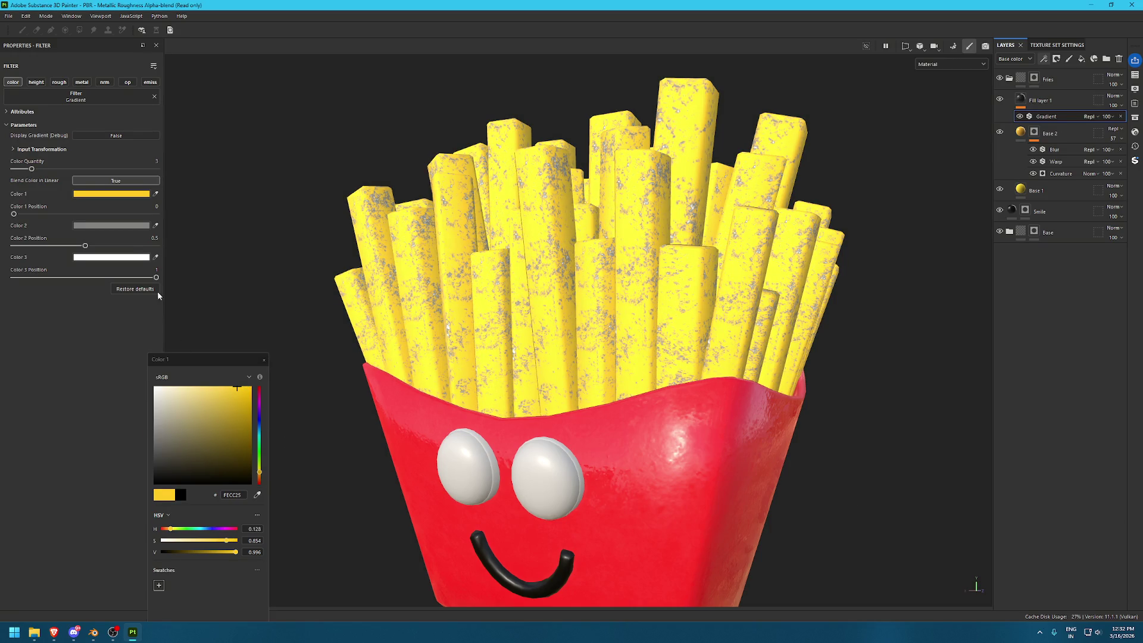
click(155, 225)
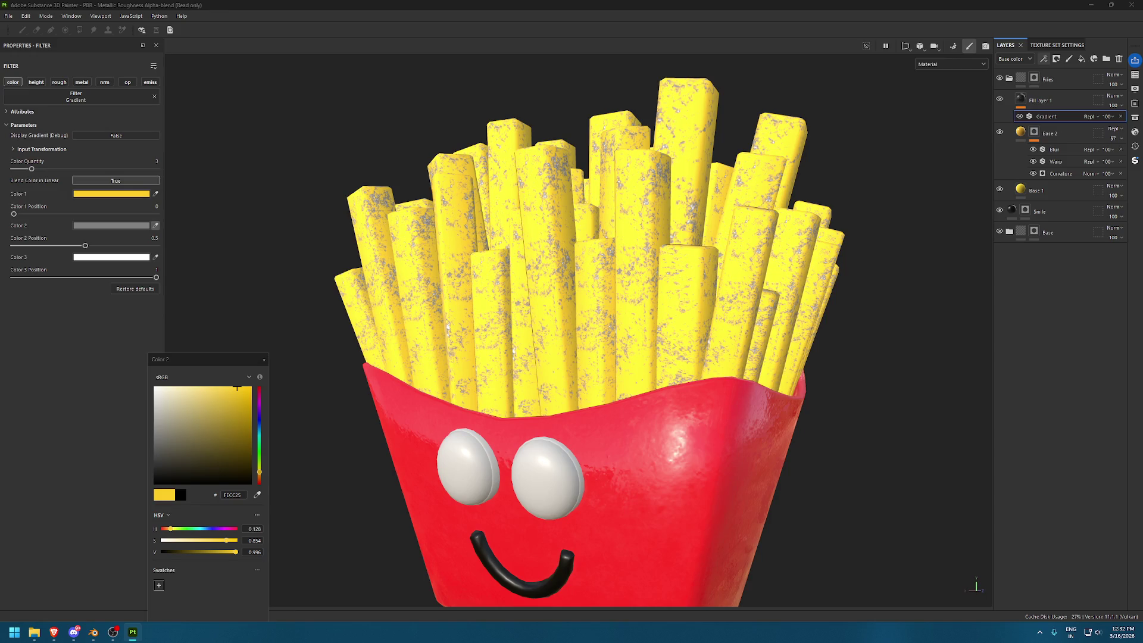
click(398, 281)
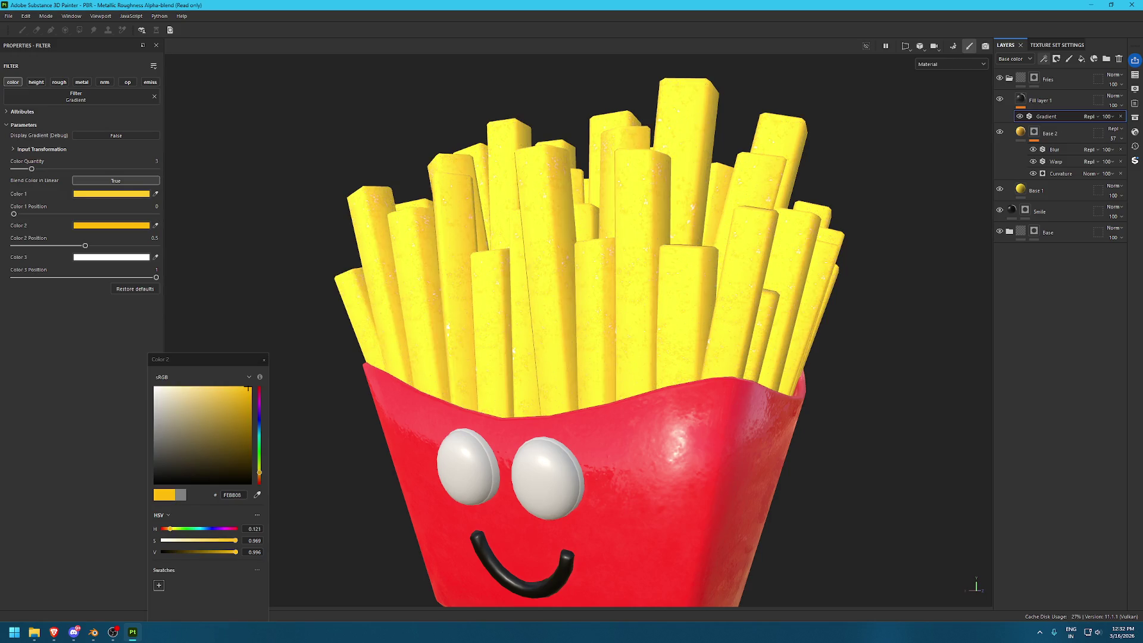
click(156, 257)
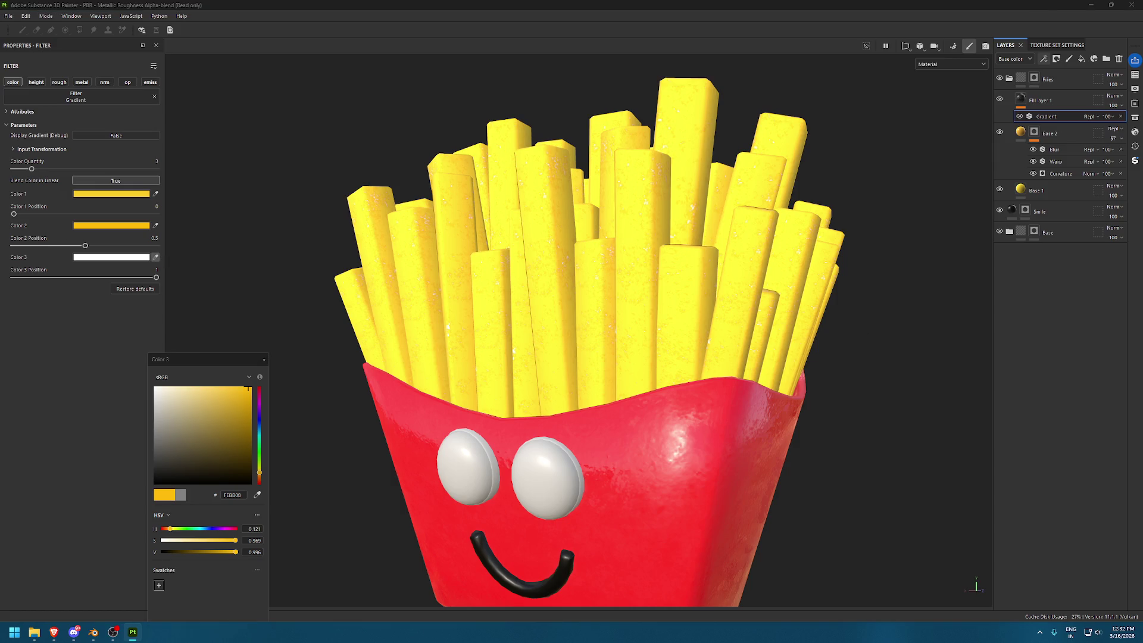
click(774, 285)
Adjust the three gradient colour positions, then add a mask to Fill layer 1
scroll(567, 364, up, 2)
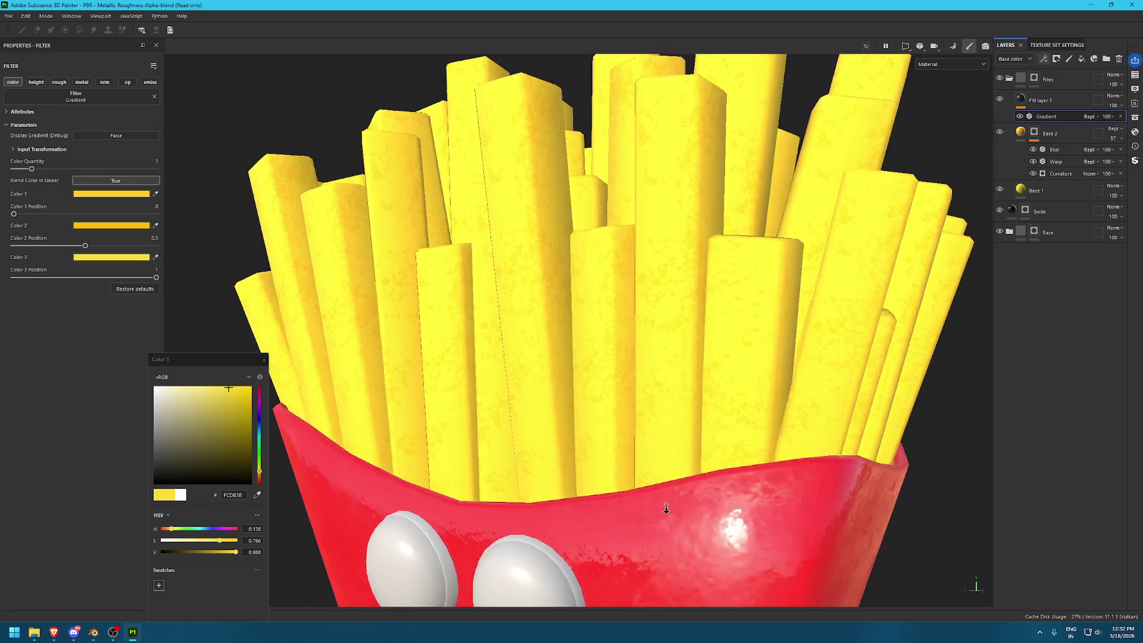
click(1020, 99)
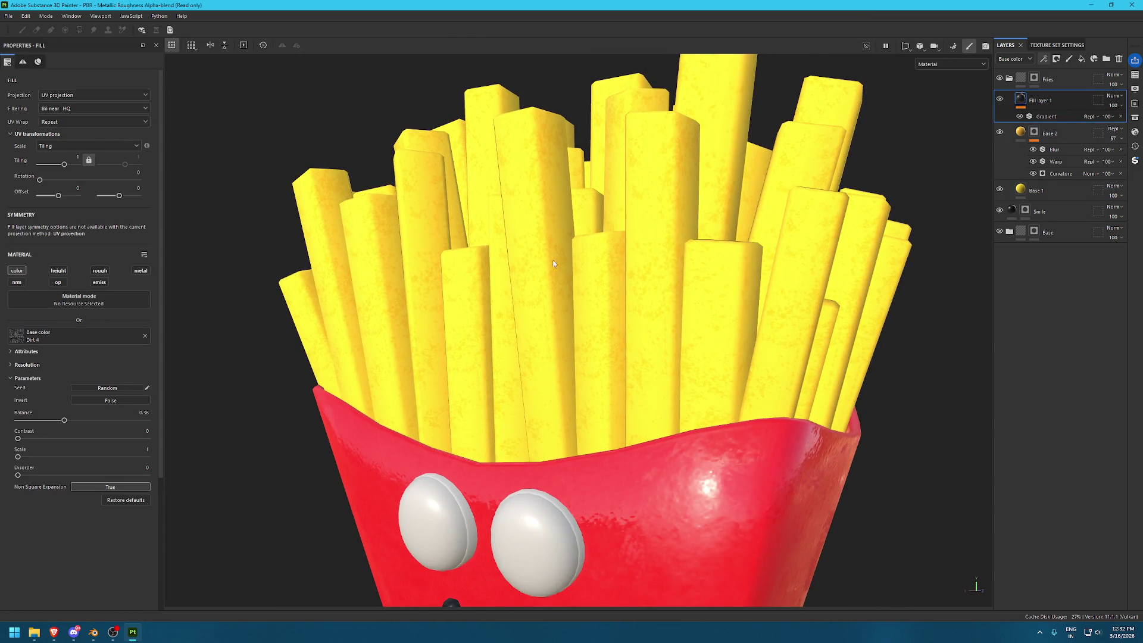
scroll(531, 269, up, 2)
click(1045, 116)
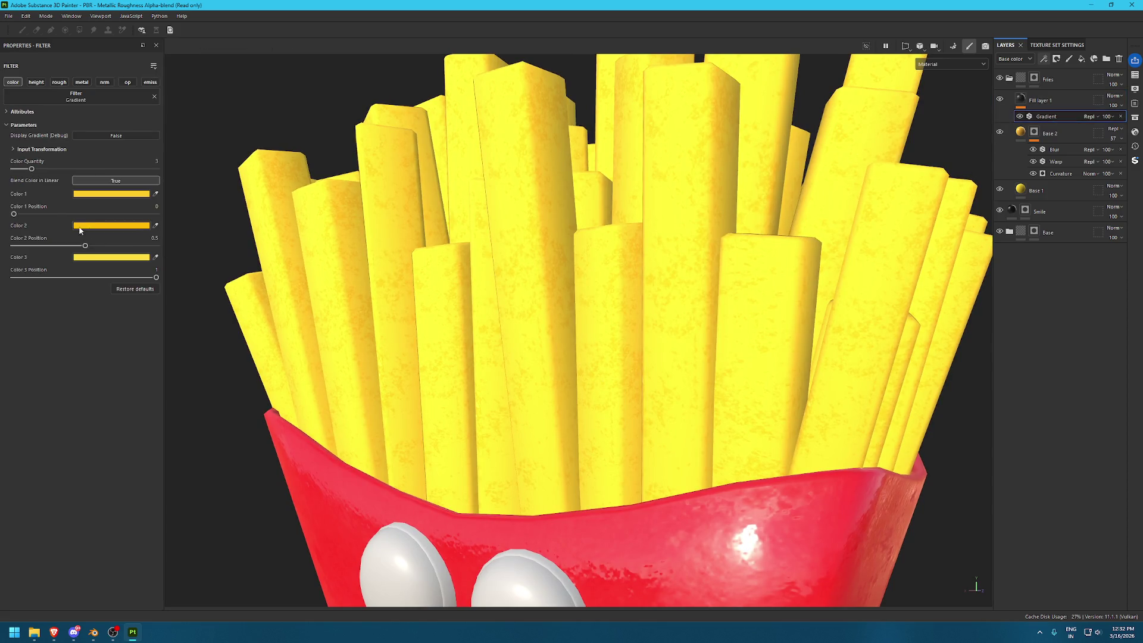
mouse_move(13, 213)
mouse_down()
mouse_move(60, 214)
mouse_move(34, 214)
mouse_up()
drag(85, 246, 89, 245)
mouse_move(156, 278)
mouse_down()
mouse_move(97, 276)
mouse_move(117, 275)
mouse_up()
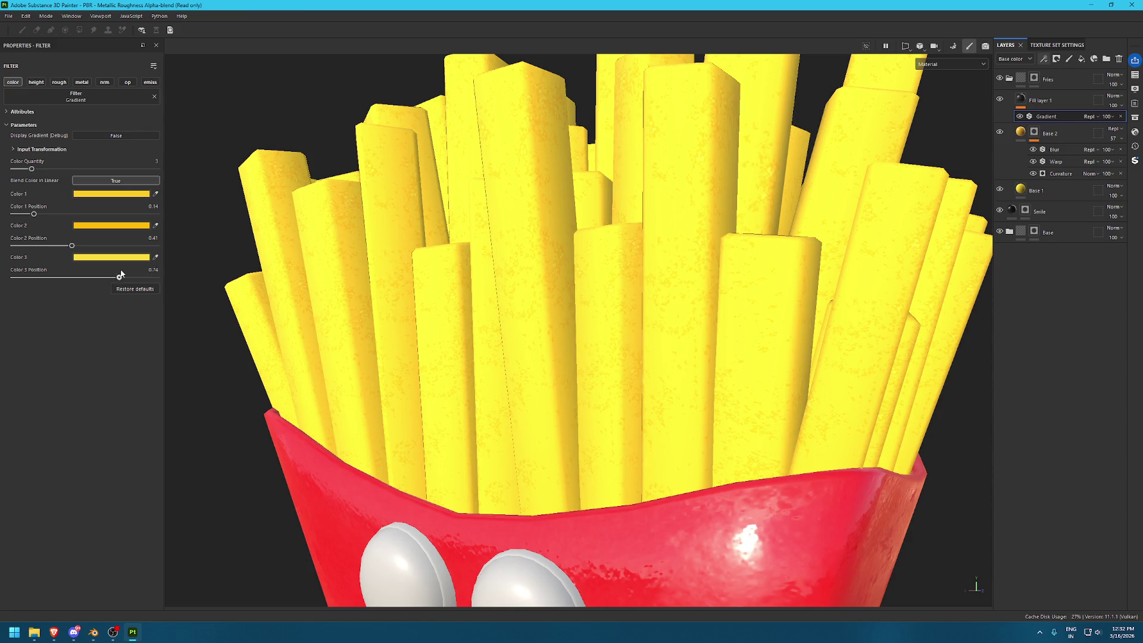
click(1056, 58)
click(1072, 70)
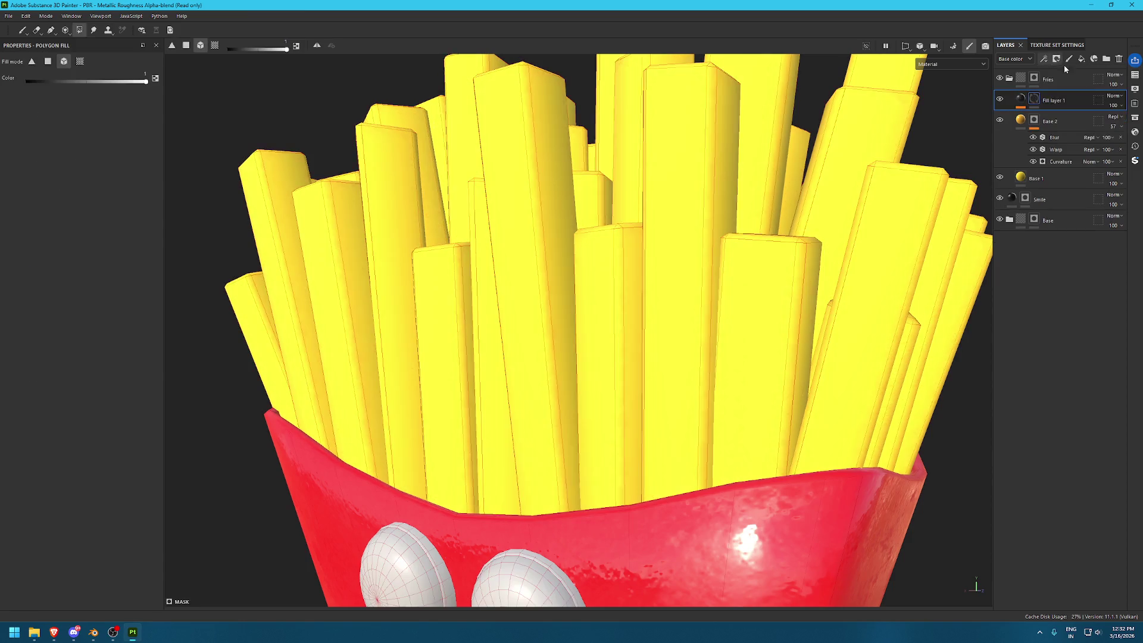
Add a fill effect to the mask and drop Clouds 3 from a 'cloud' search into Grayscale
click(1043, 58)
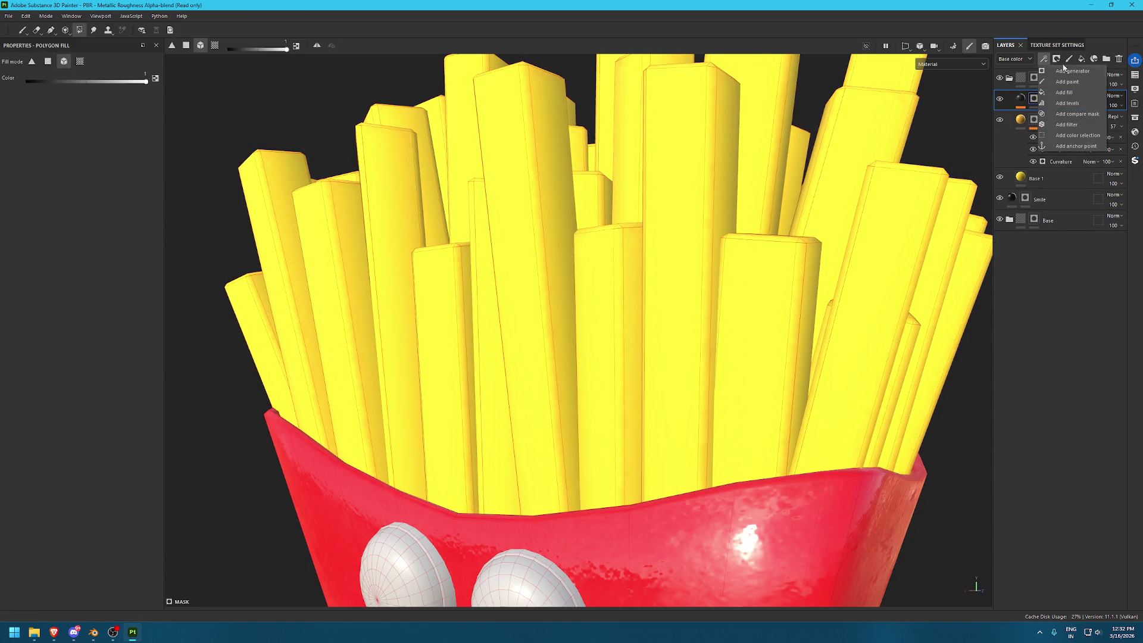
click(1081, 93)
click(1134, 118)
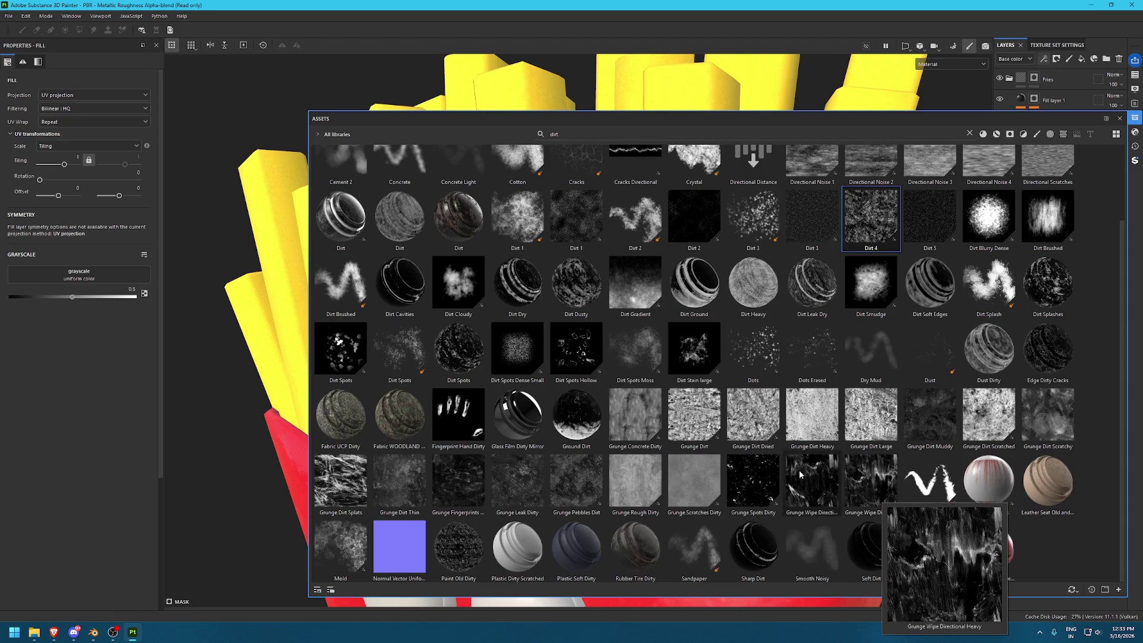
scroll(622, 319, up, 2)
triple_click(580, 130)
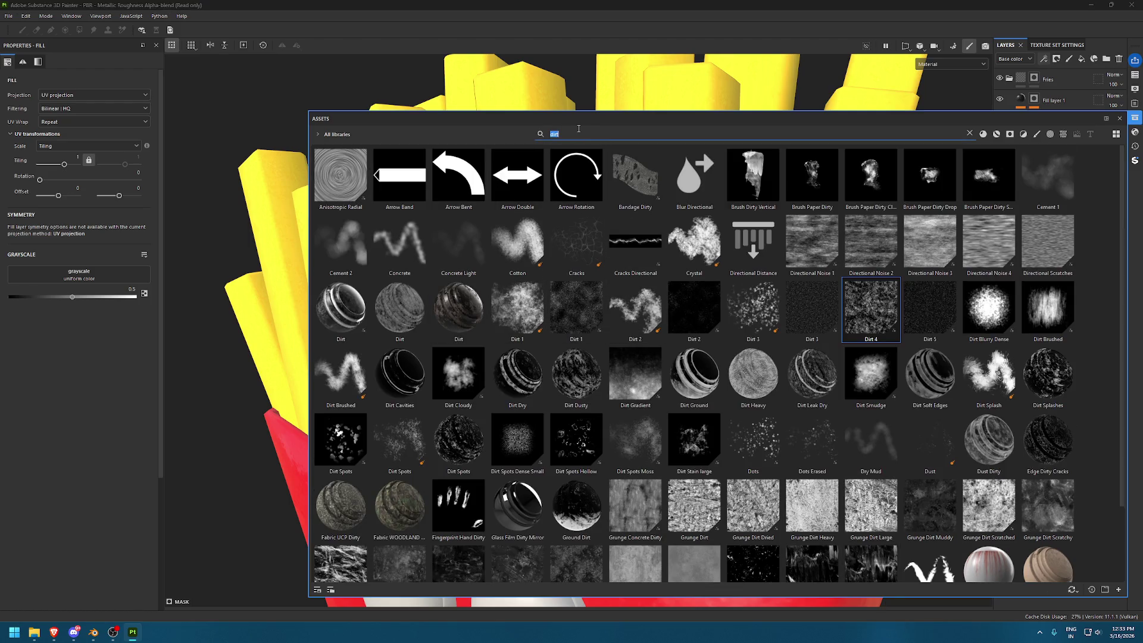
text(clkoud)
key(ctrl+a)
text(cloud)
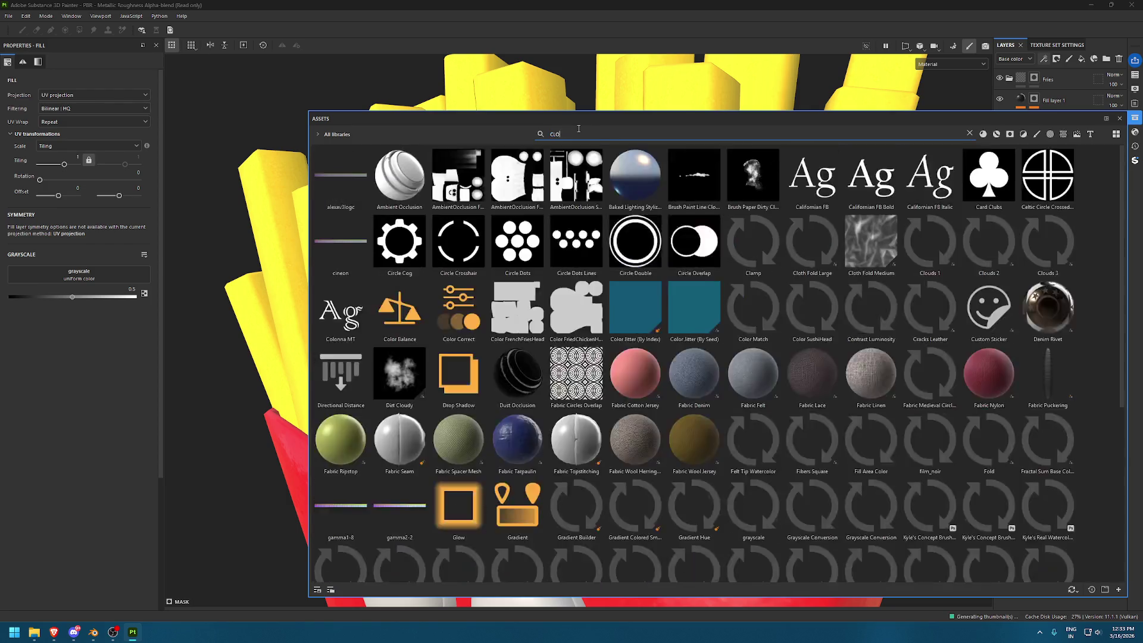
drag(576, 176, 99, 282)
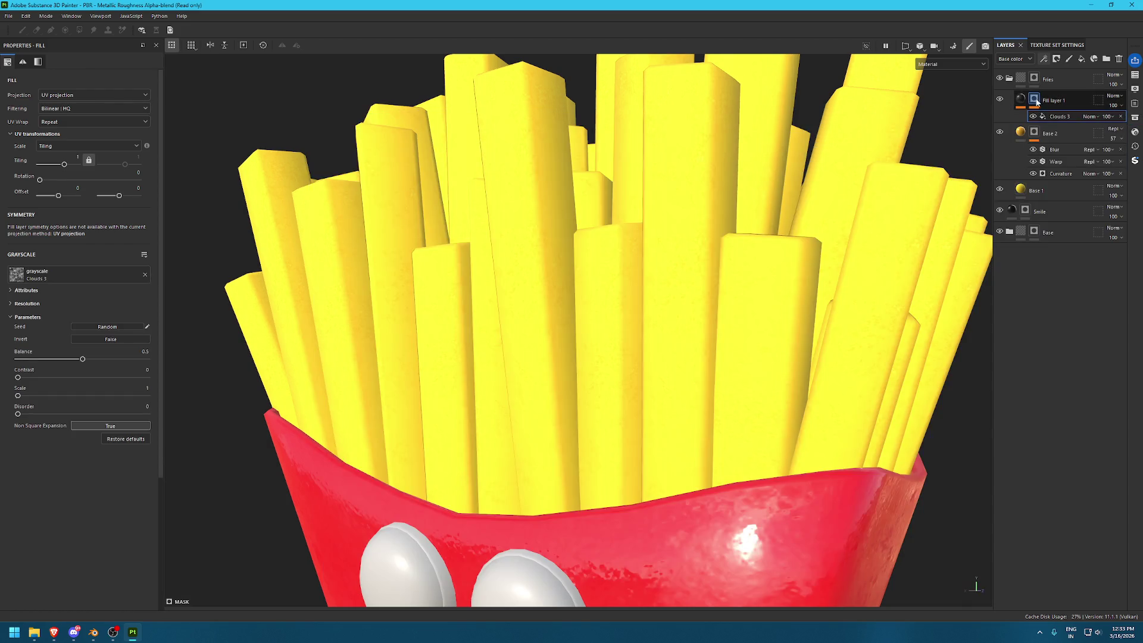
In Mask view, set contrast 0.73, balance 0.44 and scale 3, then inspect the speckled fries
alt+click(1036, 102)
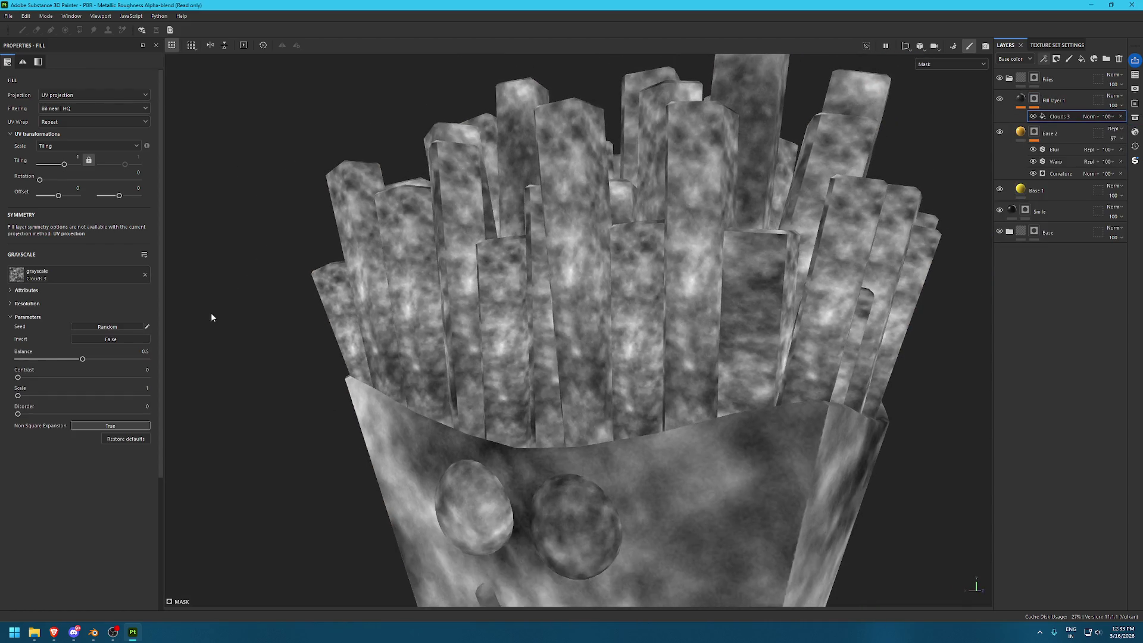
drag(36, 373, 112, 377)
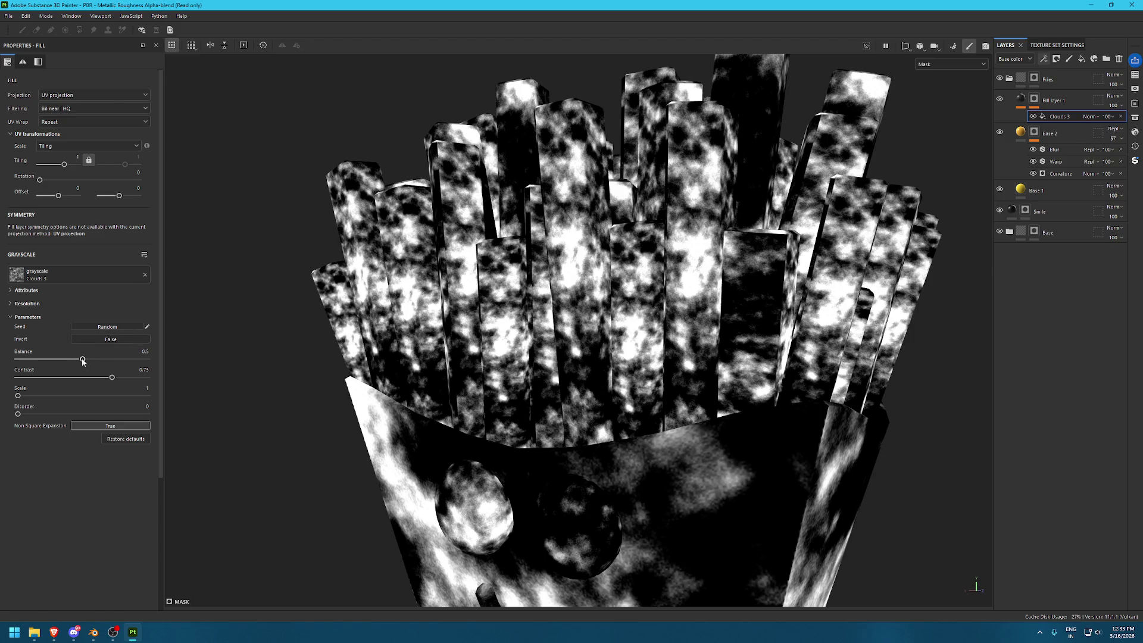
drag(82, 359, 75, 360)
mouse_move(18, 395)
mouse_down()
mouse_move(74, 396)
mouse_move(29, 413)
mouse_up()
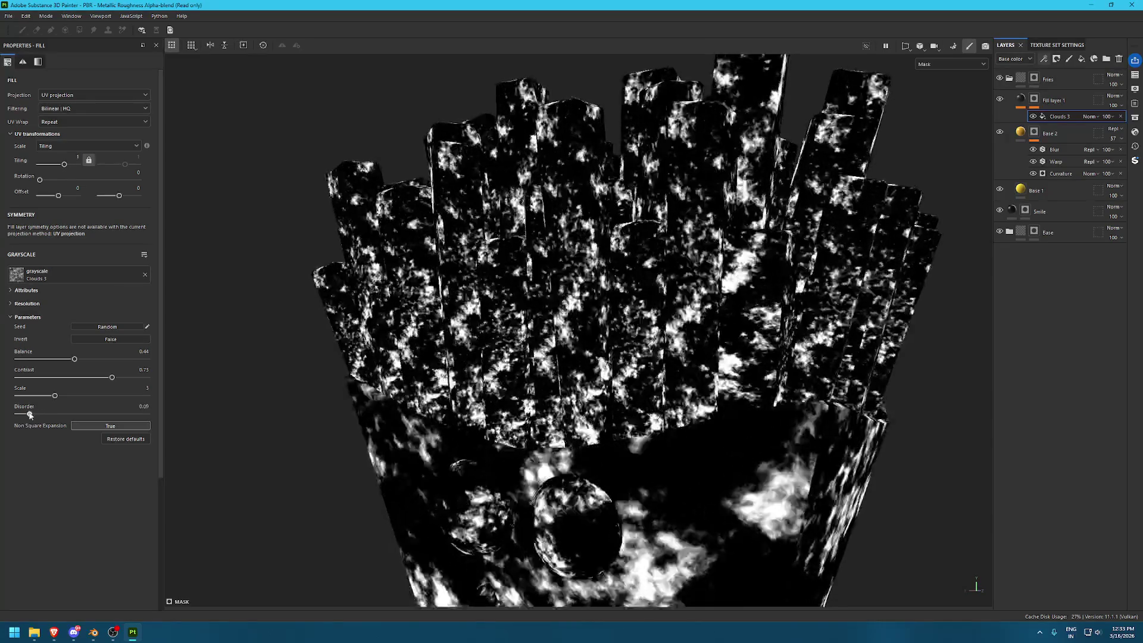
key(m)
scroll(602, 382, up, 5)
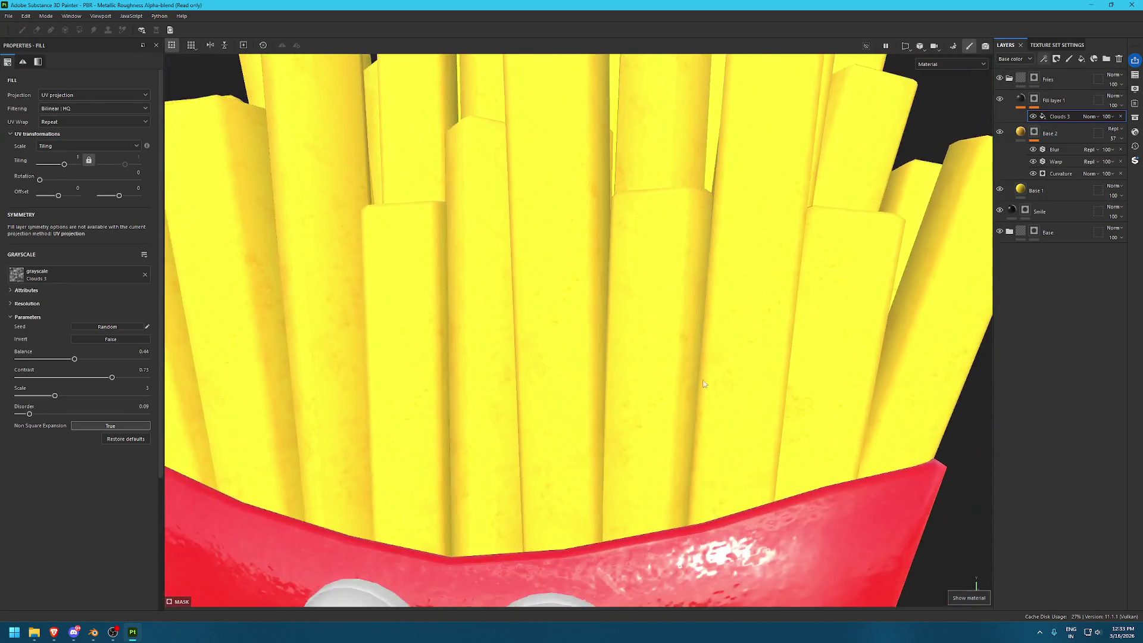
scroll(703, 384, down, 5)
alt+drag(574, 217, 625, 250)
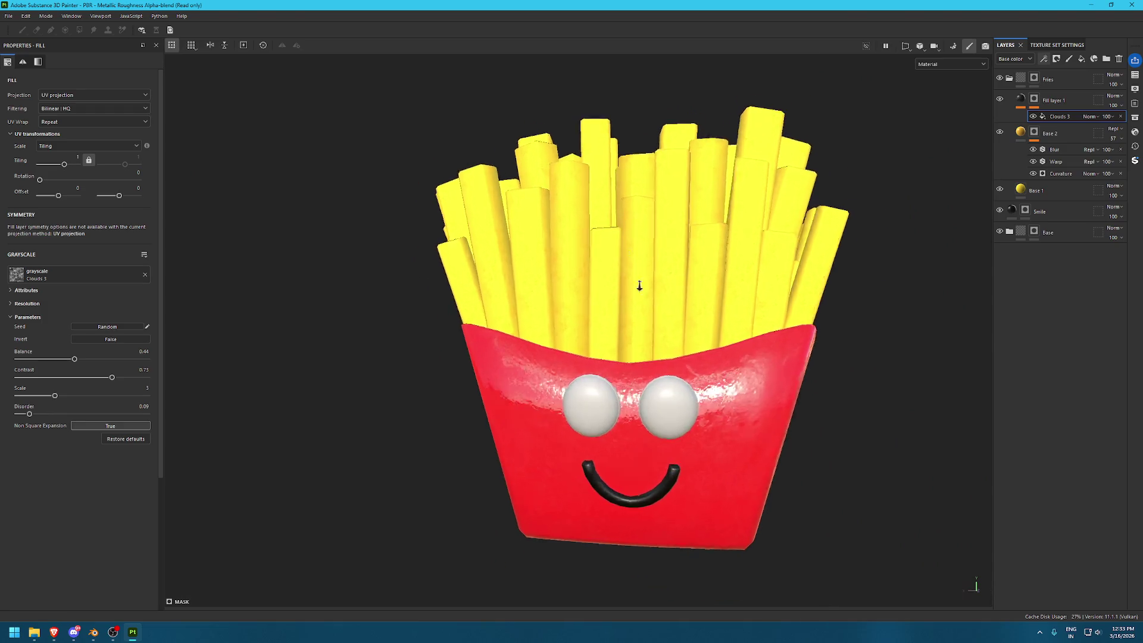
scroll(700, 427, up, 5)
alt+drag(700, 426, 717, 345)
scroll(716, 344, up, 5)
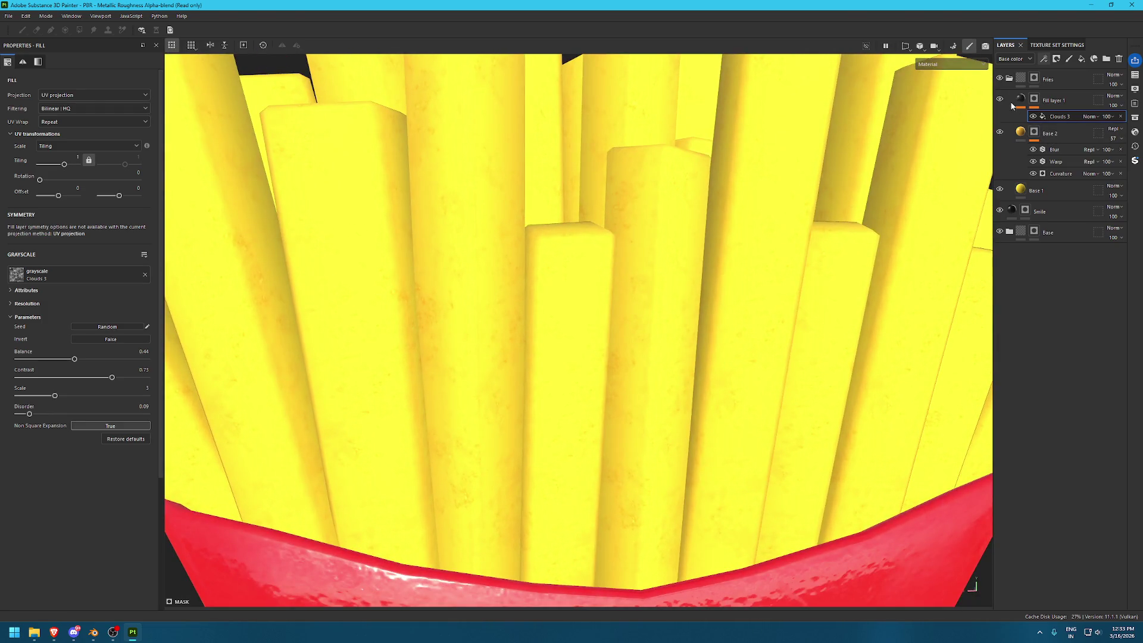
Add a filter to Fill layer 1 and choose HSL Perceptive, discarding MatFinish Galvanized
click(1045, 57)
click(1065, 124)
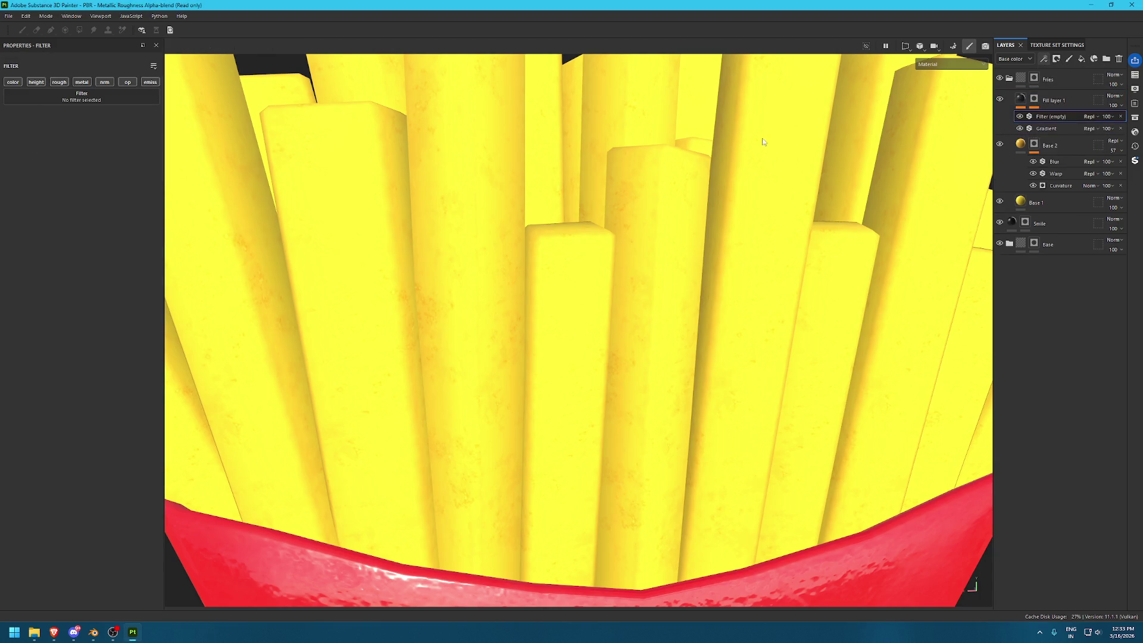
click(89, 97)
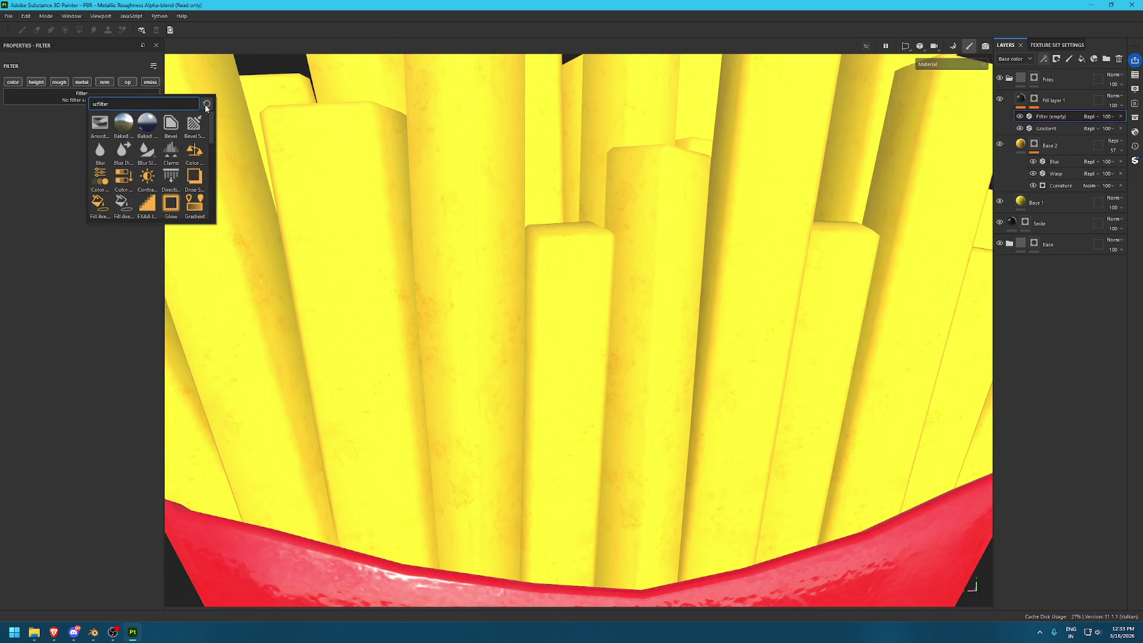
scroll(170, 155, down, 3)
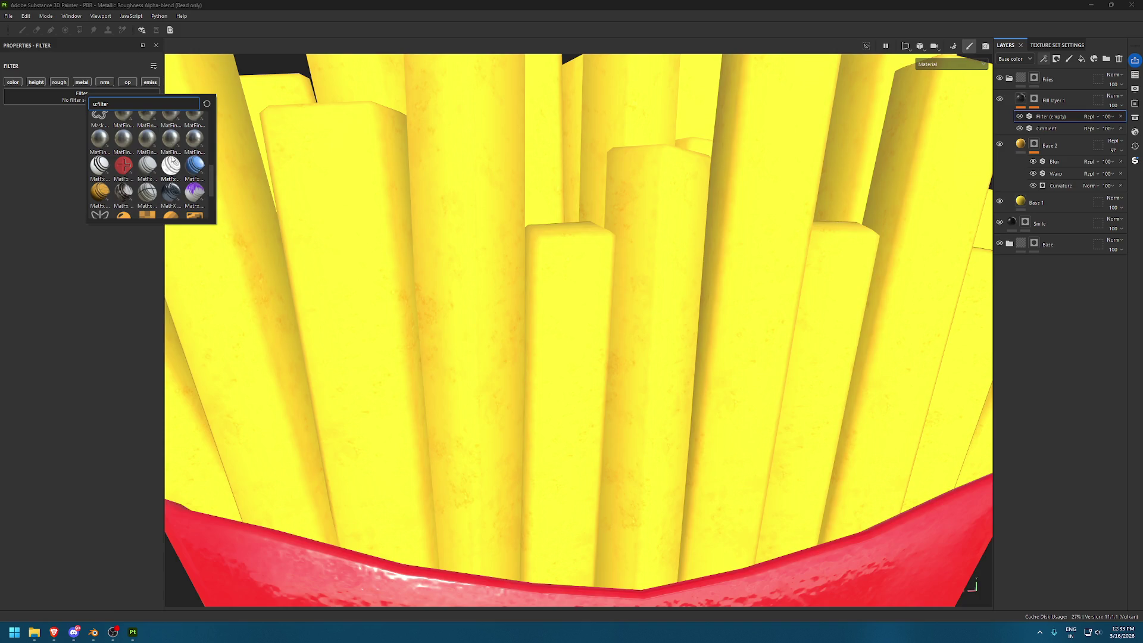
click(158, 111)
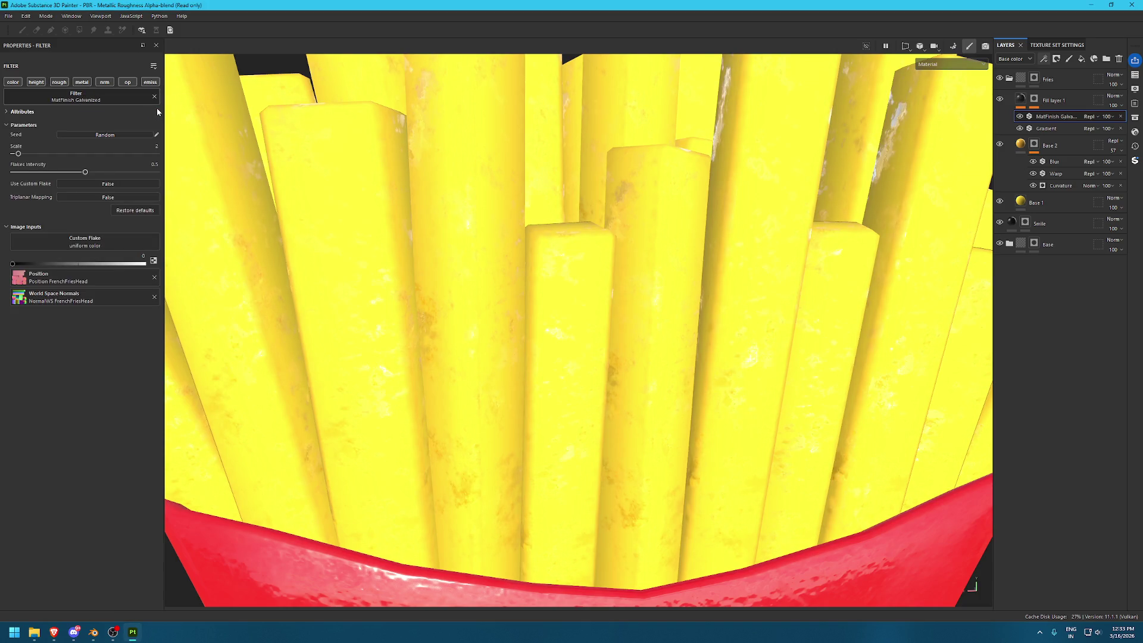
click(154, 97)
click(149, 98)
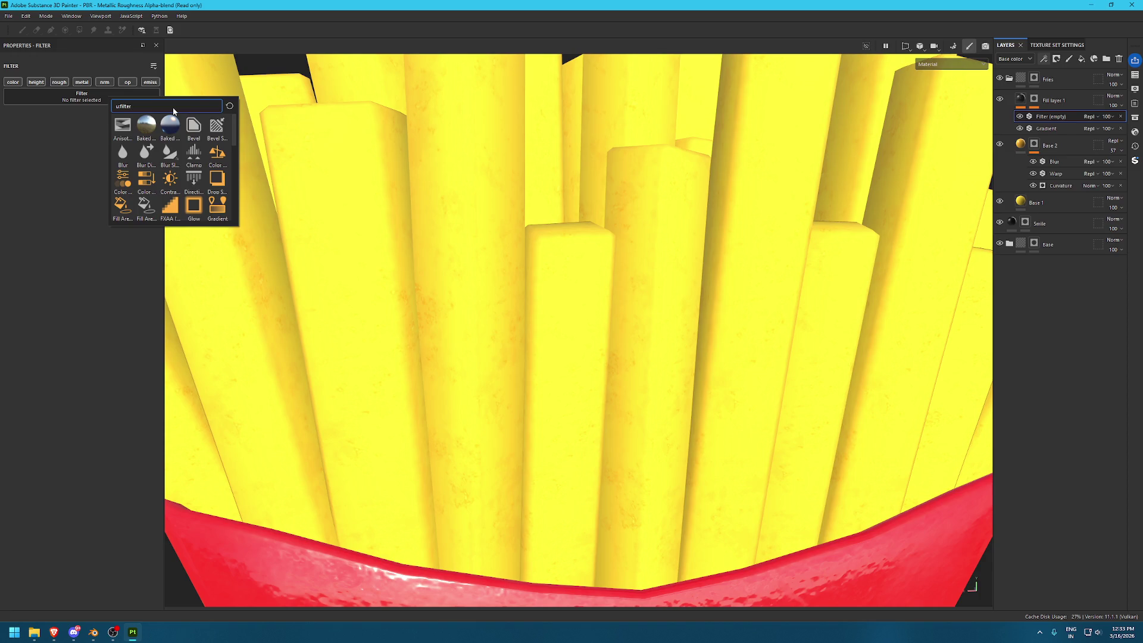
text(hsl)
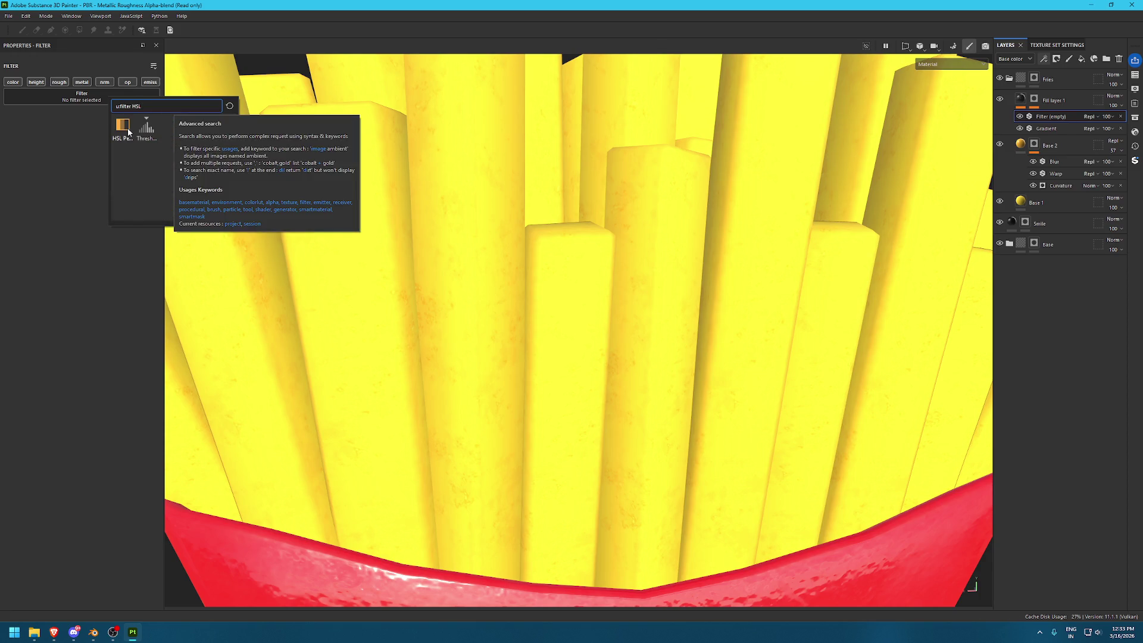
click(124, 127)
Set HSL Perceptive to hue about 0.49, saturation about 0.47 and lightness about 0.46
drag(85, 157, 83, 157)
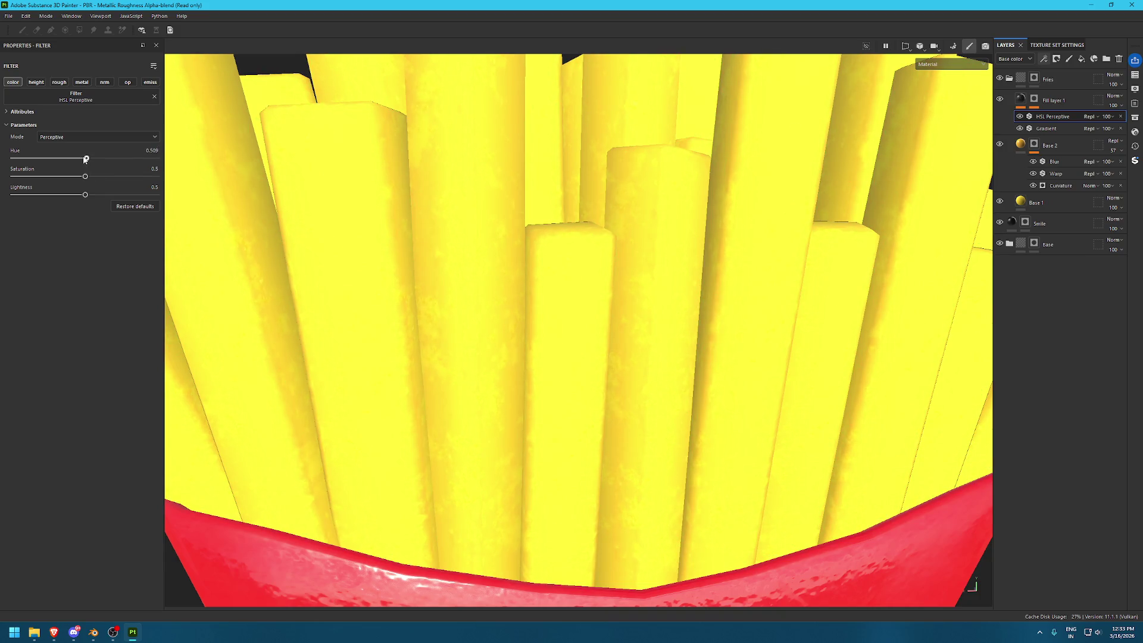
scroll(711, 191, down, 5)
alt+drag(710, 190, 735, 191)
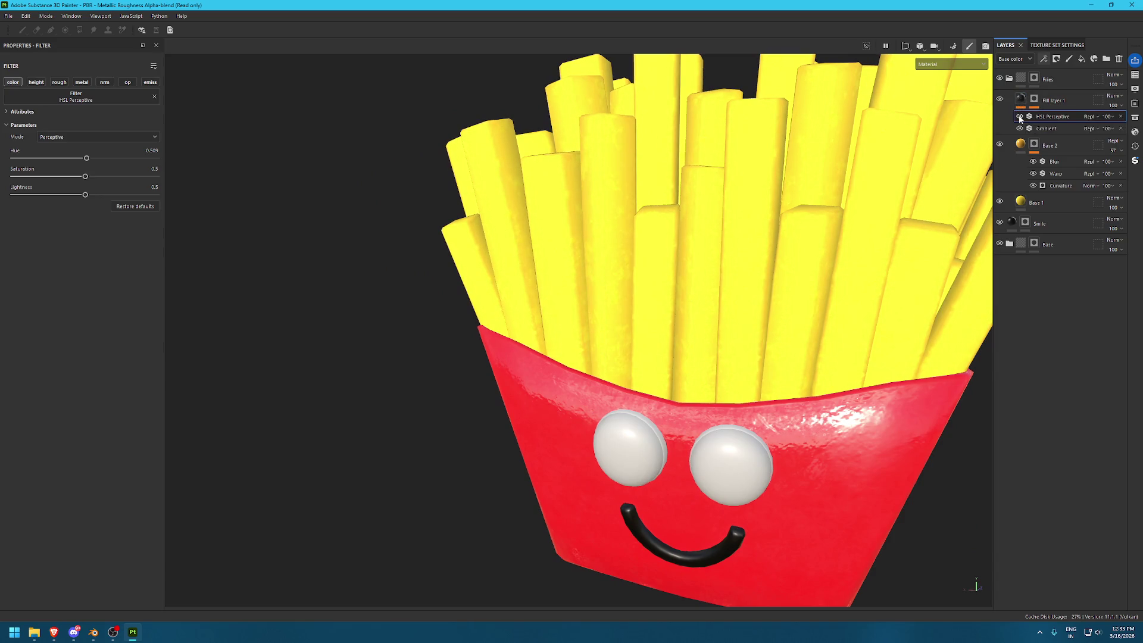
click(87, 160)
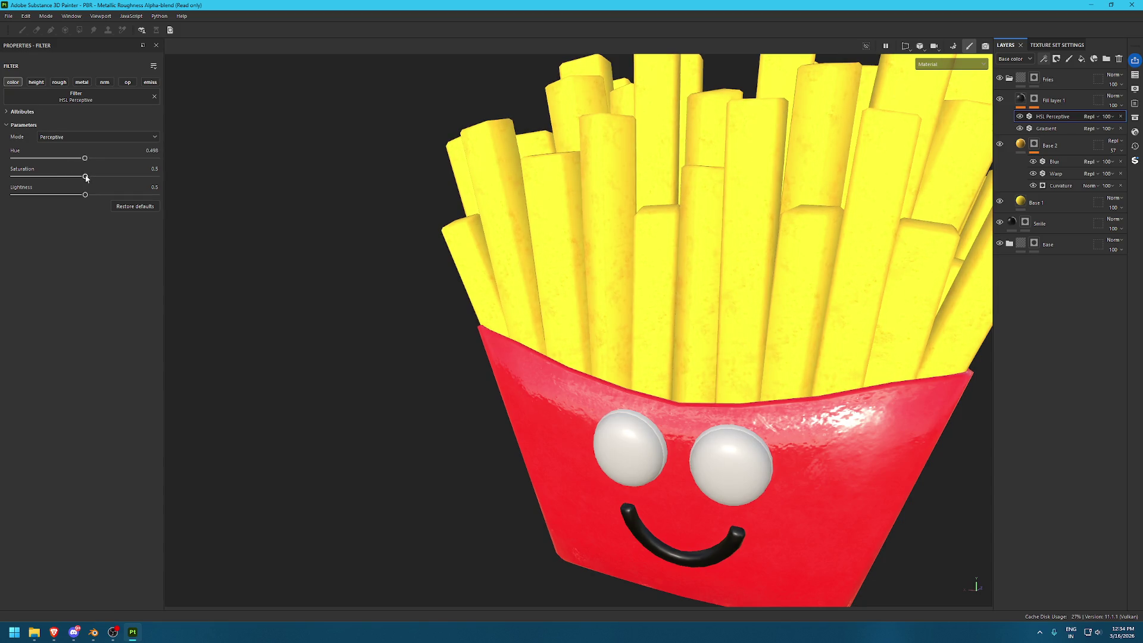
drag(86, 177, 42, 169)
drag(90, 198, 48, 192)
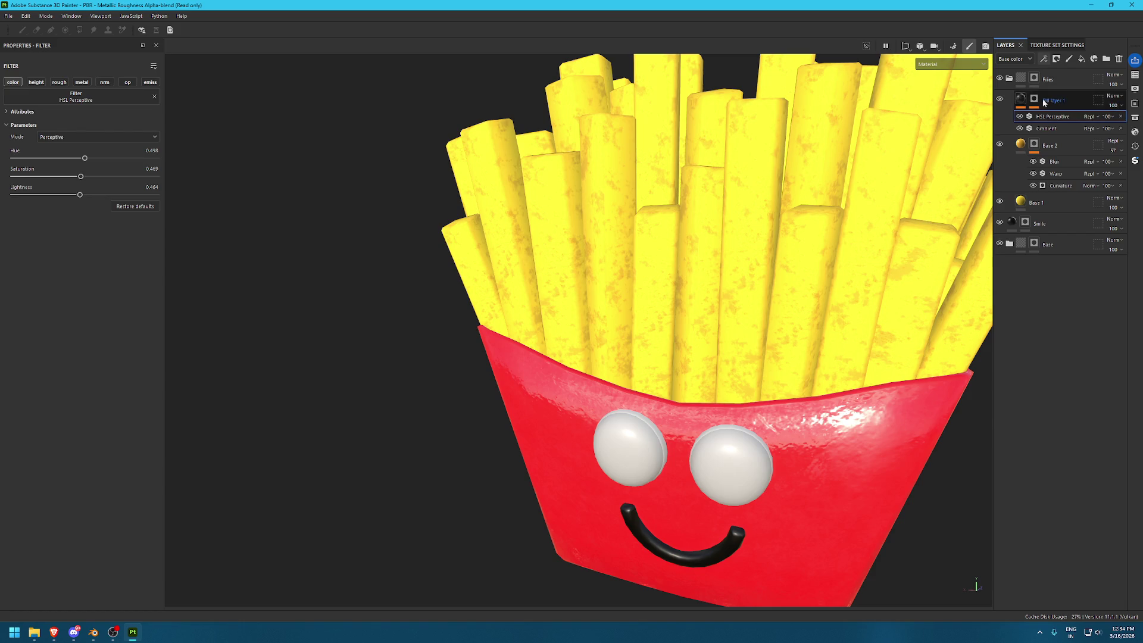
Add an empty filter to Fill layer 1 and browse the full filter list, trying Stylization
click(1034, 99)
click(1065, 116)
click(1044, 58)
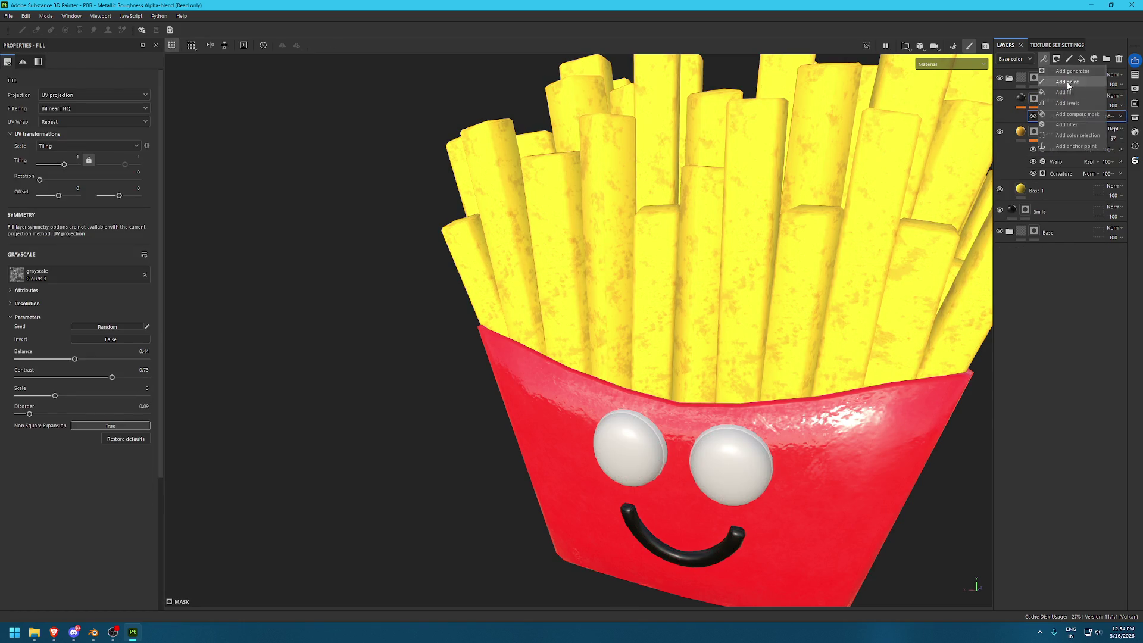
click(1067, 127)
click(157, 90)
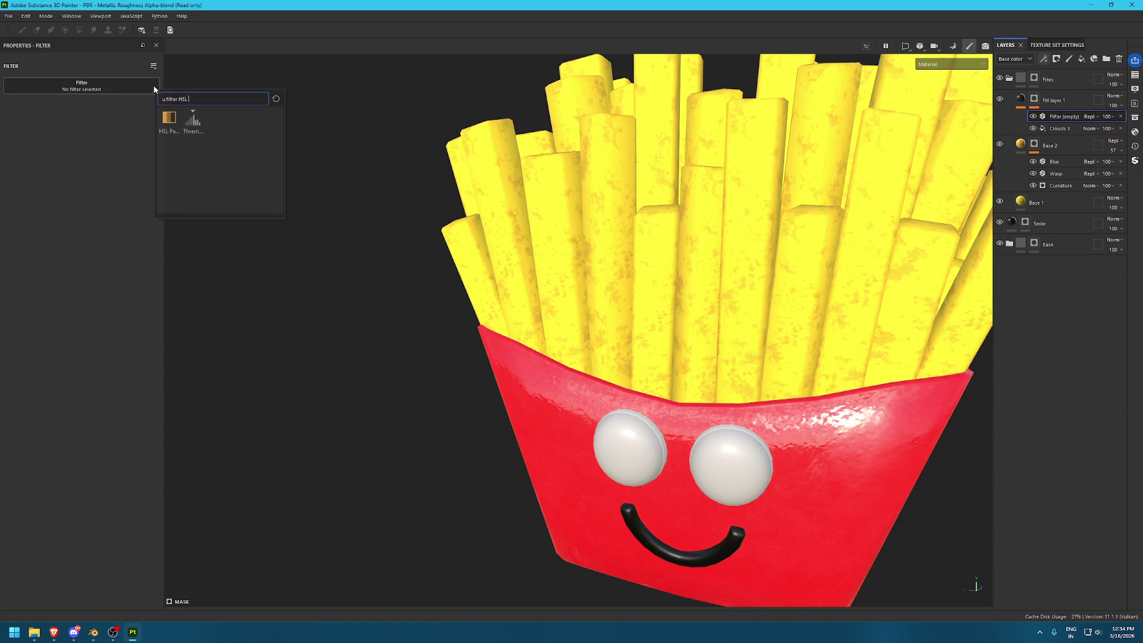
click(276, 98)
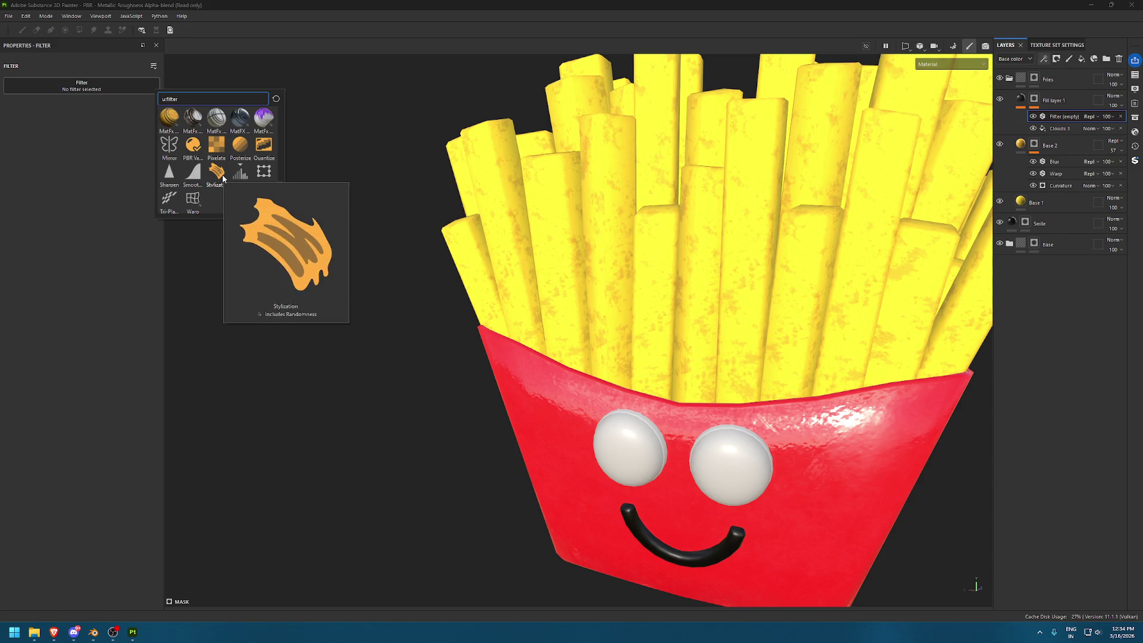
click(222, 178)
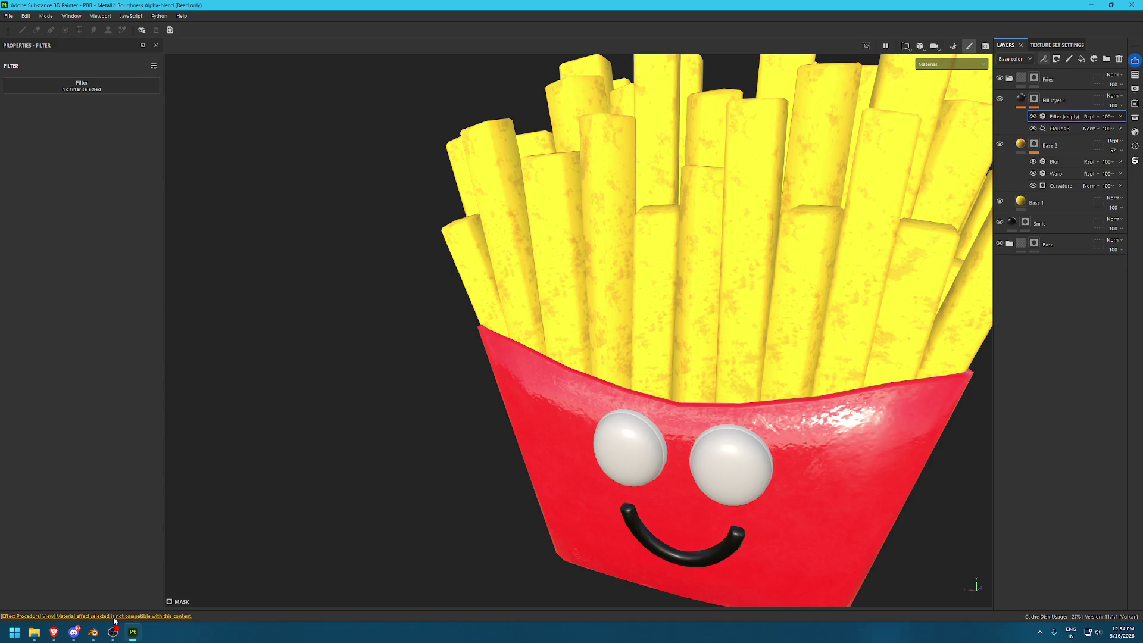
Try the FXAA, Fill Area Color and Drop Shadow filters, setting shadow distance to 0.03
click(89, 88)
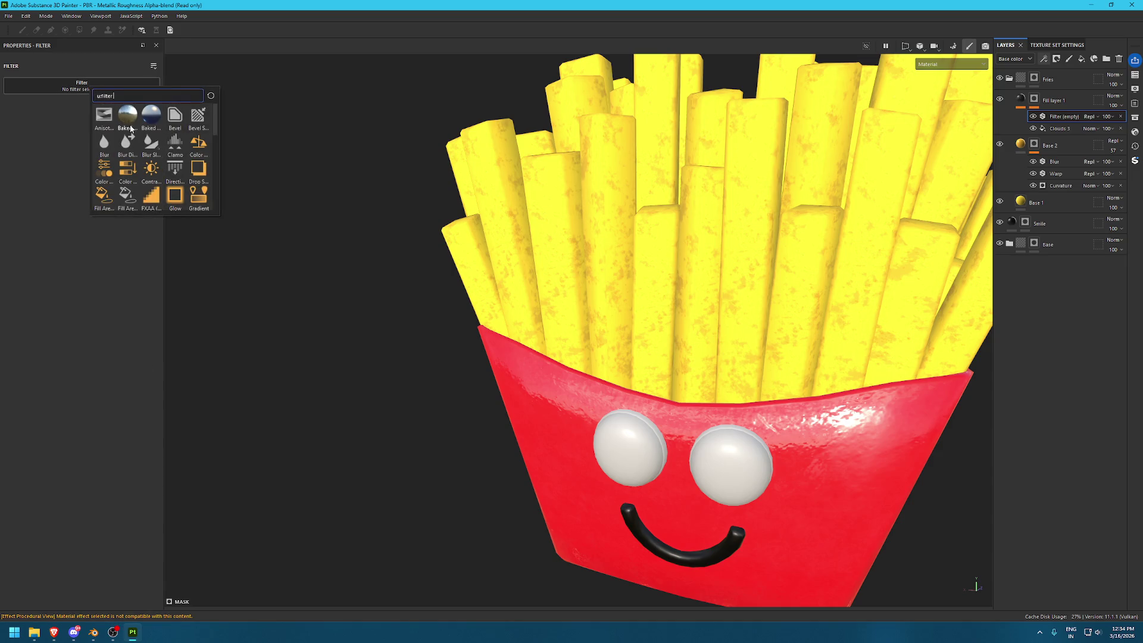
click(152, 198)
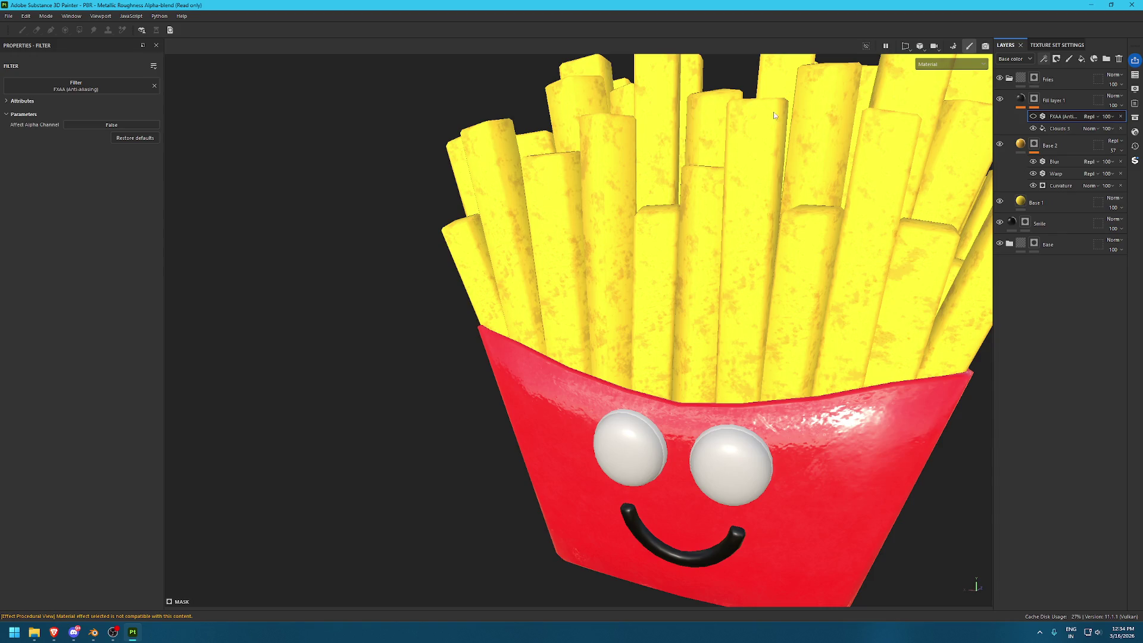
click(136, 86)
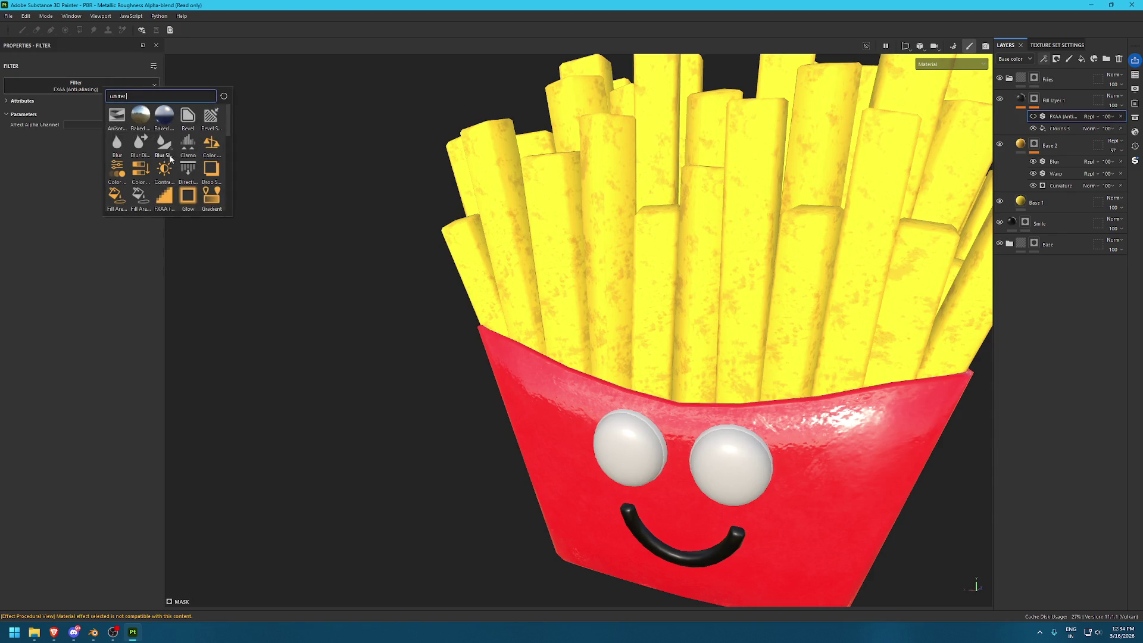
click(113, 197)
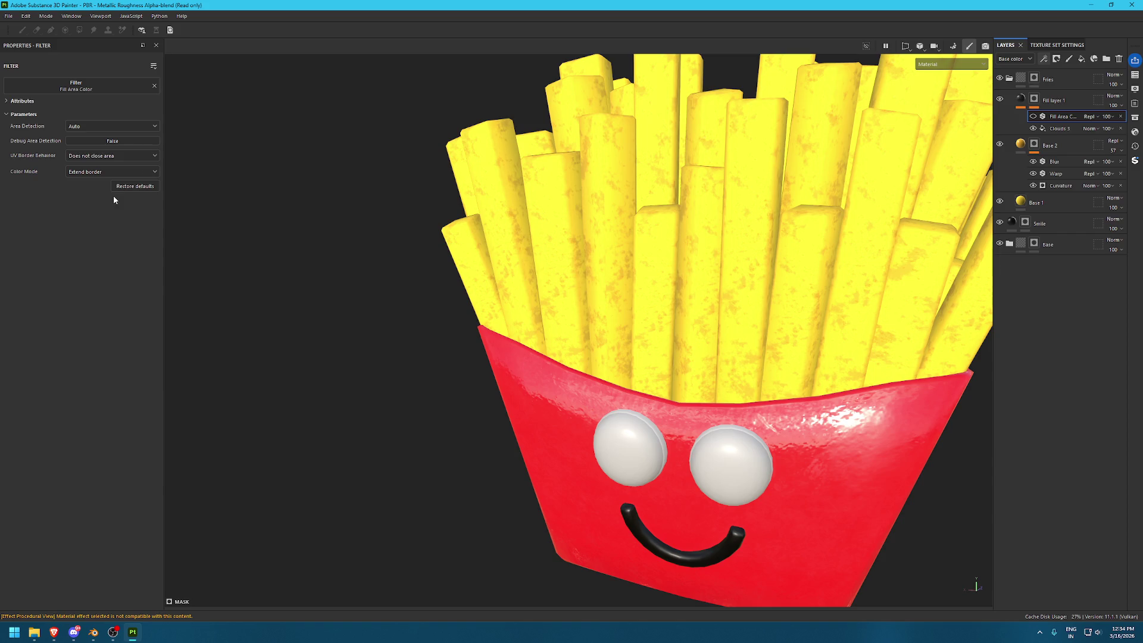
click(135, 86)
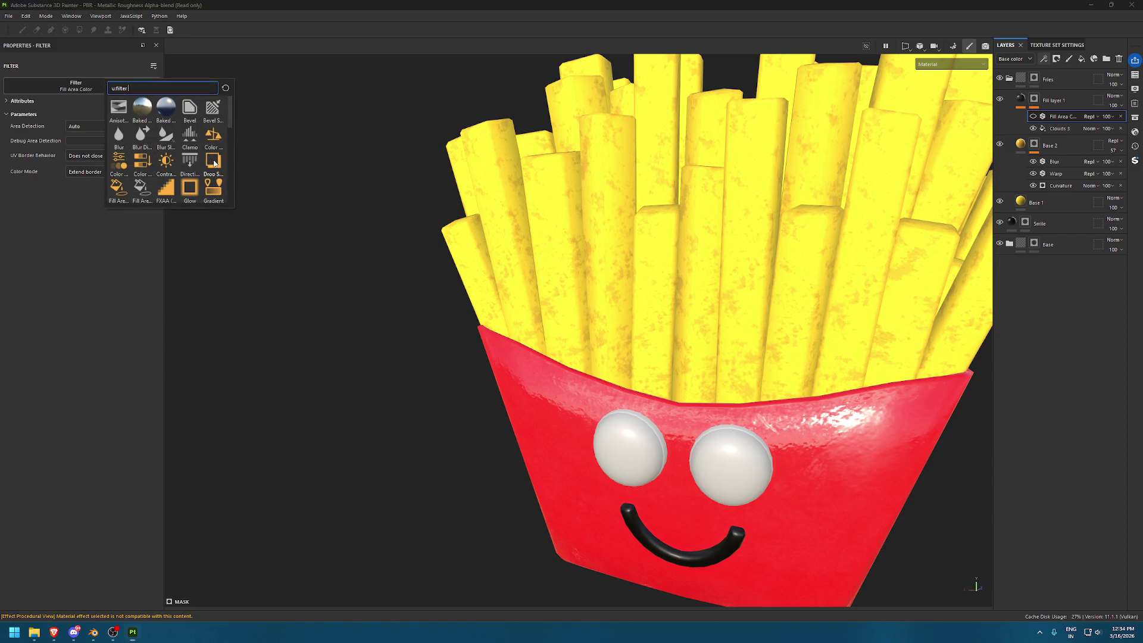
click(195, 157)
mouse_move(103, 162)
mouse_down()
mouse_move(87, 167)
mouse_move(113, 163)
mouse_up()
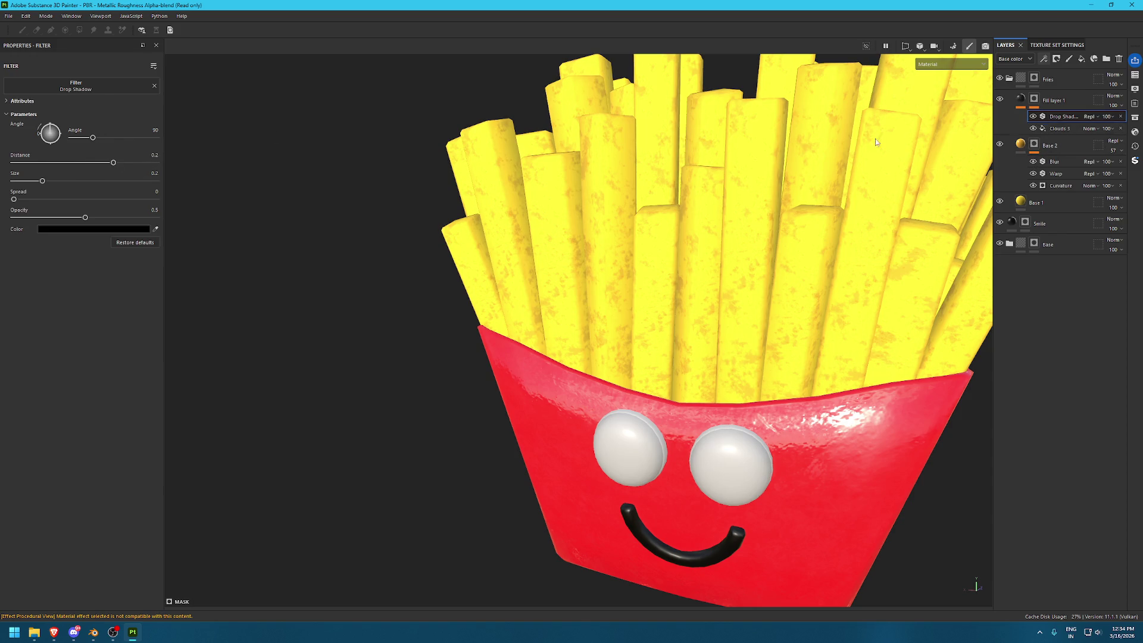
drag(113, 163, 89, 163)
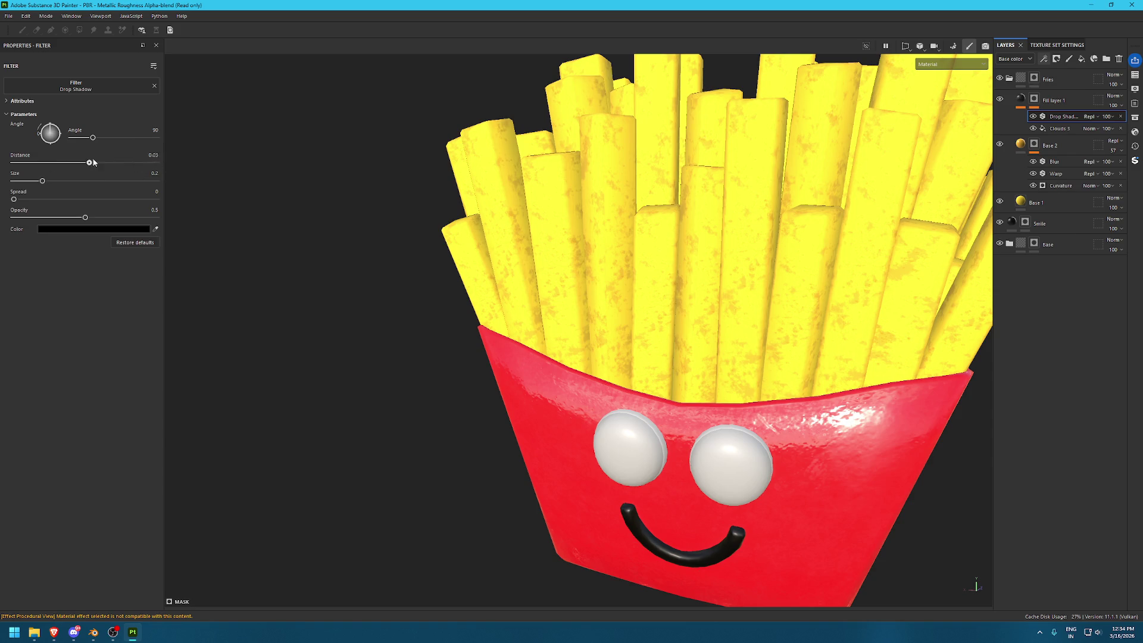
Apply Anisotropic Kuwahara with radius about 4, Current Channel, smoothness 0.38 and anisotropy 0.68
click(76, 86)
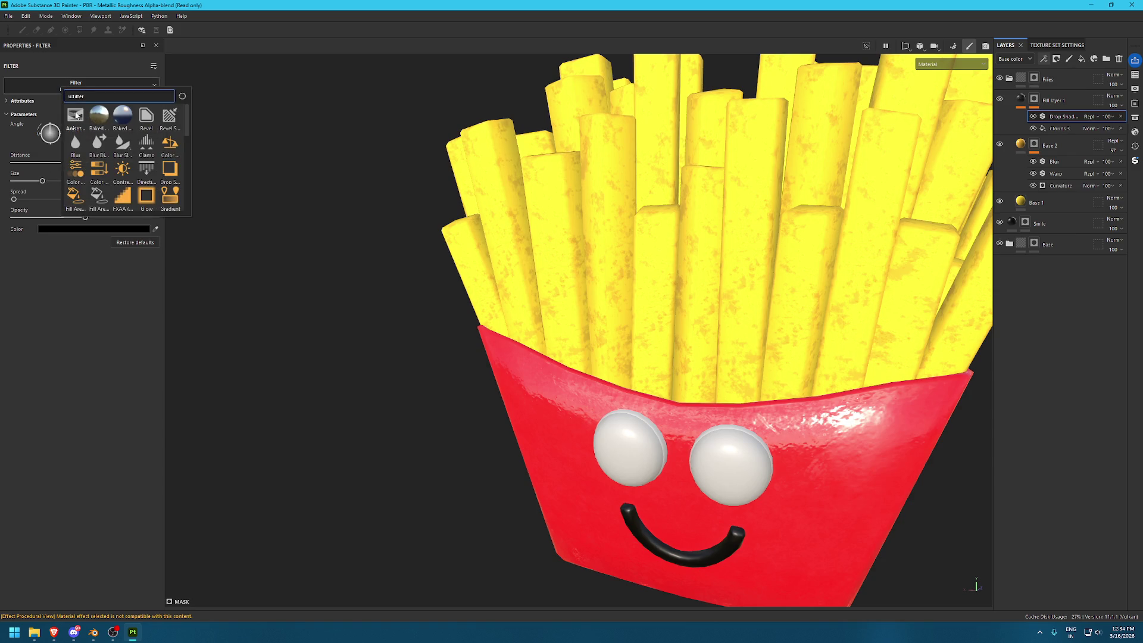
mouse_move(76, 114)
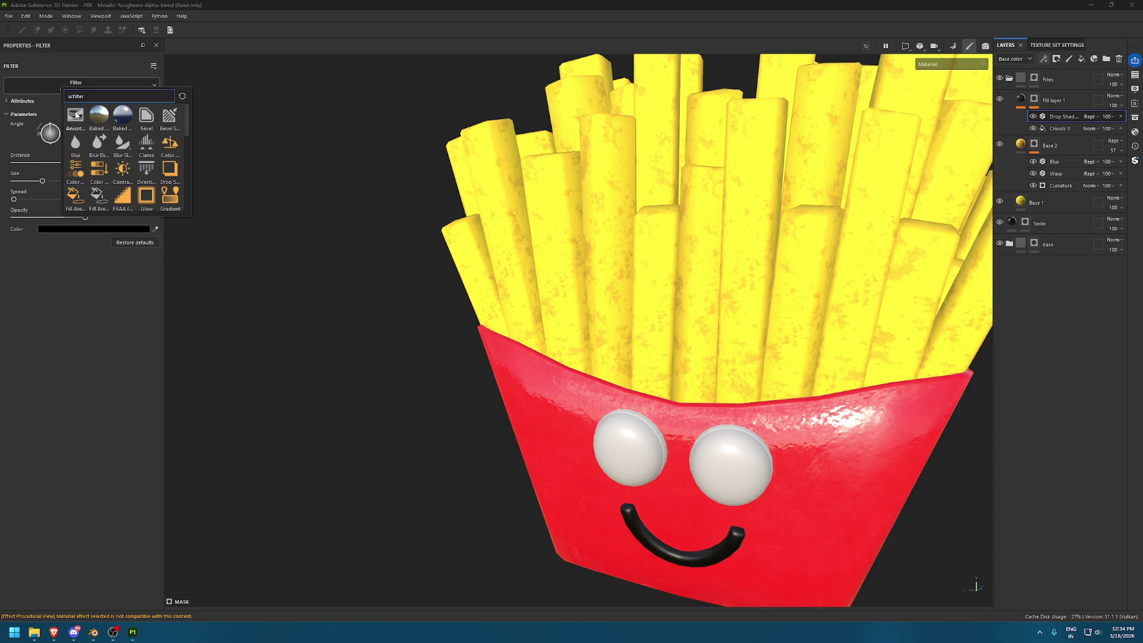
click(77, 115)
drag(86, 147, 79, 147)
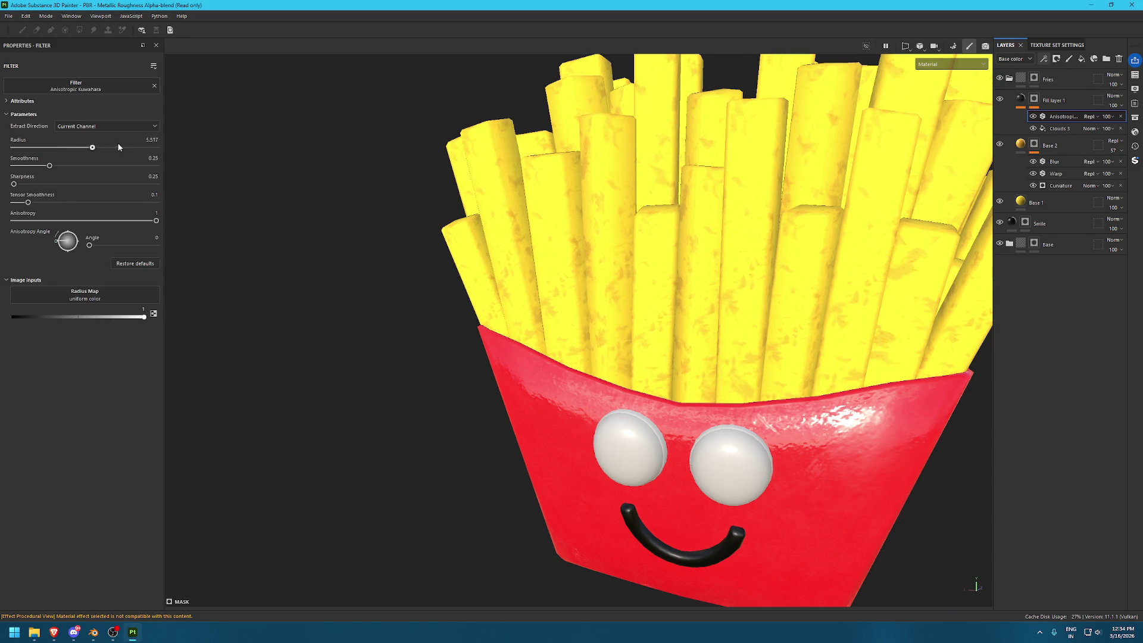
drag(157, 147, 71, 136)
click(91, 126)
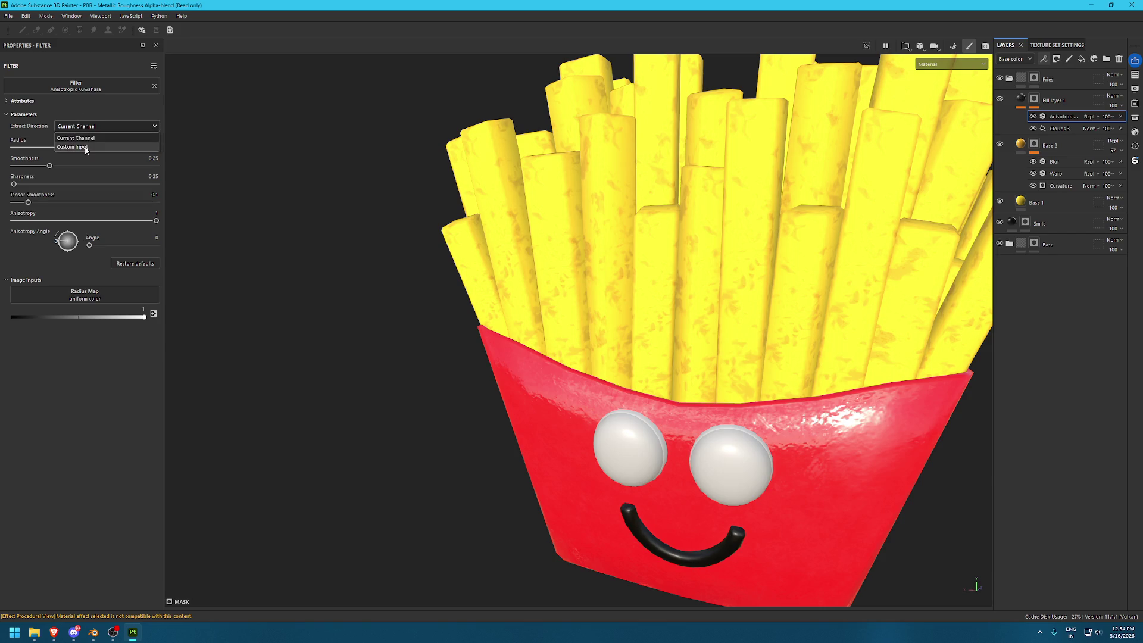
click(25, 179)
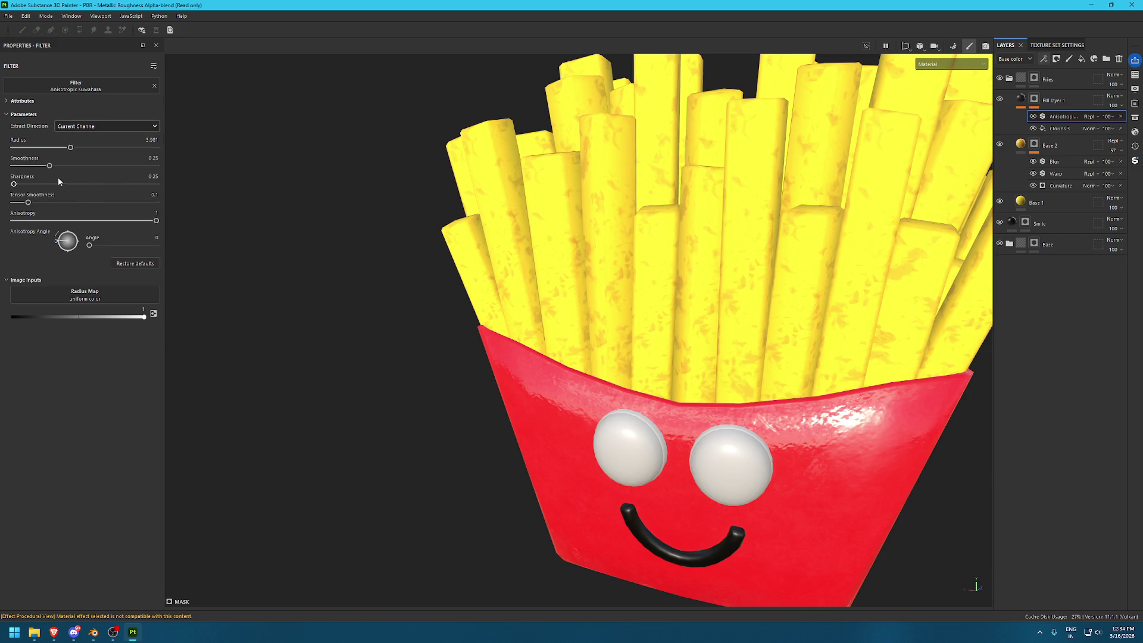
mouse_move(29, 203)
mouse_down()
mouse_move(67, 203)
mouse_move(25, 220)
mouse_move(66, 220)
mouse_move(116, 244)
mouse_up()
click(109, 221)
Replace the filter with Blur Slope at intensity about 0.57 and review the fries
click(91, 93)
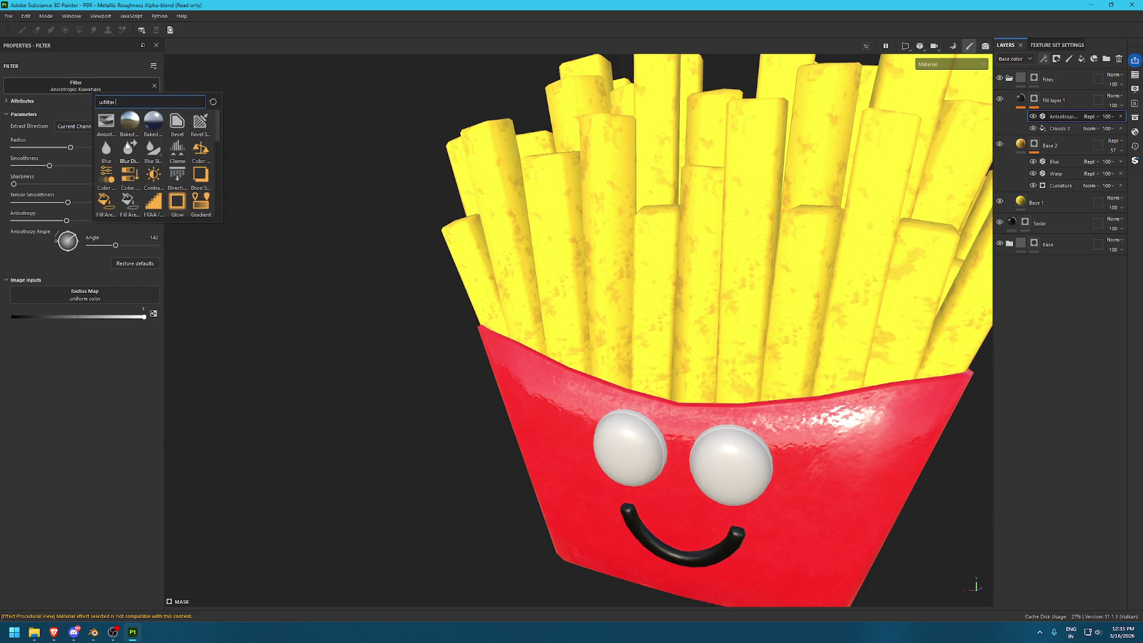
click(150, 155)
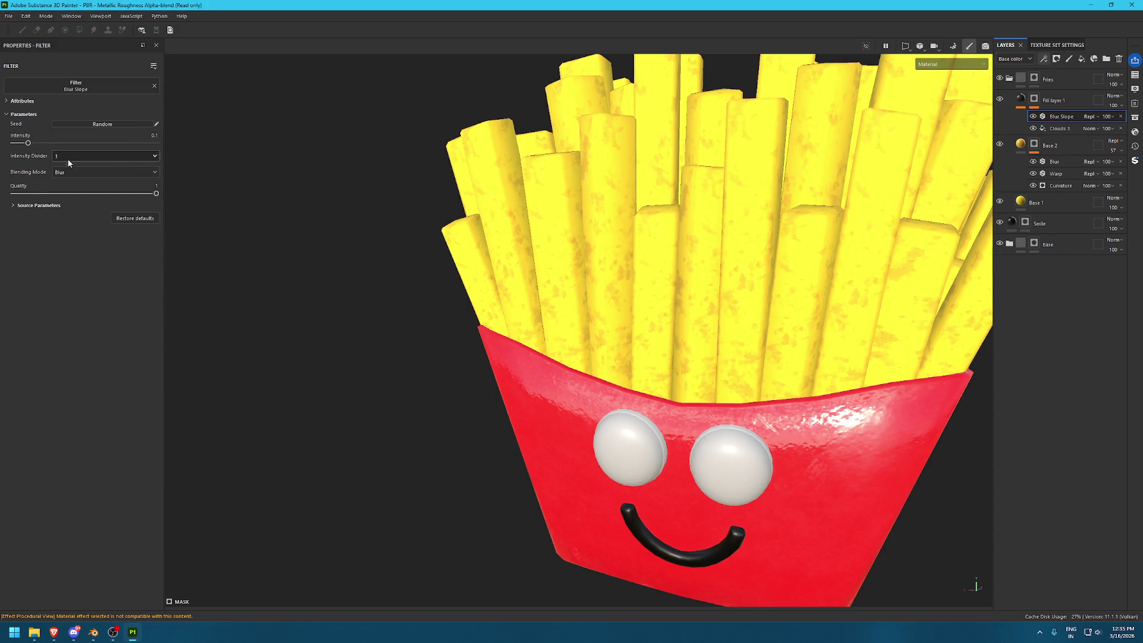
drag(27, 143, 95, 138)
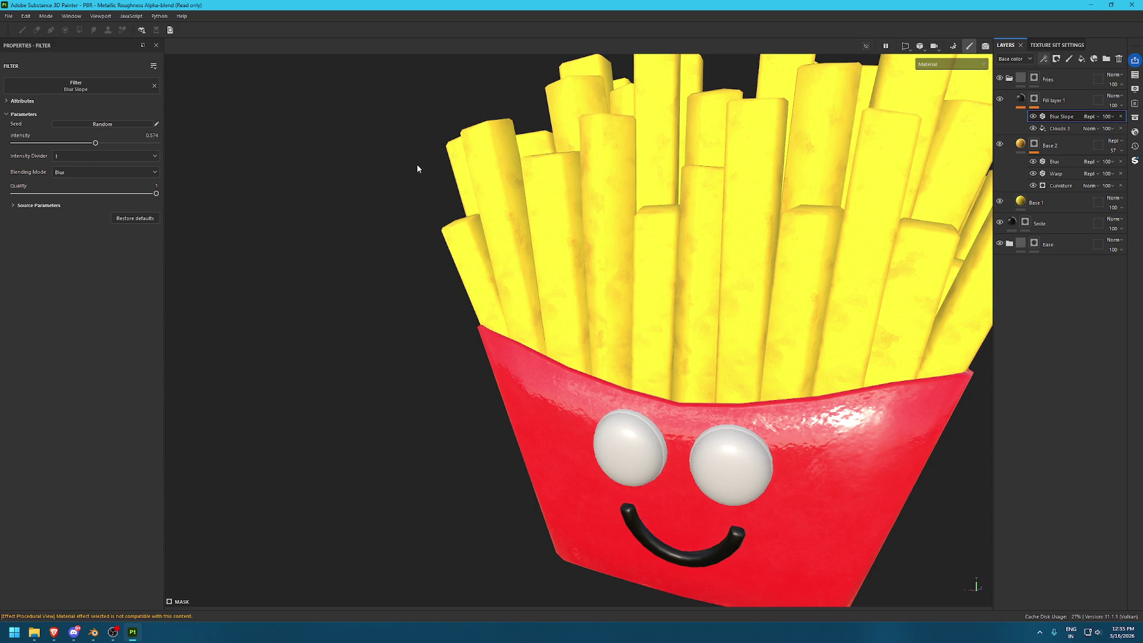
key(f)
scroll(607, 216, up, 5)
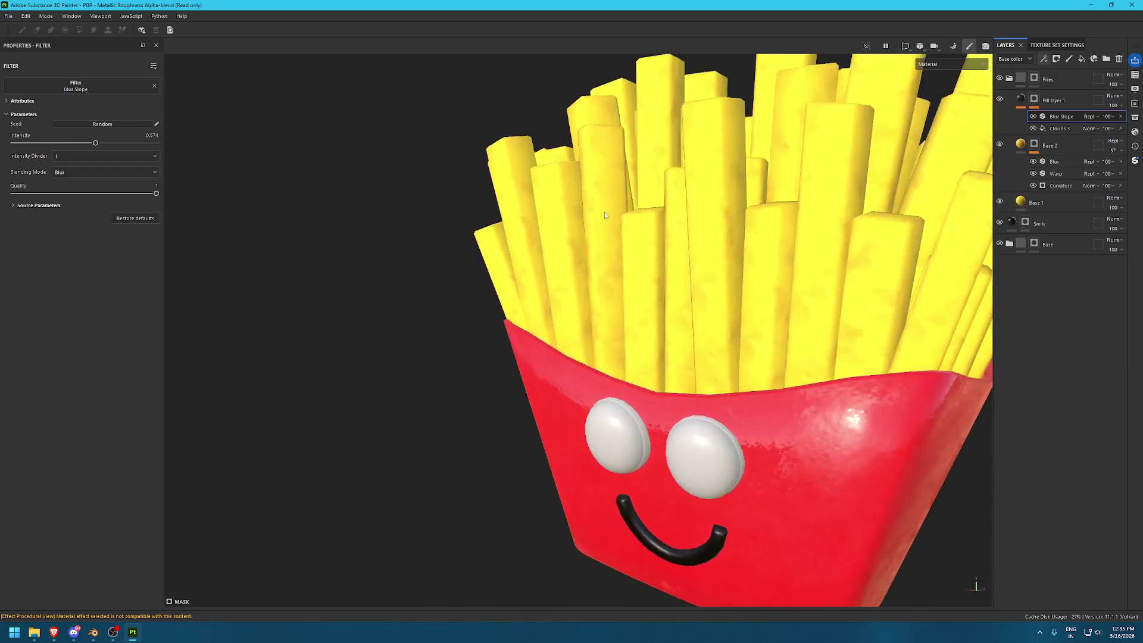
scroll(466, 218, down, 5)
mouse_move(466, 218)
alt+mouse_down()
mouse_move(919, 383)
mouse_move(652, 229)
mouse_move(548, 242)
alt+mouse_up()
scroll(919, 383, up, 3)
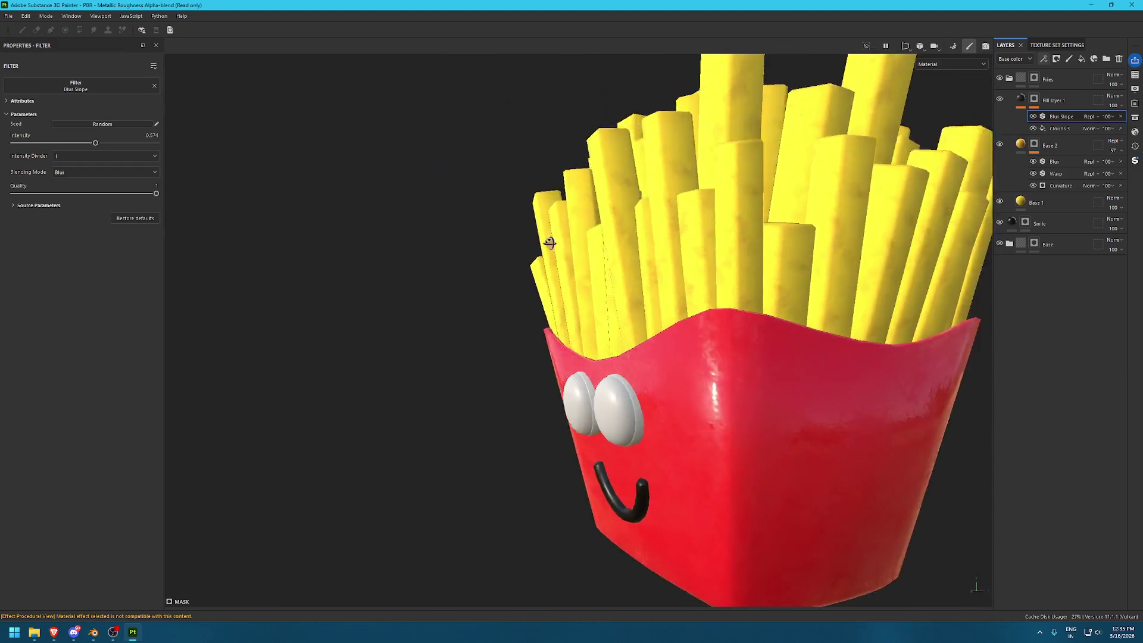
scroll(548, 242, up, 3)
scroll(942, 201, up, 2)
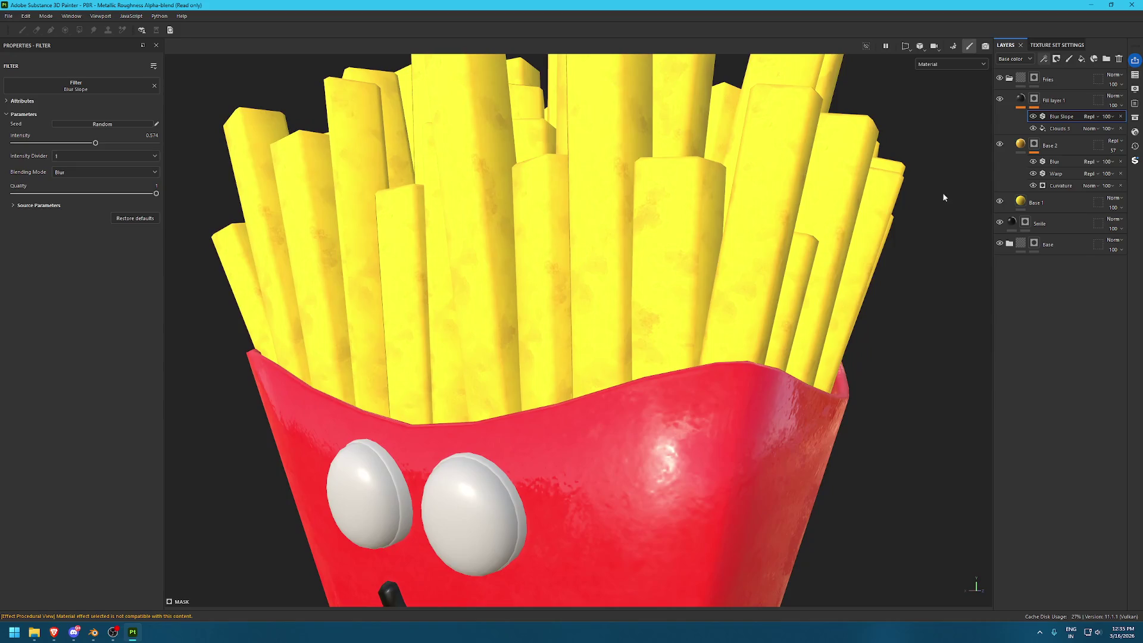
click(1043, 58)
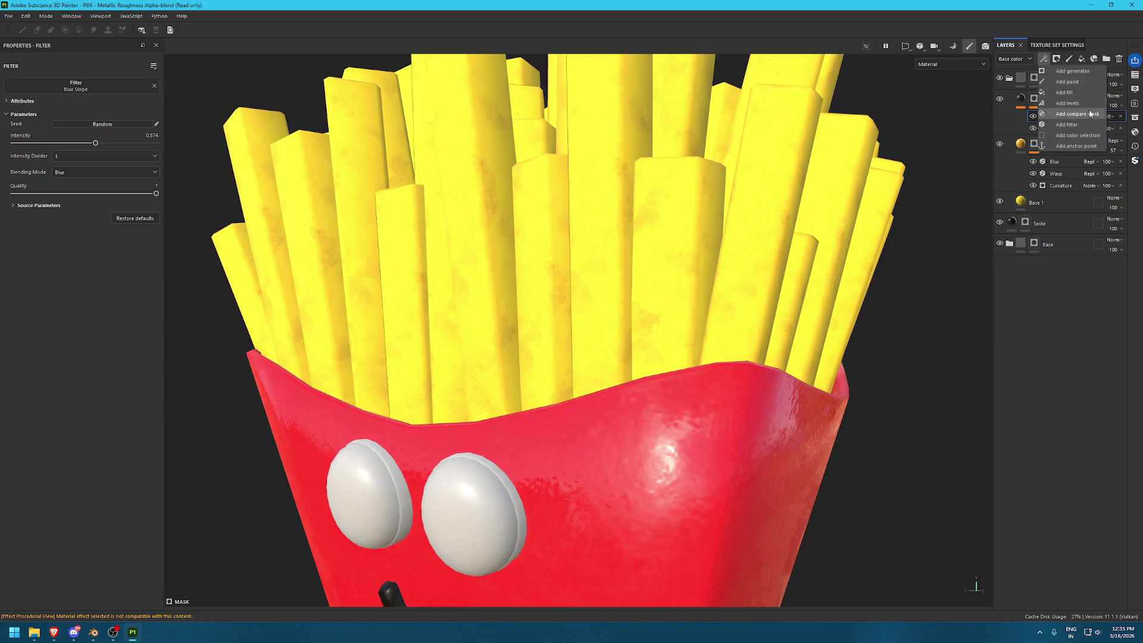
Add a Blur filter to Fill layer 1 at intensity 3.06 and review the softened fries
click(1066, 125)
click(114, 84)
click(161, 116)
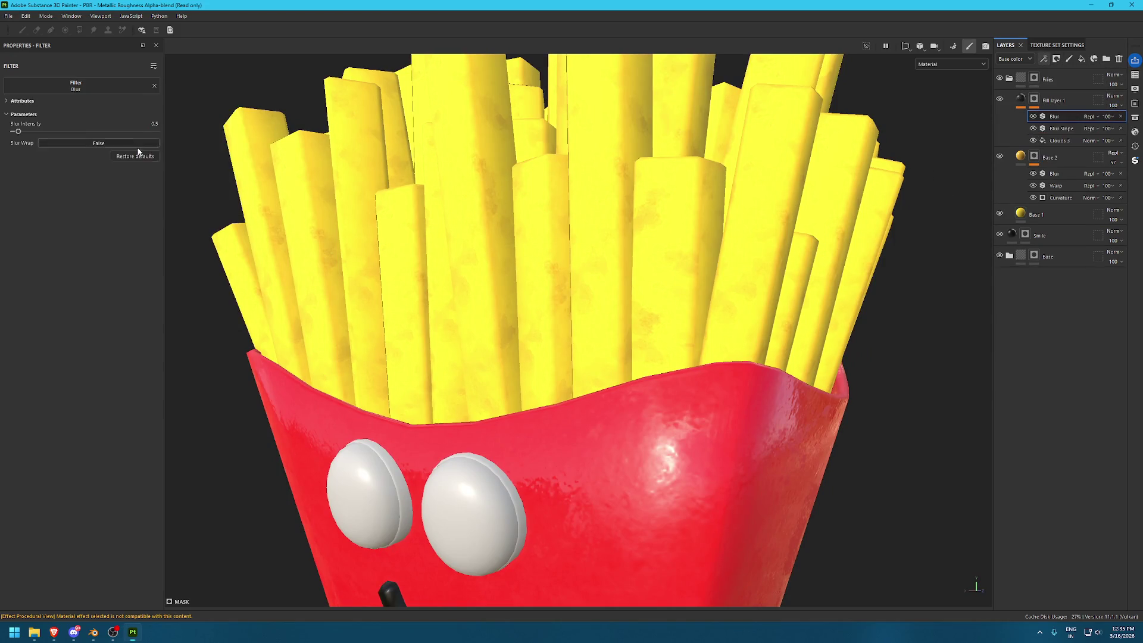
drag(19, 131, 45, 131)
key(f)
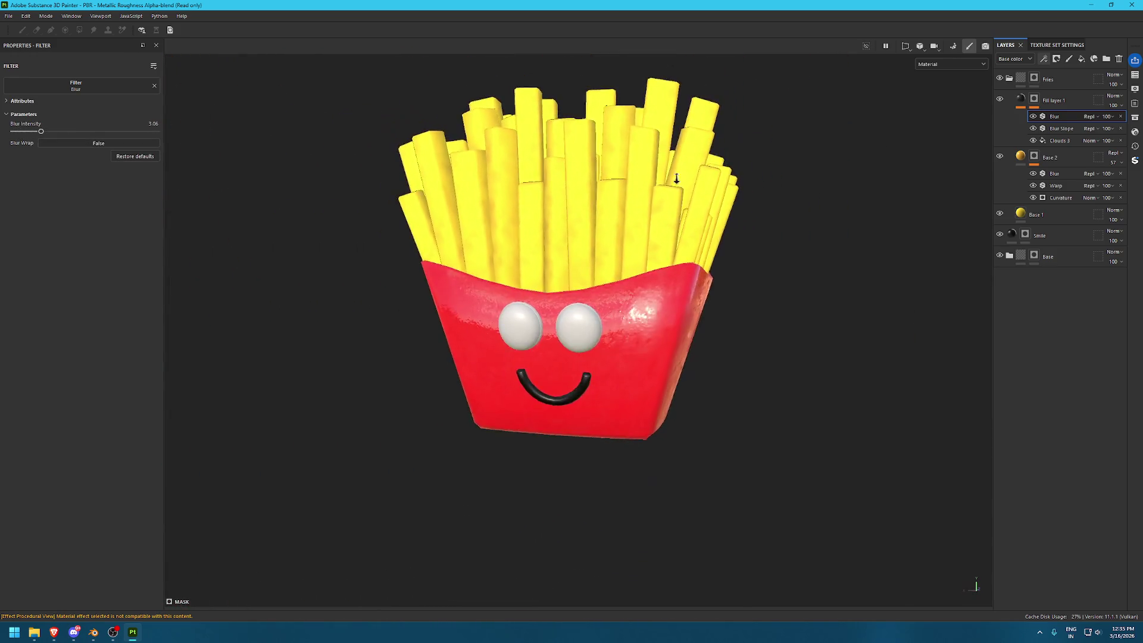
alt+drag(681, 177, 799, 392)
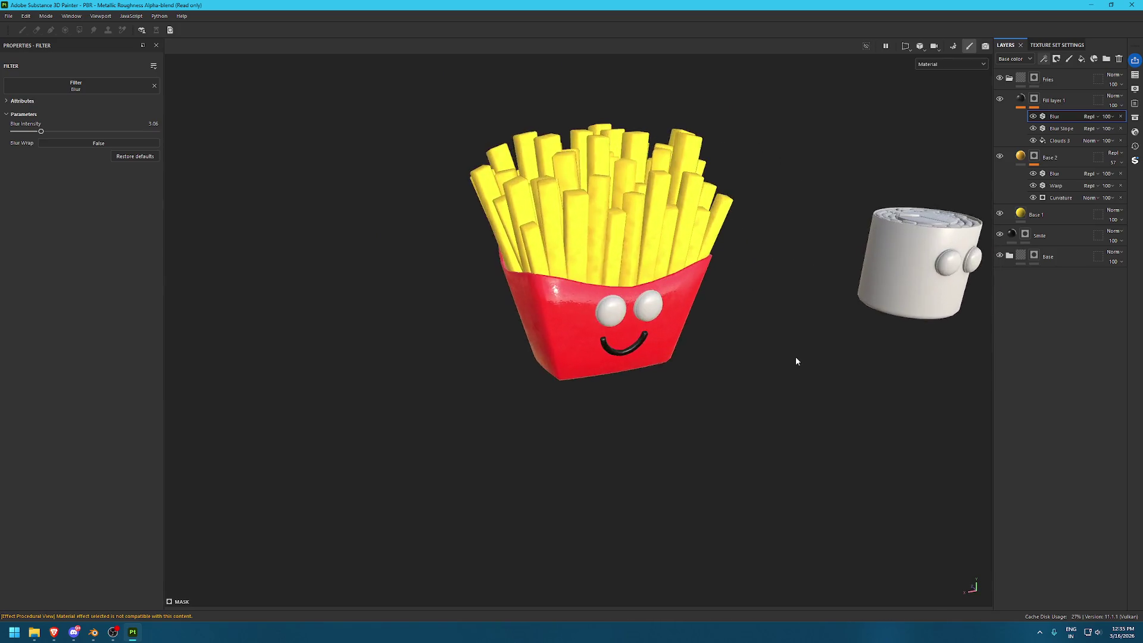
key(f)
scroll(798, 317, up, 5)
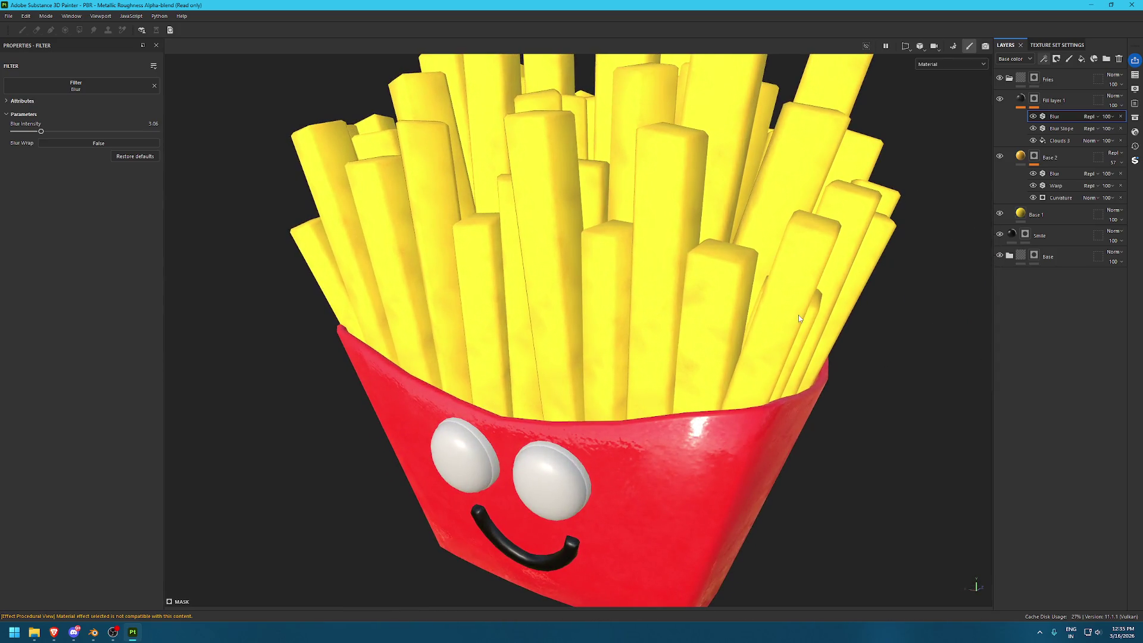
click(1081, 58)
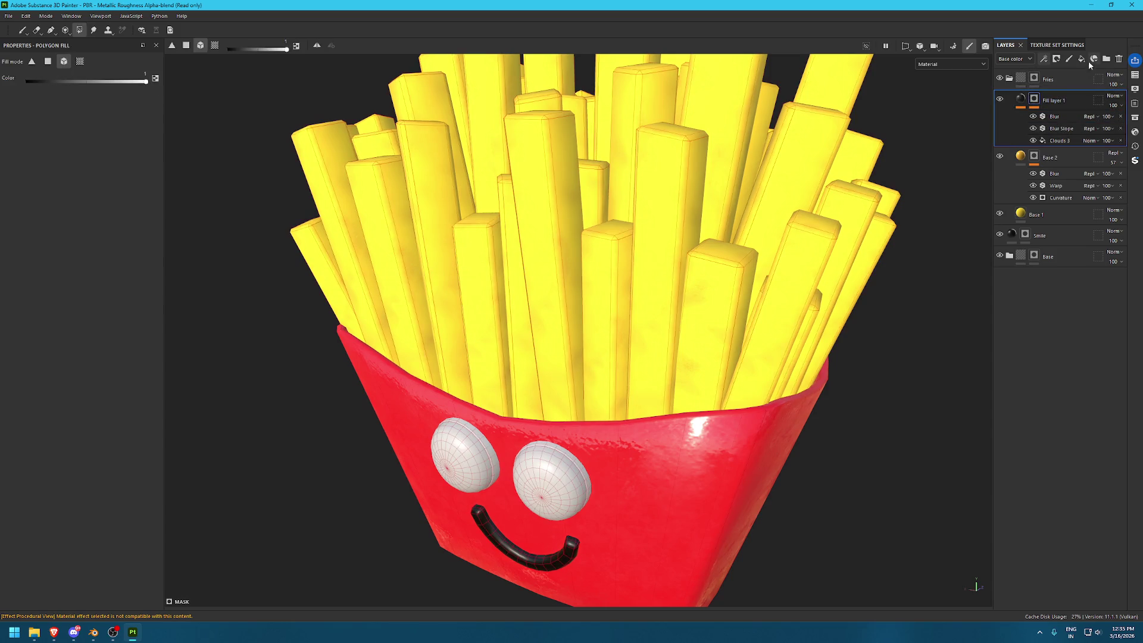
Give the new fill layer brown base colour 876639, enable roughness, and add a black mask
click(102, 352)
drag(259, 461, 259, 475)
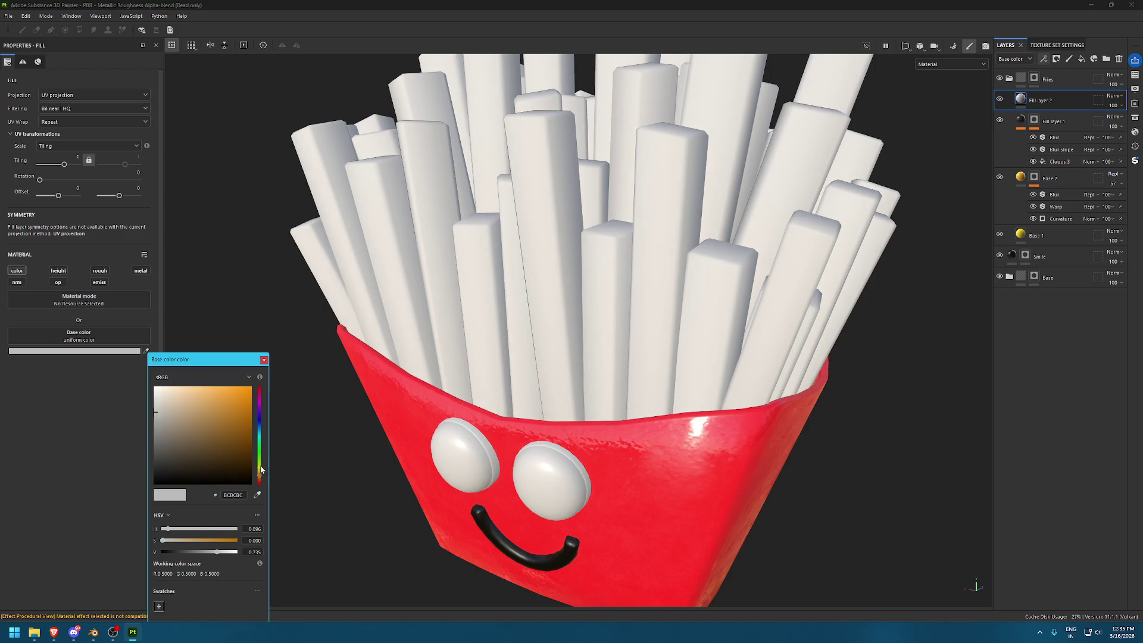
drag(179, 439, 204, 438)
click(829, 205)
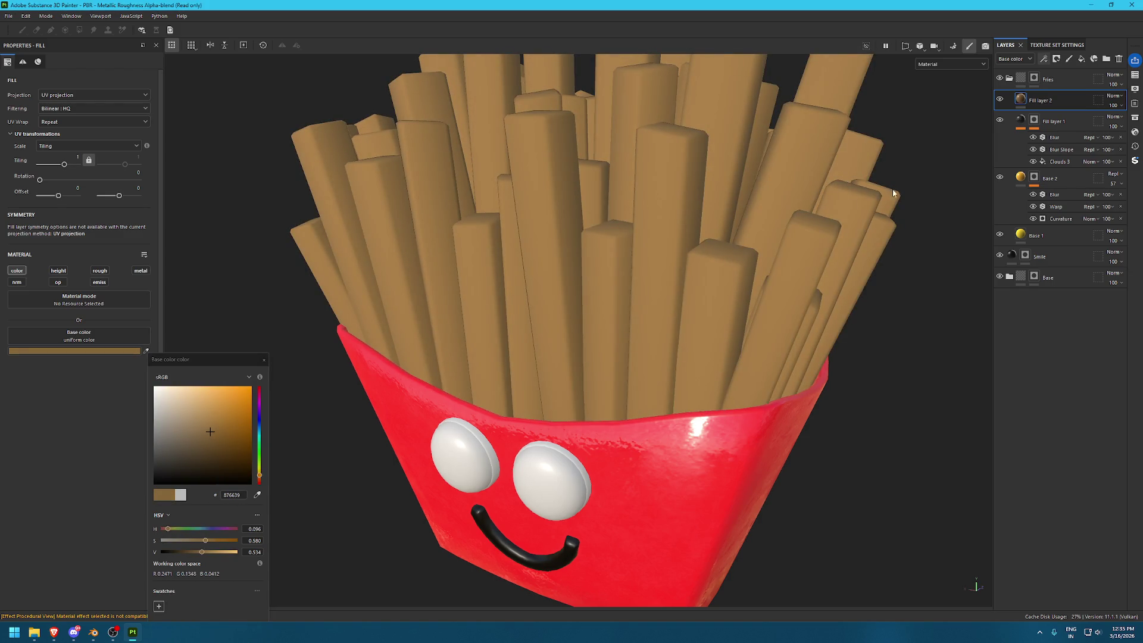
click(99, 271)
click(1055, 58)
click(1065, 86)
Rename the new layer to Sprinkle, correcting the initial mistyped name
double_click(1060, 102)
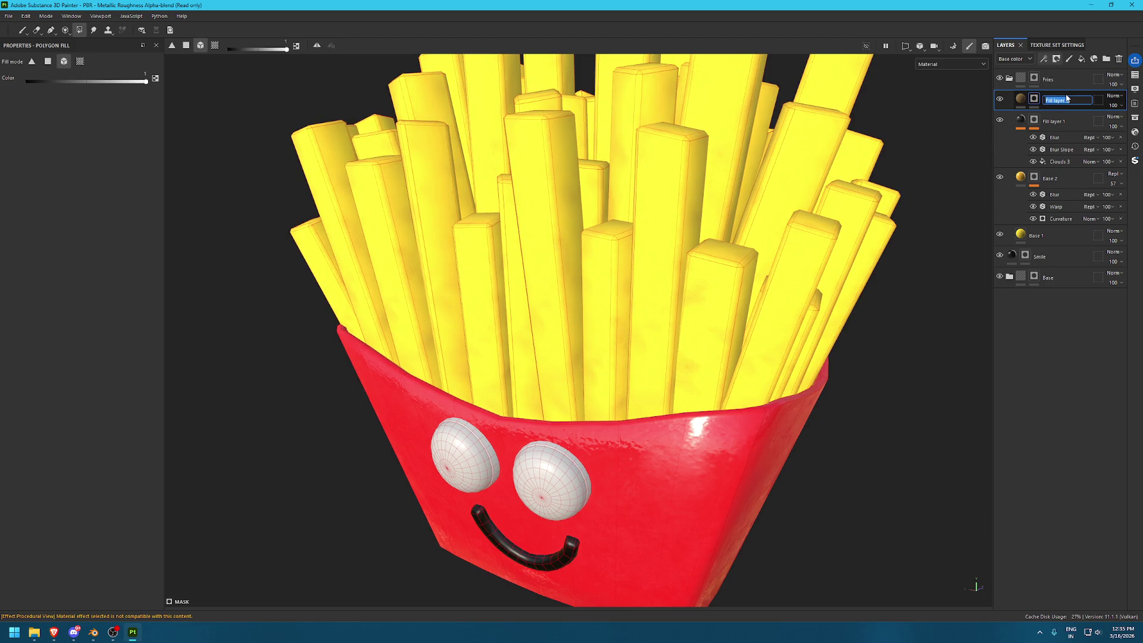
text(sPRINKLES)
key(Return)
double_click(1056, 100)
text(Sprinkle)
key(Return)
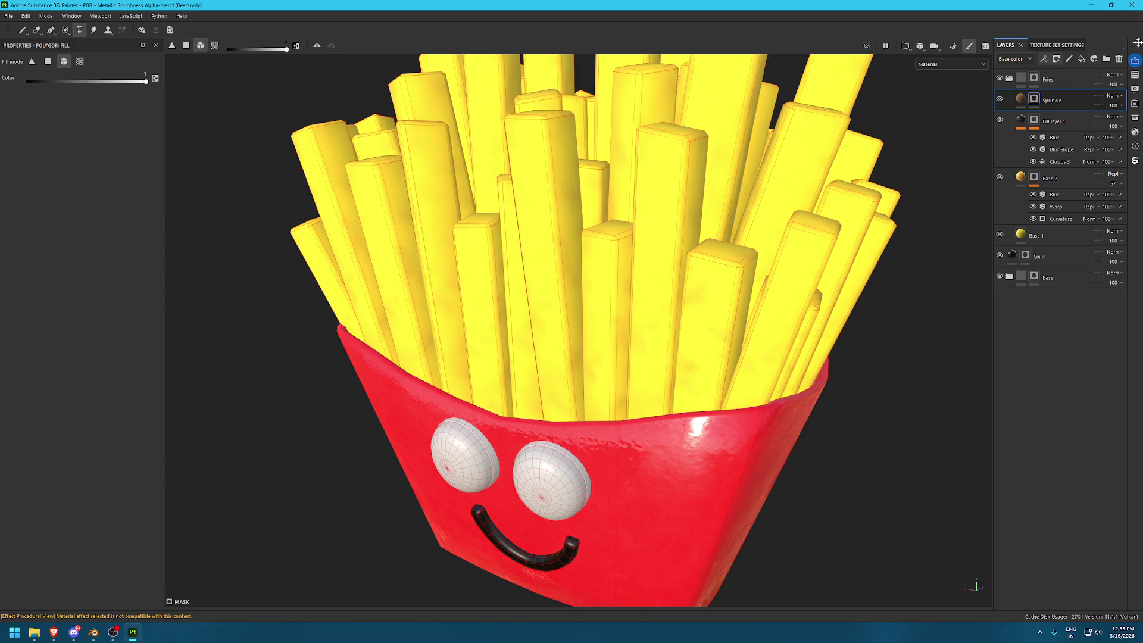
click(1056, 59)
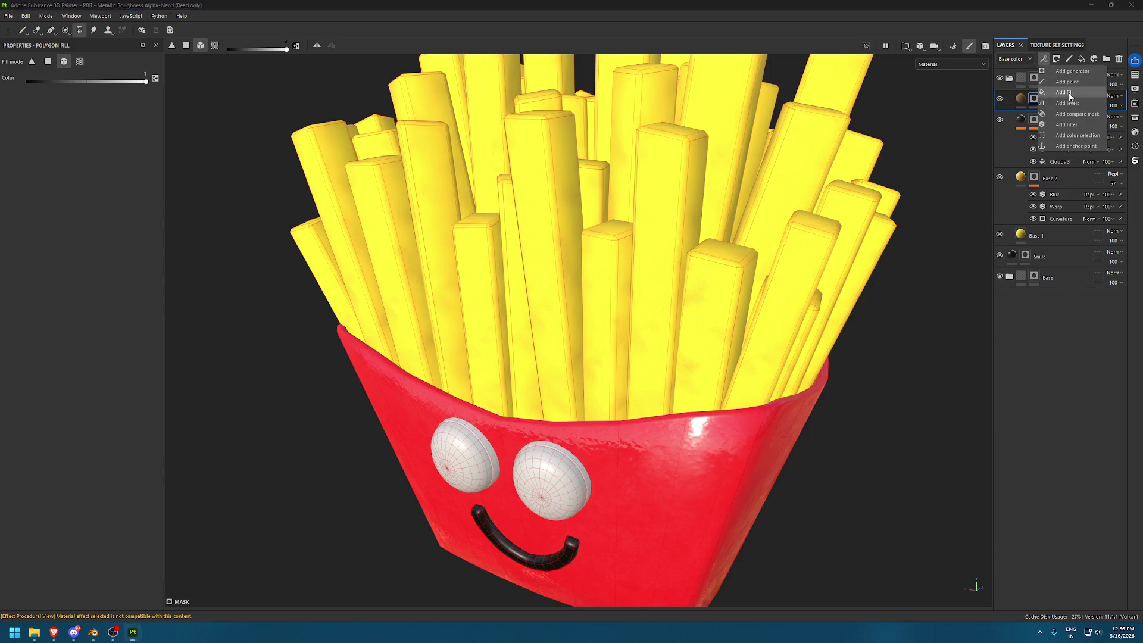
Add a fill effect to the Sprinkle mask using the Dirt 3 grayscale pattern
click(1065, 98)
click(1134, 117)
click(655, 133)
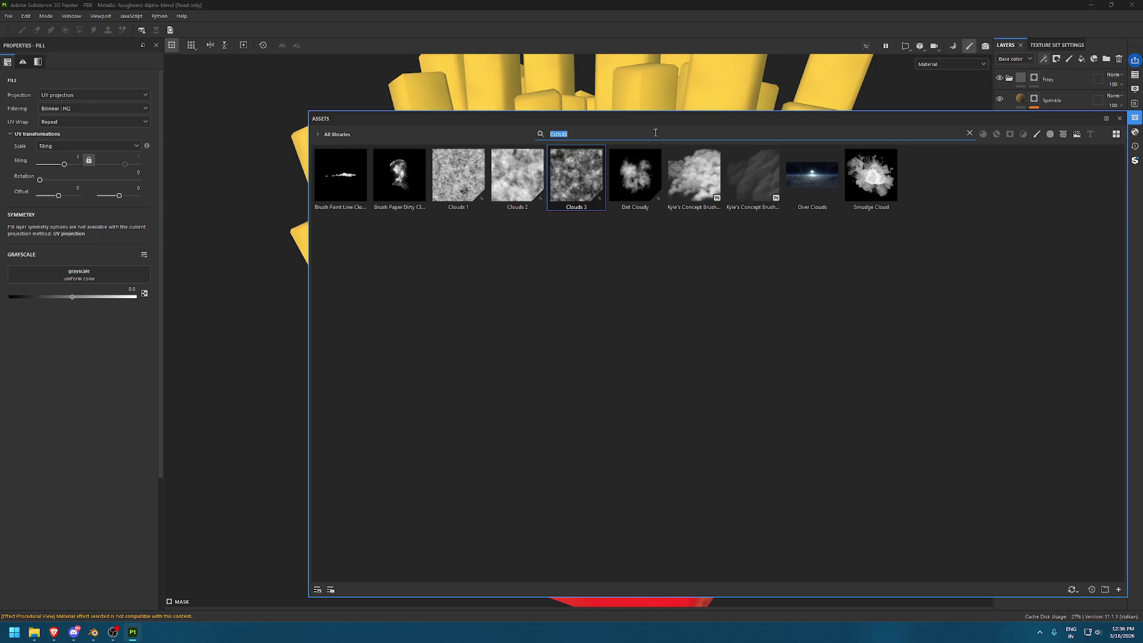
text(dirt 2)
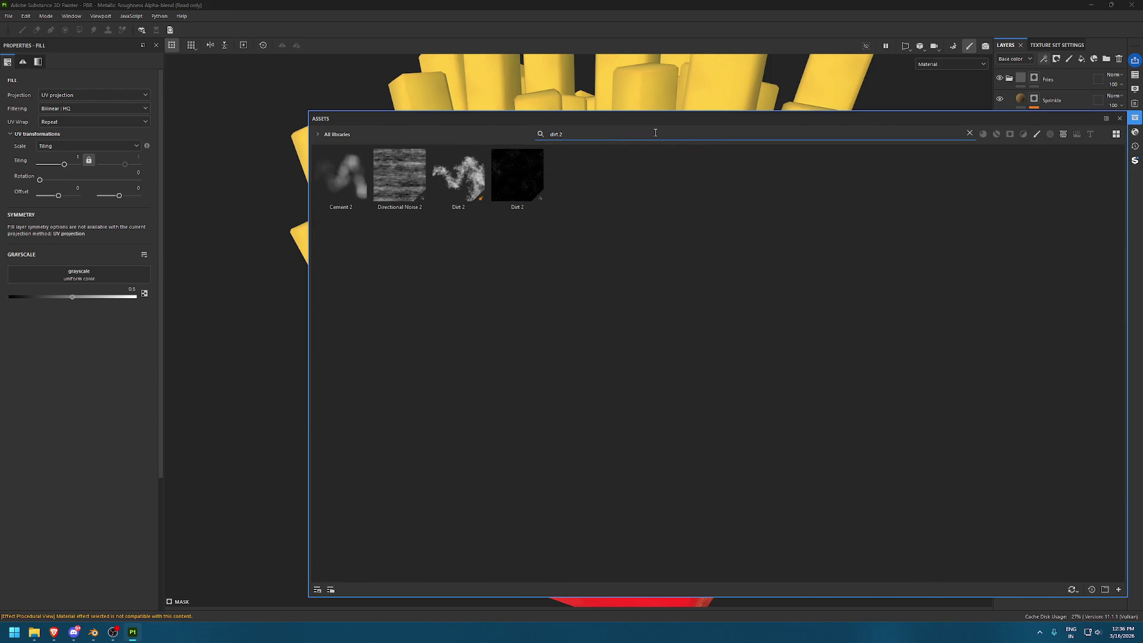
key(BackSpace)
text(3)
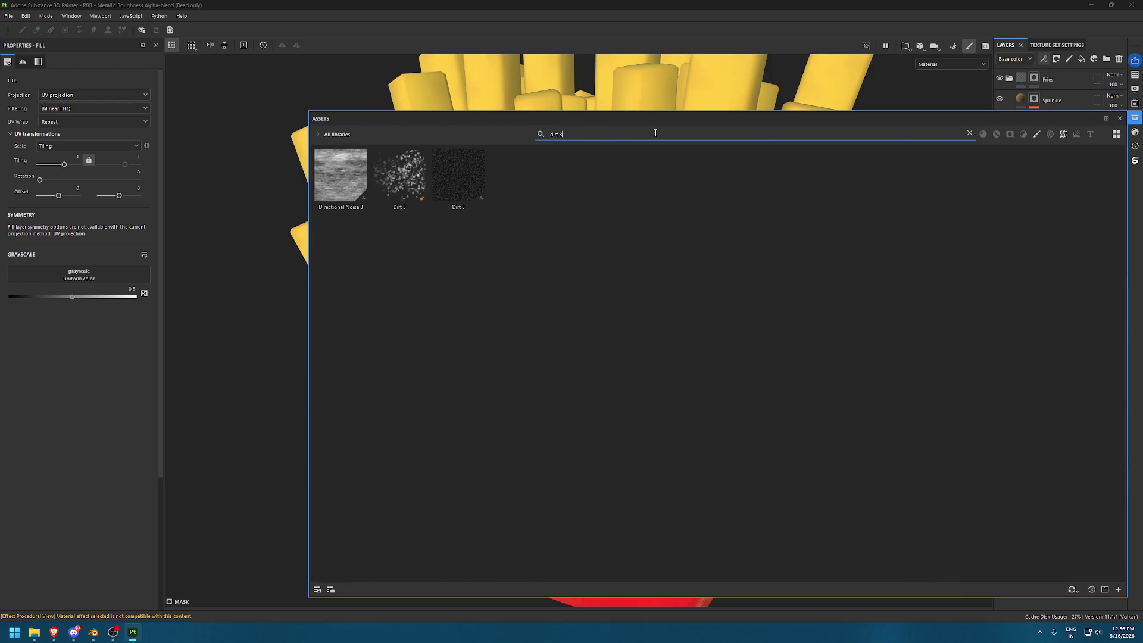
drag(440, 173, 89, 272)
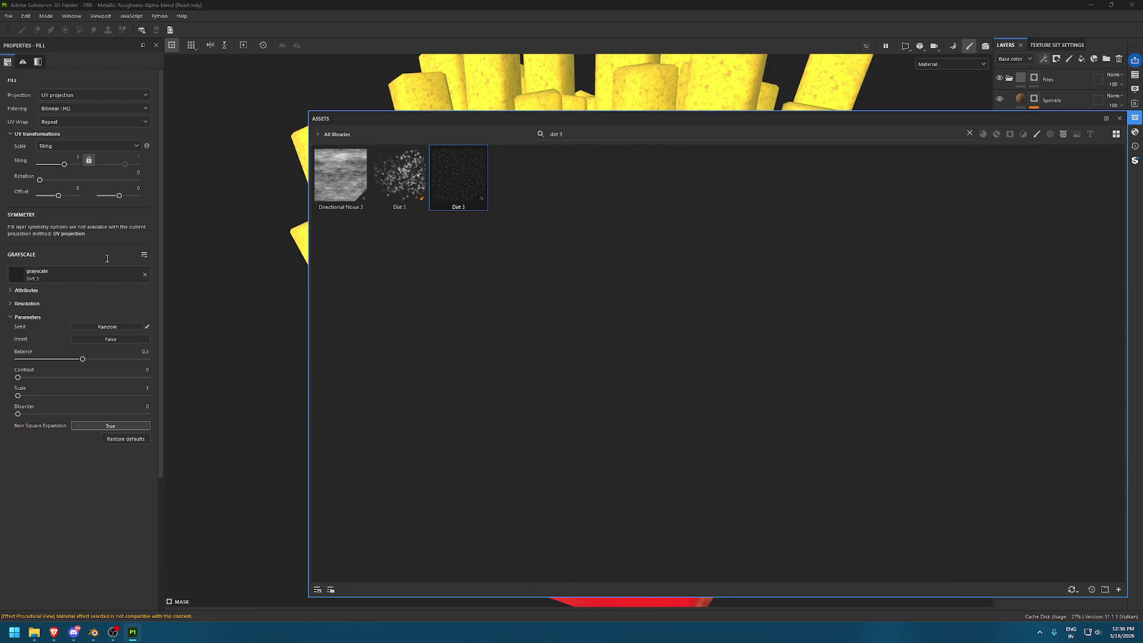
click(1134, 118)
Tune the Dirt 3 fill to tiling about 3.46 with contrast and disorder tweaks, then add a fill layer above Sprinkle
scroll(580, 231, up, 3)
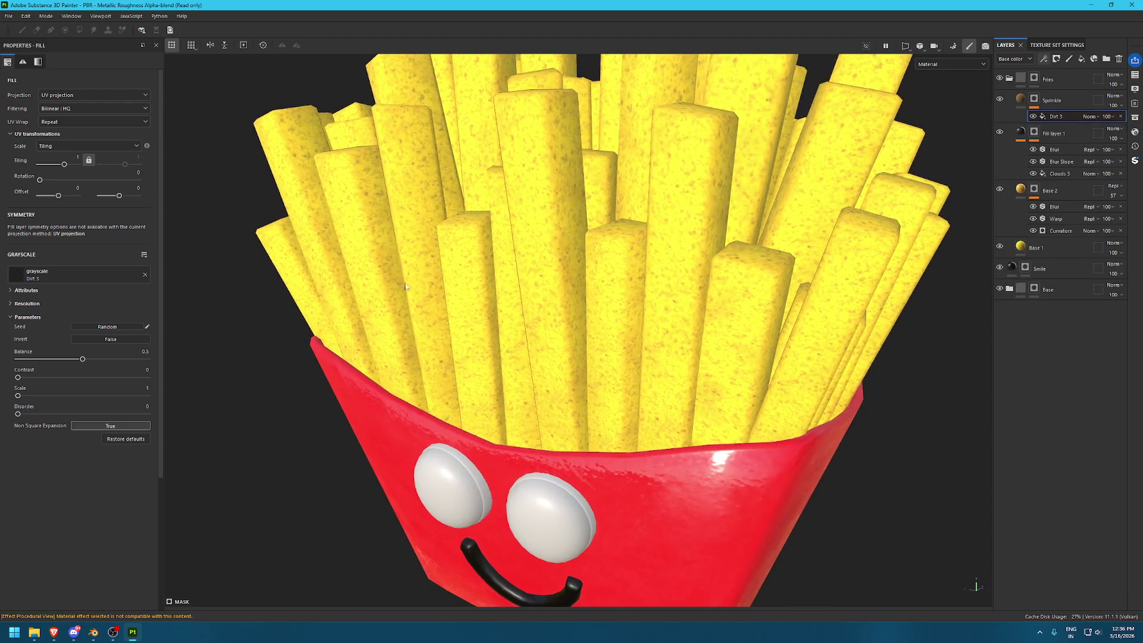
drag(64, 164, 66, 164)
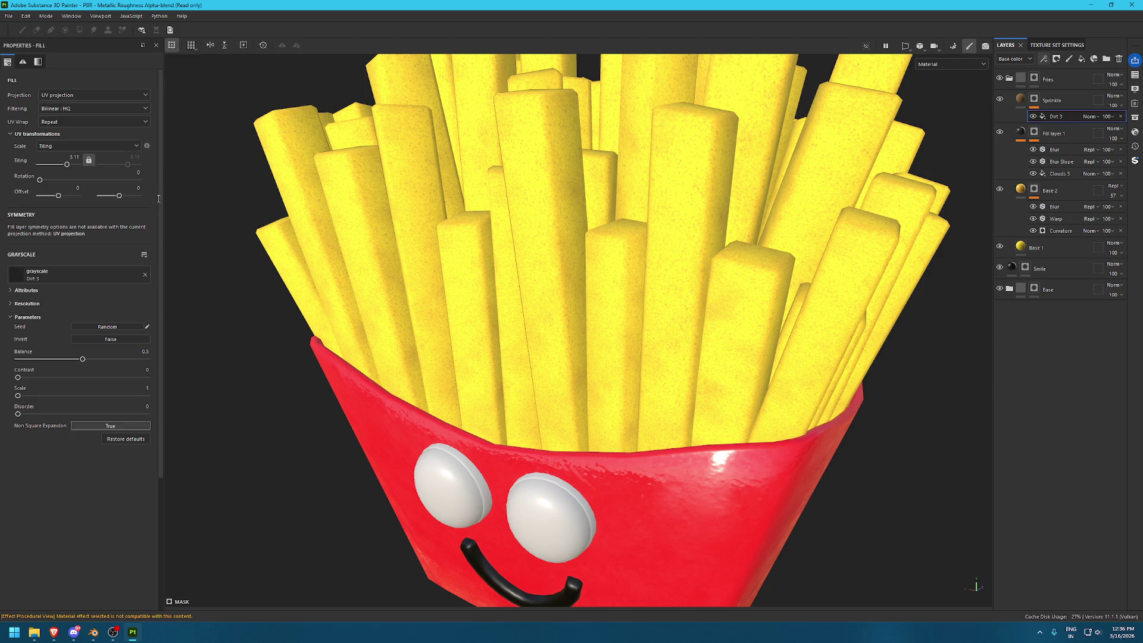
scroll(595, 279, up, 2)
scroll(672, 298, up, 2)
scroll(535, 358, up, 2)
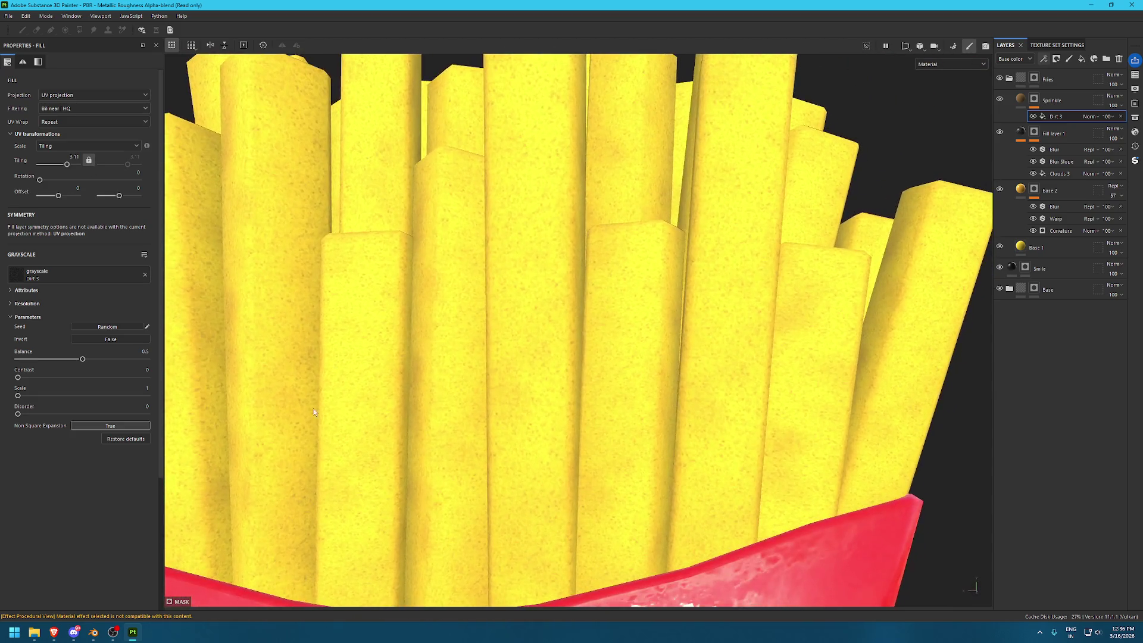
mouse_move(39, 377)
mouse_down()
mouse_move(18, 378)
mouse_move(60, 395)
mouse_up()
mouse_move(36, 416)
mouse_down()
mouse_move(17, 416)
mouse_move(17, 396)
mouse_up()
drag(67, 158, 67, 159)
scroll(546, 269, down, 10)
alt+drag(619, 288, 867, 454)
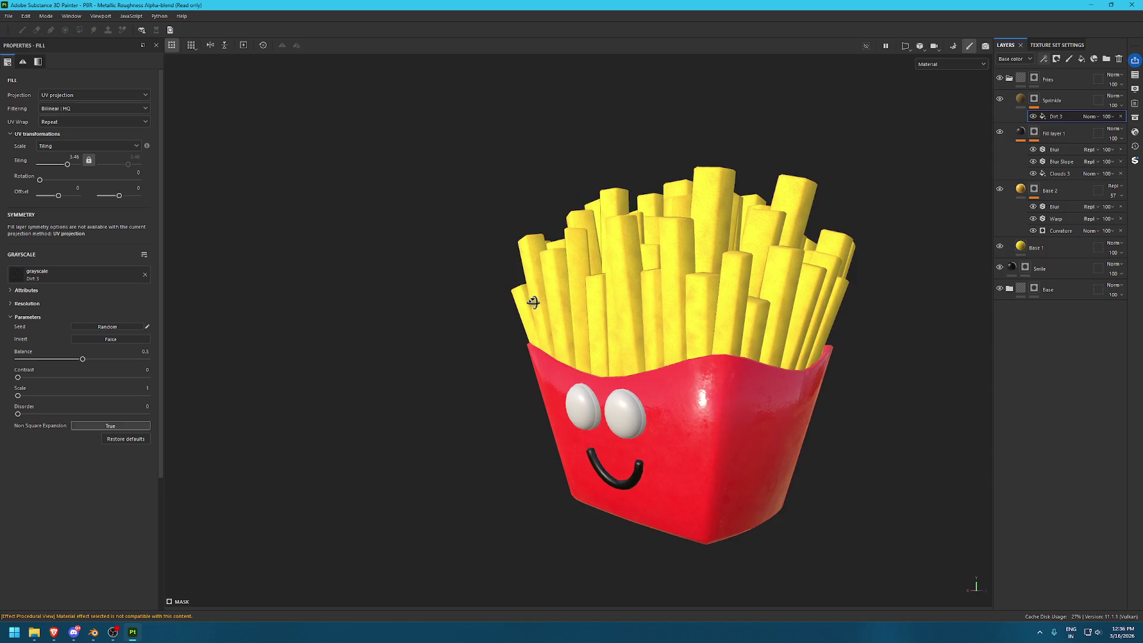
scroll(866, 454, up, 2)
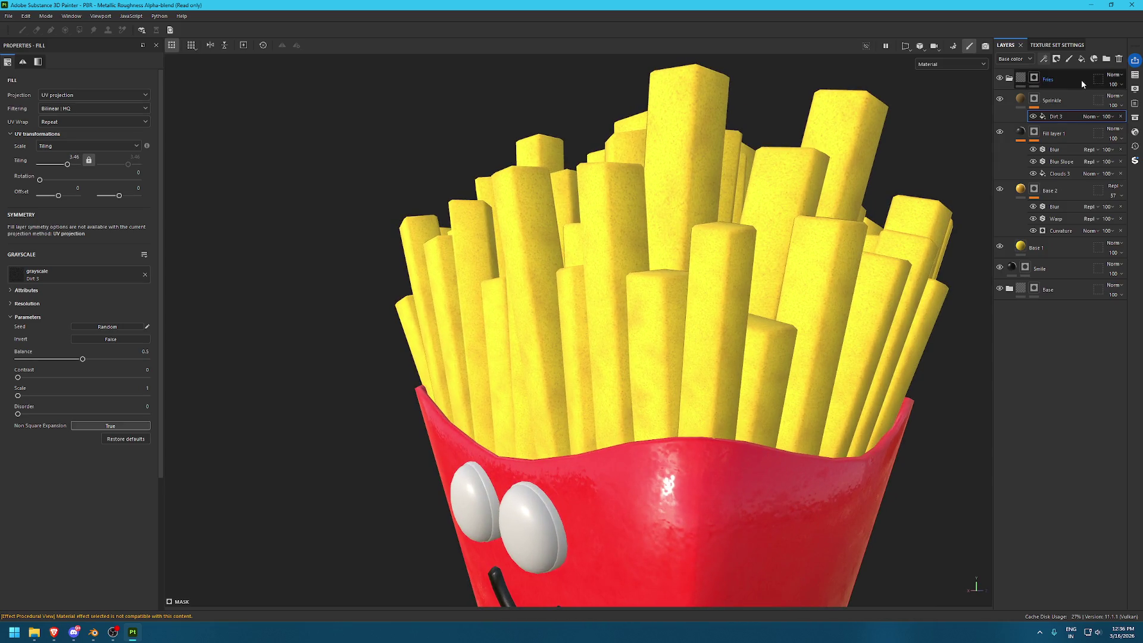
click(1081, 58)
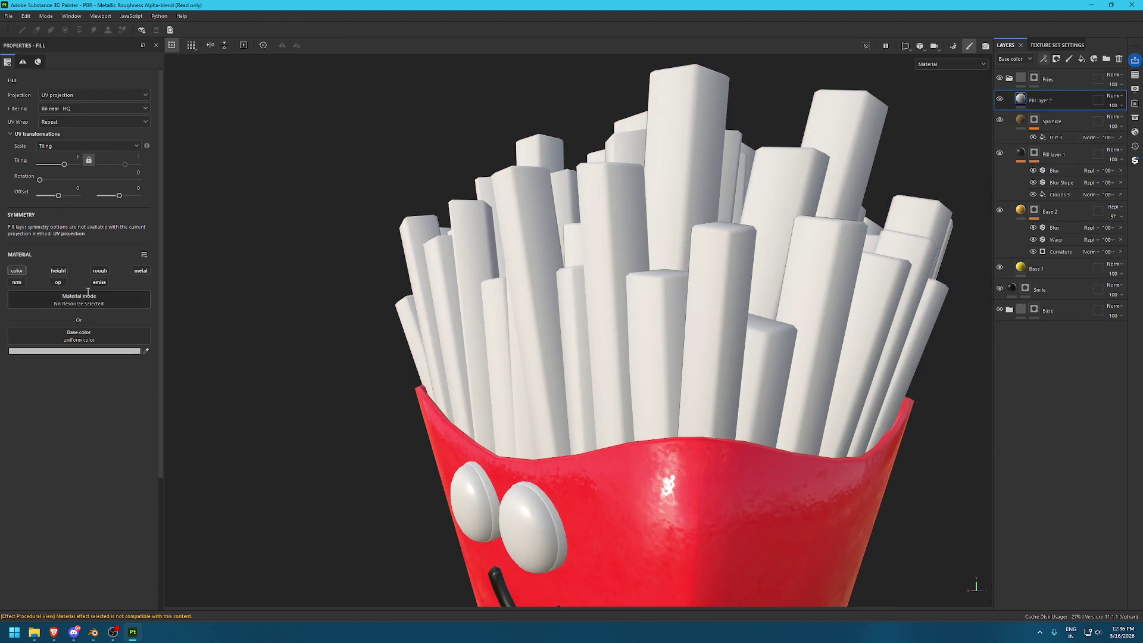
Enable roughness on Fill layer 2 and give it a black mask with a Metal Edge Wear generator
click(97, 270)
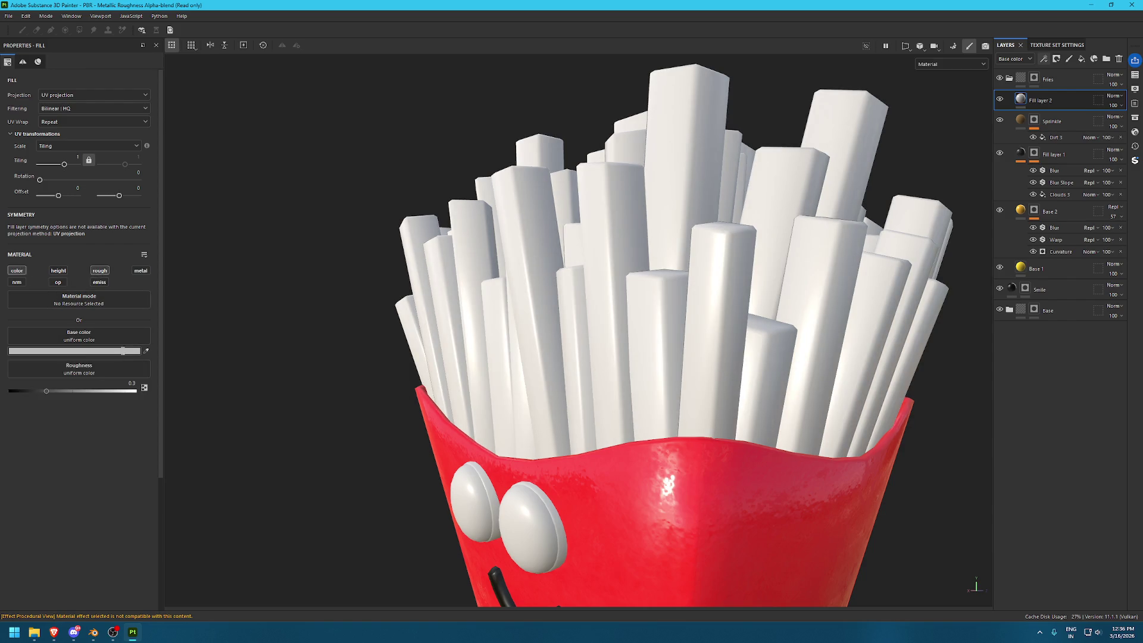
scroll(597, 385, up, 2)
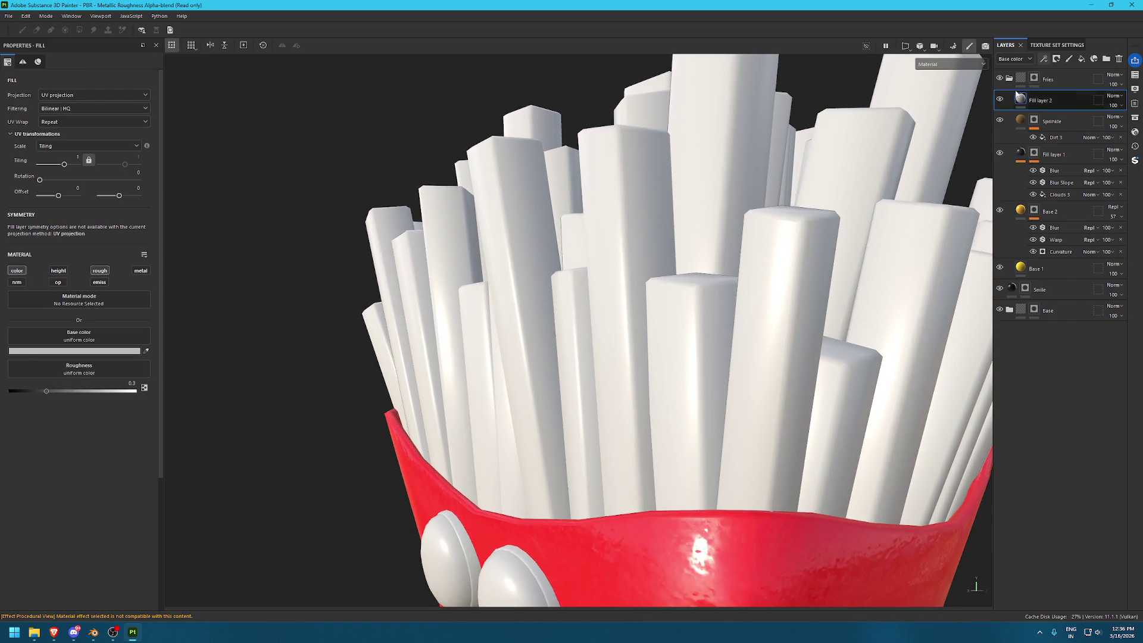
click(1056, 58)
click(1065, 66)
click(1043, 59)
click(1056, 89)
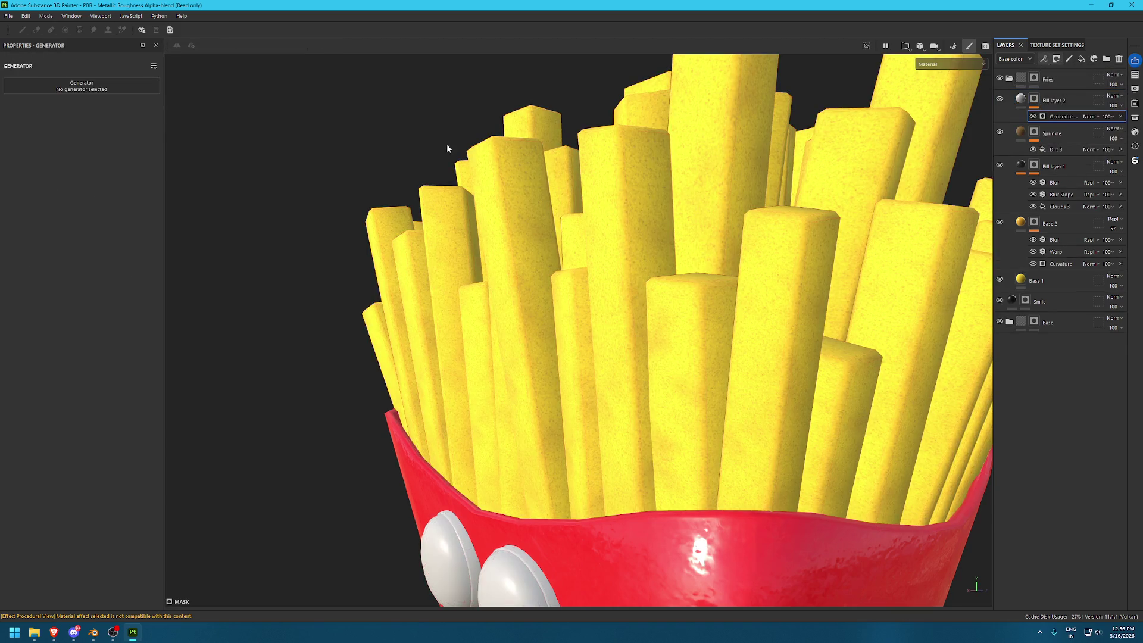
click(82, 85)
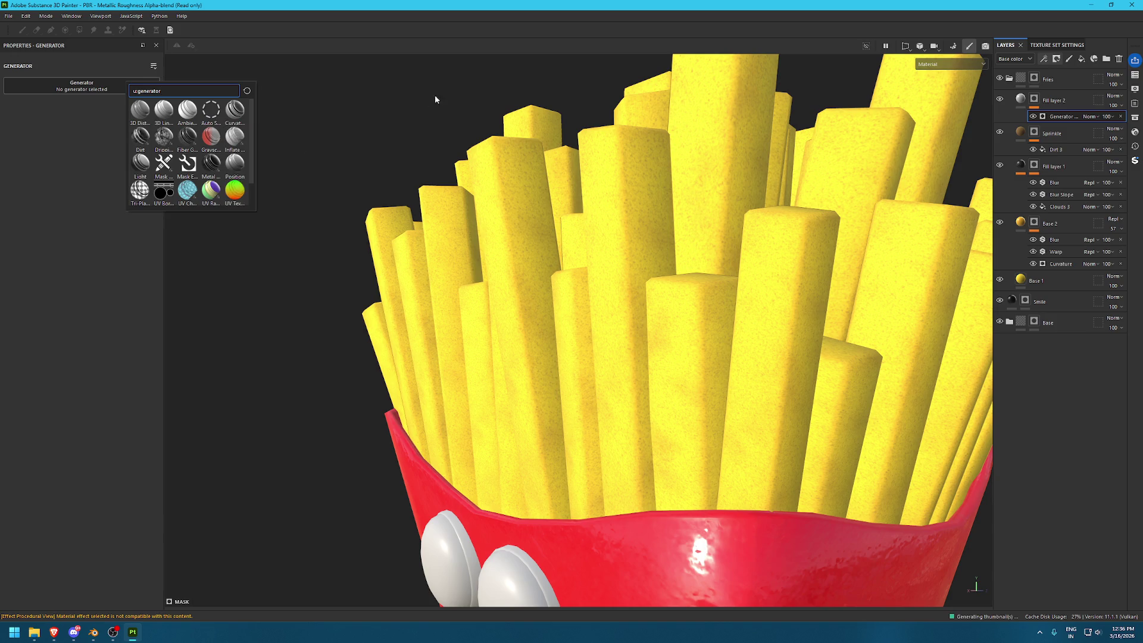
click(211, 163)
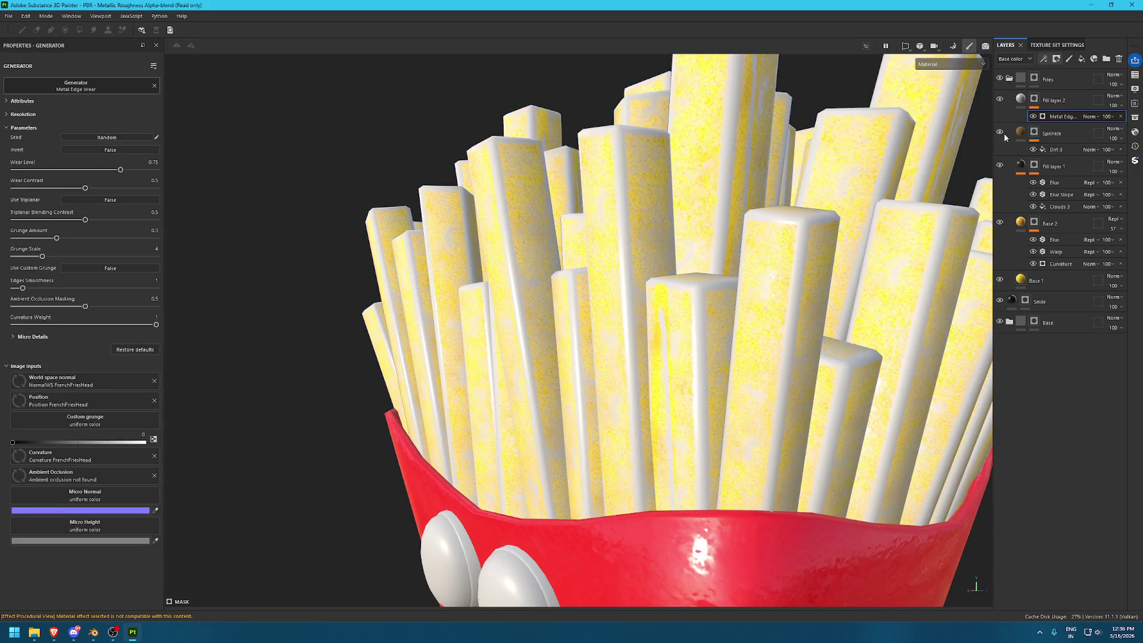
Use the baked ambient occlusion map as input and lower Wear Level and Wear Contrast to about 0.4
click(103, 474)
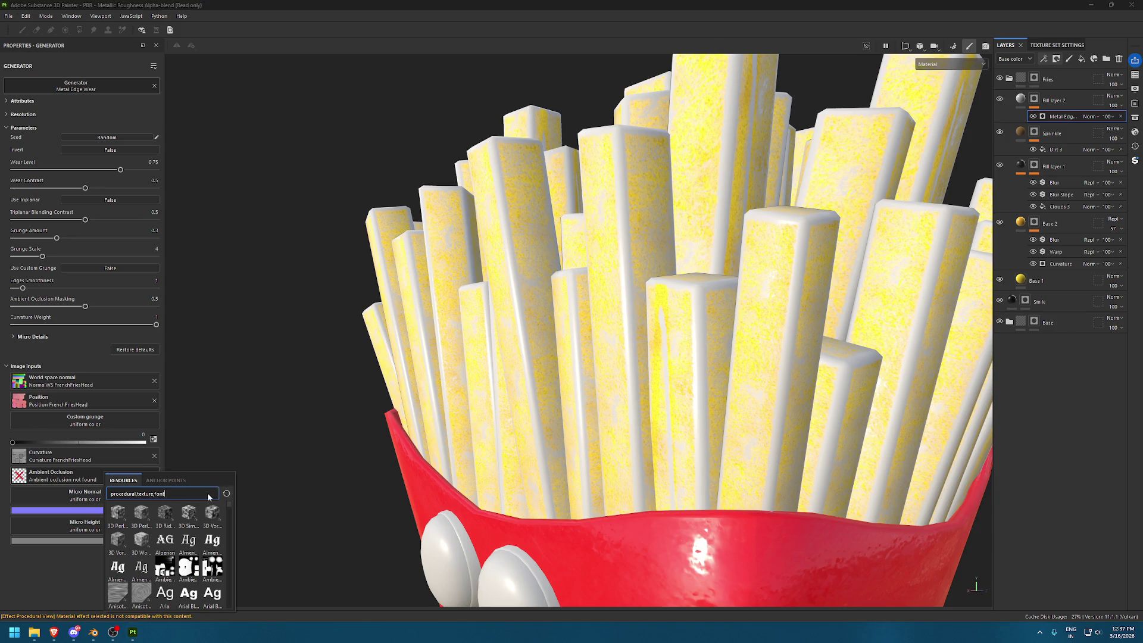
text(ambient)
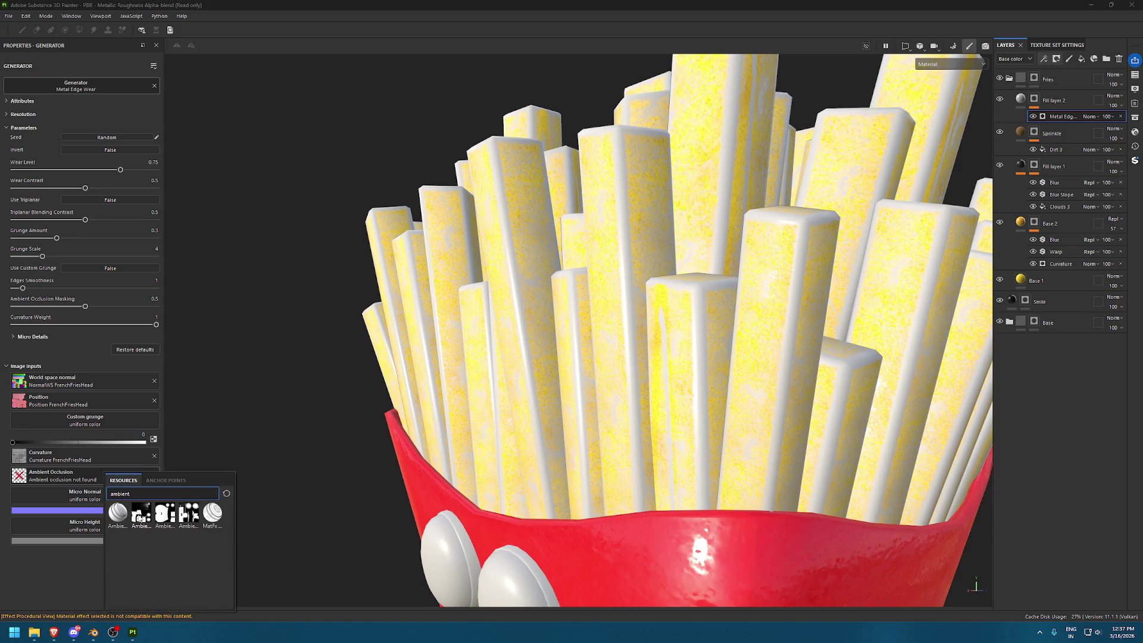
click(140, 518)
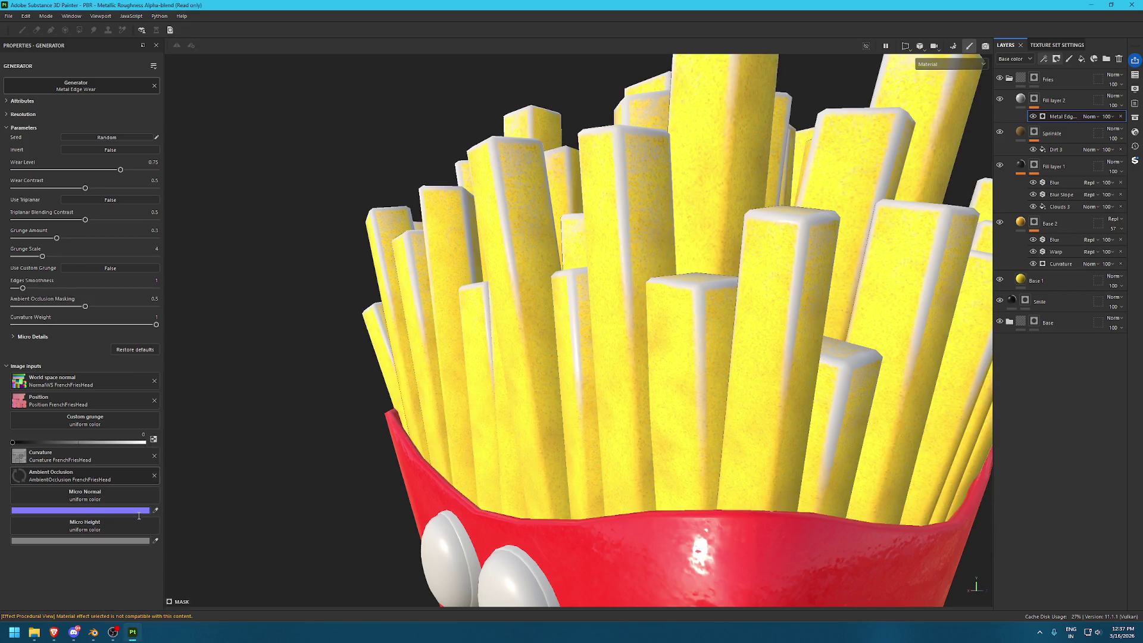
alt+drag(637, 255, 707, 280)
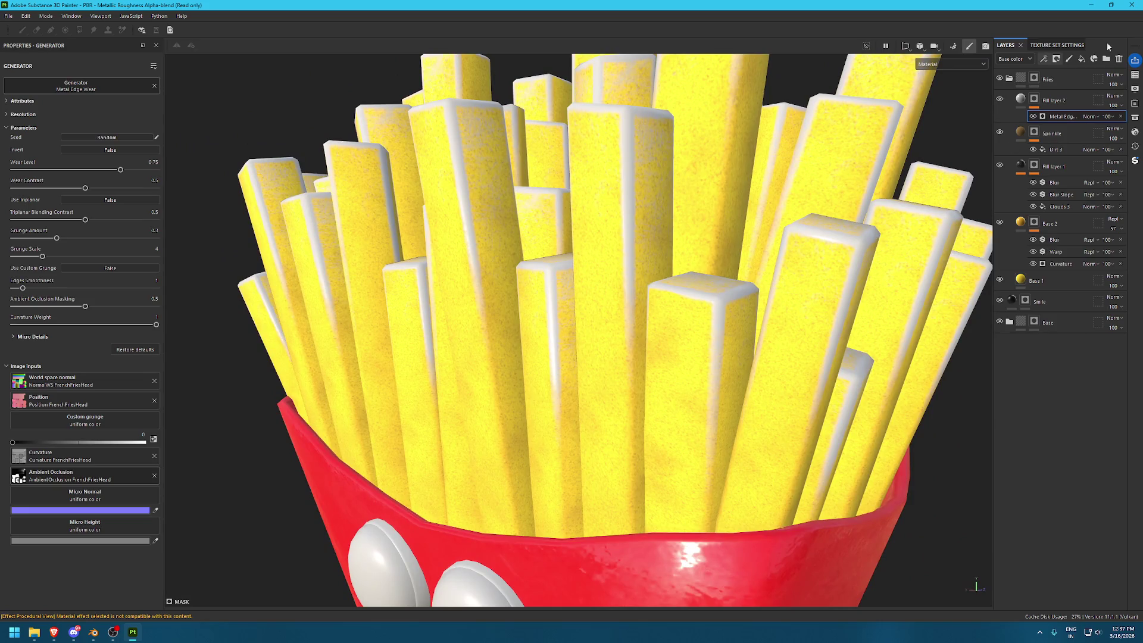
click(1069, 46)
click(1005, 45)
drag(108, 170, 58, 170)
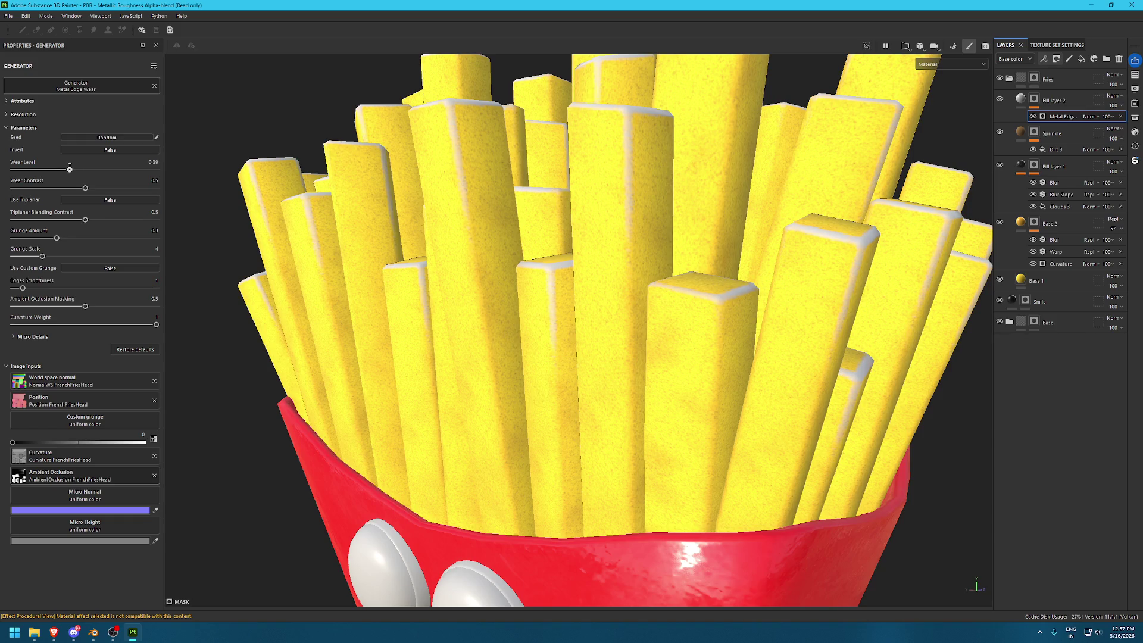
drag(85, 188, 71, 187)
Turn off color on Fill layer 2, set its roughness to about 0.1, and rename it Roughness
click(1020, 99)
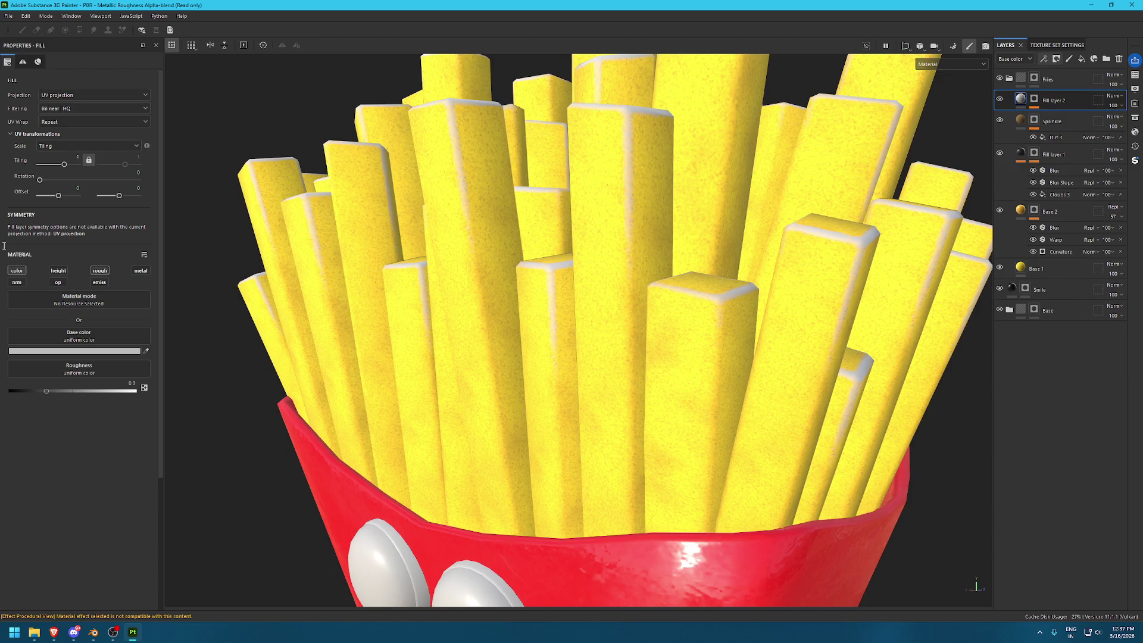
click(17, 270)
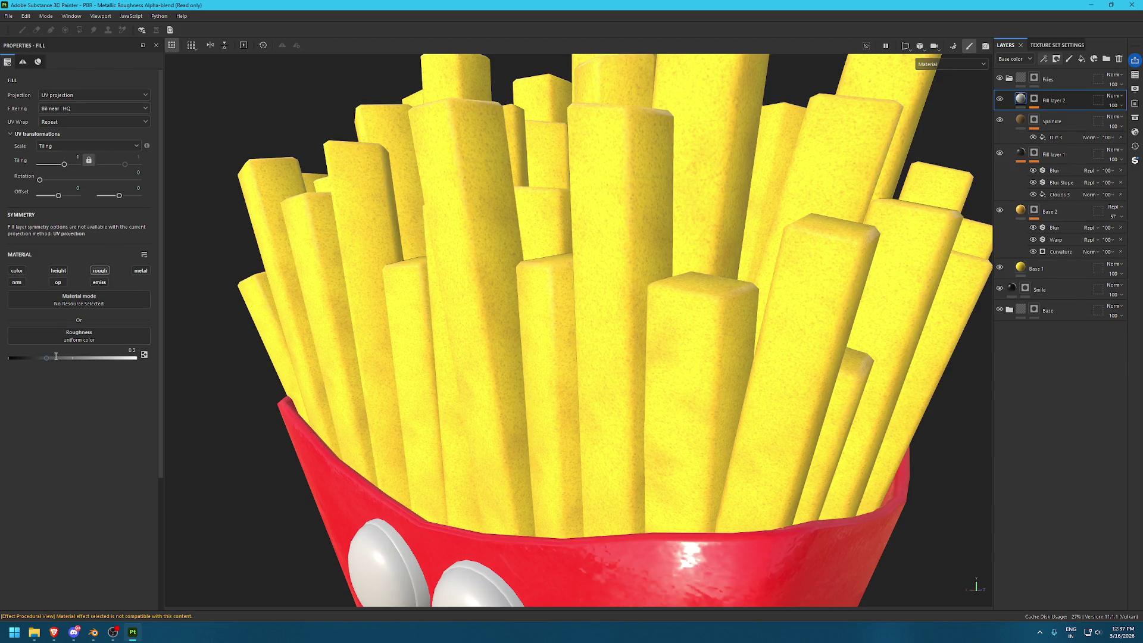
drag(72, 351, 24, 351)
mouse_move(421, 293)
alt+mouse_down()
mouse_move(817, 296)
mouse_move(688, 185)
alt+mouse_up()
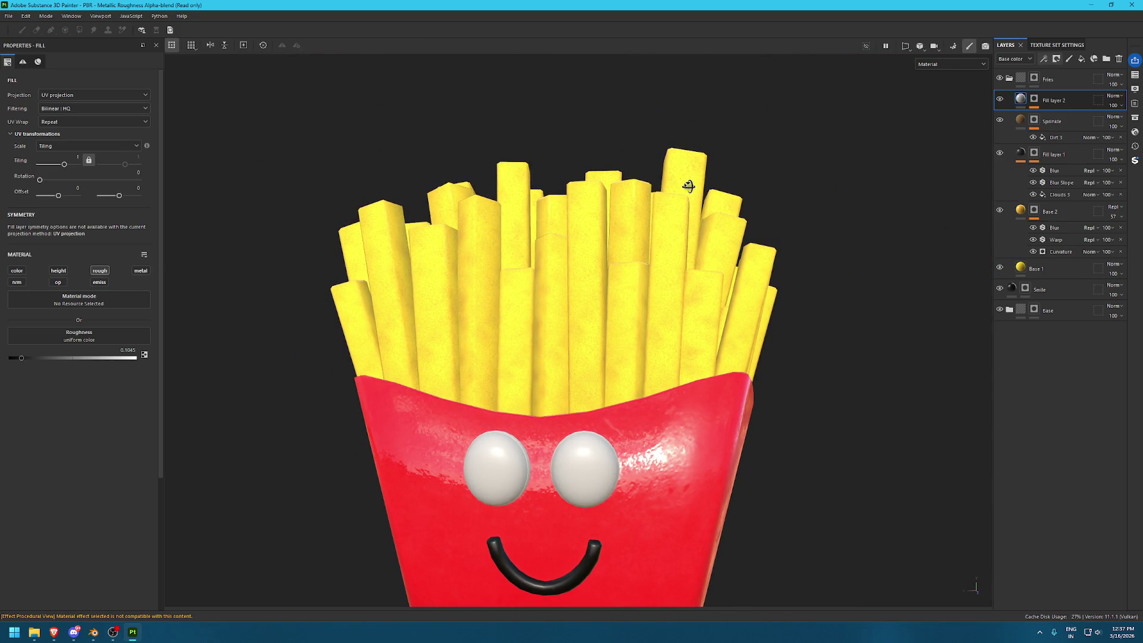
double_click(1052, 100)
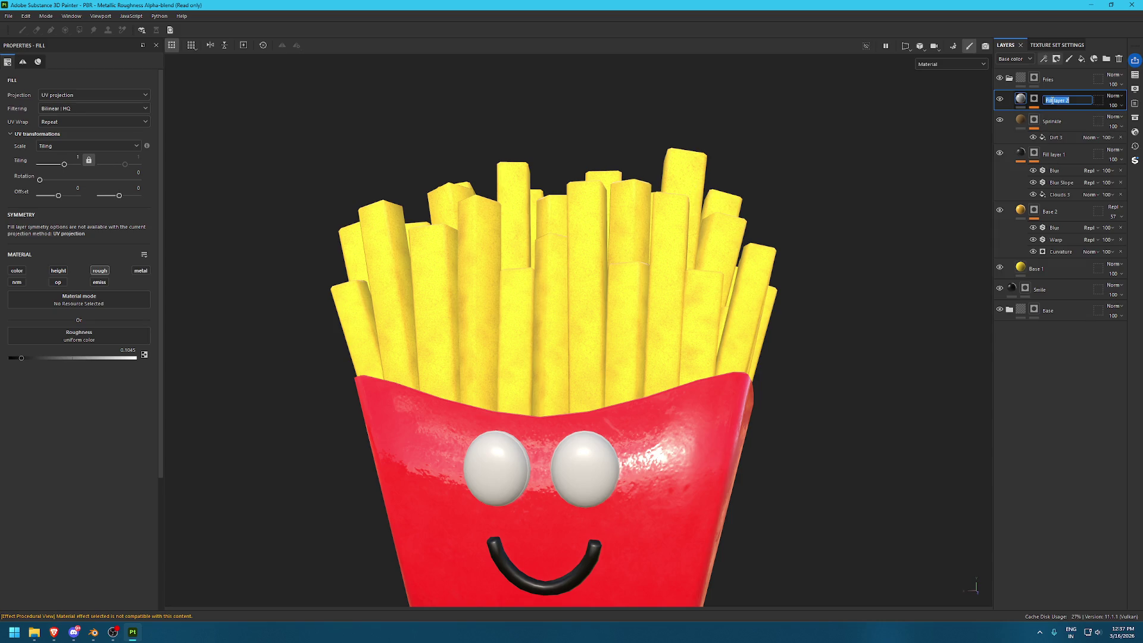
text(Roughness)
key(Return)
Fill the Roughness mask with Grunge Map 007 and lower its balance to about 0.34
click(1043, 59)
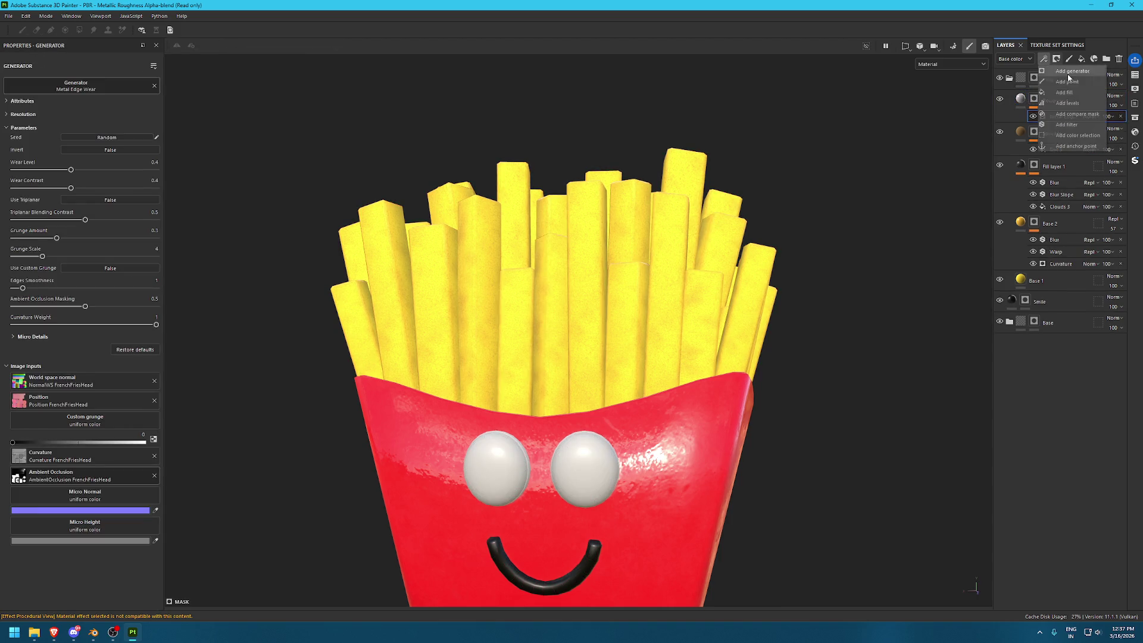
click(1064, 92)
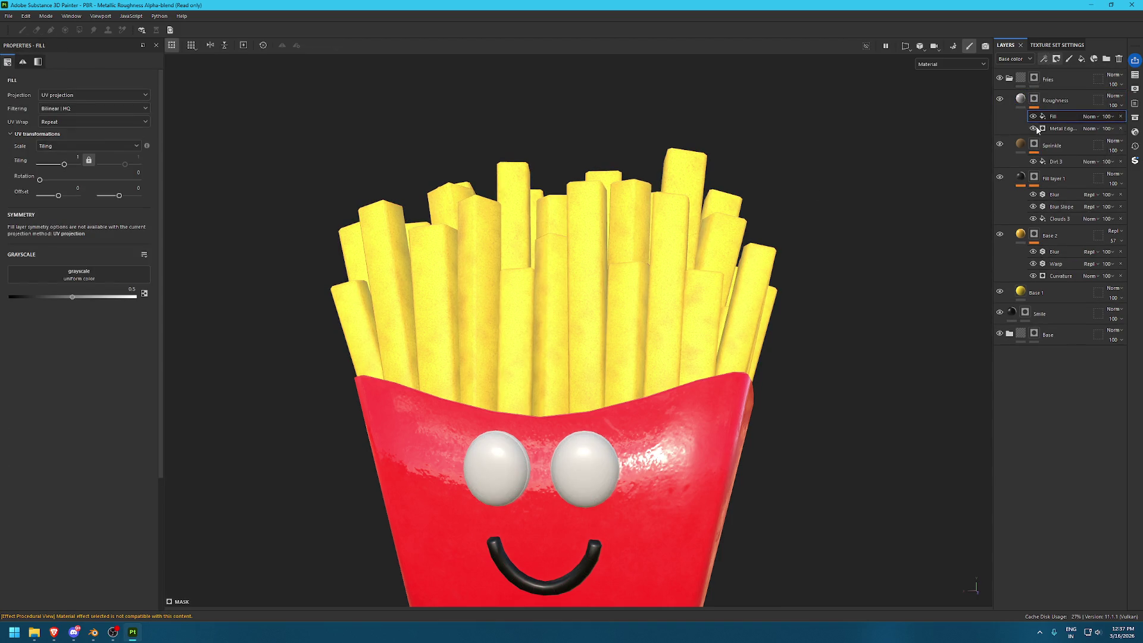
click(1134, 117)
click(587, 136)
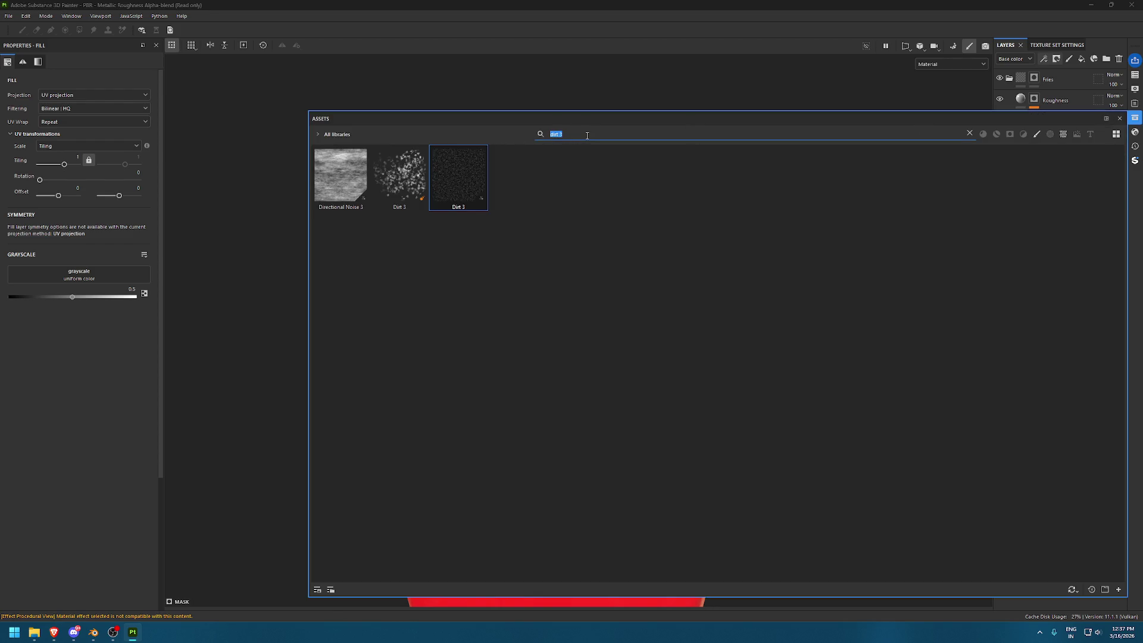
key(BackSpace)
text(grunge)
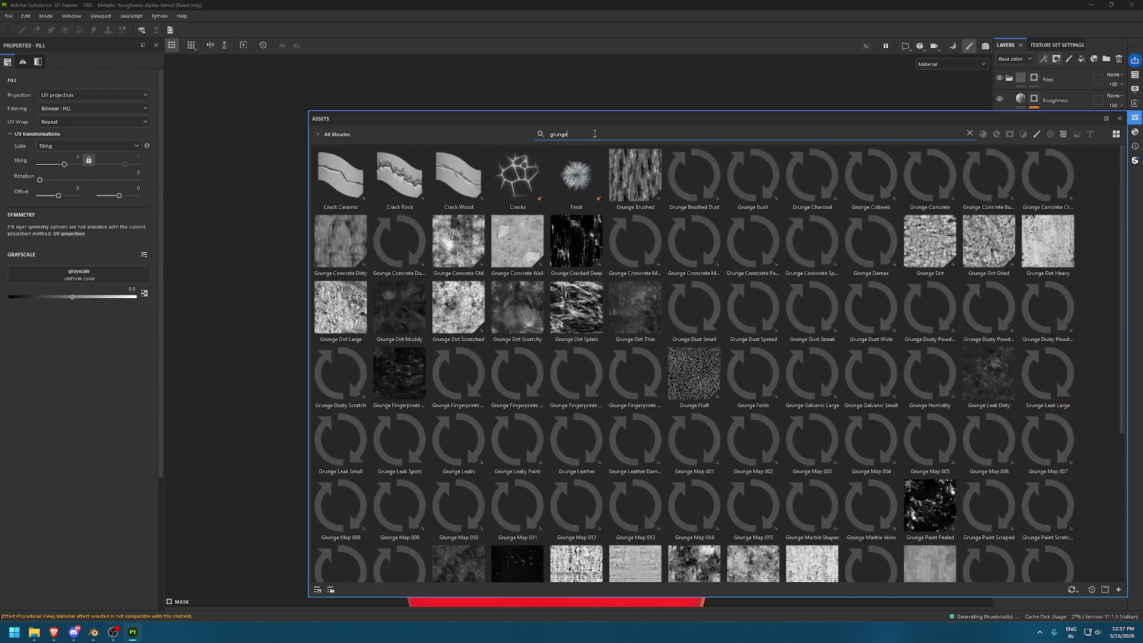
text( 07)
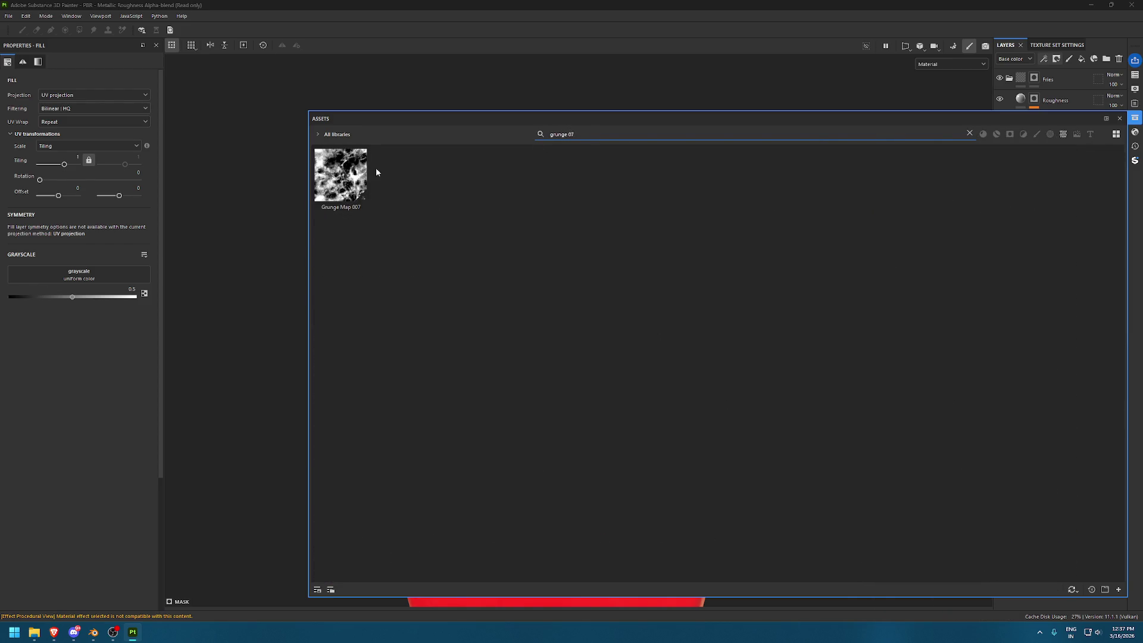
drag(340, 176, 79, 274)
click(1134, 119)
mouse_move(785, 161)
alt+mouse_down()
mouse_move(668, 352)
mouse_move(533, 339)
alt+mouse_up()
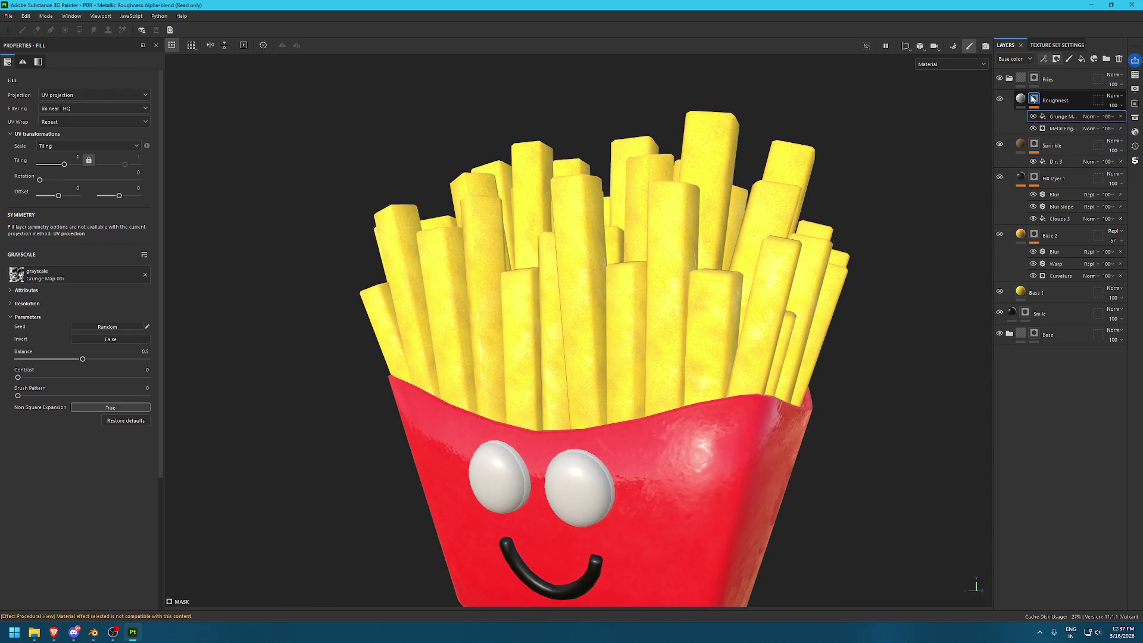
alt+click(1034, 99)
mouse_move(700, 356)
alt+mouse_down()
mouse_move(704, 255)
mouse_move(721, 257)
alt+mouse_up()
drag(82, 359, 62, 359)
click(1042, 60)
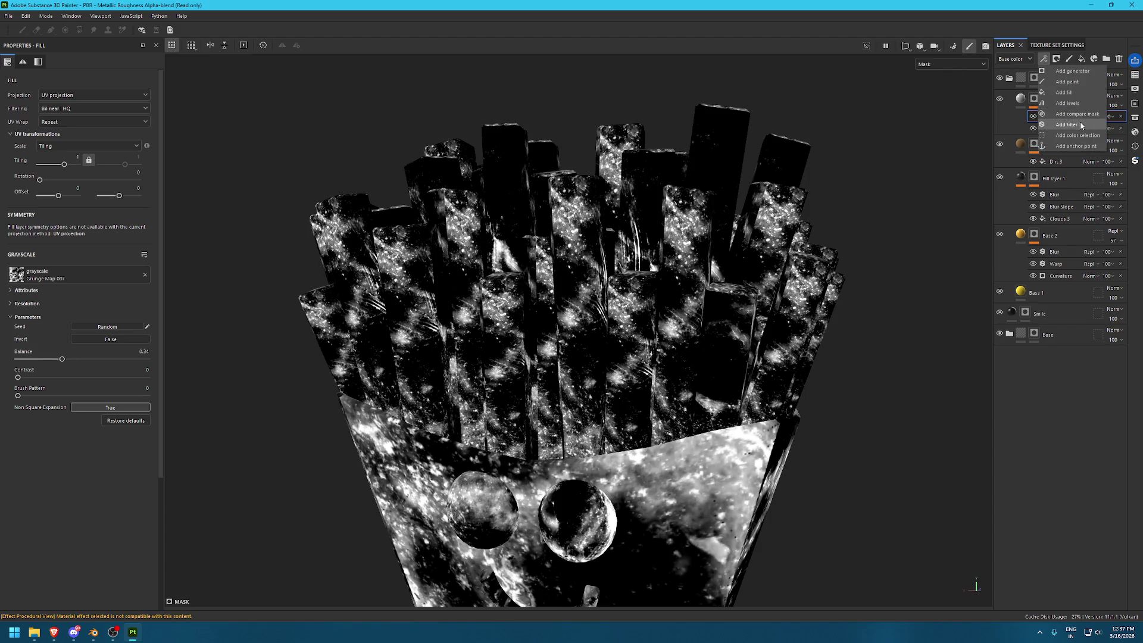
Add a Bevel filter to the Roughness mask with Distance 0.0464 and Smoothing 2.15, back in material view
click(1079, 121)
click(106, 90)
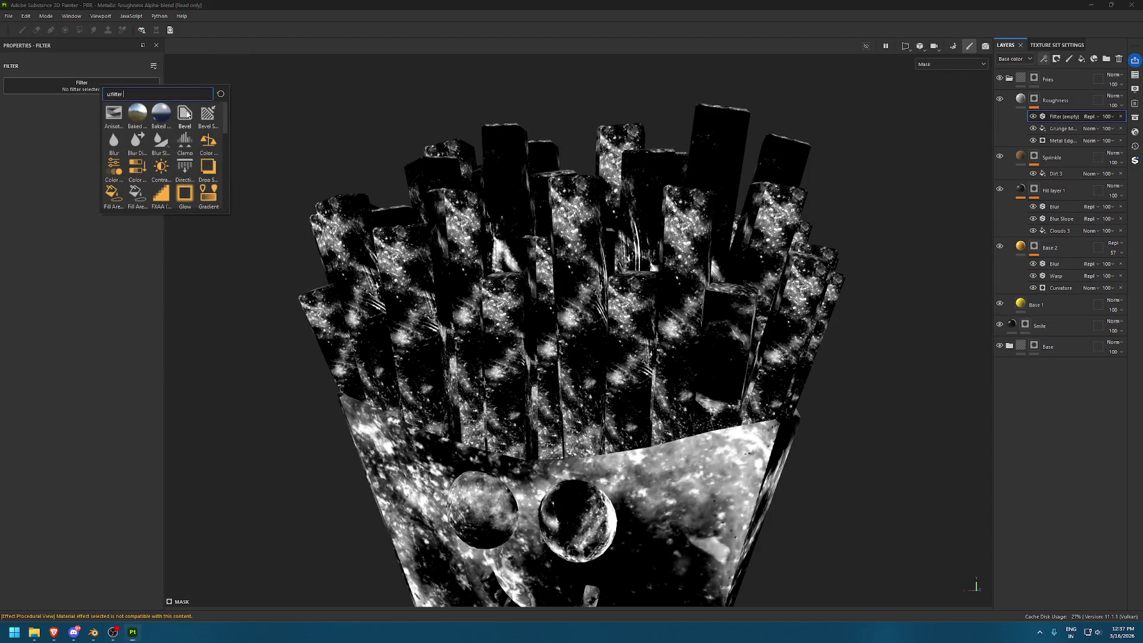
click(185, 113)
drag(79, 143, 88, 145)
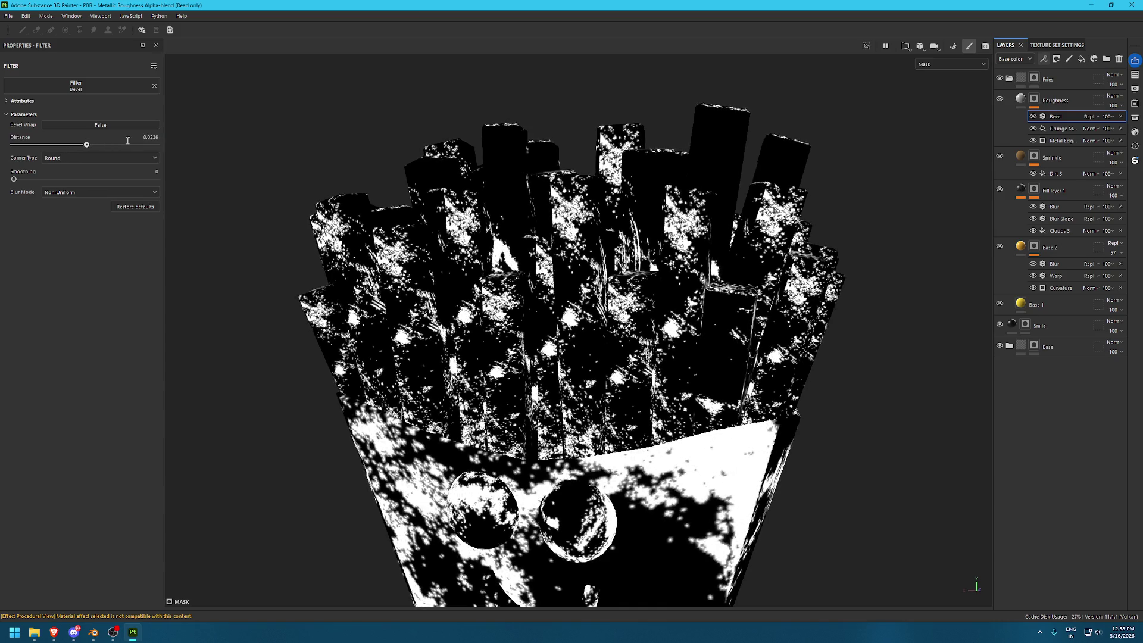
drag(44, 178, 74, 179)
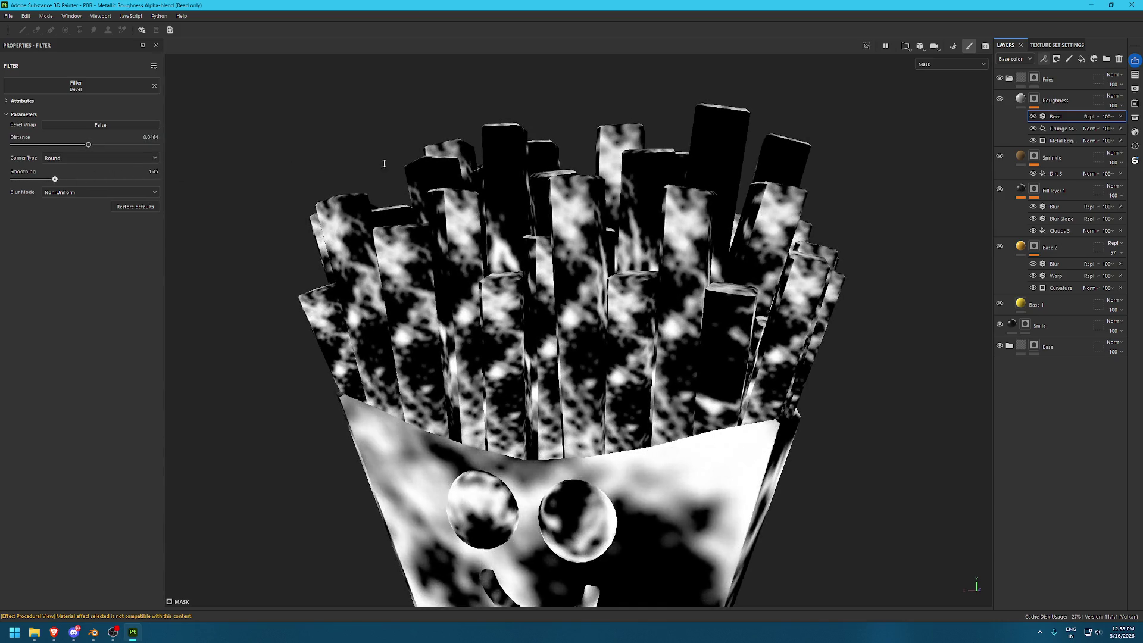
key(m)
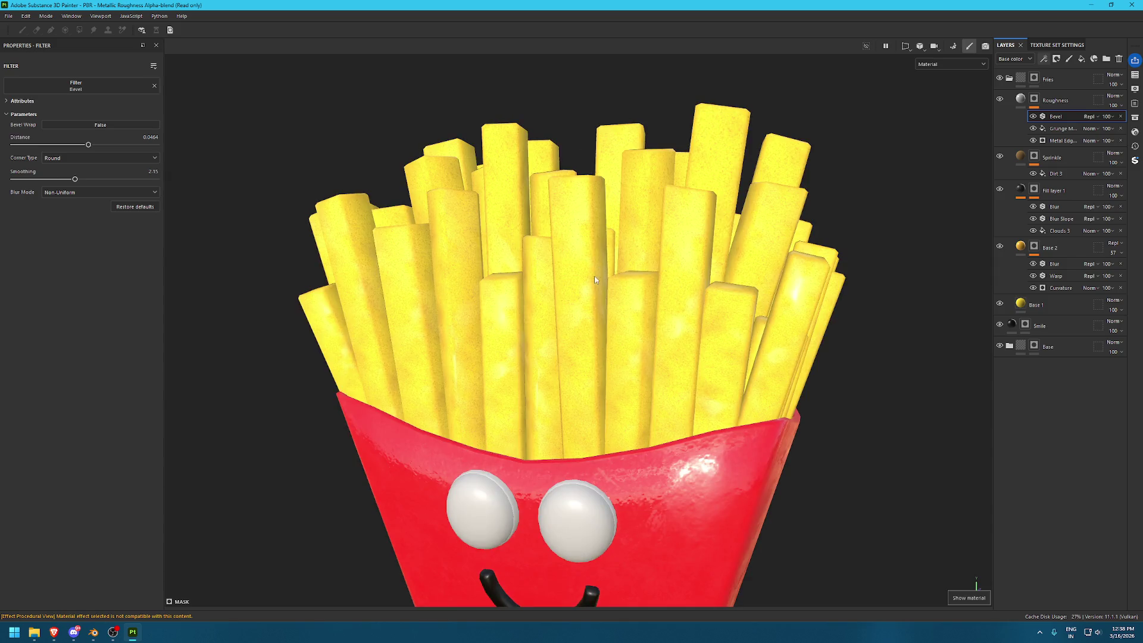
Orbit the fries box and rotate the environment lighting to inspect the glossy patches
scroll(749, 378, up, 5)
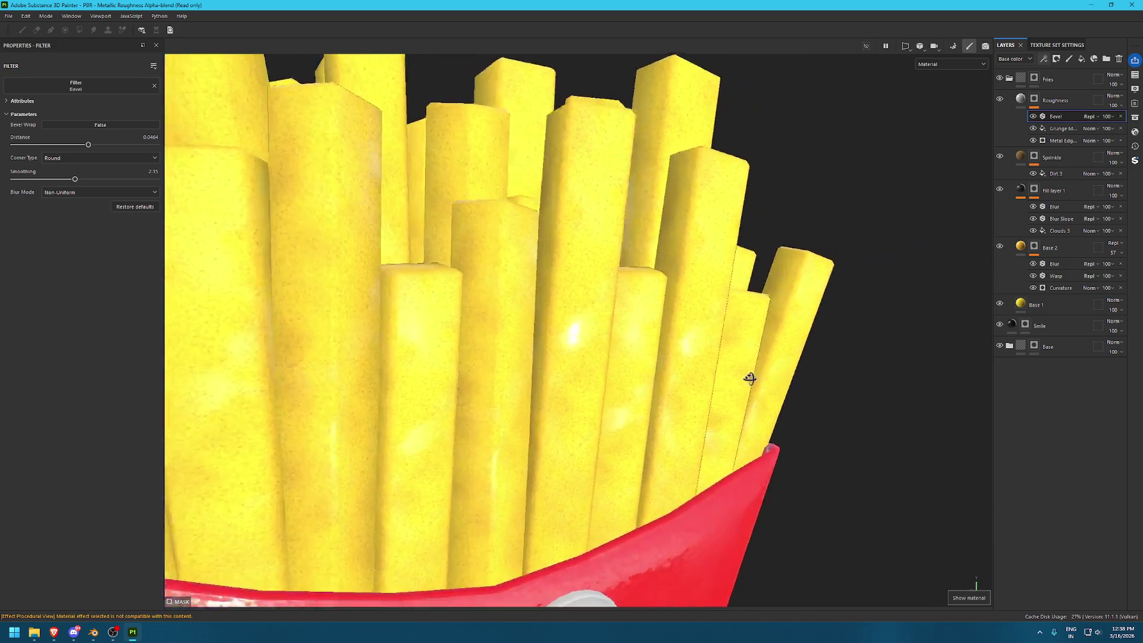
scroll(595, 413, down, 5)
mouse_move(596, 413)
alt+mouse_down()
mouse_move(689, 311)
mouse_move(648, 357)
alt+mouse_up()
scroll(550, 394, up, 5)
scroll(550, 394, down, 3)
mouse_move(550, 394)
shift+right_down()
mouse_move(586, 344)
mouse_move(643, 327)
shift+right_up()
scroll(348, 322, down, 5)
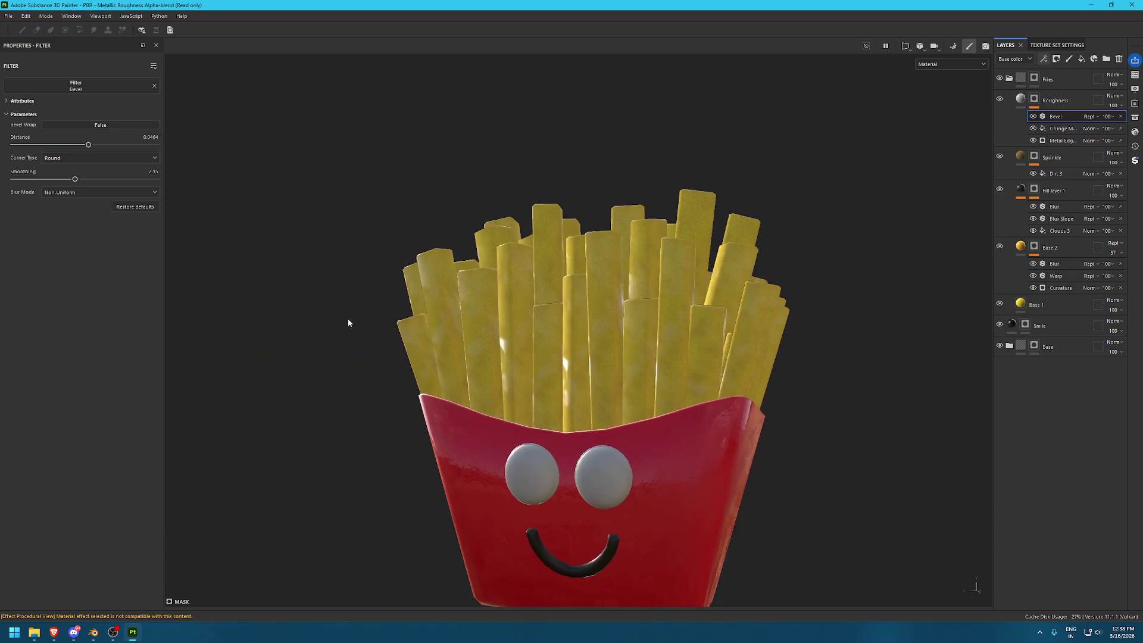
scroll(618, 382, up, 2)
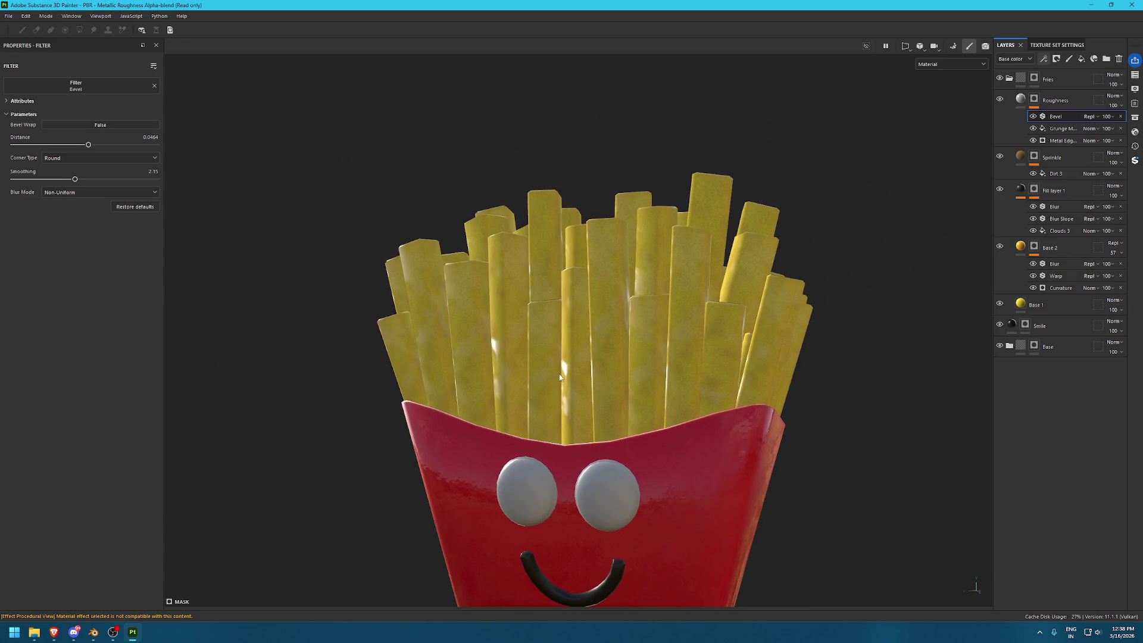
shift+right_drag(559, 377, 631, 374)
scroll(539, 316, up, 2)
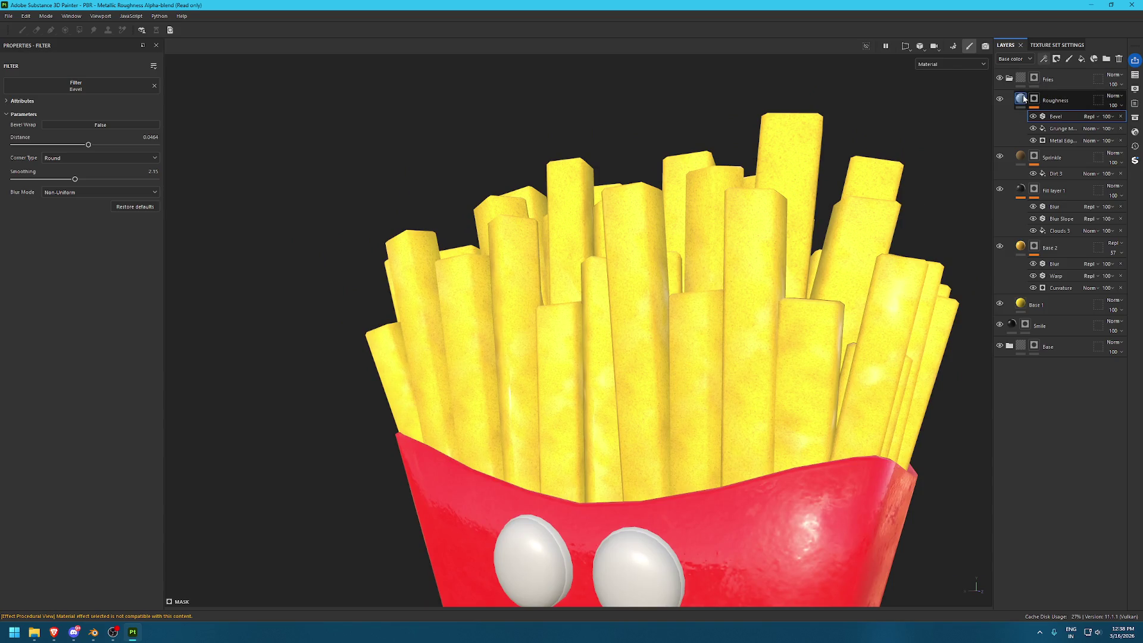
Raise the Roughness layer's roughness to about 0.41 and reframe the model
click(1051, 102)
drag(29, 359, 61, 359)
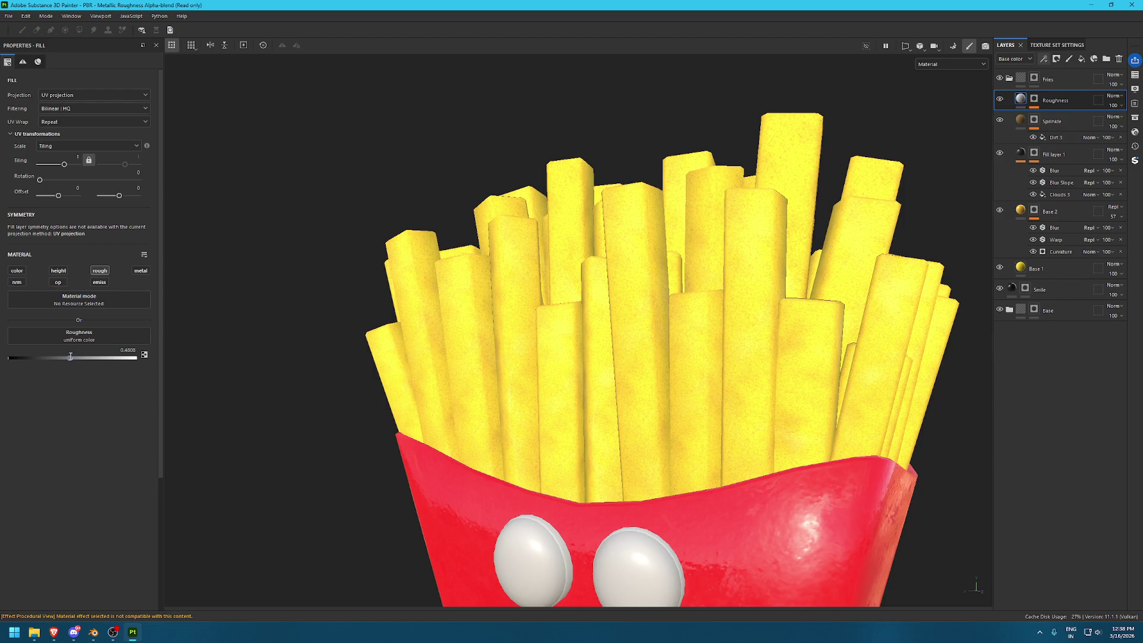
alt+drag(456, 278, 802, 336)
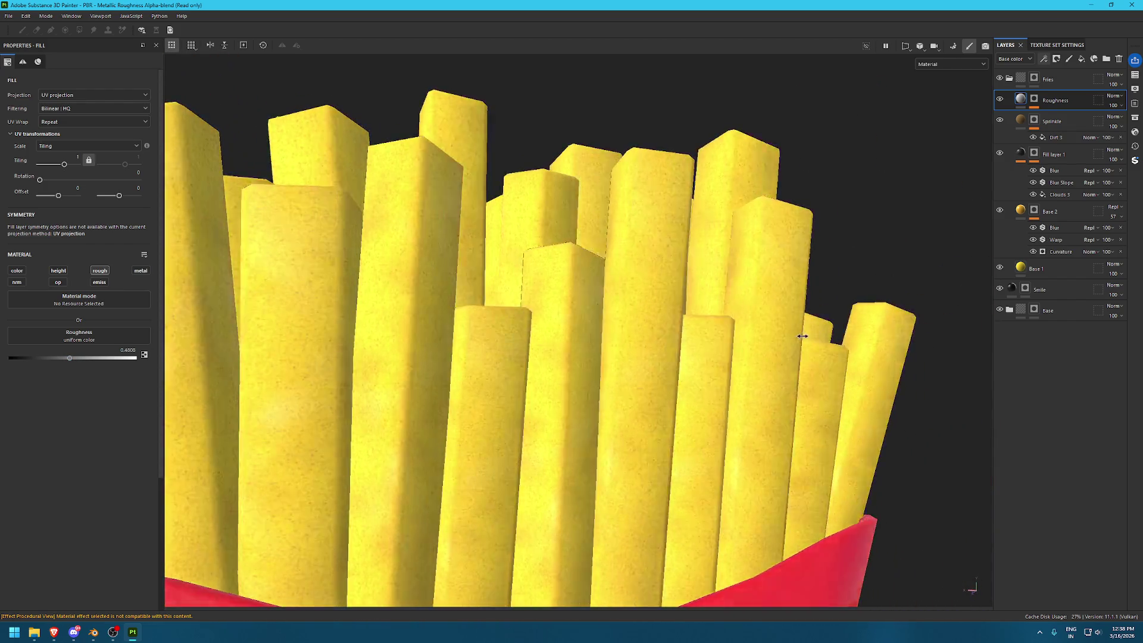
shift+right_drag(802, 336, 708, 357)
key(f)
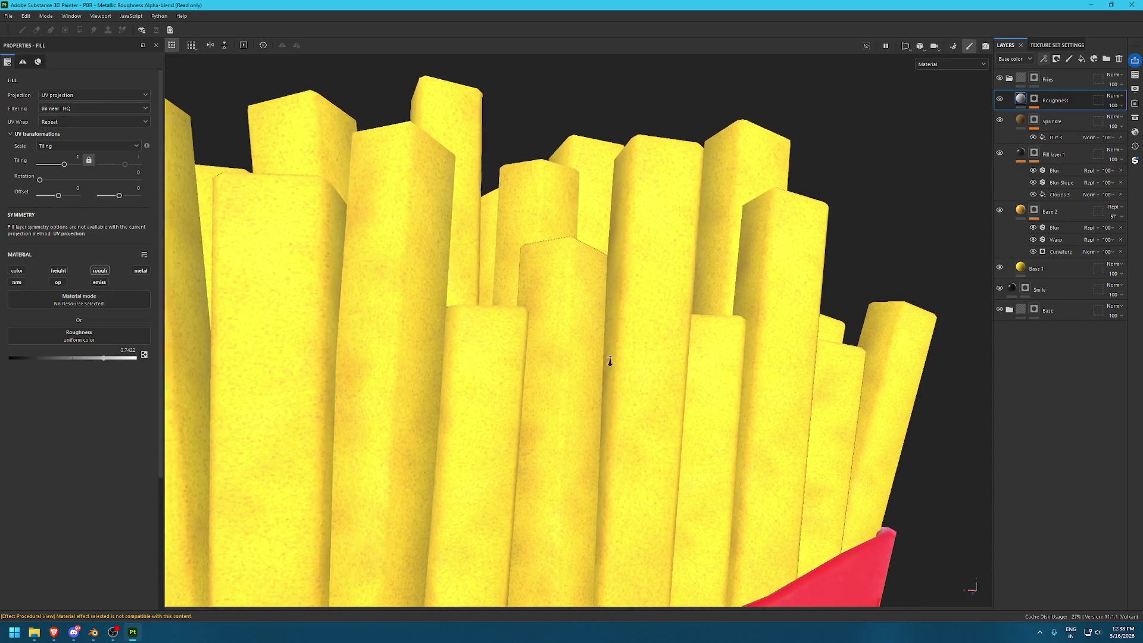
scroll(501, 262, up, 2)
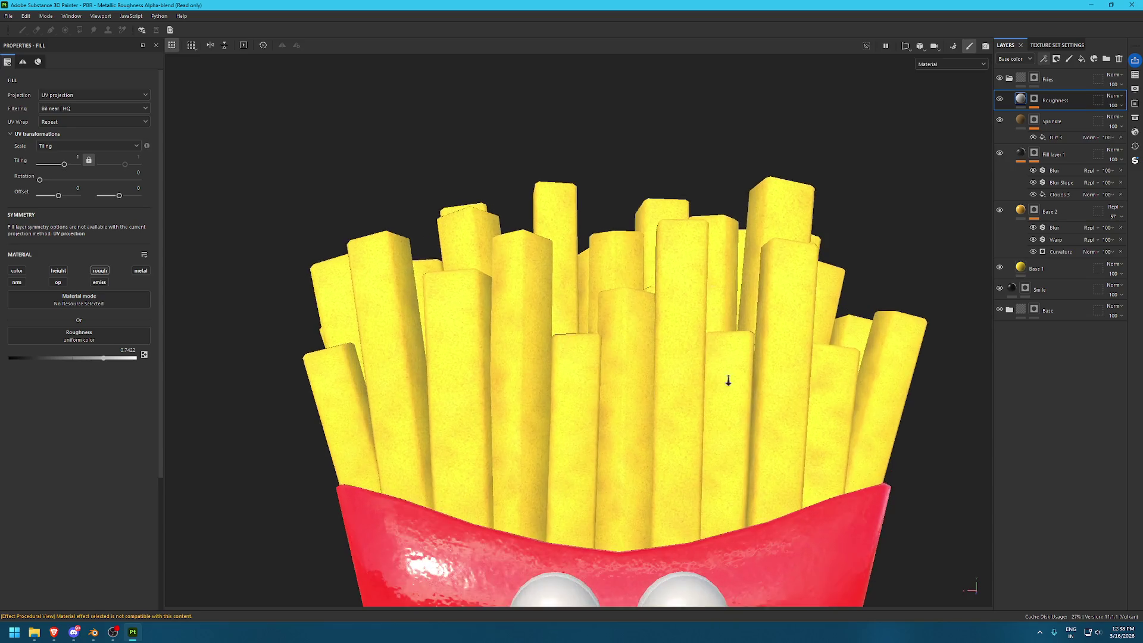
Duplicate Roughness into a Base layer, move it below Roughness, remove its mask, and raise its roughness
key(ctrl+d)
double_click(1079, 100)
text(Base)
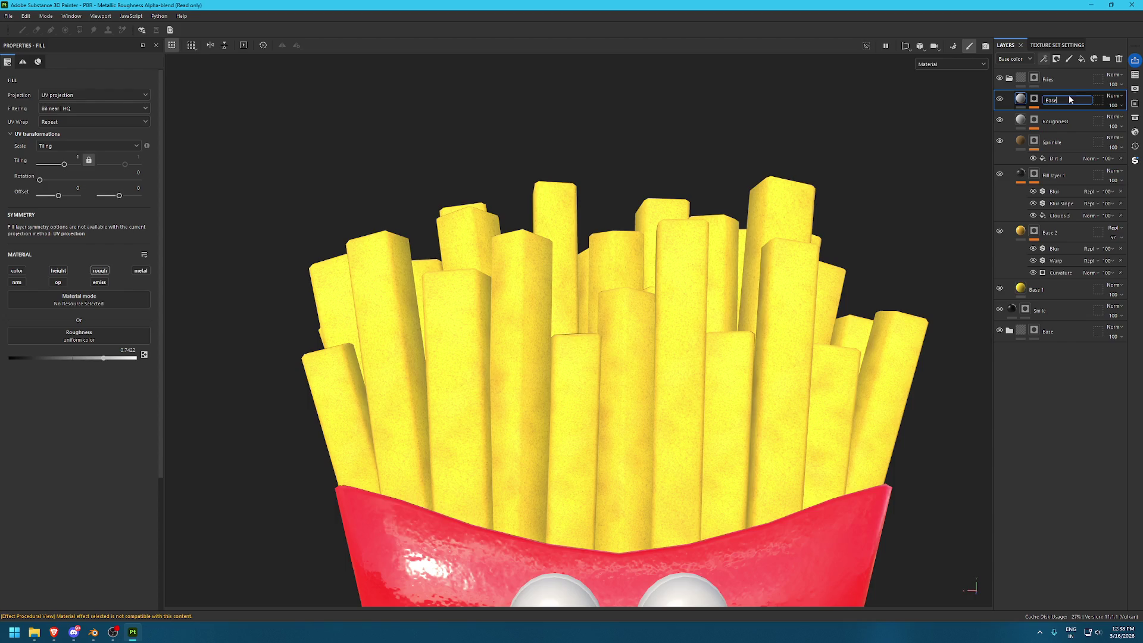
drag(1069, 100, 1058, 121)
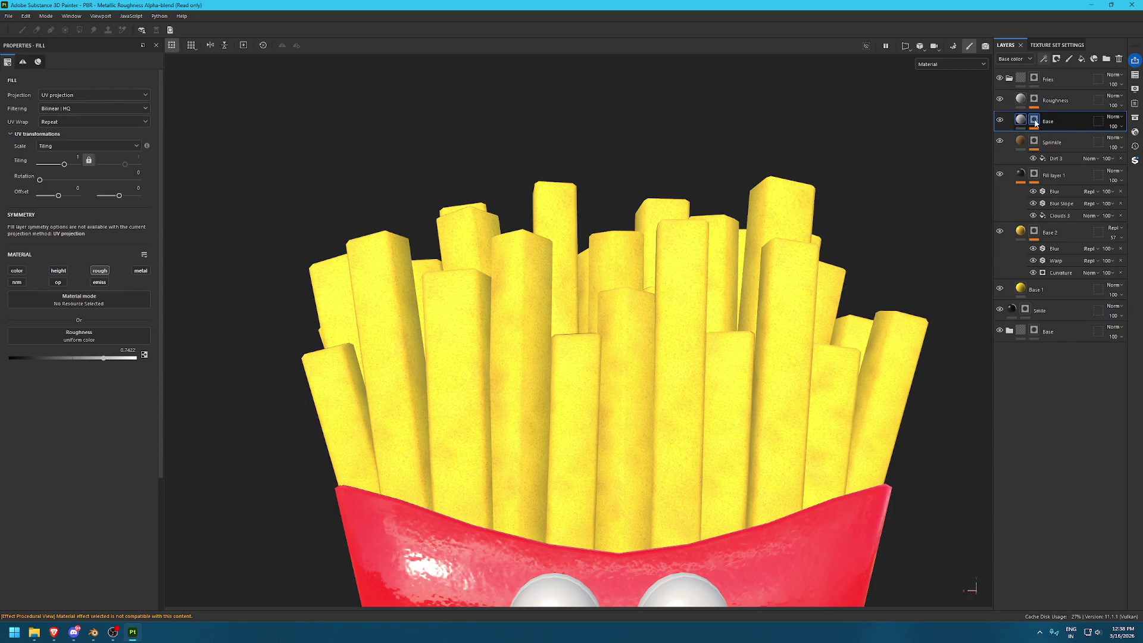
right_click(1053, 122)
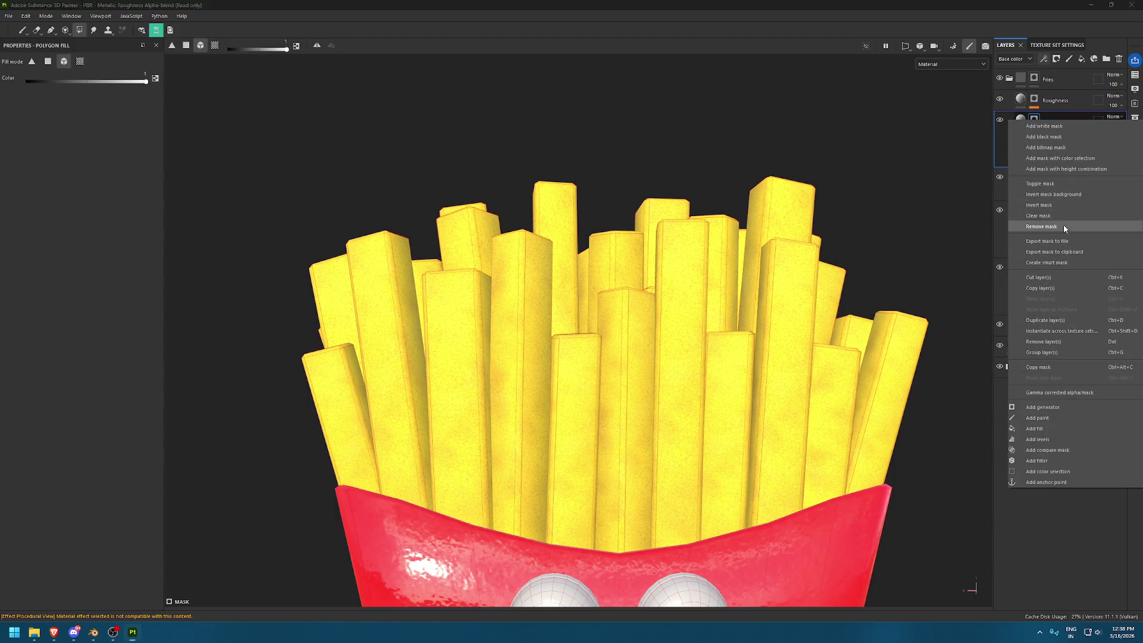
click(1063, 226)
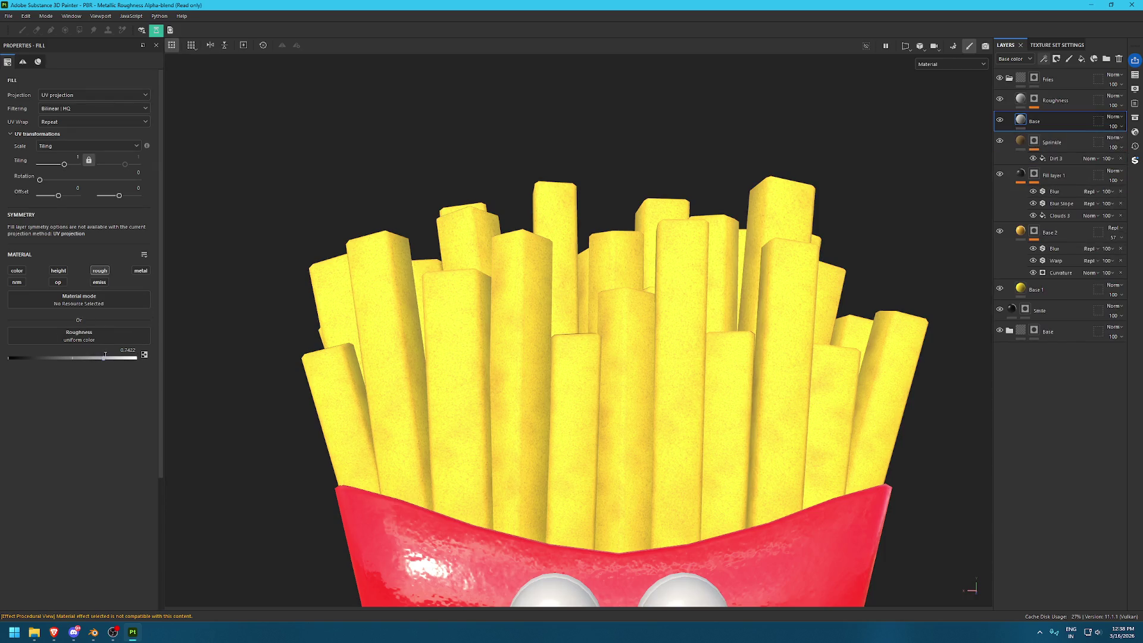
drag(106, 357, 121, 357)
scroll(556, 377, up, 3)
alt+drag(595, 357, 555, 377)
Select the Roughness layer in the Fries group and scroll through its properties
click(1066, 108)
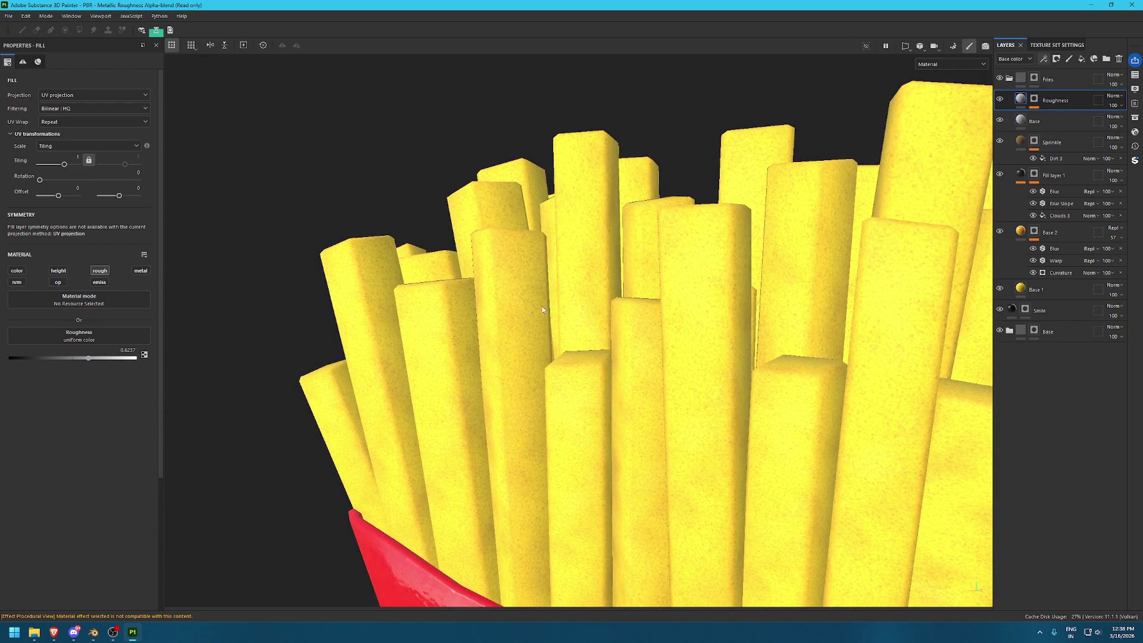
scroll(663, 294, down, 3)
scroll(624, 285, down, 3)
scroll(595, 283, down, 3)
scroll(568, 278, down, 2)
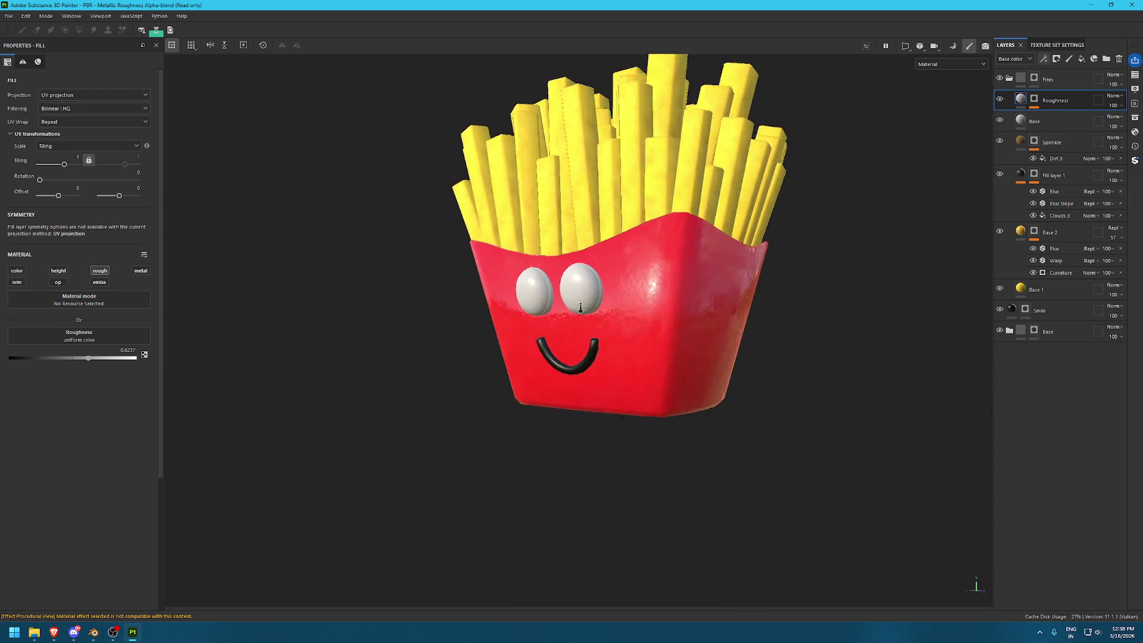
scroll(568, 279, up, 5)
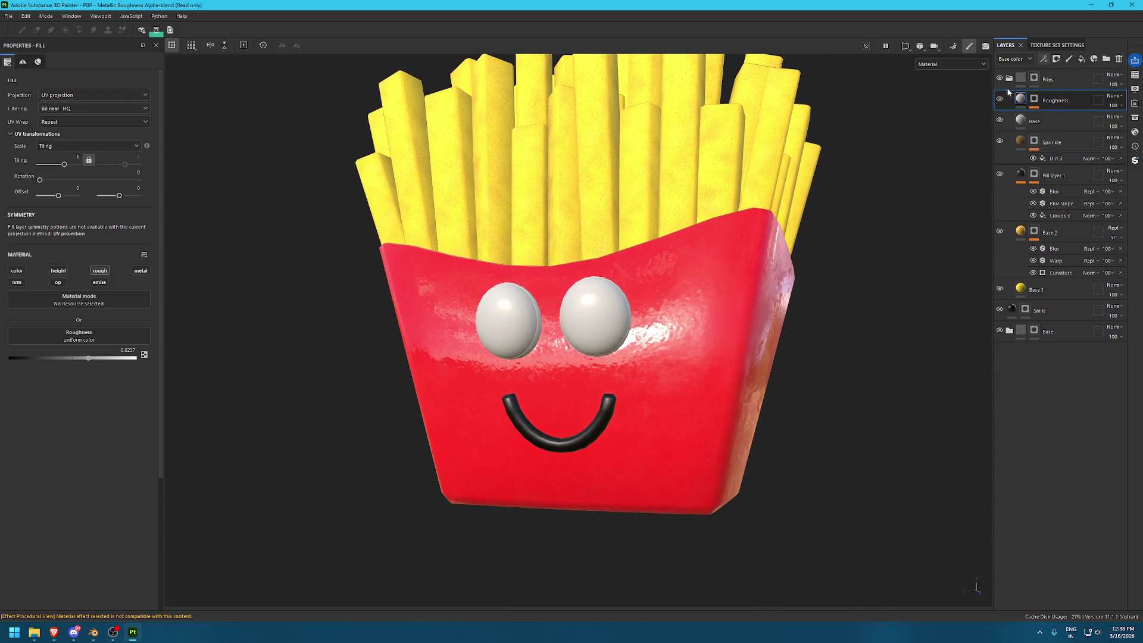
Collapse Fries, expand Base, set Plastic Base roughness to 0.2, and save
click(1009, 78)
click(1009, 122)
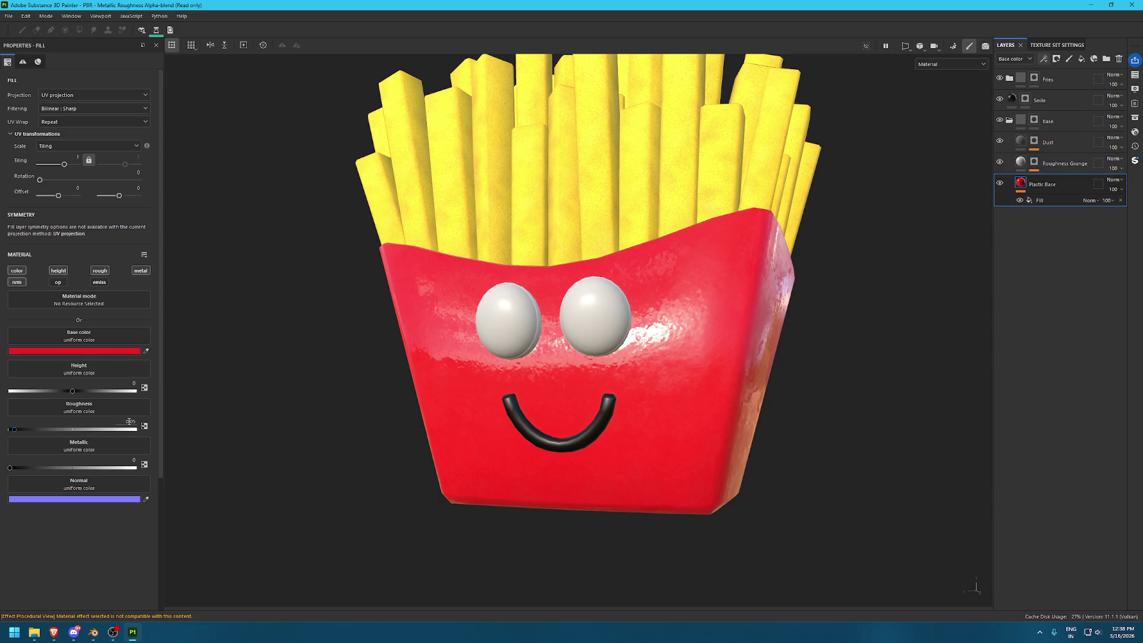
text(0.2)
key(Return)
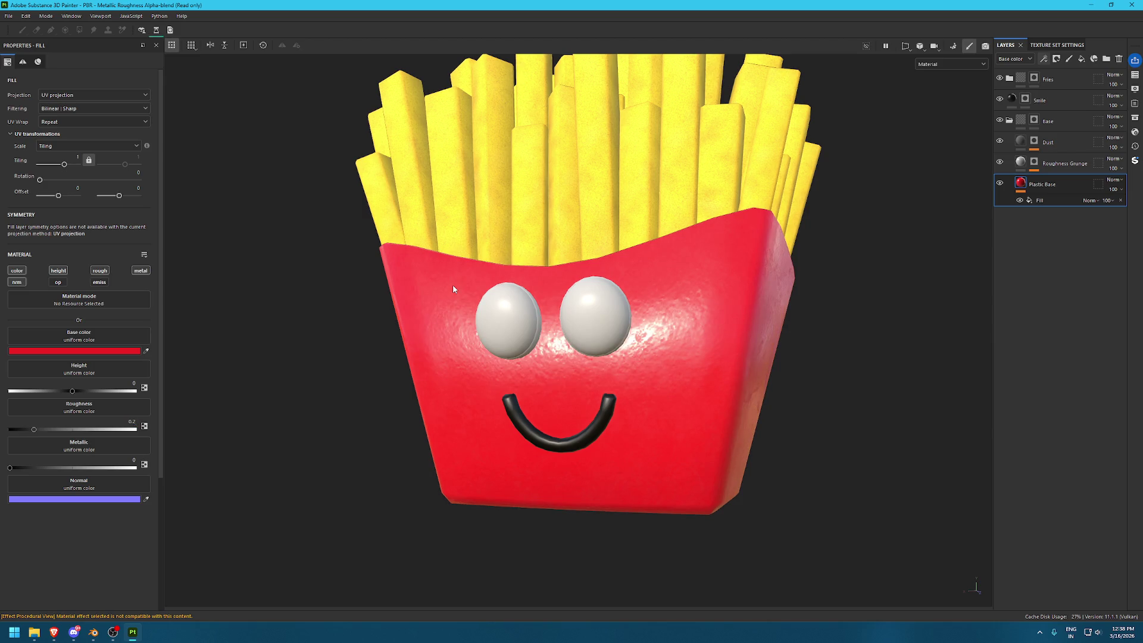
key(ctrl+s)
Set Roughness Grunge roughness to 0.35 and toggle it and Plastic Base to compare the look
click(1024, 157)
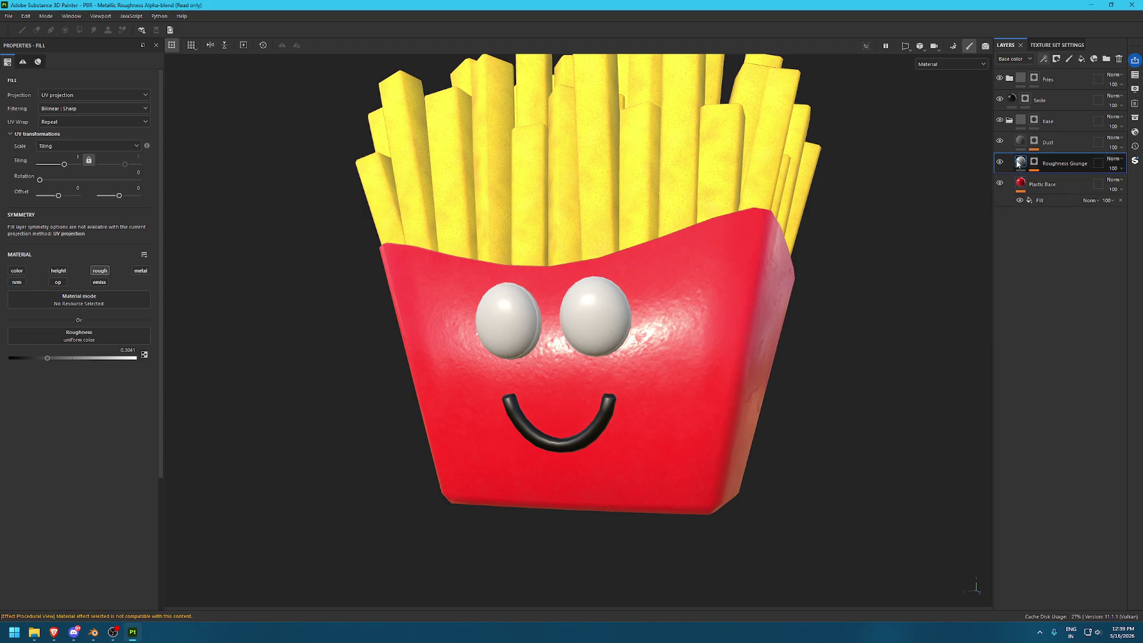
click(129, 351)
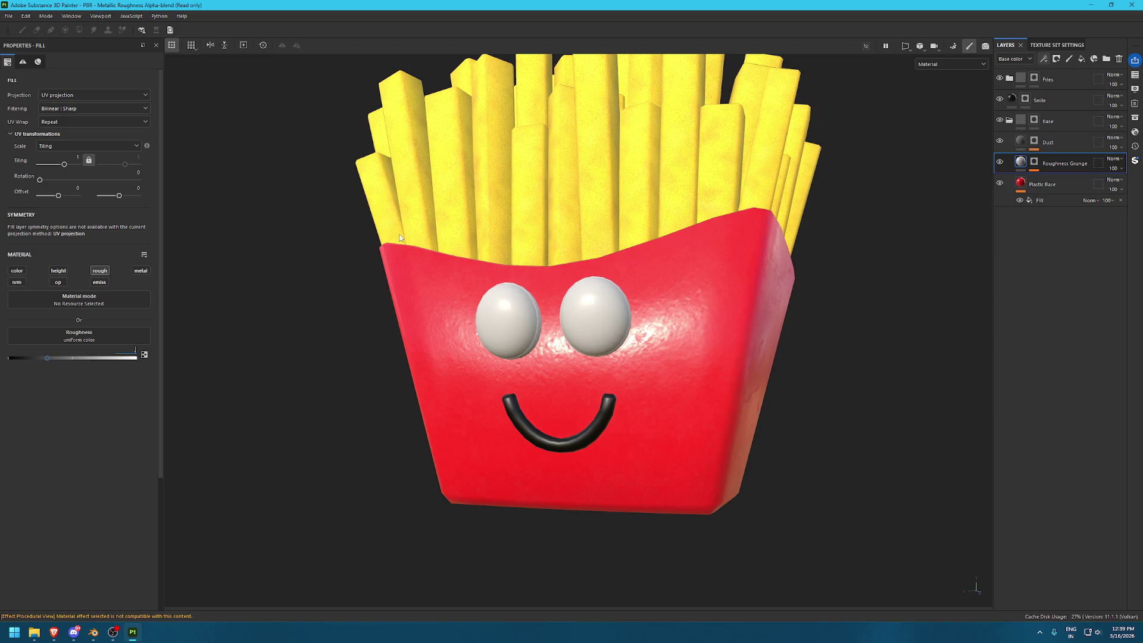
text(.25)
key(Return)
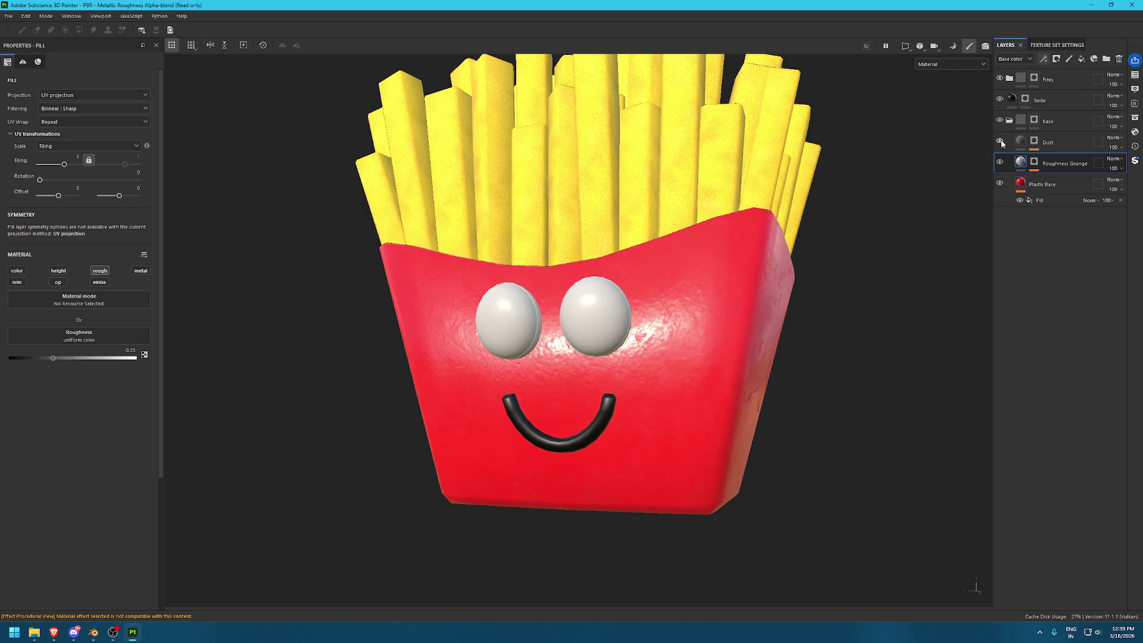
click(1000, 163)
click(1000, 163)
click(999, 183)
click(1000, 183)
Nudge Plastic Base roughness up to about 0.25 and check it from a turned angle
click(1007, 186)
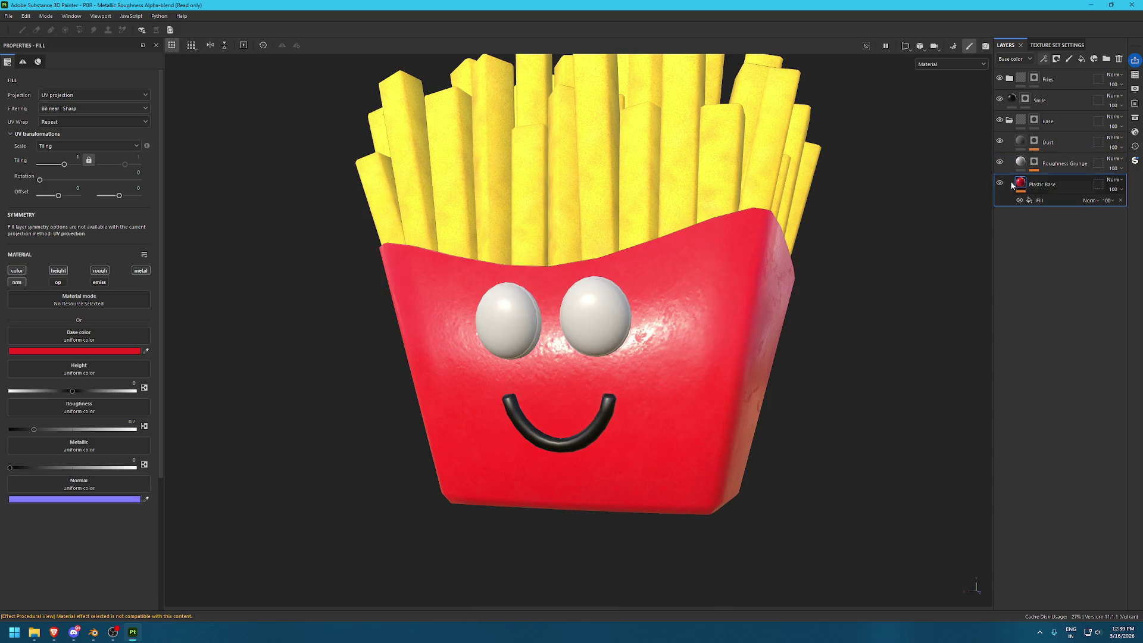
drag(42, 430, 40, 431)
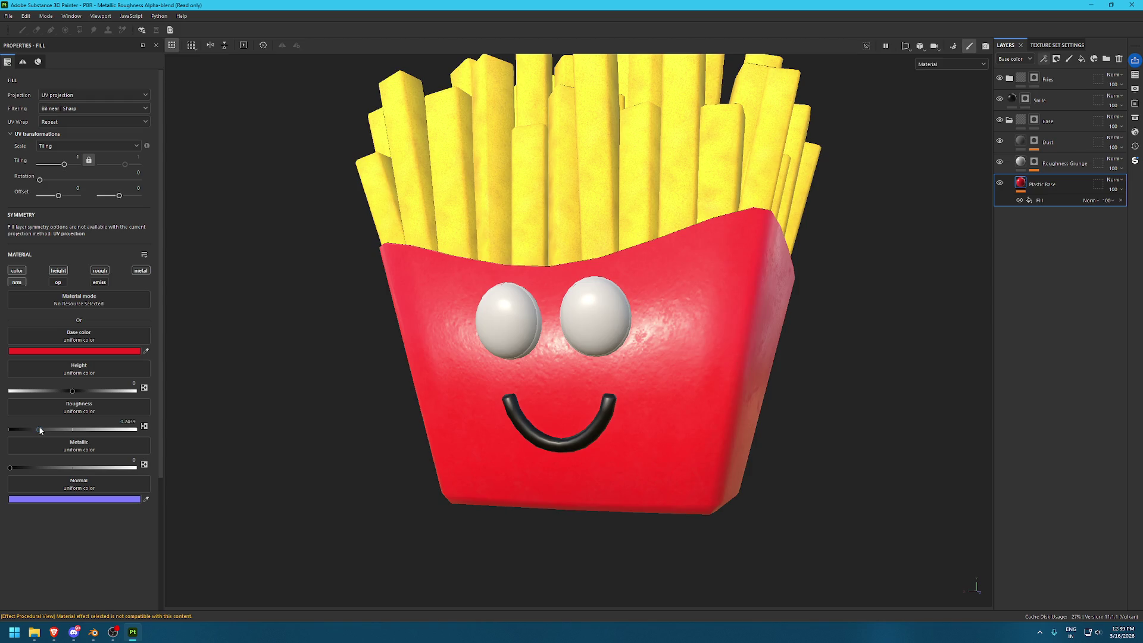
scroll(357, 283, down, 5)
mouse_move(357, 283)
alt+mouse_down()
mouse_move(387, 259)
mouse_move(808, 281)
alt+mouse_up()
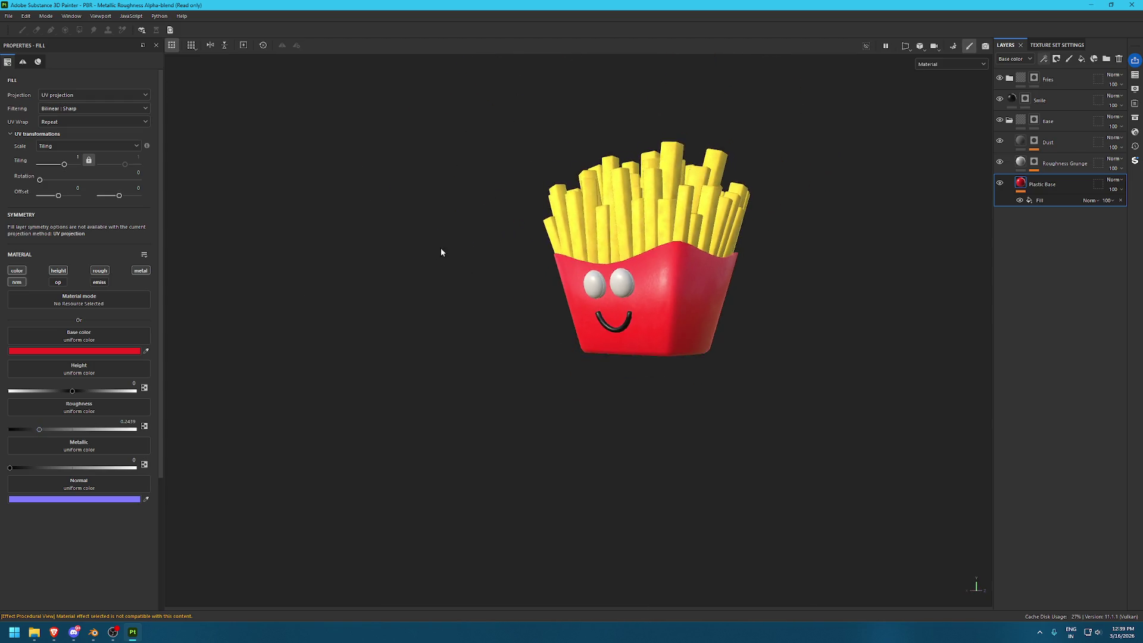
scroll(809, 281, up, 5)
click(34, 631)
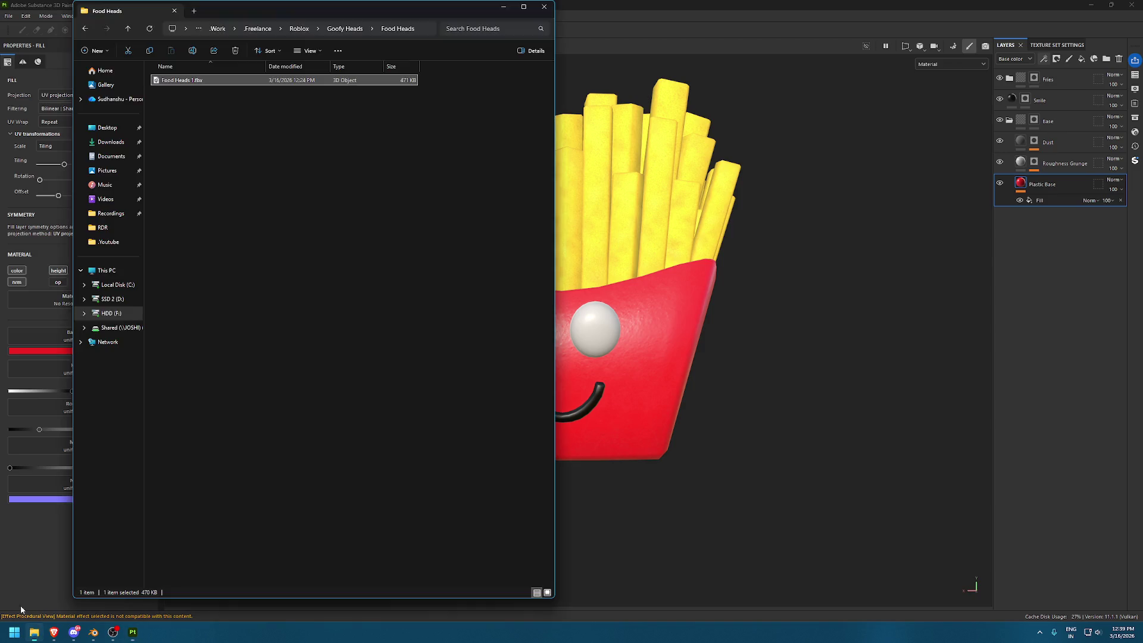
Show the Downloads folder in a maximized Explorer window and scroll through its files, then switch to Brave
click(116, 157)
double_click(424, 10)
scroll(548, 234, down, 15)
scroll(548, 234, down, 4)
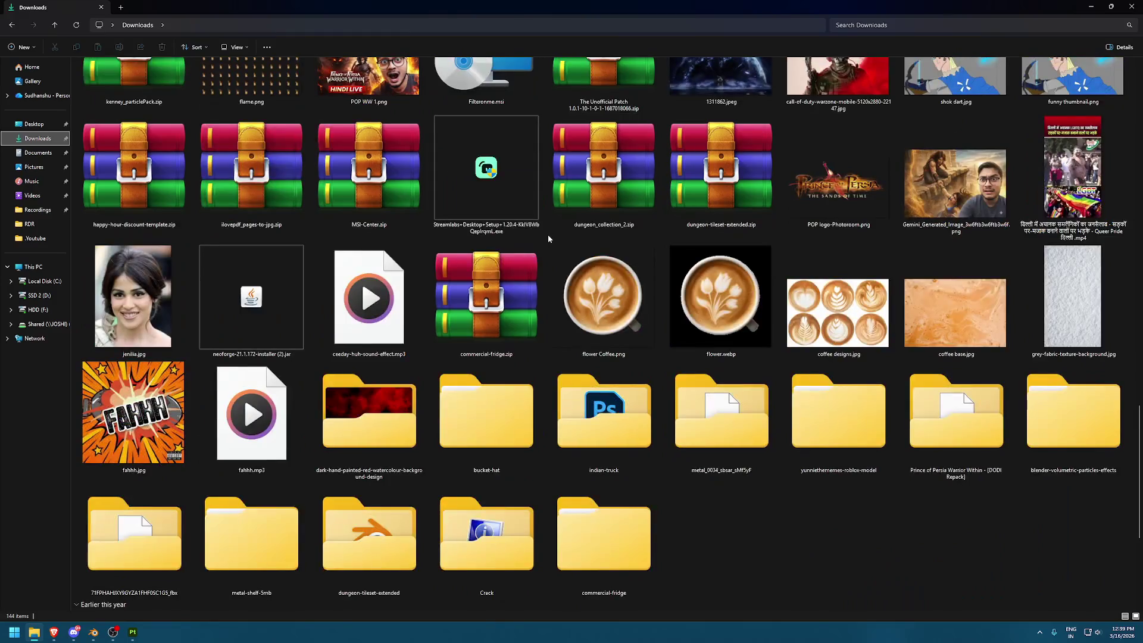
scroll(547, 238, down, 4)
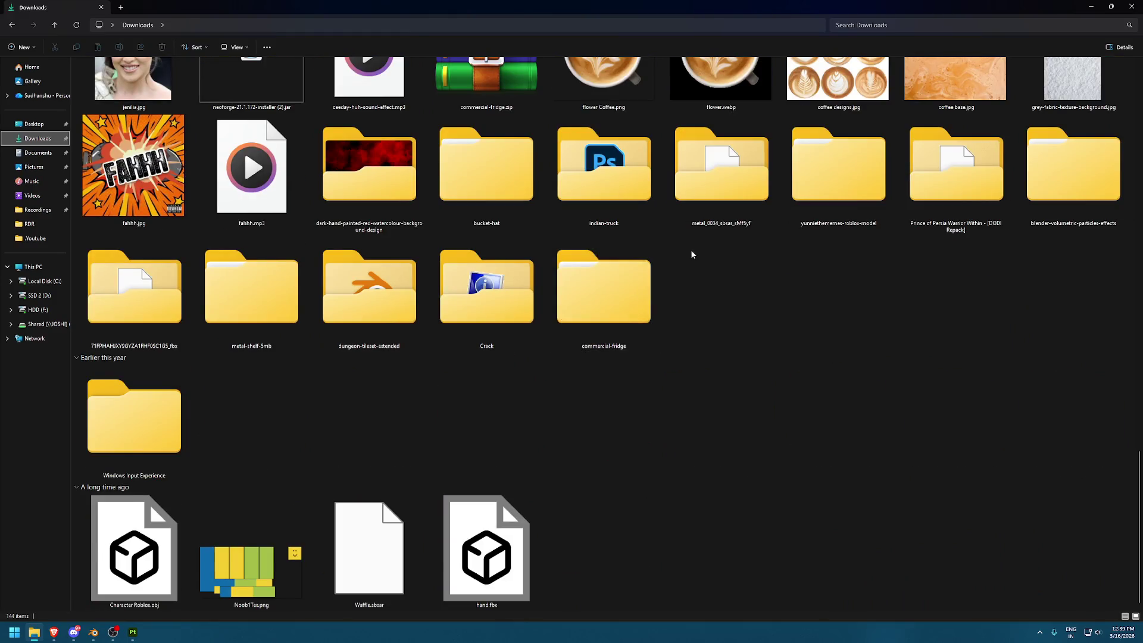
scroll(676, 248, up, 10)
scroll(731, 257, up, 5)
scroll(731, 257, up, 3)
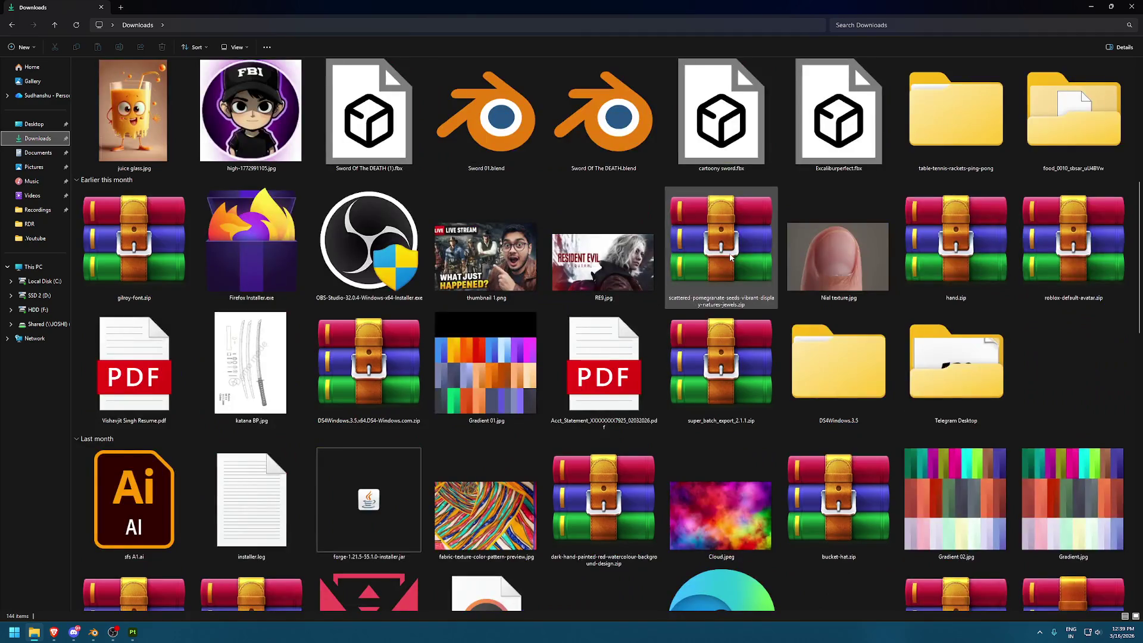
scroll(731, 257, up, 6)
scroll(730, 257, up, 2)
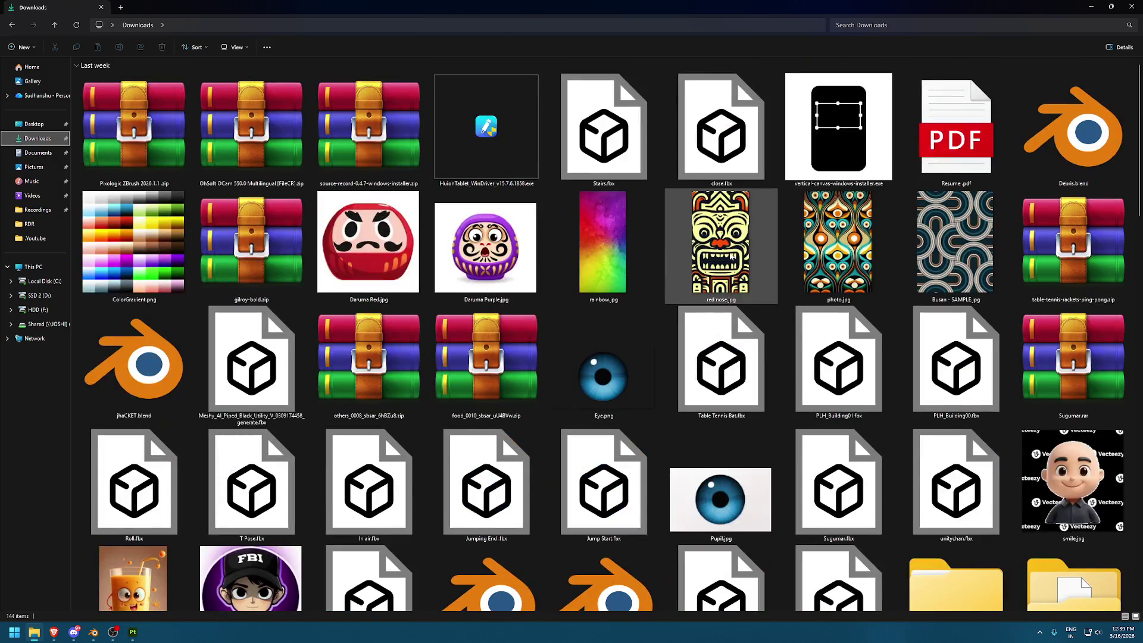
scroll(731, 256, down, 3)
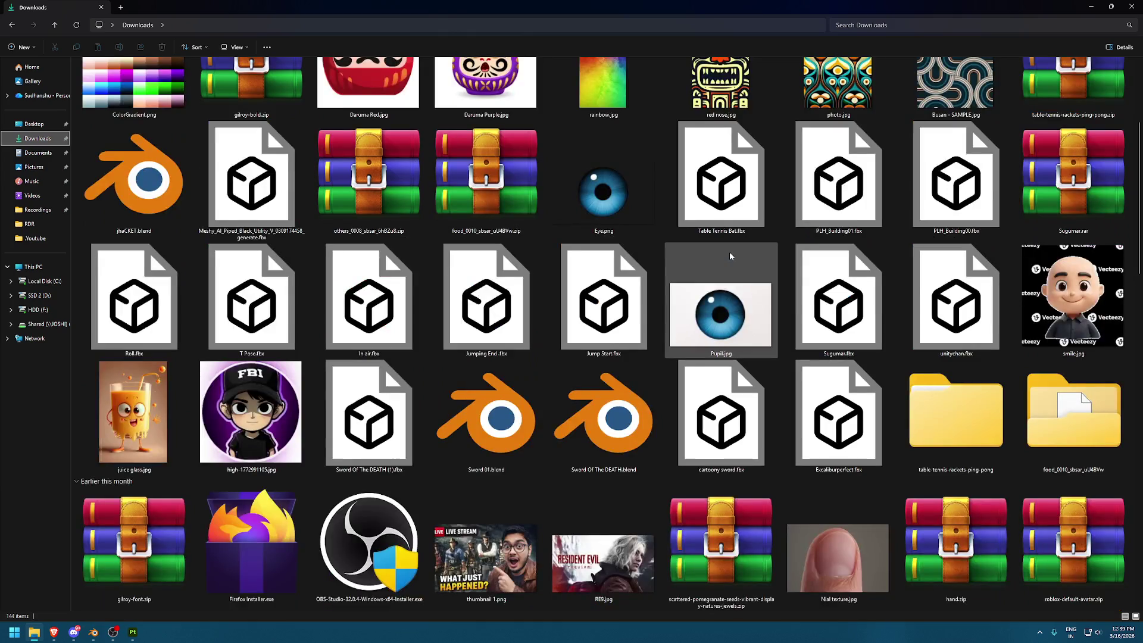
scroll(731, 256, down, 4)
scroll(730, 255, down, 6)
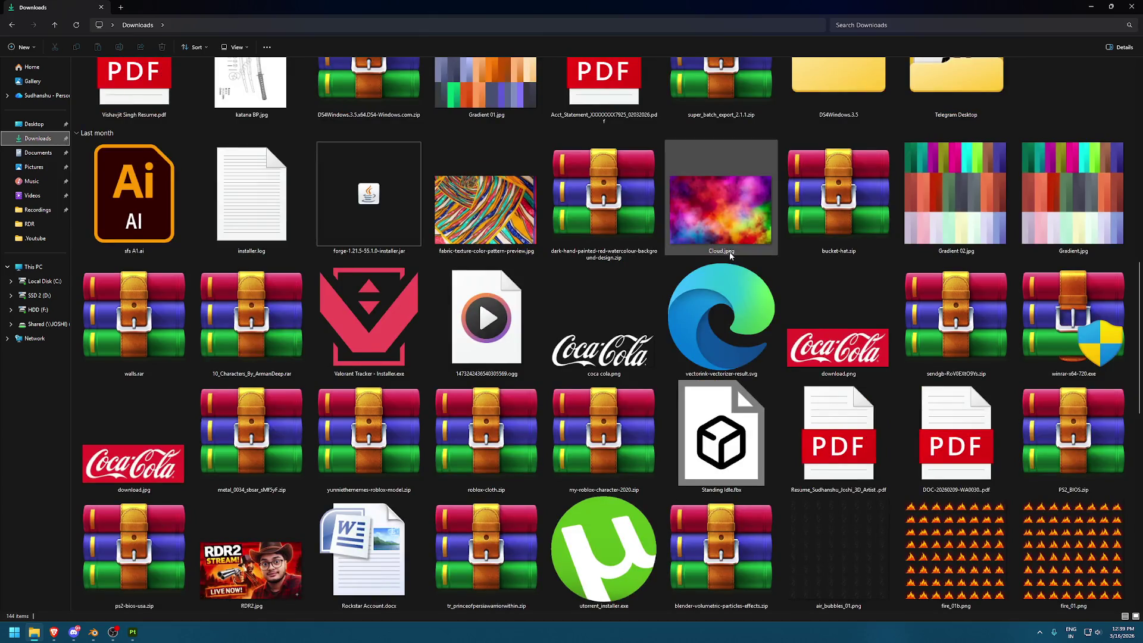
scroll(730, 255, down, 6)
scroll(729, 252, down, 4)
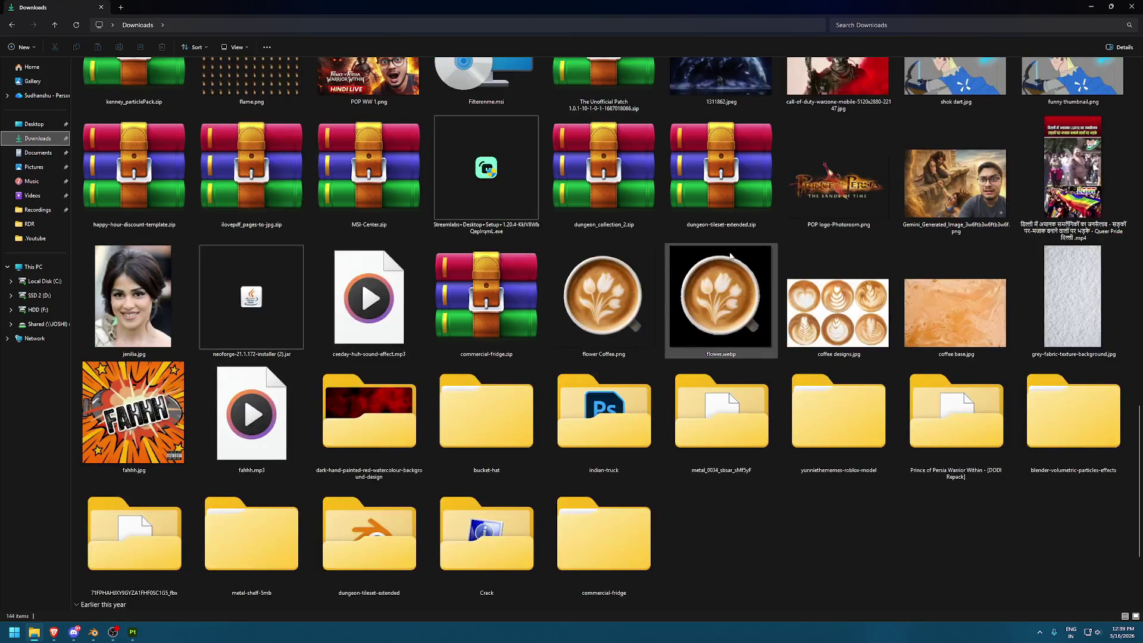
scroll(730, 251, down, 4)
mouse_move(54, 632)
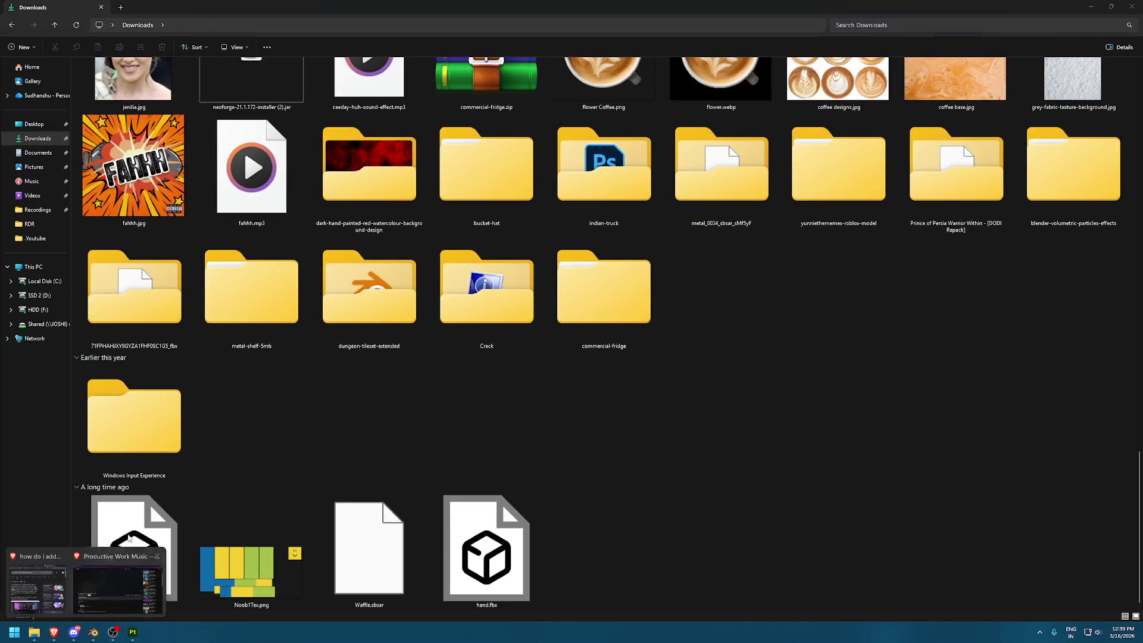
click(102, 569)
Search 'cartoon eyes PNG' in a private Brave window and show the image results
key(ctrl+shift+n)
text(eyes)
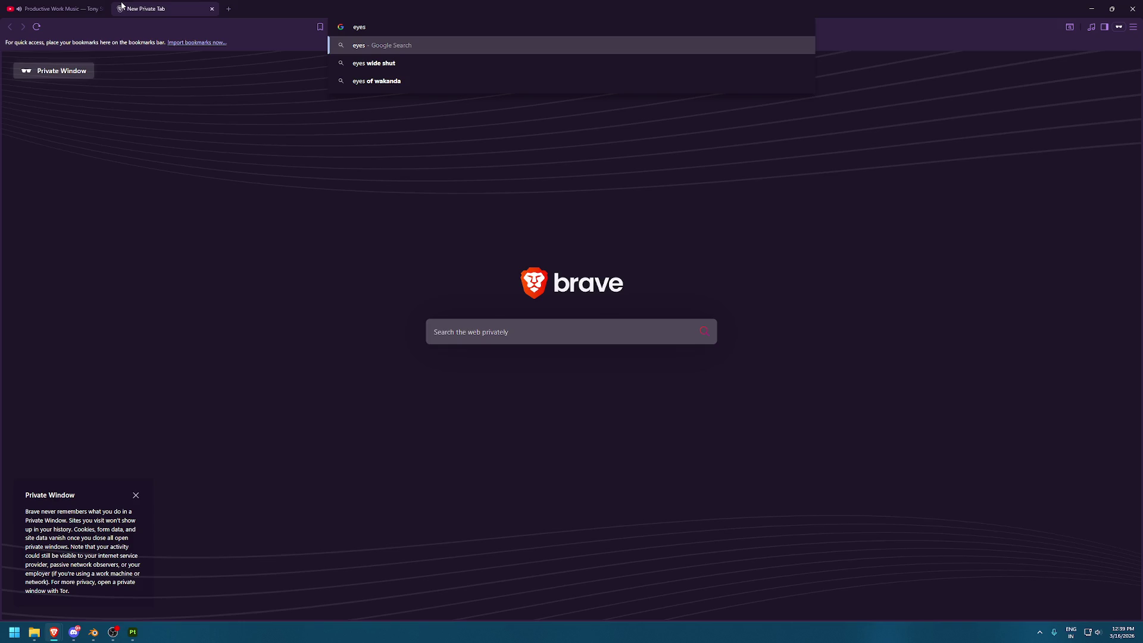
key(ctrl+a)
text(cartoon eyes PN)
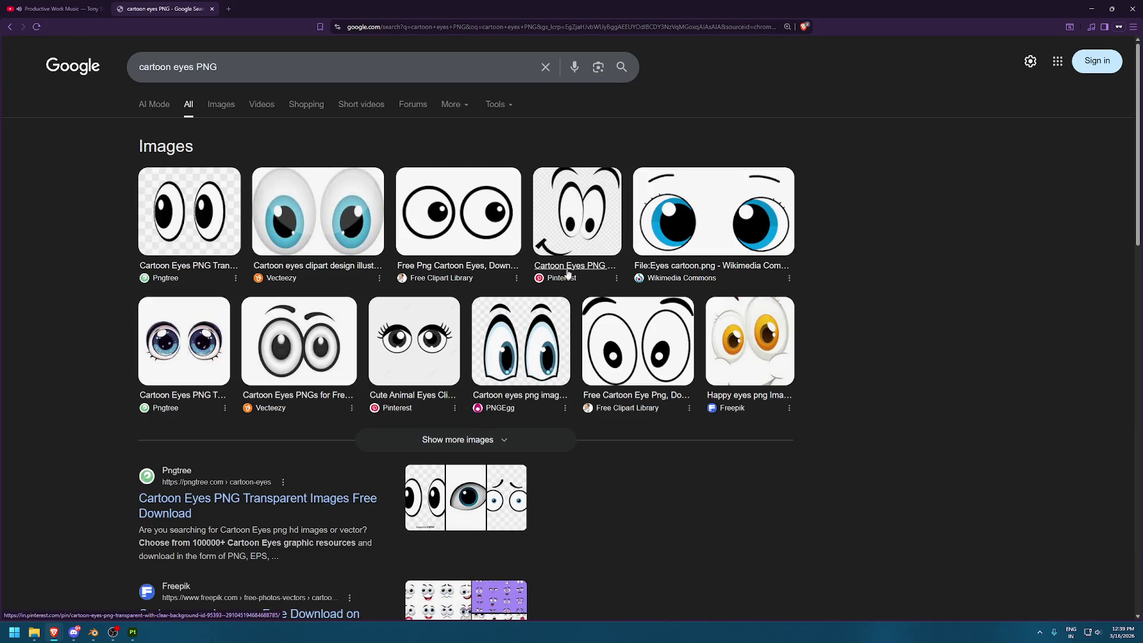
click(220, 104)
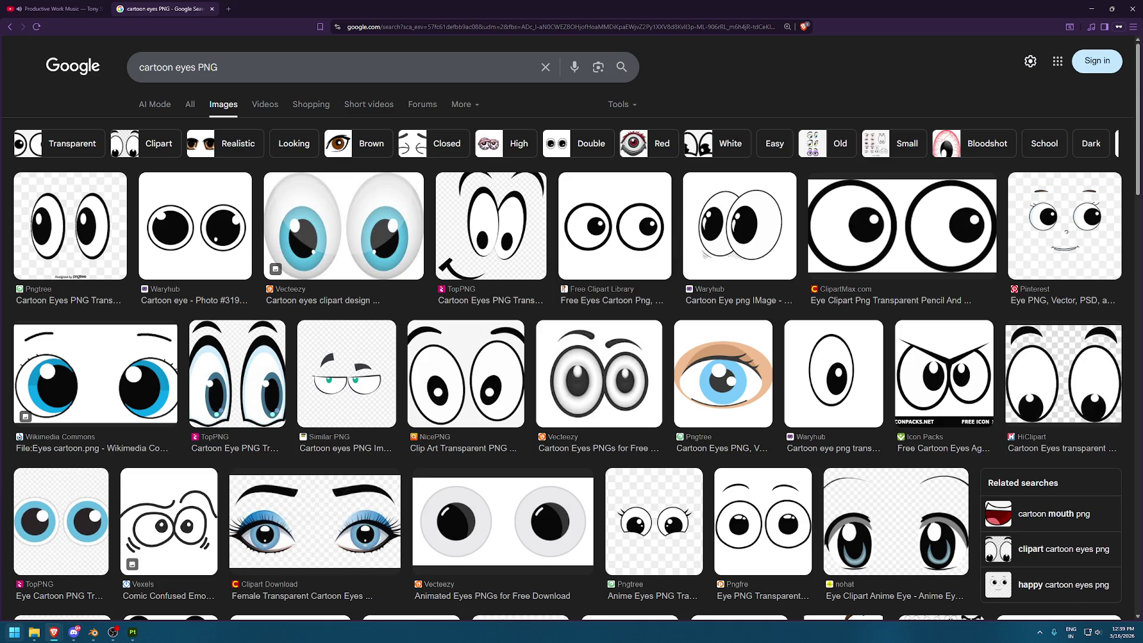
key(super)
key(super)
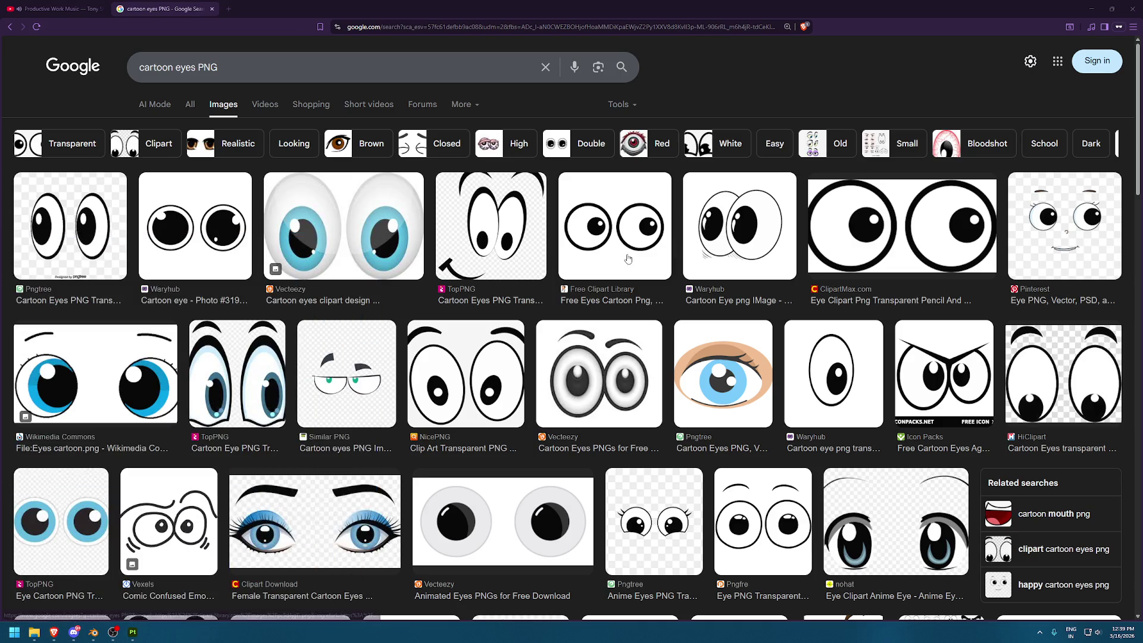
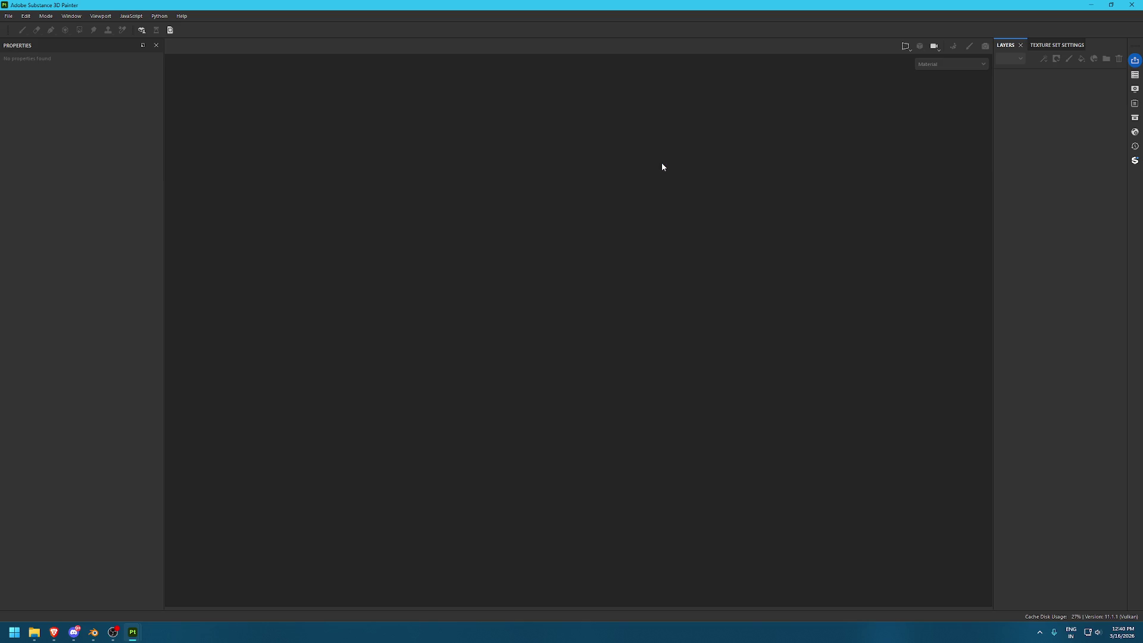
Check Painter's recent projects list, then switch to the Downloads folder in File Explorer
click(8, 16)
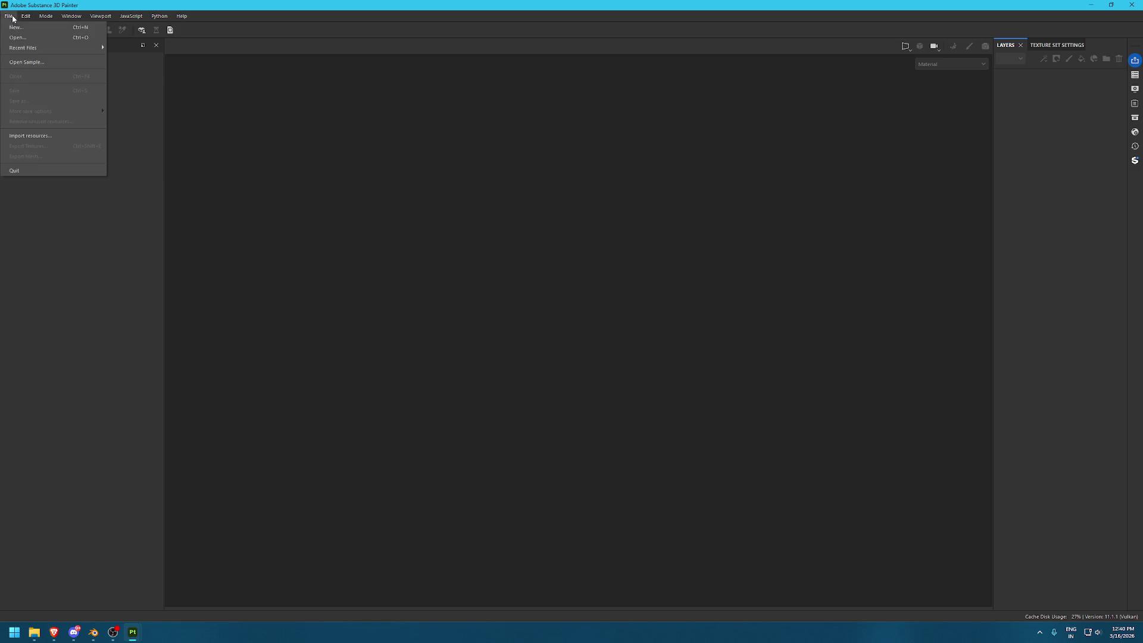
mouse_move(29, 53)
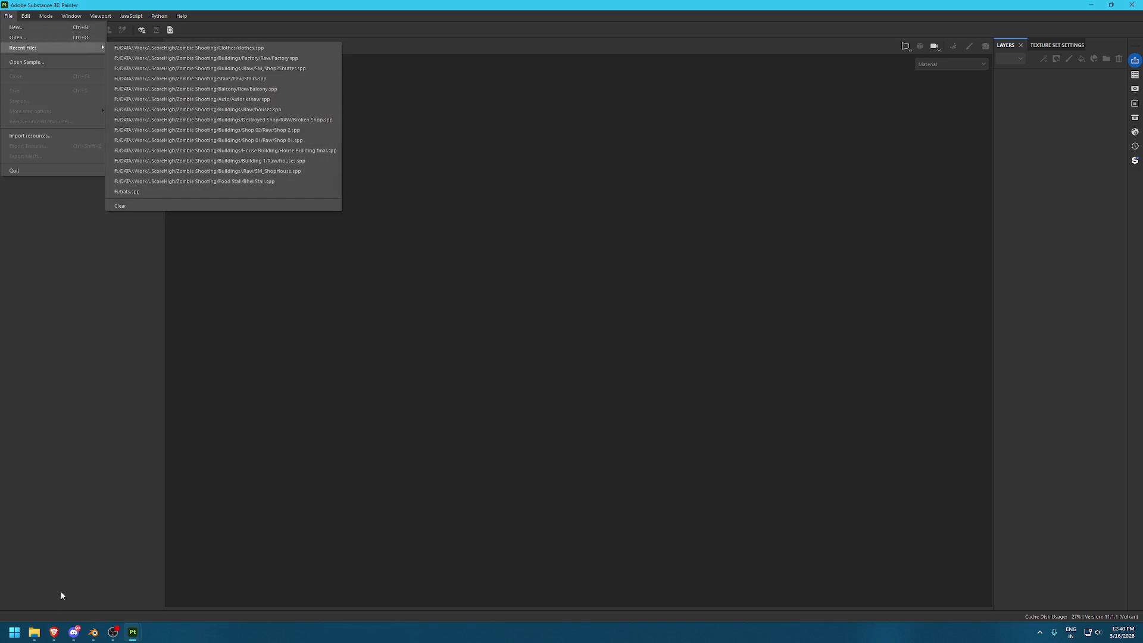
click(34, 632)
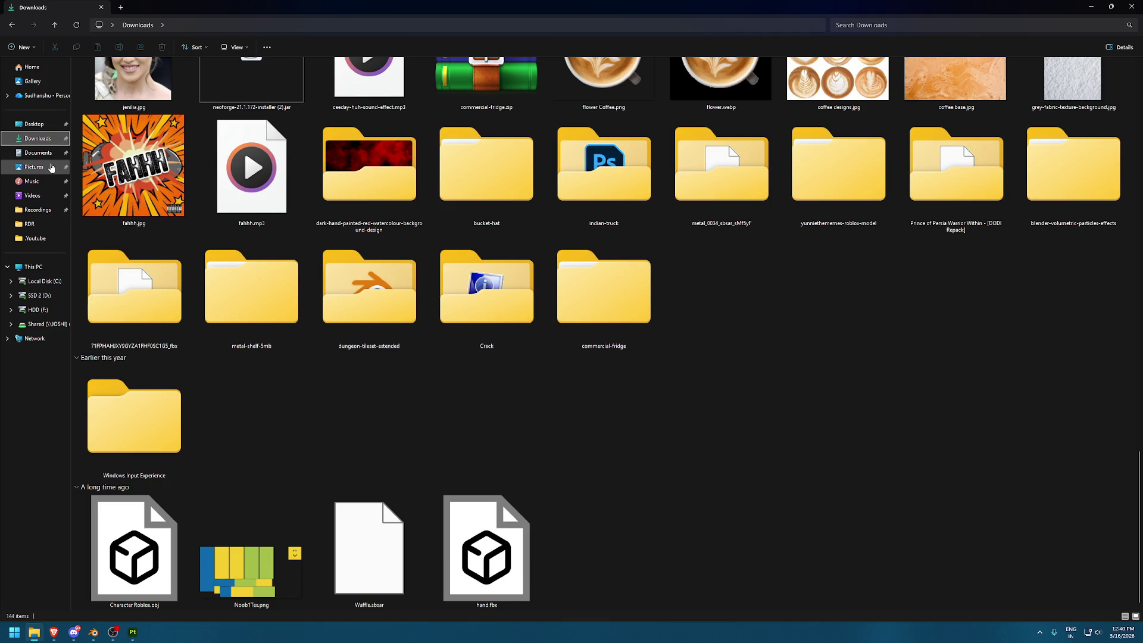
Close the empty Painter window, view 'cartoon eyes PNG' references in Brave, then open the fries project
key(alt+Tab)
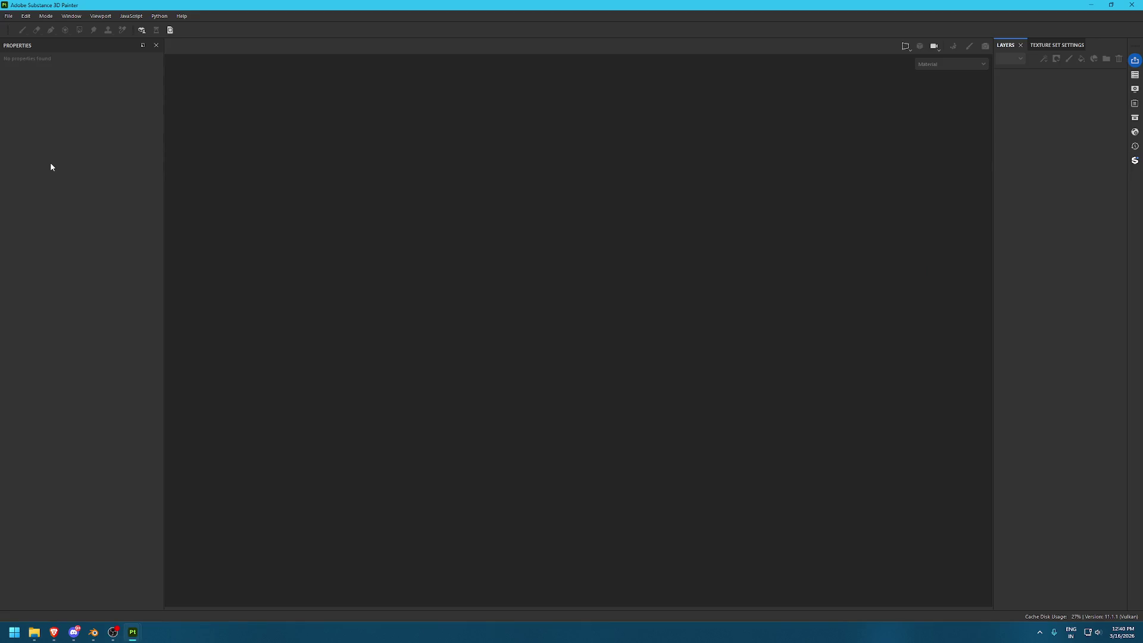
click(1126, 7)
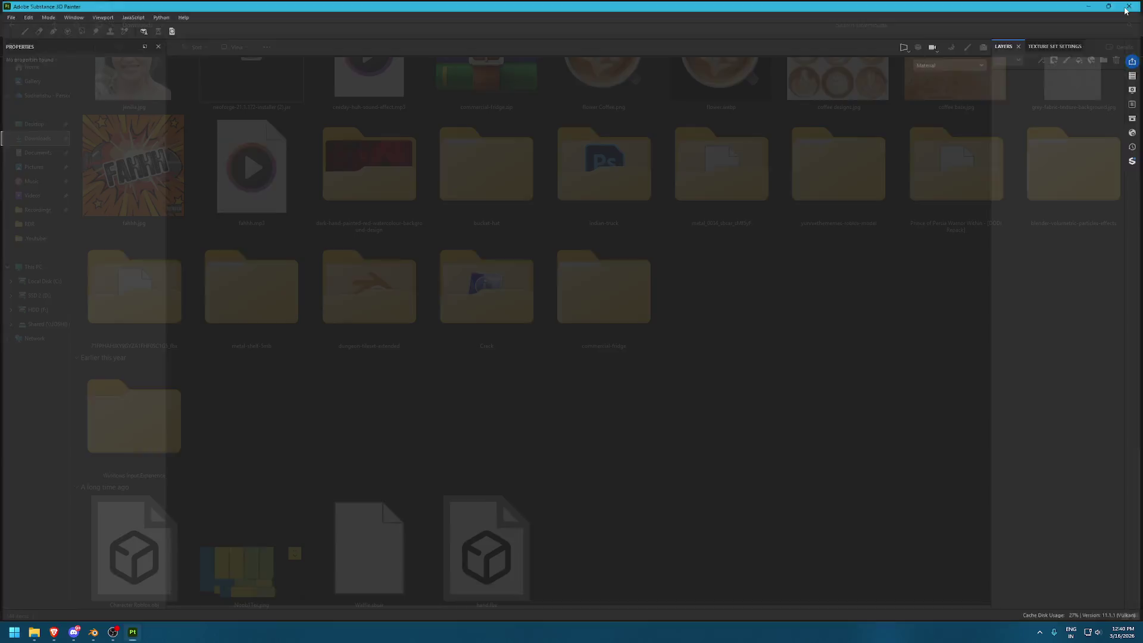
click(54, 632)
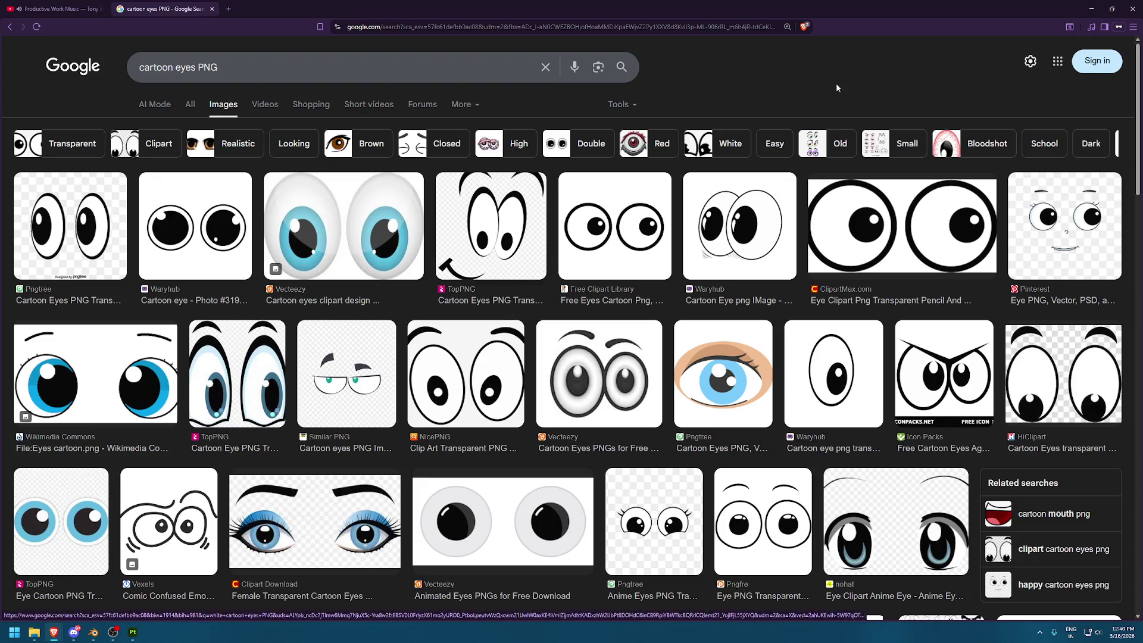
click(1092, 8)
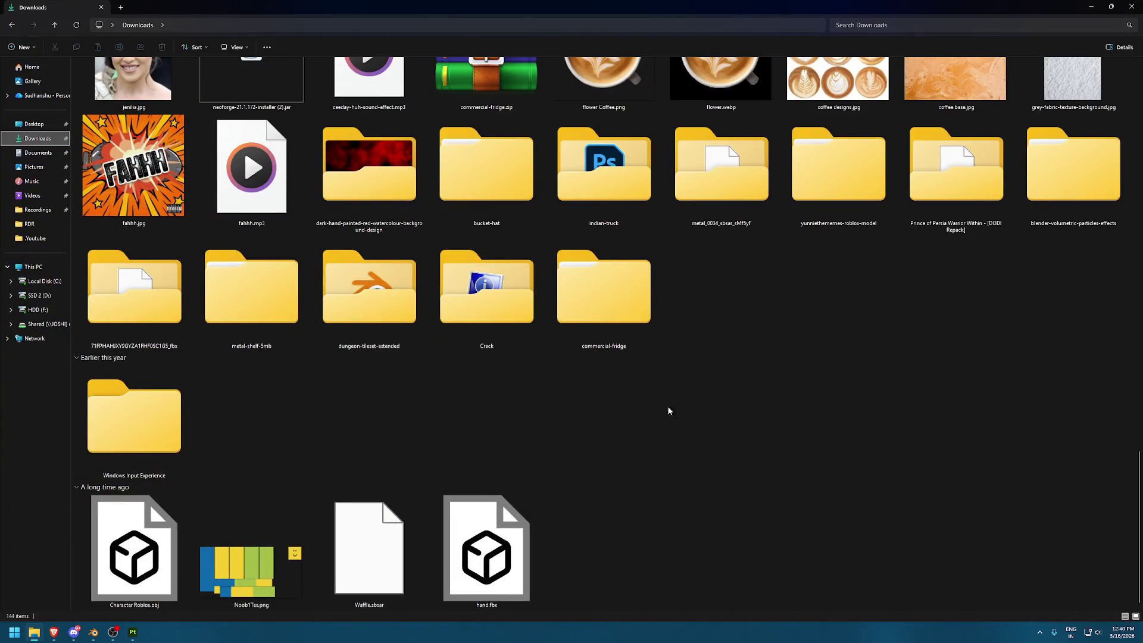
click(134, 632)
scroll(671, 439, up, 2)
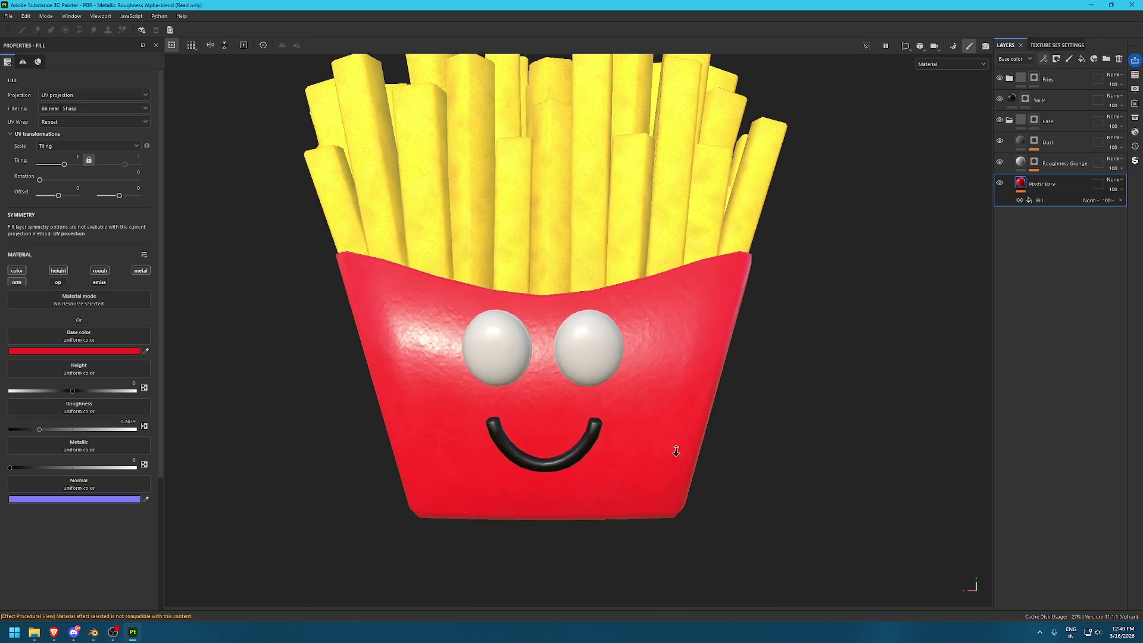
Add a fill layer named Base inside a new Eyes folder masked to the eyeballs
scroll(719, 316, up, 3)
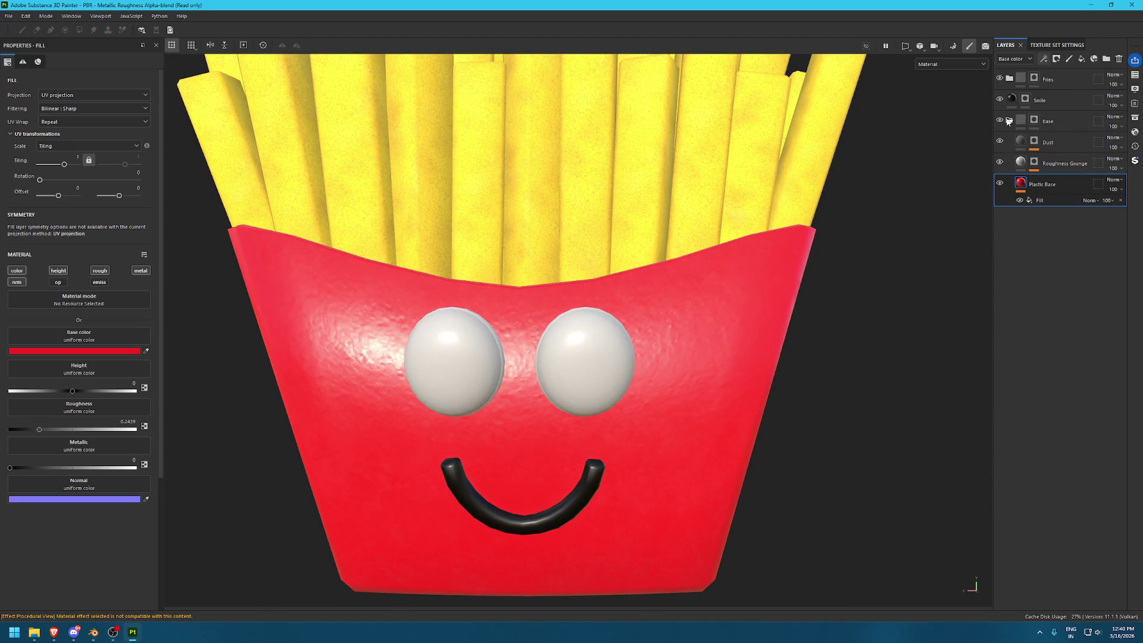
click(1081, 58)
double_click(1038, 79)
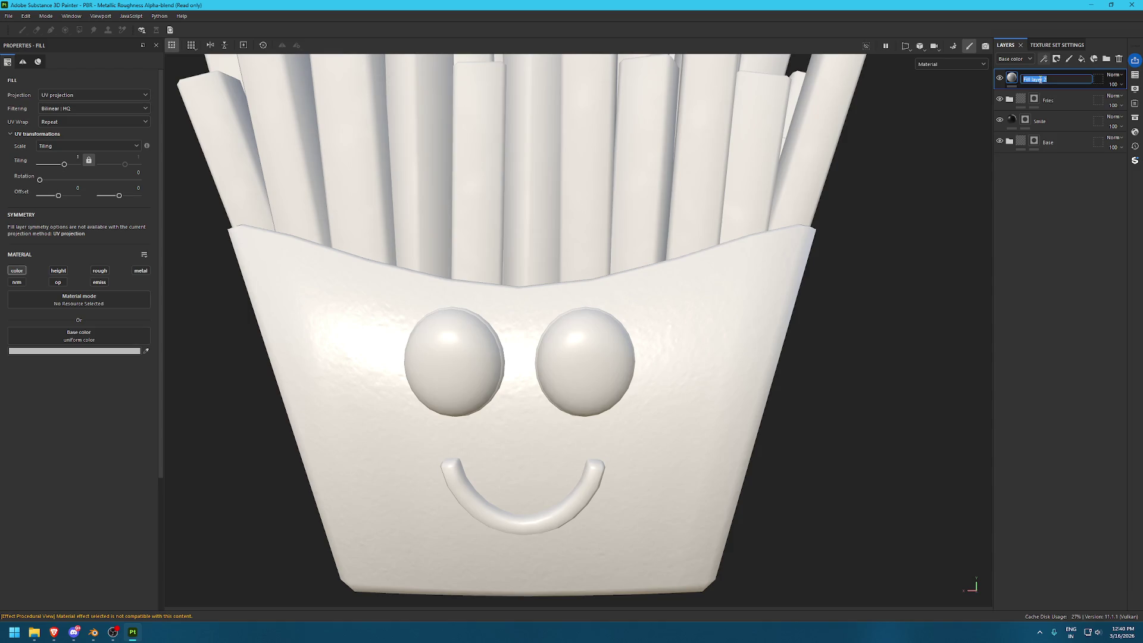
text(Base)
key(Return)
key(ctrl+g)
double_click(1045, 79)
text(Eyes)
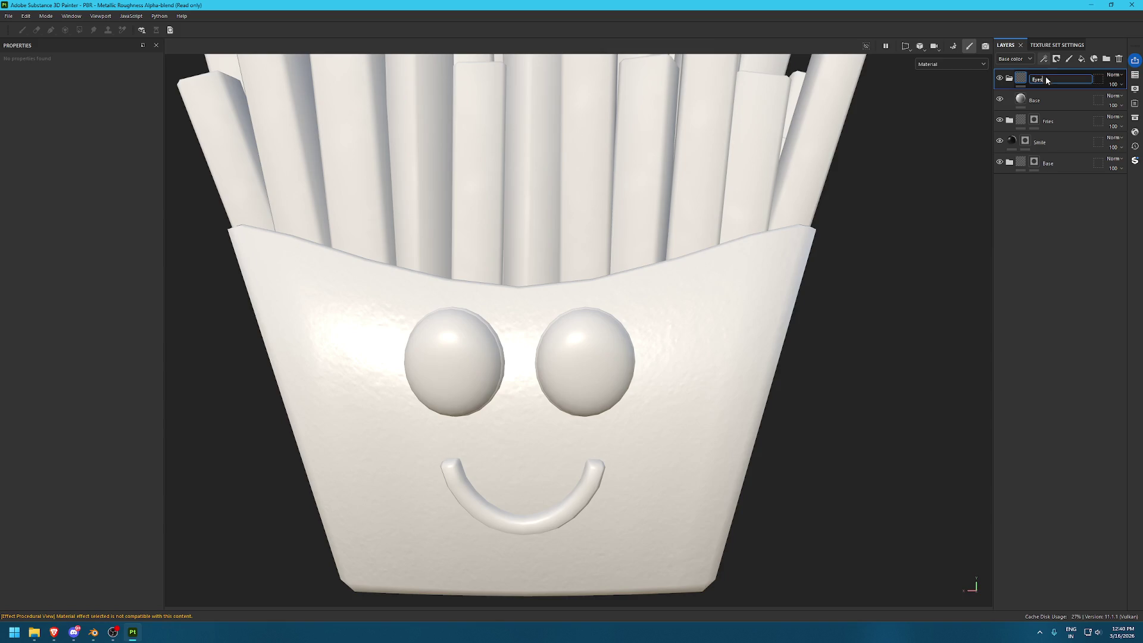
key(Return)
click(1055, 59)
click(1029, 101)
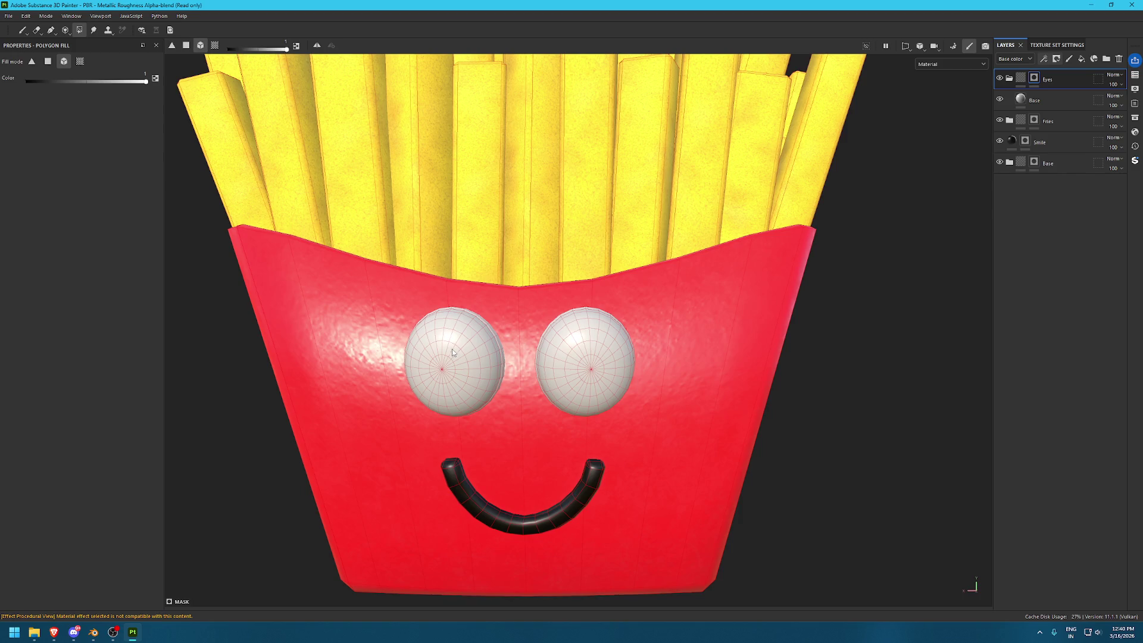
Duplicate Base as Base 2, set its colour to EEEEEE and give it a polygon-fill mask
click(1001, 100)
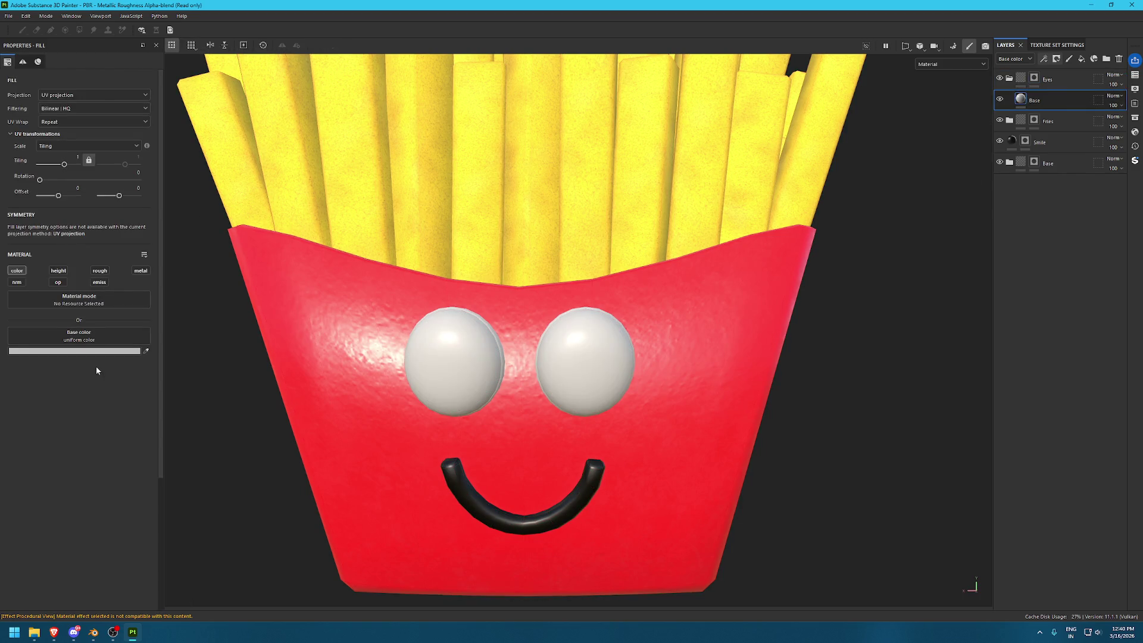
click(104, 353)
key(ctrl+d)
double_click(1075, 103)
text(Base 2)
key(Return)
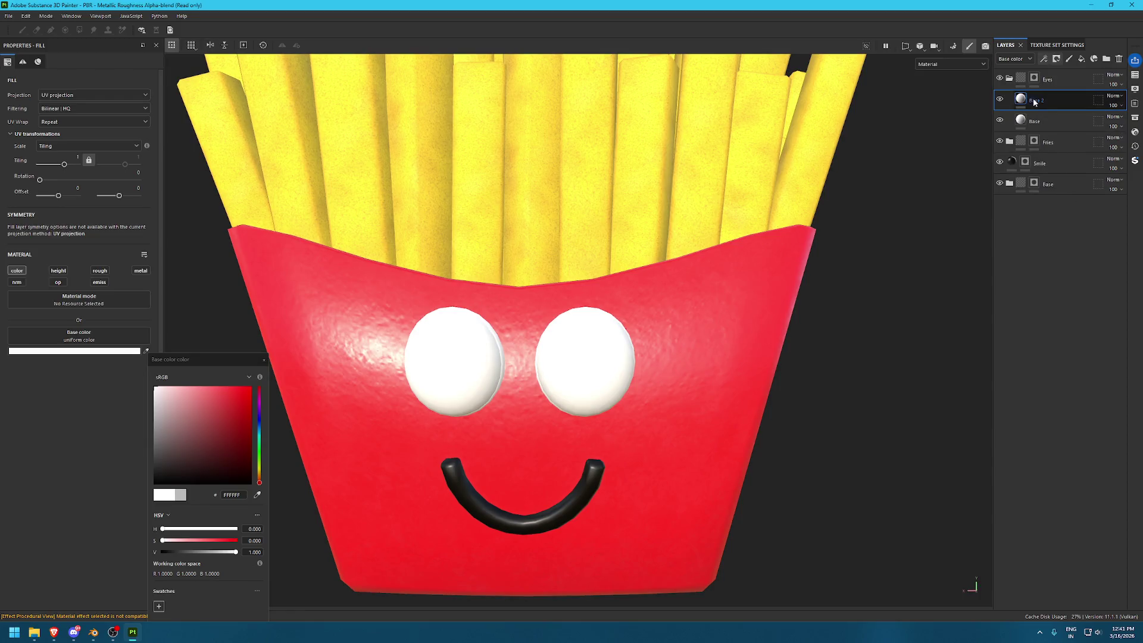
click(154, 393)
mouse_move(526, 300)
alt+mouse_down()
mouse_move(558, 289)
mouse_move(973, 270)
alt+mouse_up()
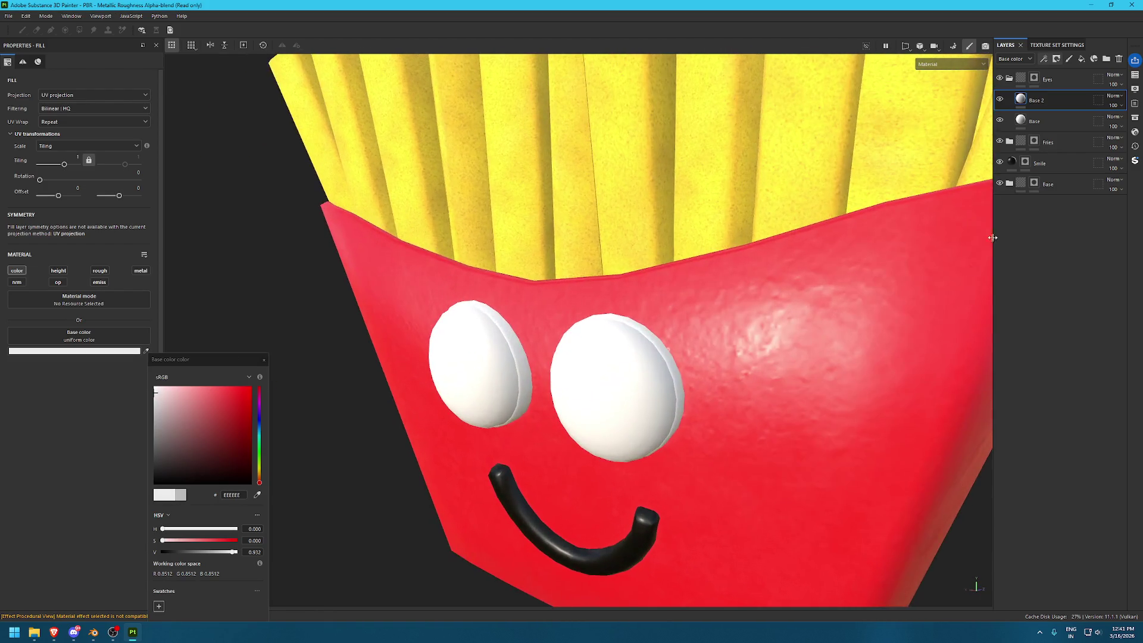
click(1056, 60)
click(1088, 82)
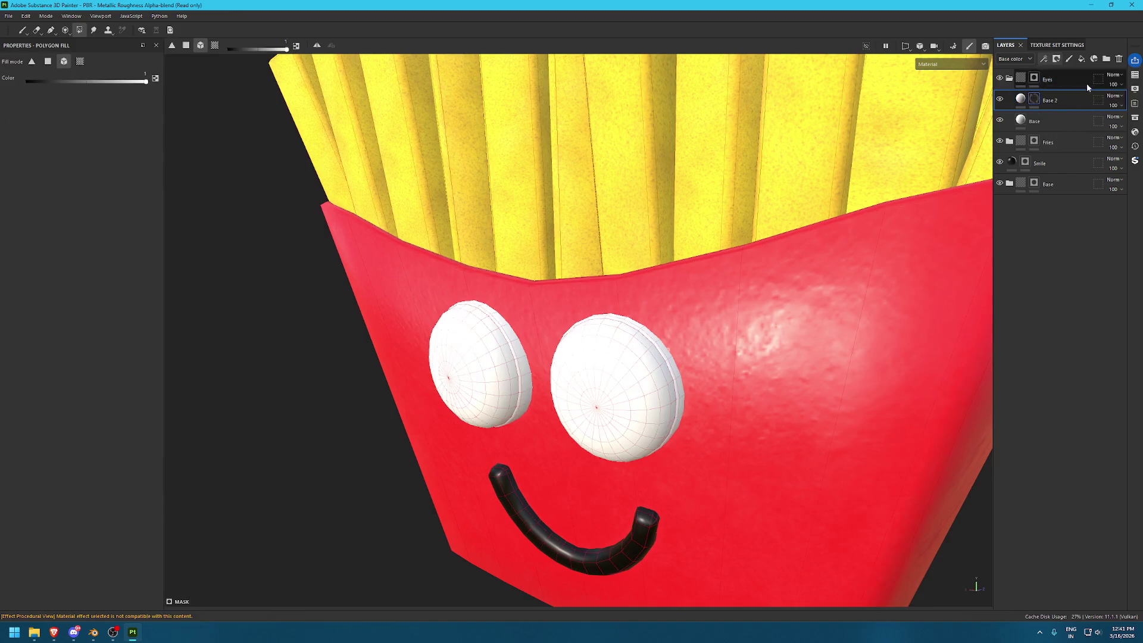
Switch Polygon Fill to face mode while orbiting toward the eyes
alt+drag(1088, 82, 97, 81)
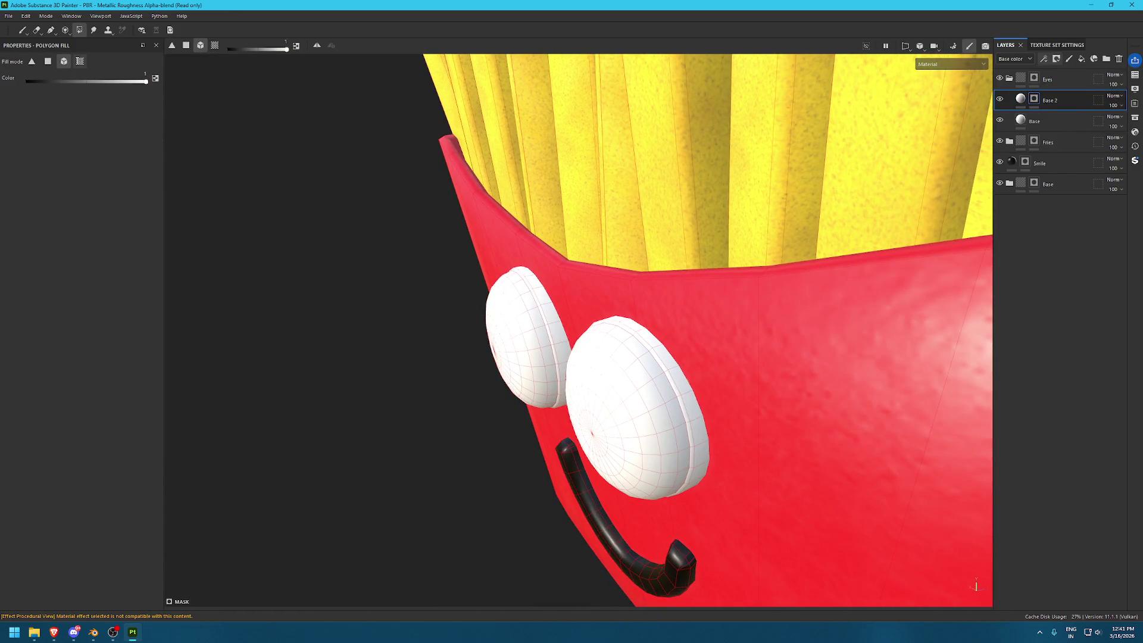
click(48, 61)
alt+drag(553, 284, 609, 354)
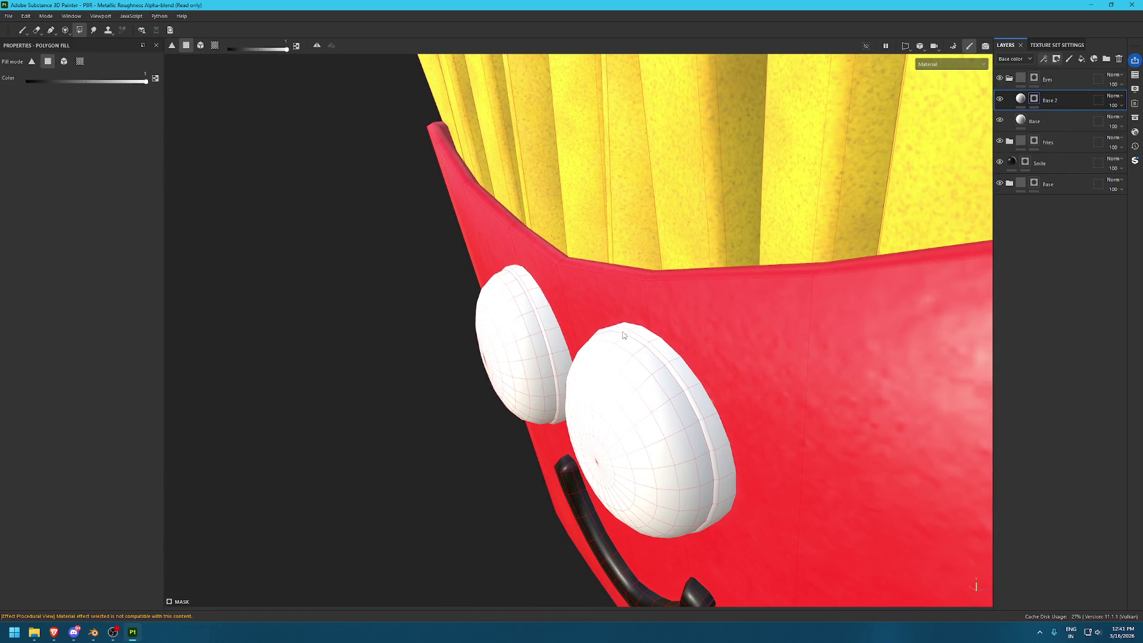
Inspect both eye islands in the flat 2D UV layout
key(F3)
scroll(633, 325, up, 6)
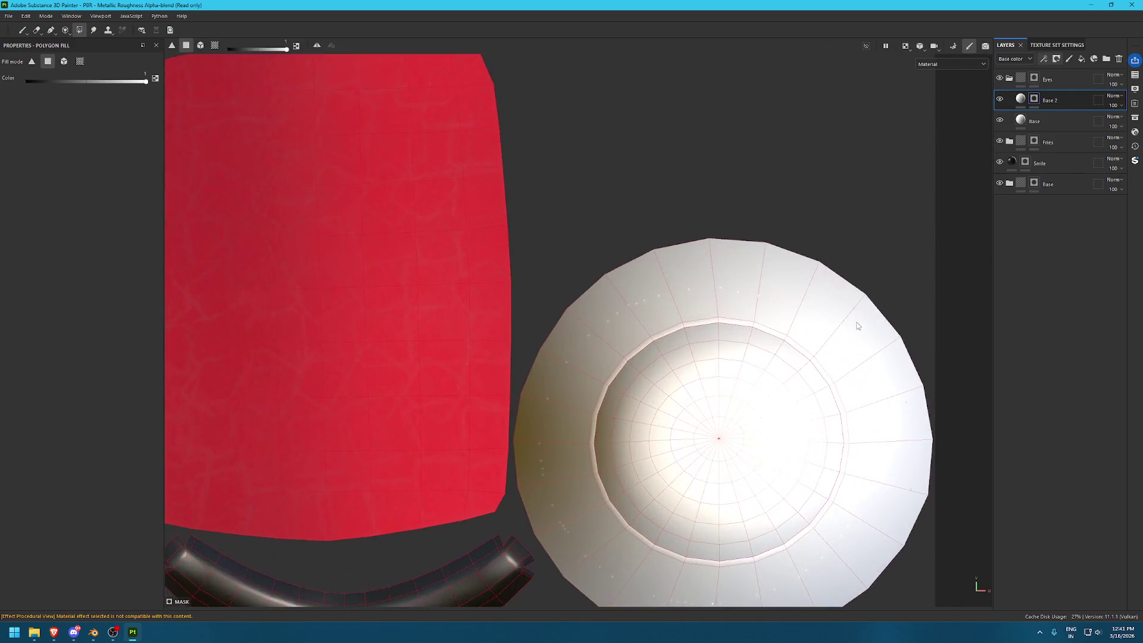
drag(588, 131, 654, 201)
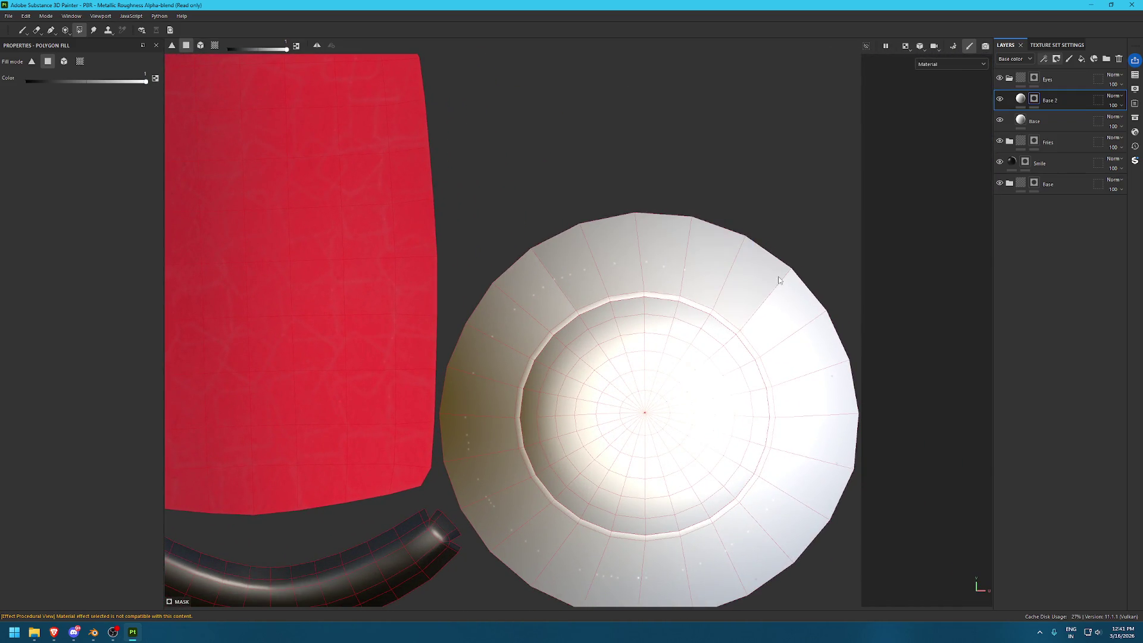
middle_drag(764, 231, 669, 135)
middle_drag(766, 398, 818, 227)
drag(497, 301, 776, 352)
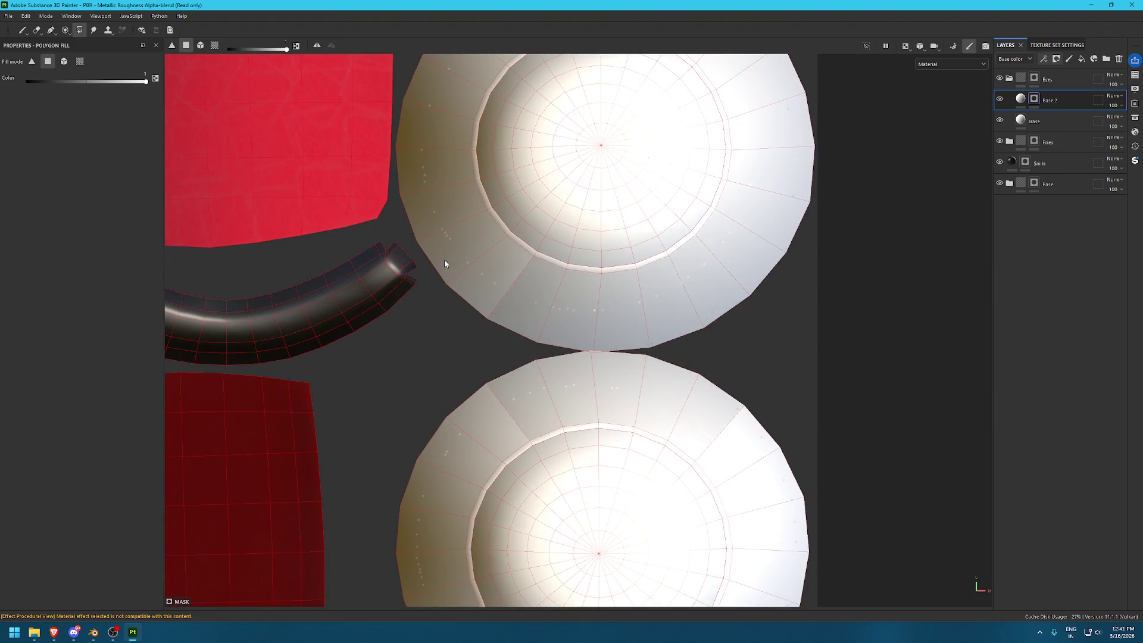
drag(437, 358, 491, 429)
mouse_move(815, 460)
middle_down()
mouse_move(725, 291)
mouse_move(708, 211)
middle_up()
drag(434, 452, 595, 513)
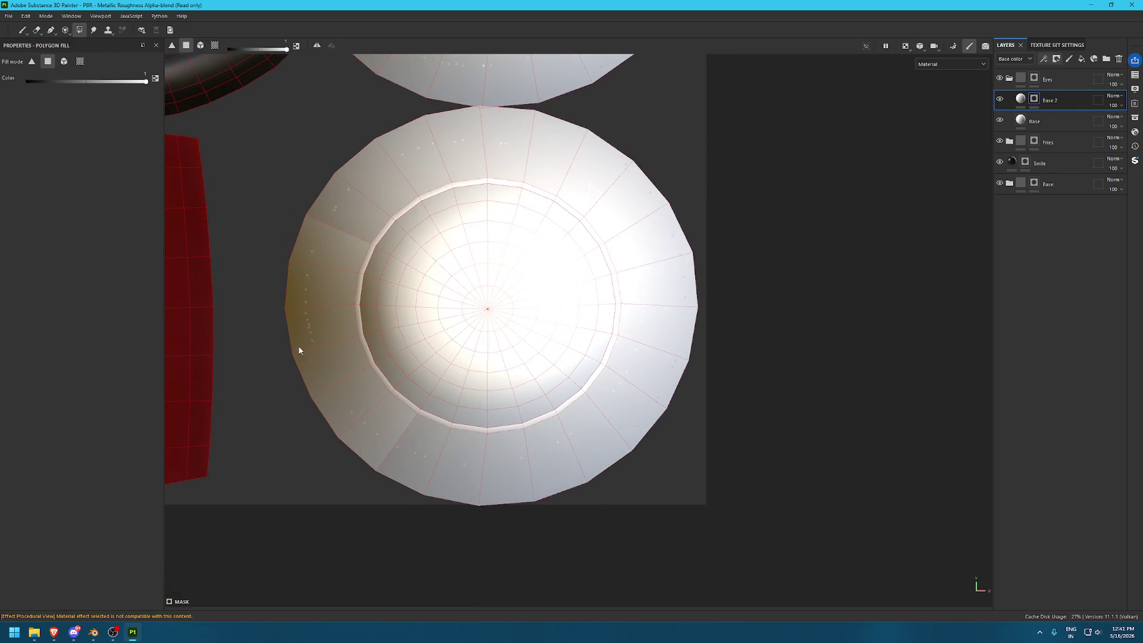
mouse_move(540, 216)
middle_down()
mouse_move(585, 326)
mouse_move(424, 155)
middle_up()
middle_drag(427, 241, 514, 181)
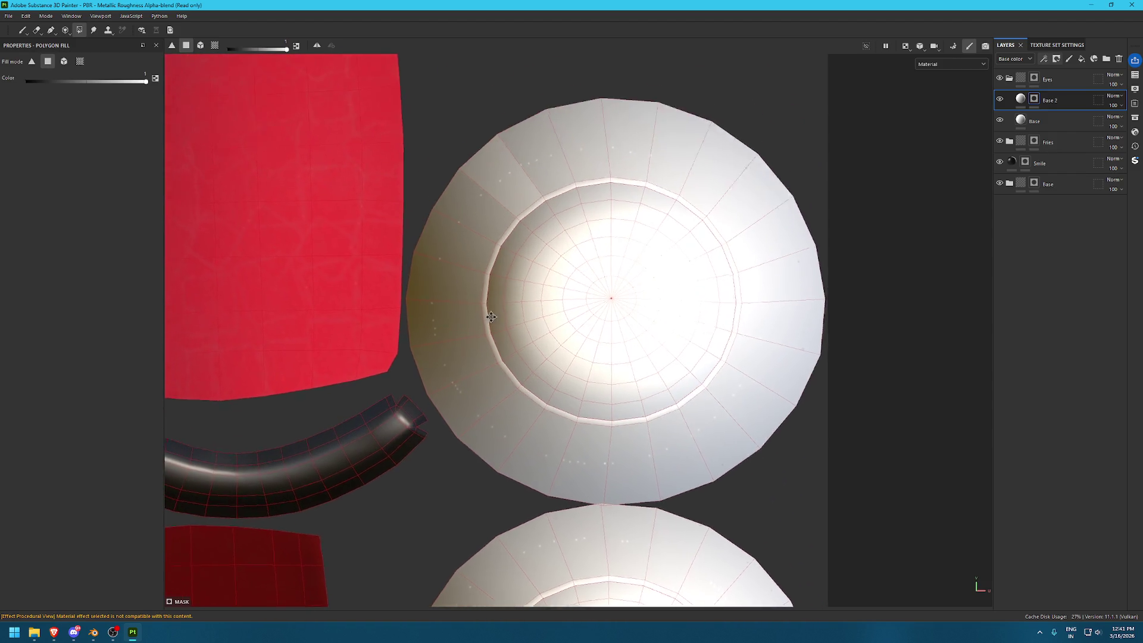
Undo the accidental deletion of the Base and Base 2 layers and restore layer visibility
key(Delete)
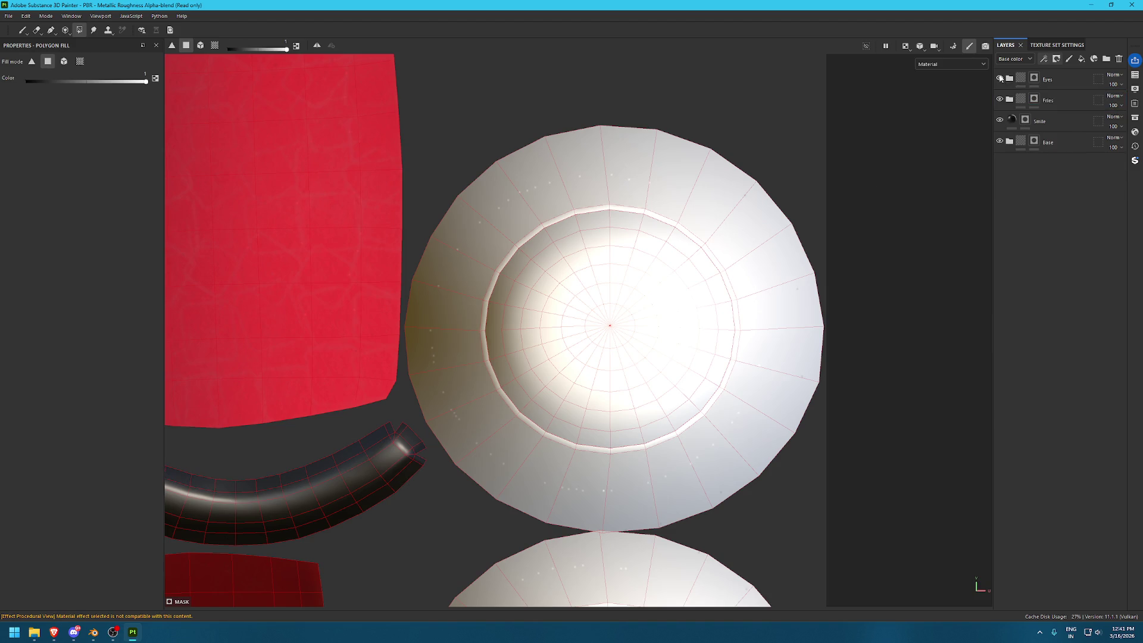
click(1000, 140)
click(999, 120)
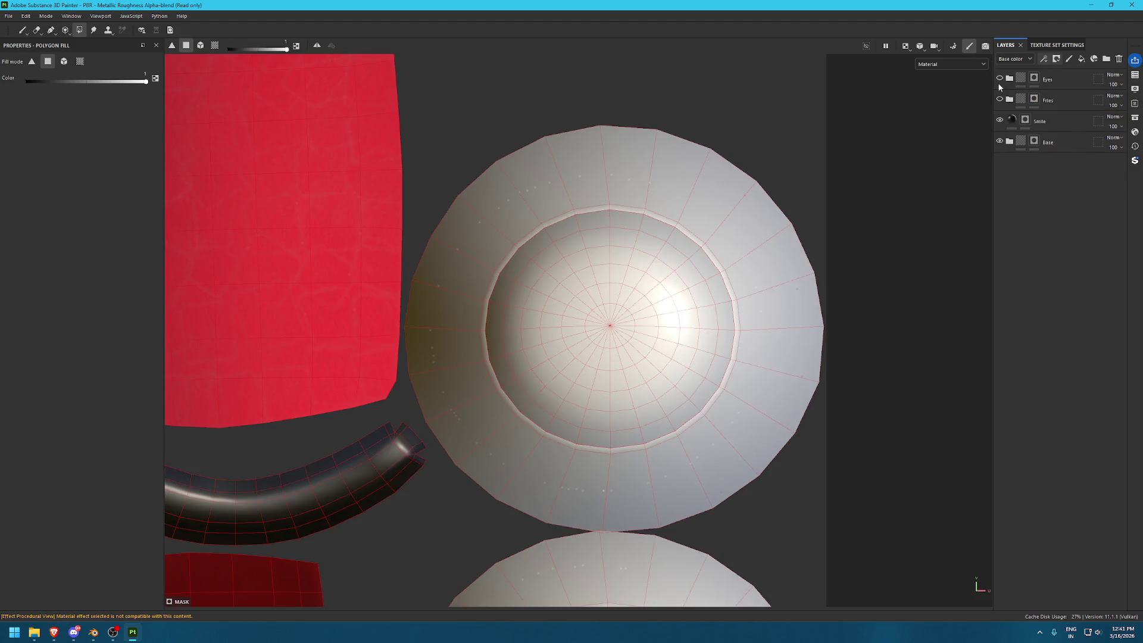
click(1000, 98)
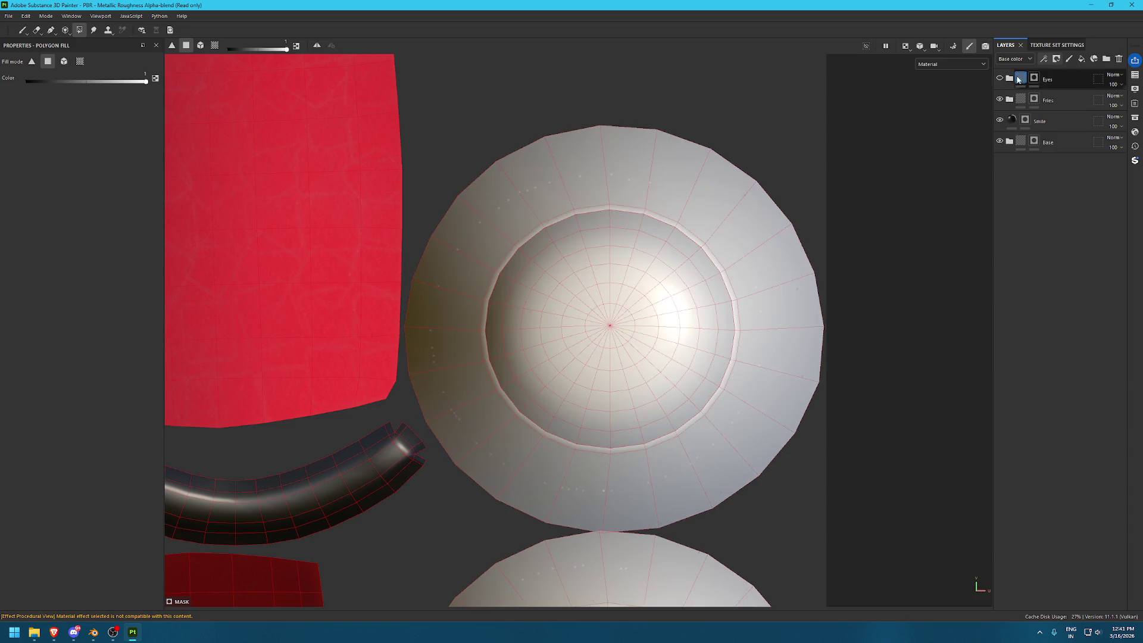
key(ctrl+z)
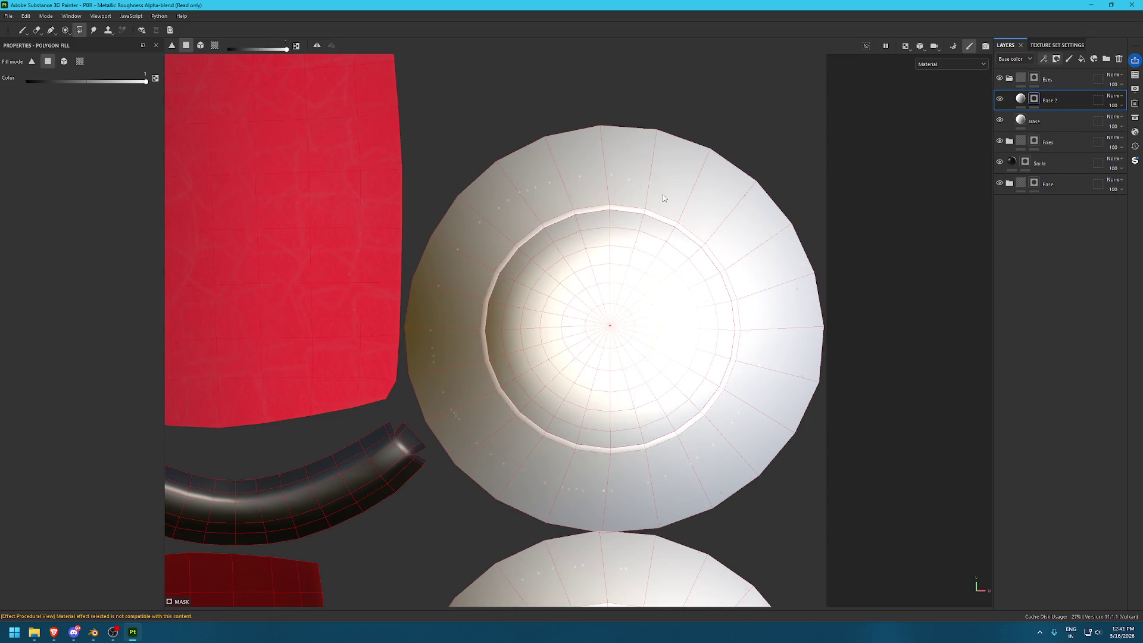
Return to the 3D view with the paint brush and zoom in on the eyes
key(F2)
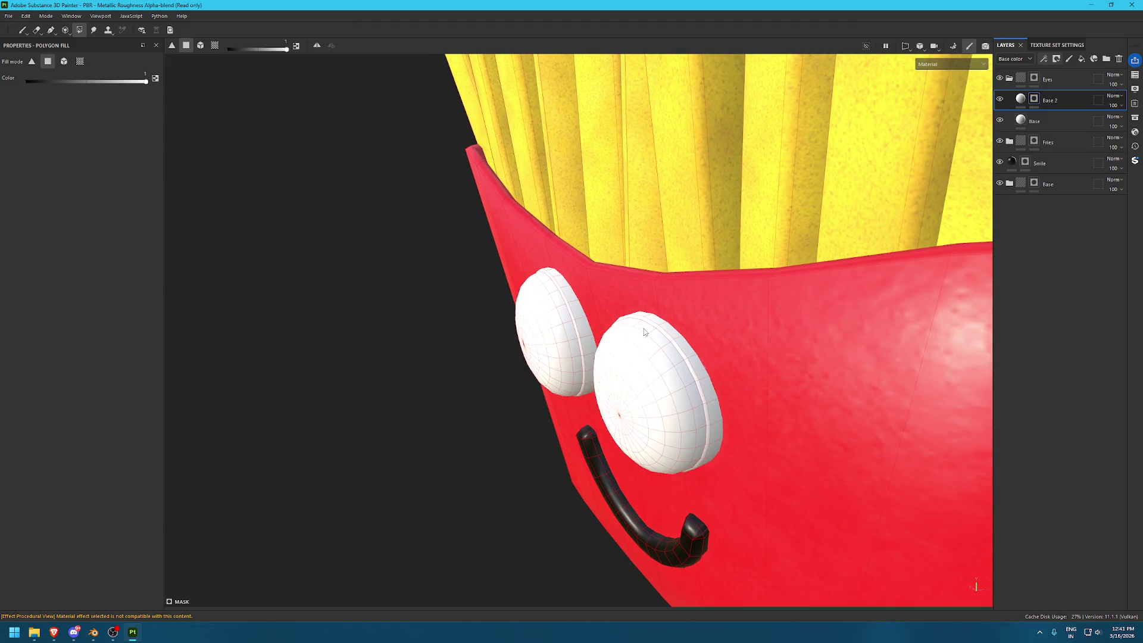
key(1)
alt+drag(644, 331, 806, 395)
alt+right_drag(806, 395, 815, 449)
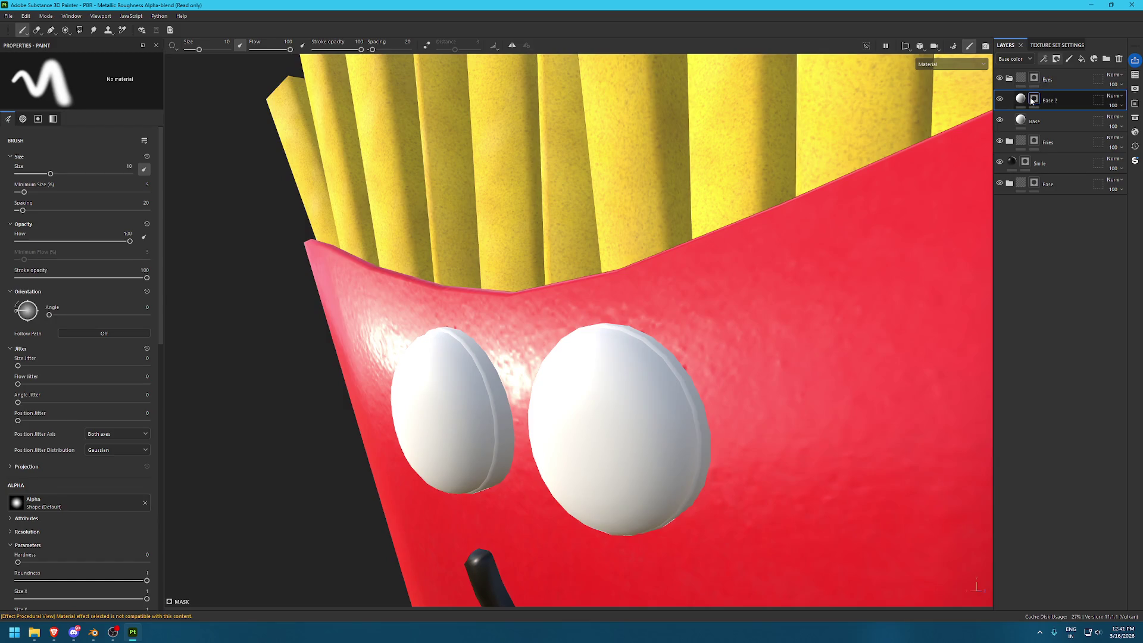
Set Base 2's base colour value to 0.913, giving E9E9E9
click(1020, 99)
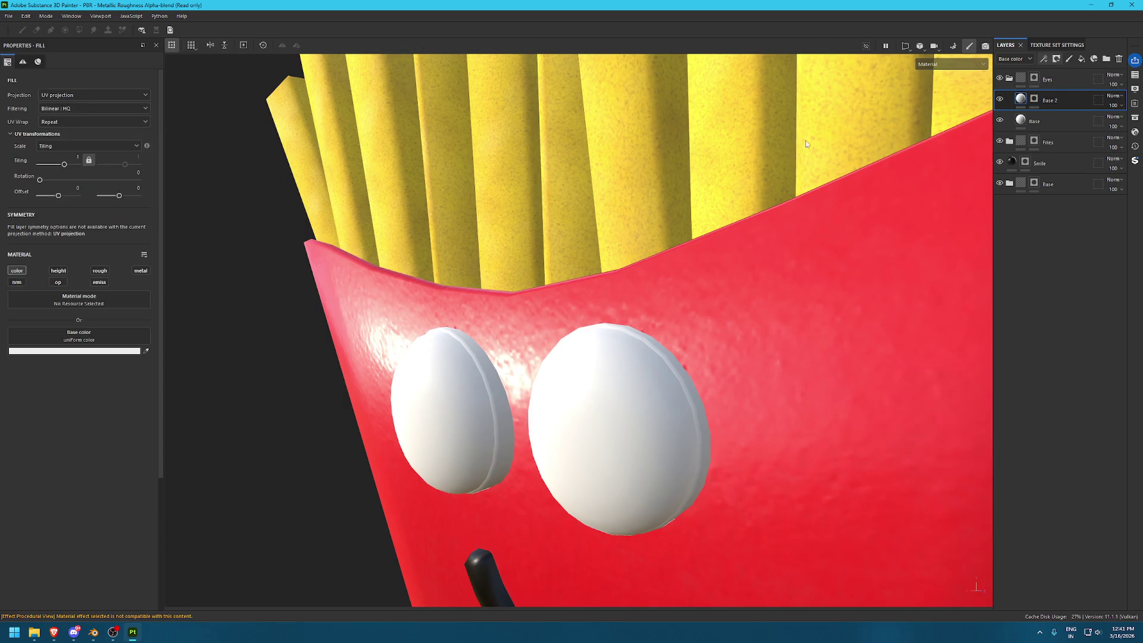
click(74, 351)
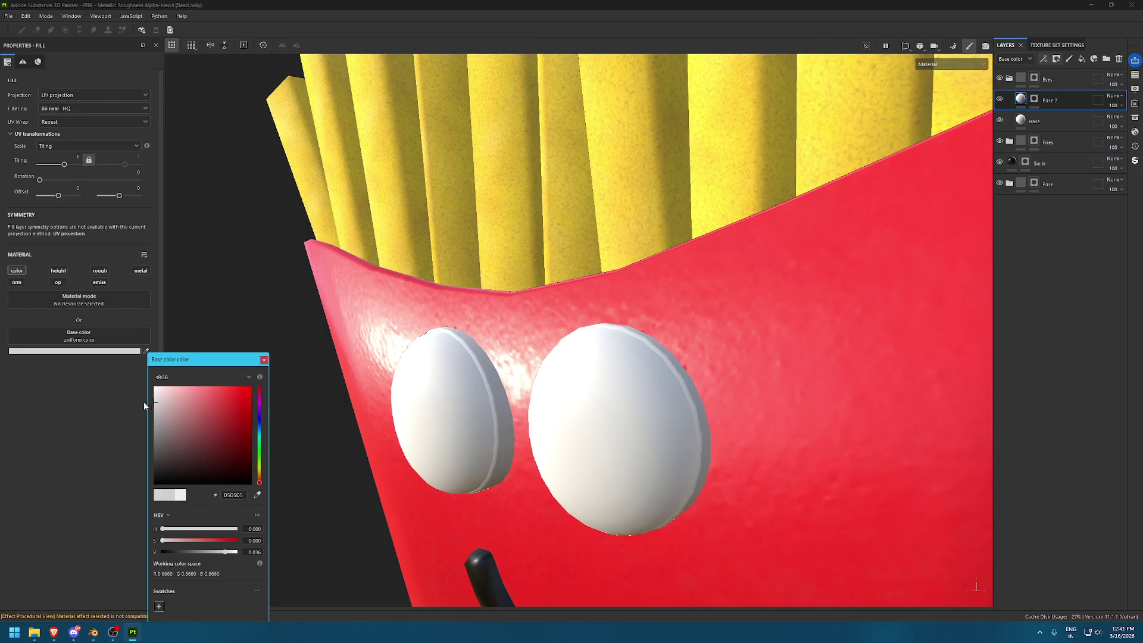
text(0.9)
key(Return)
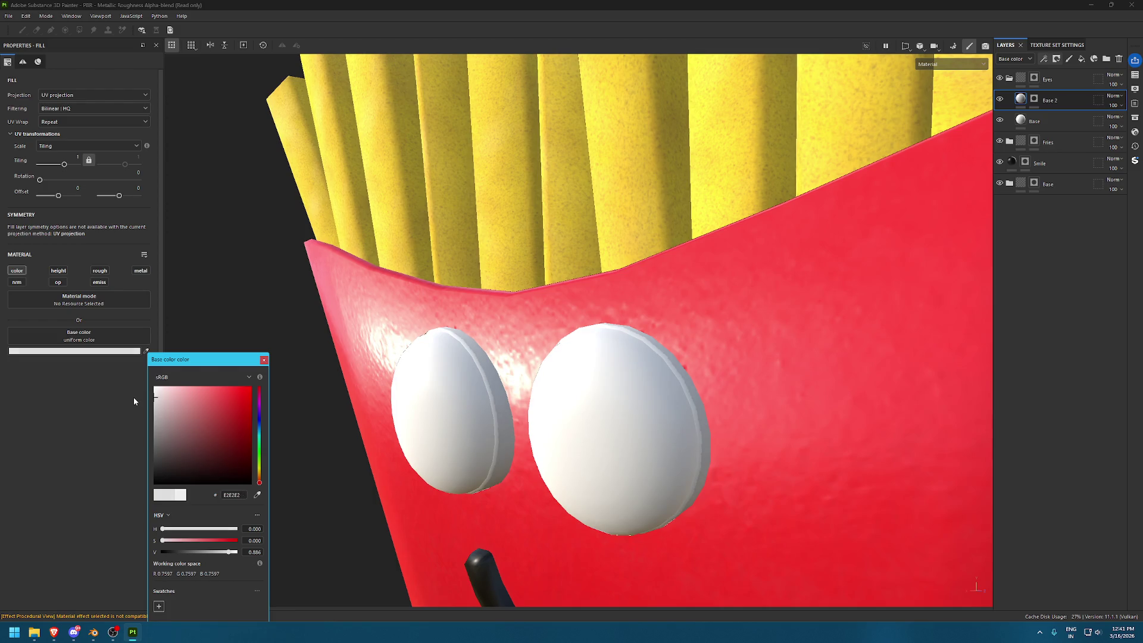
text(0.913)
key(Return)
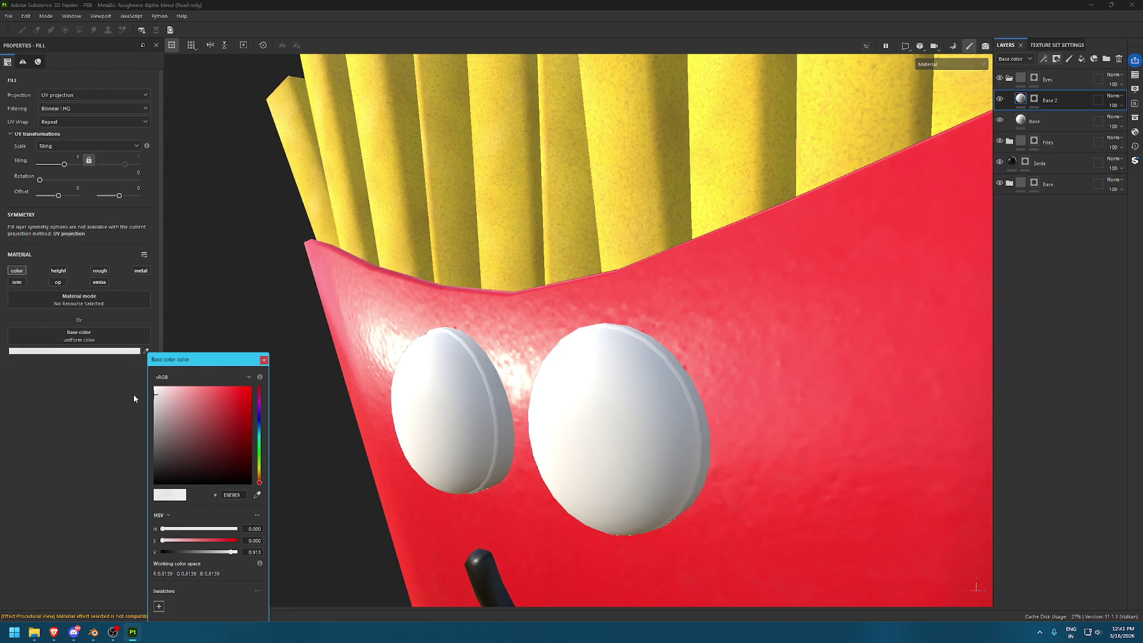
click(430, 361)
Frame one eye and select Base 2's mask in face-fill mode
key(f)
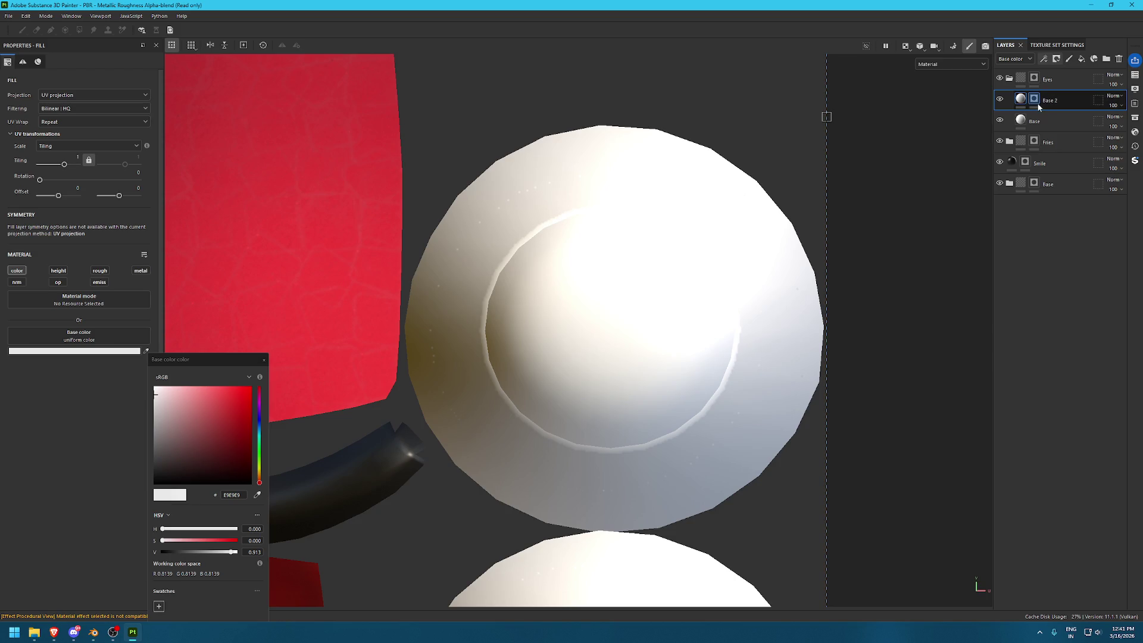
click(1034, 99)
key(4)
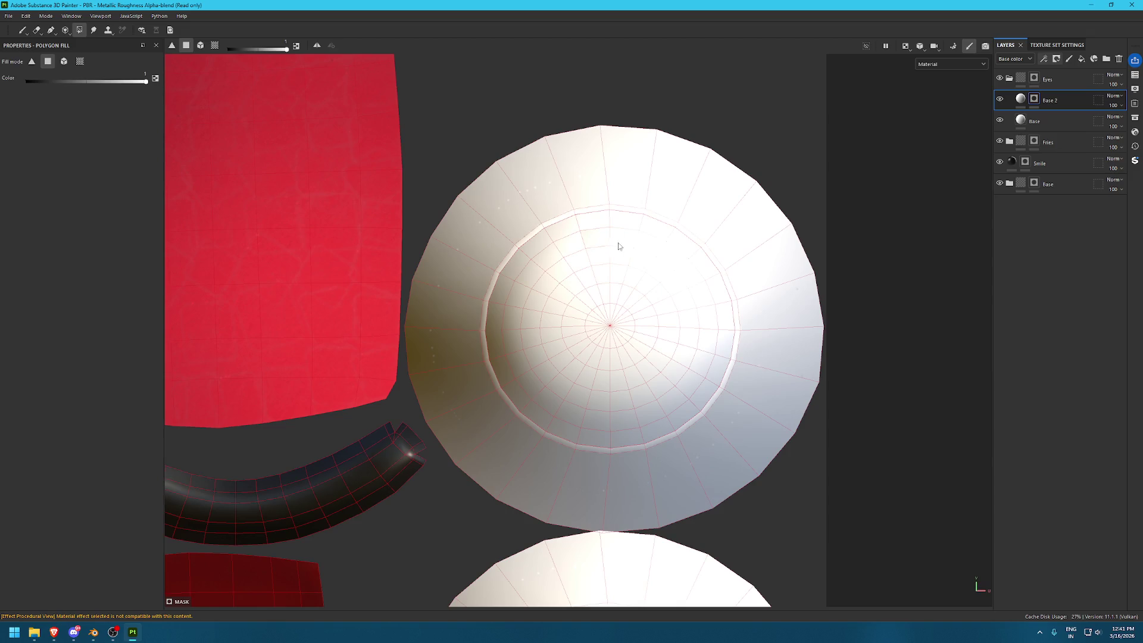
Box-fill the eye pieces in Base 2's mask, then fill the eye's inner faces by UV chunk
alt+drag(634, 229, 540, 186)
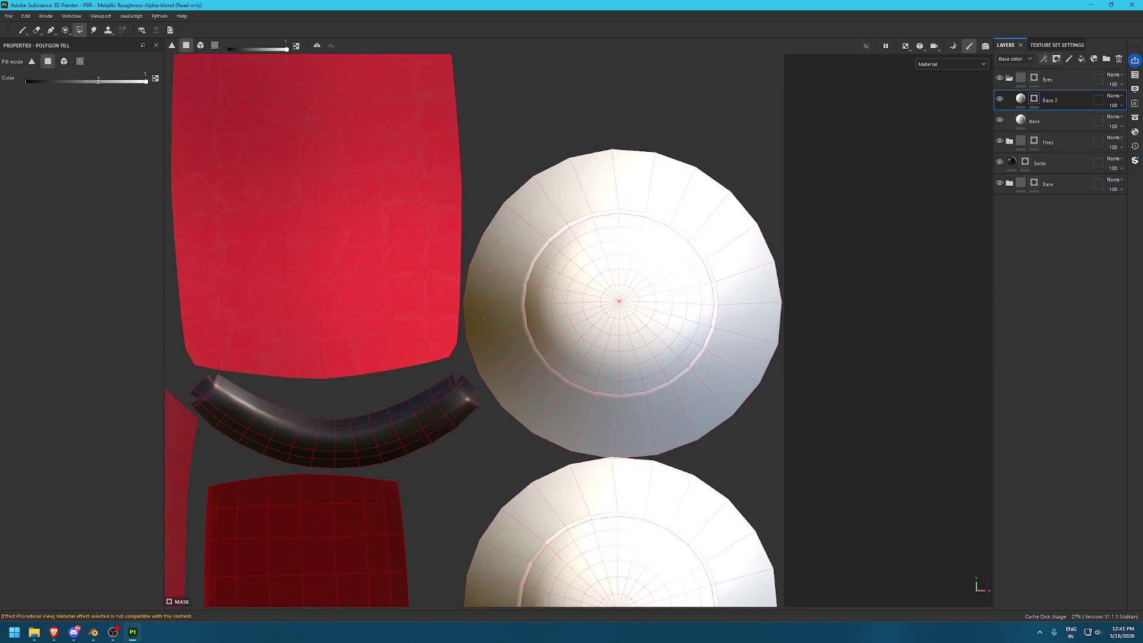
alt+right_drag(599, 158, 716, 444)
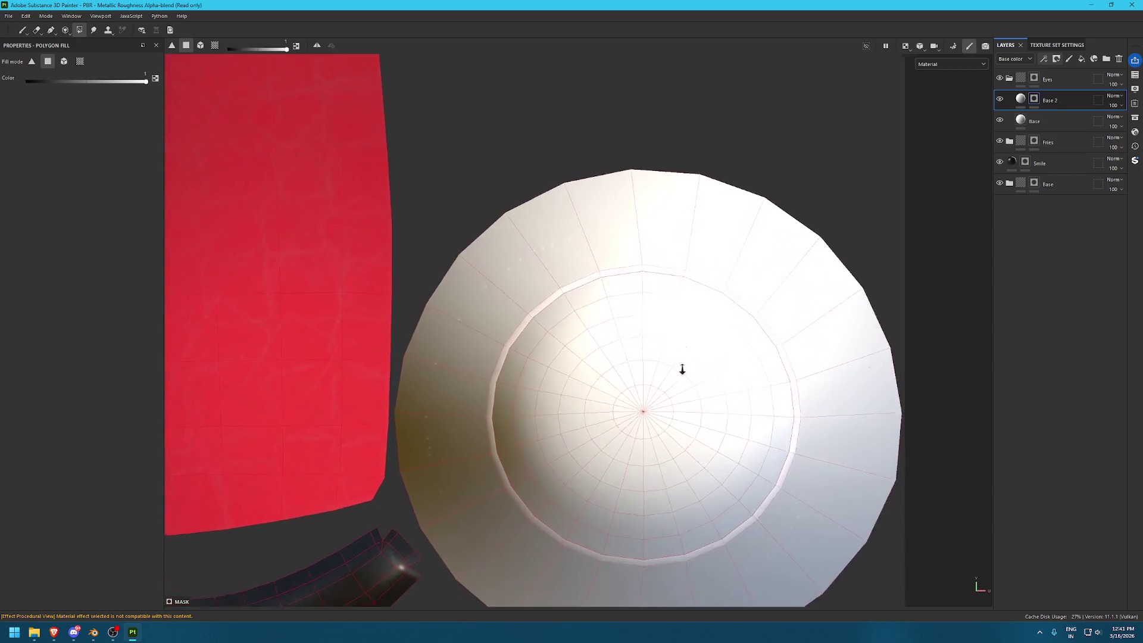
alt+right_drag(622, 284, 667, 212)
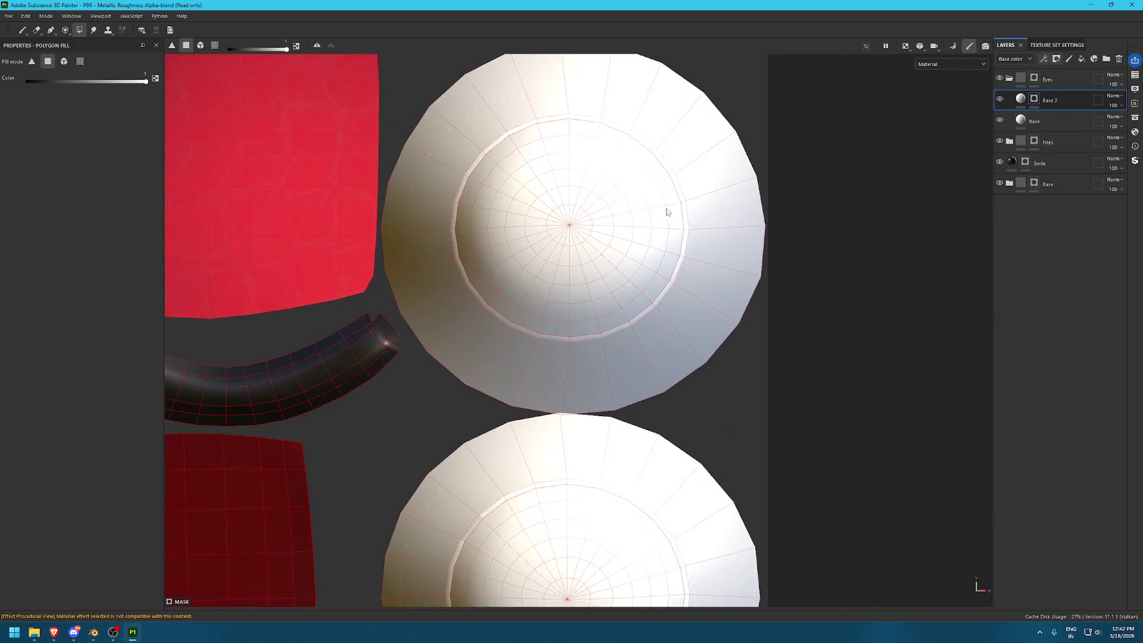
scroll(666, 211, down, 3)
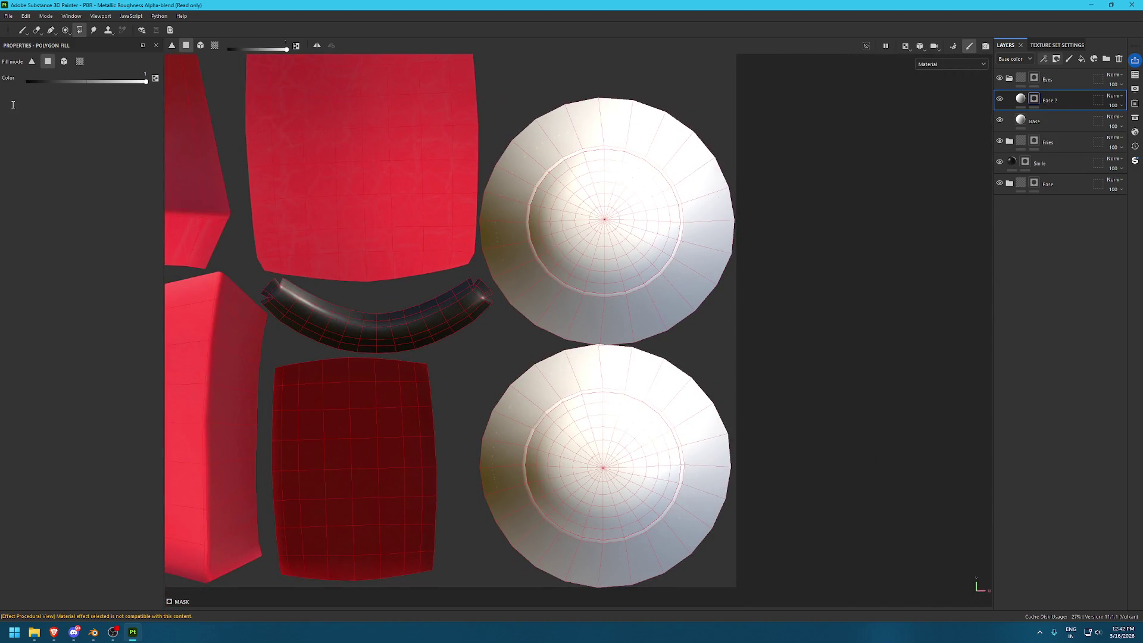
click(64, 60)
mouse_move(566, 206)
mouse_down()
mouse_move(631, 460)
mouse_move(693, 505)
mouse_up()
click(48, 61)
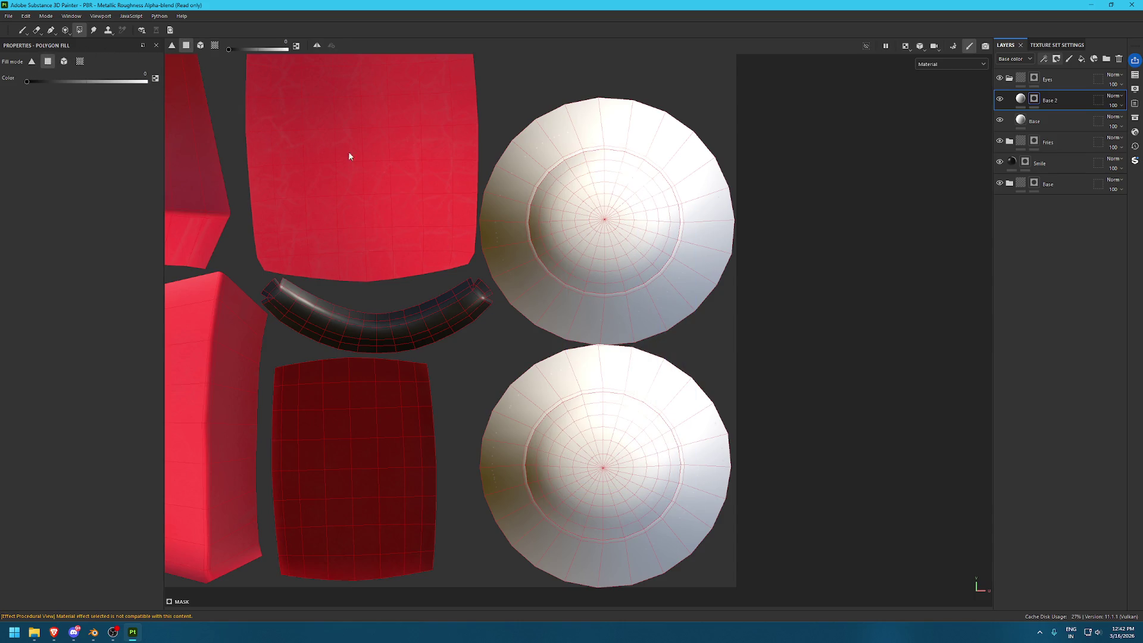
scroll(589, 161, up, 3)
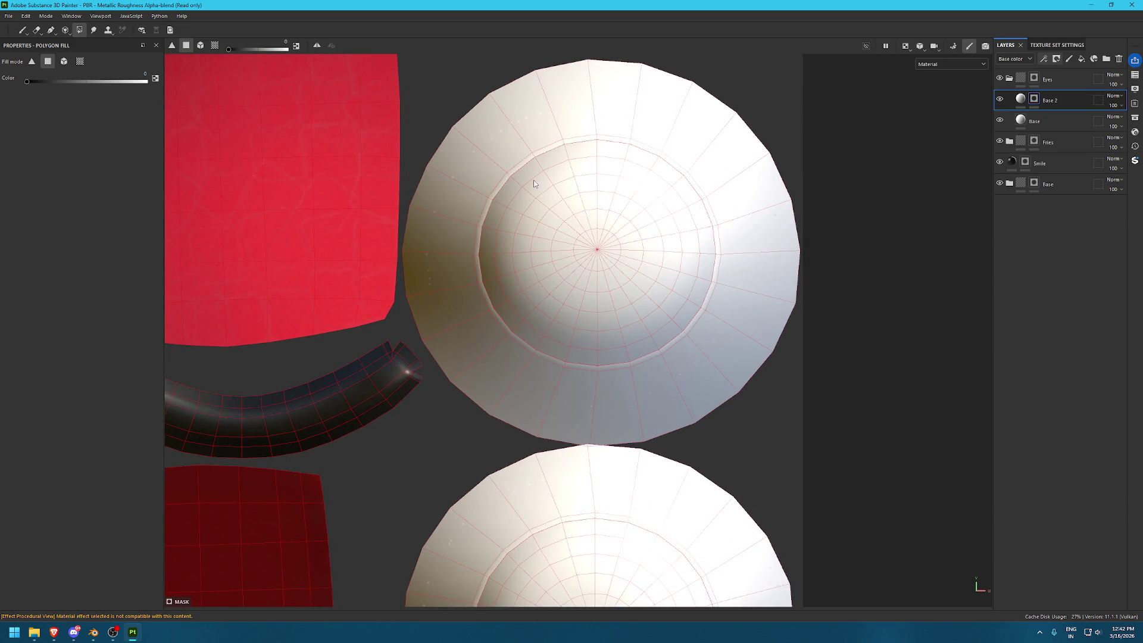
drag(533, 183, 650, 324)
scroll(515, 227, up, 2)
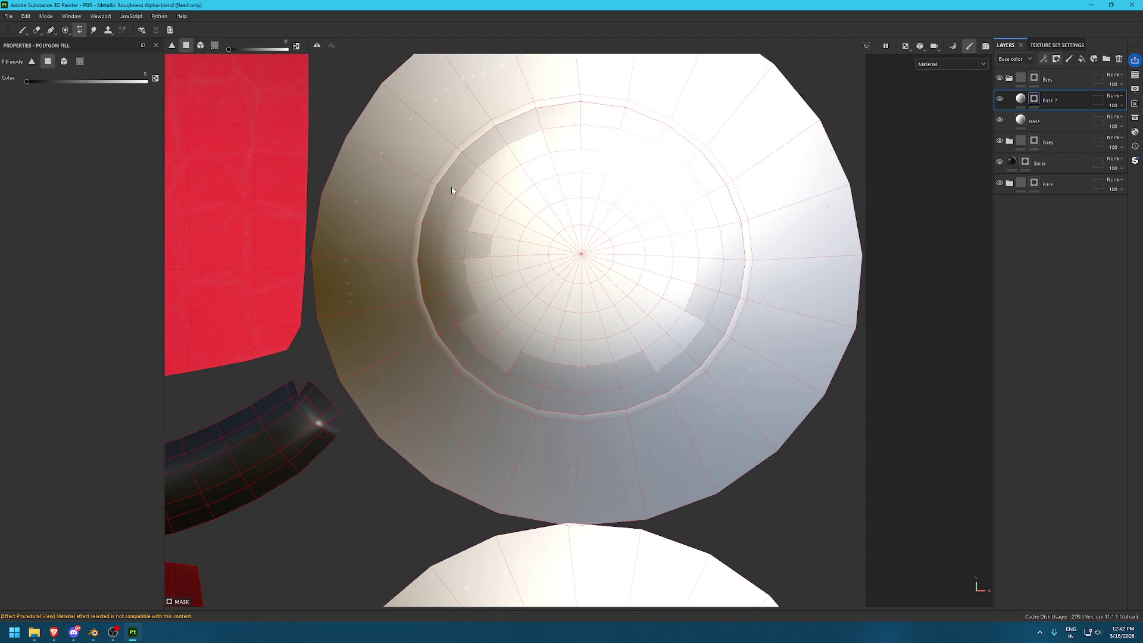
Clear the filled faces on the inner ring's left, right and top sides
ctrl+drag(451, 188, 457, 298)
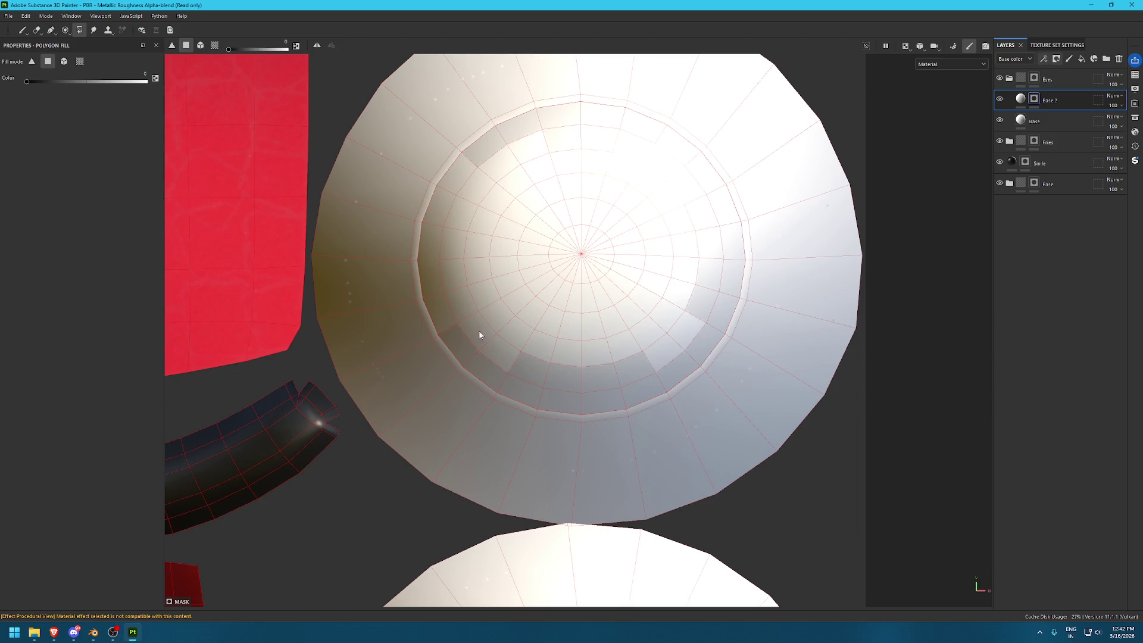
ctrl+drag(512, 342, 579, 386)
ctrl+drag(658, 254, 713, 349)
mouse_move(684, 218)
alt+mouse_down()
mouse_move(708, 313)
mouse_move(692, 267)
alt+mouse_up()
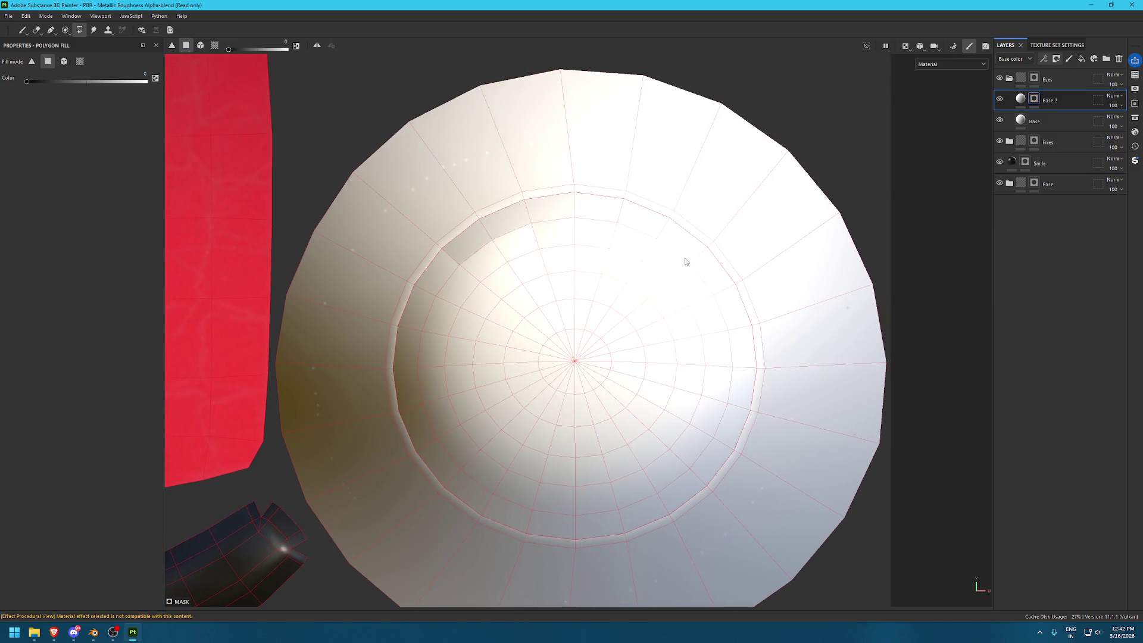
right_click(696, 255)
shift+right_drag(697, 255, 624, 260)
ctrl+drag(579, 234, 788, 339)
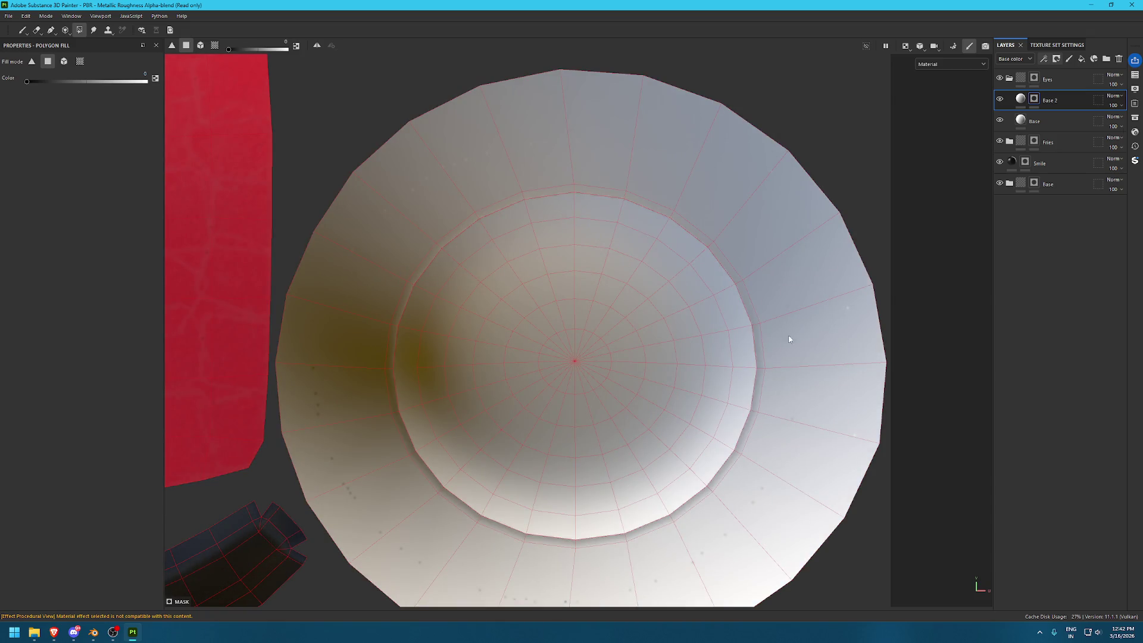
alt+middle_drag(788, 339, 615, 293)
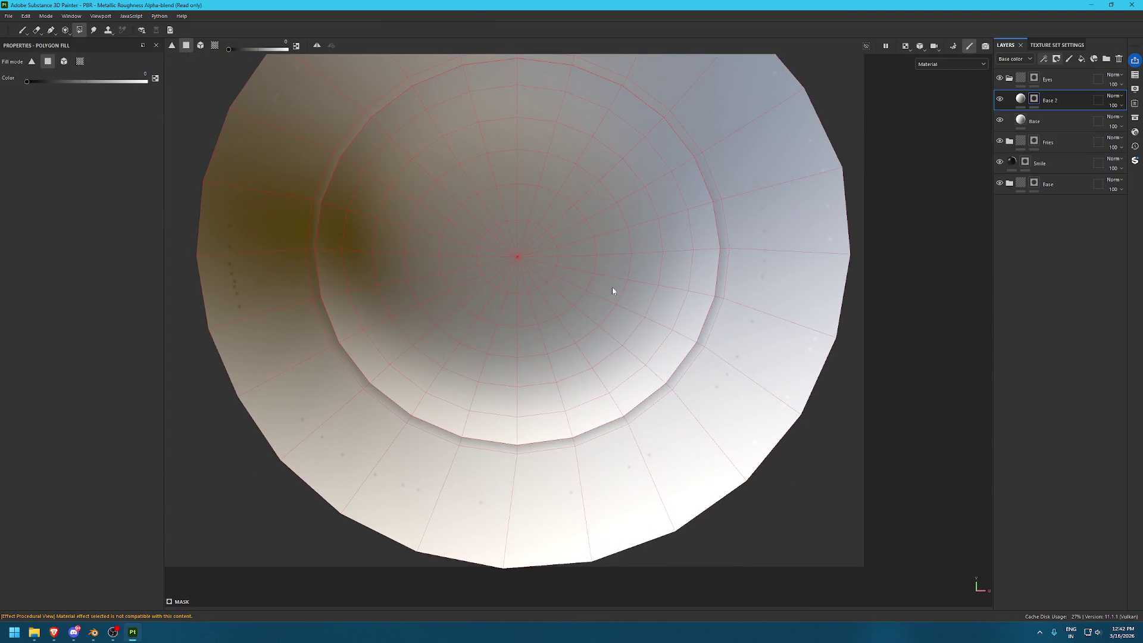
scroll(615, 293, down, 2)
Fill the cup's centre and selected faces on the upper-left and left inner ring
drag(440, 162, 627, 343)
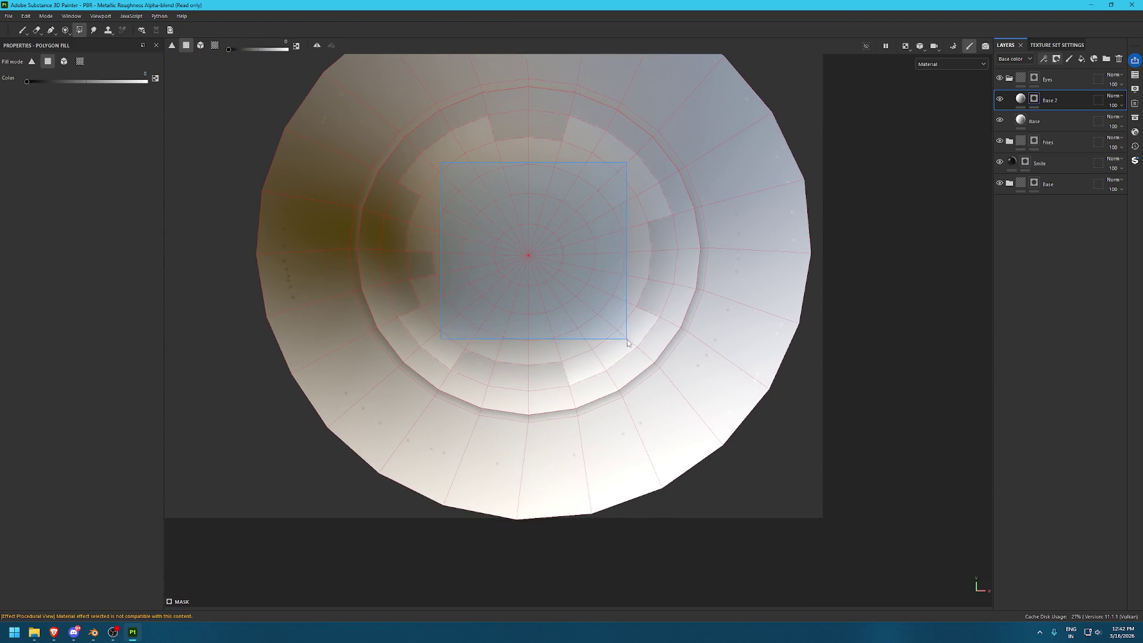
mouse_move(505, 116)
mouse_down()
mouse_move(559, 127)
mouse_move(658, 211)
mouse_move(674, 308)
mouse_up()
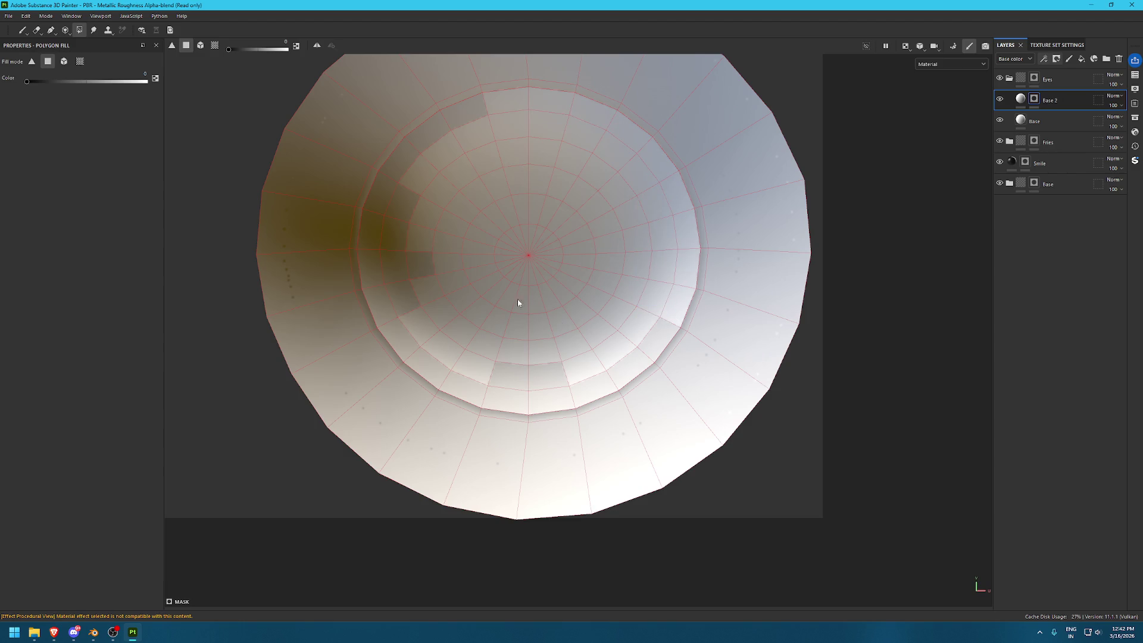
drag(407, 177, 452, 225)
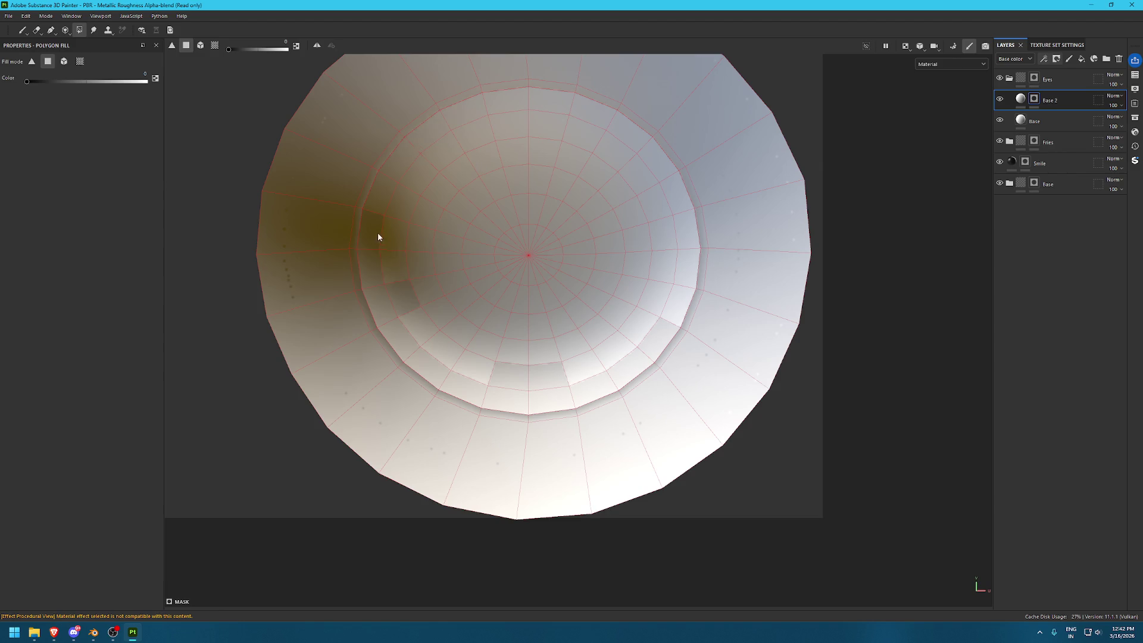
mouse_move(407, 292)
mouse_down()
mouse_move(460, 357)
mouse_move(585, 391)
mouse_up()
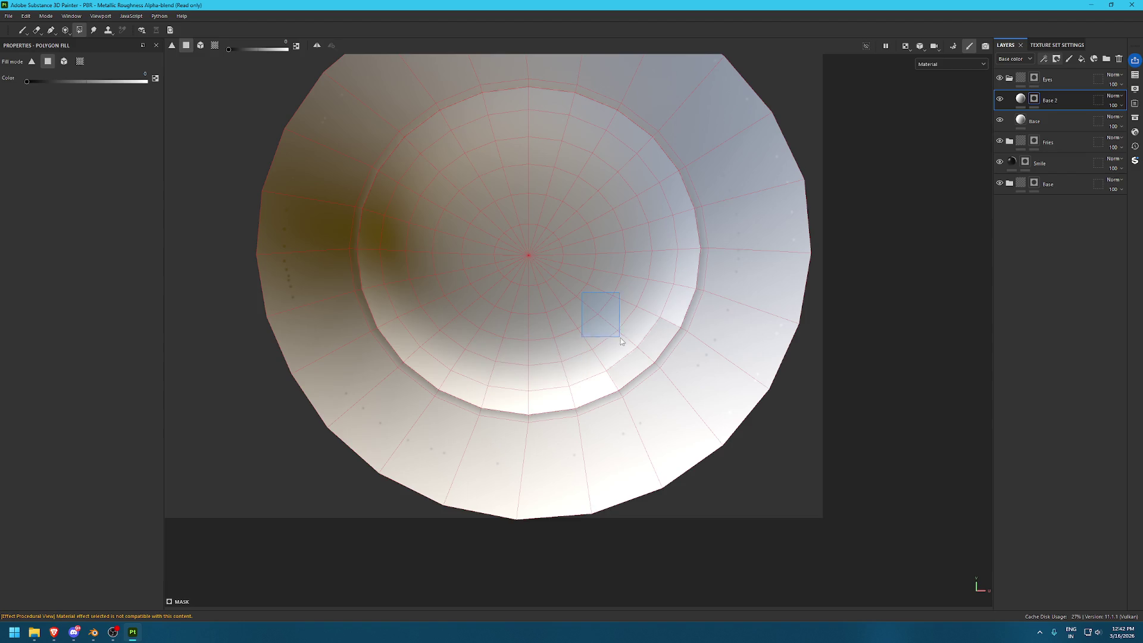
drag(582, 293, 638, 357)
Return to the brush, orbit to a three-quarter view and add a fill layer above Base 2
key(1)
scroll(740, 360, down, 5)
mouse_move(741, 359)
alt+mouse_down()
mouse_move(650, 257)
mouse_move(574, 319)
alt+mouse_up()
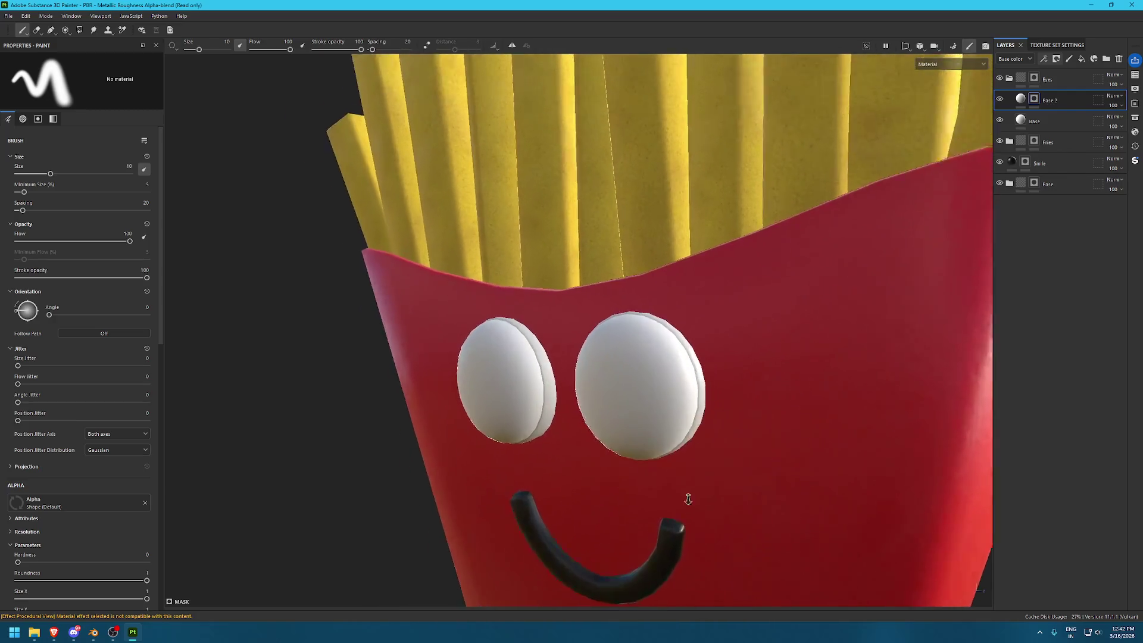
scroll(766, 292, up, 3)
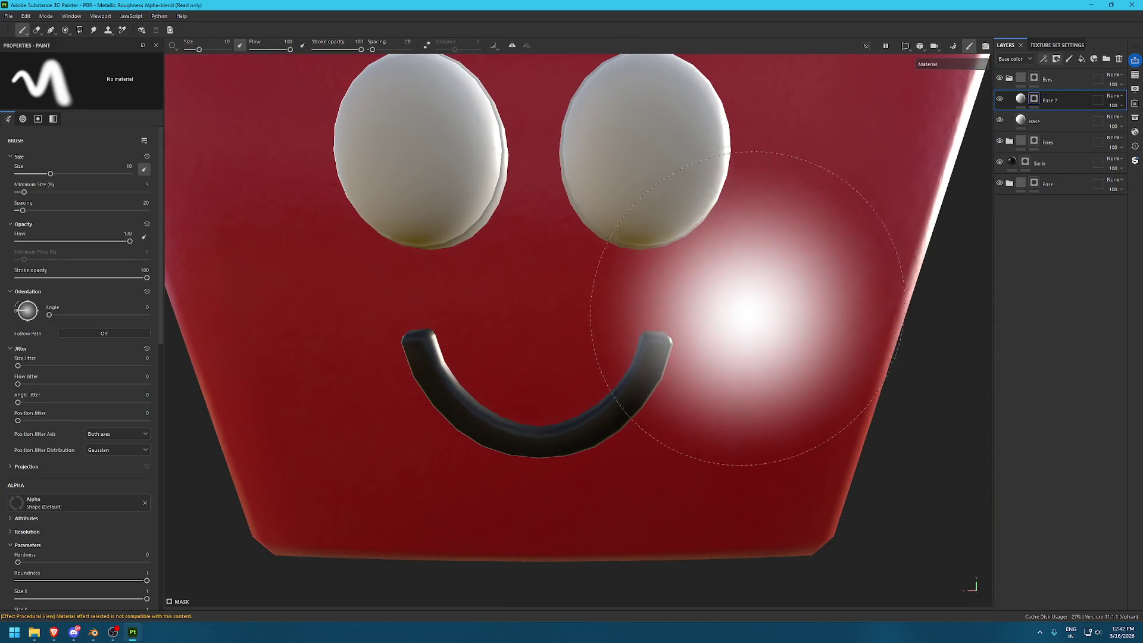
click(1081, 58)
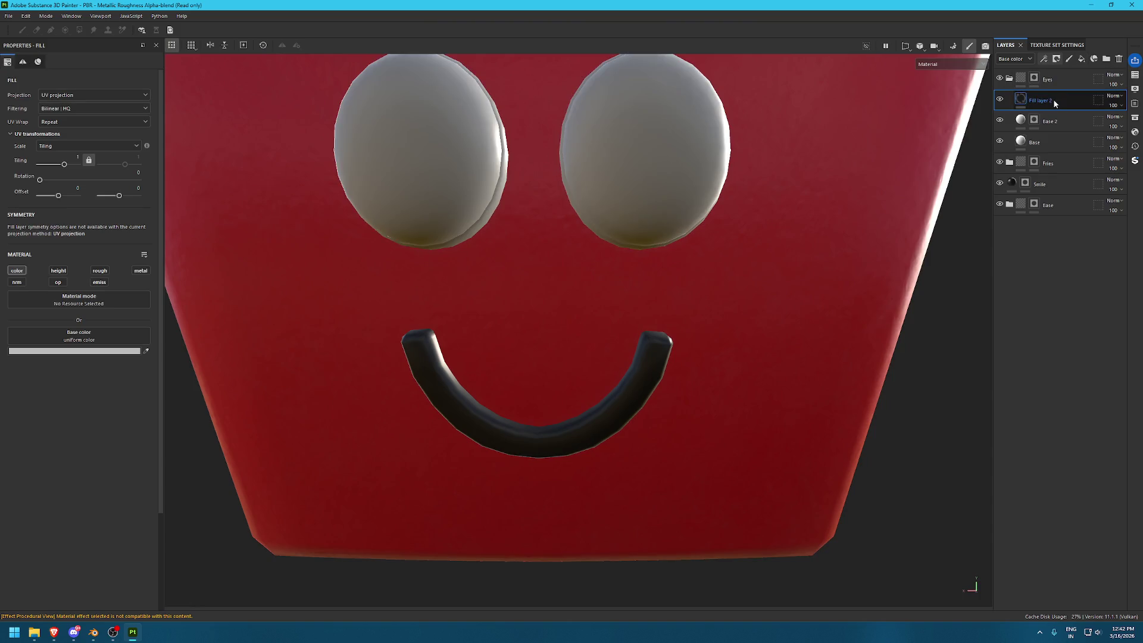
Rename the new fill layer Eye Pupil and set its base colour to black 000000
double_click(1052, 99)
text(Eye Pupil)
click(1007, 105)
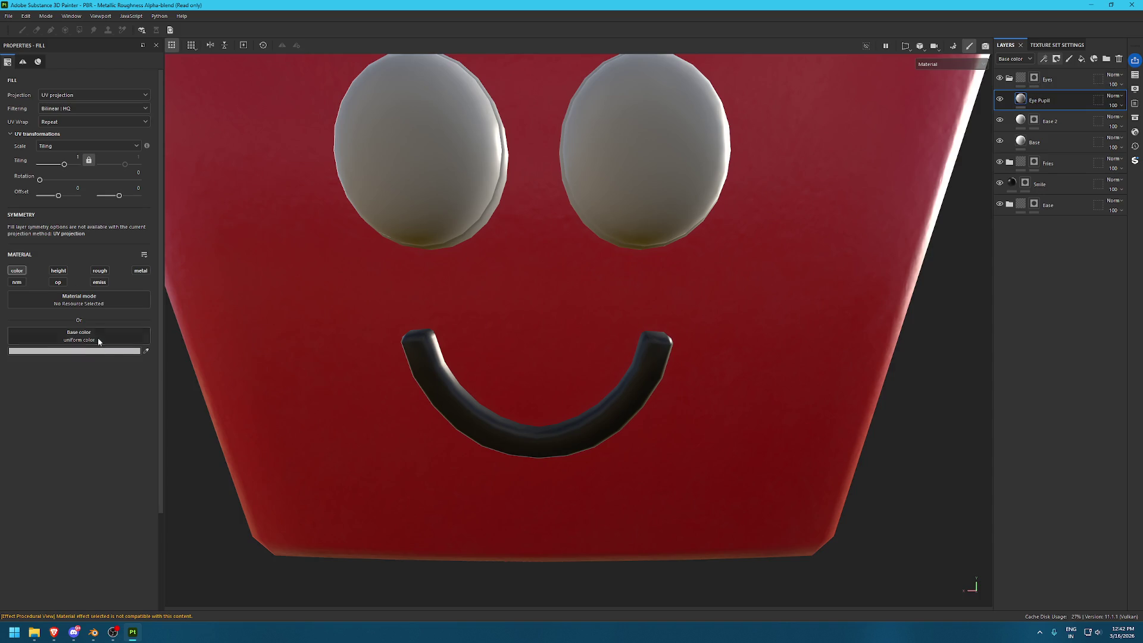
click(75, 351)
drag(193, 478, 92, 524)
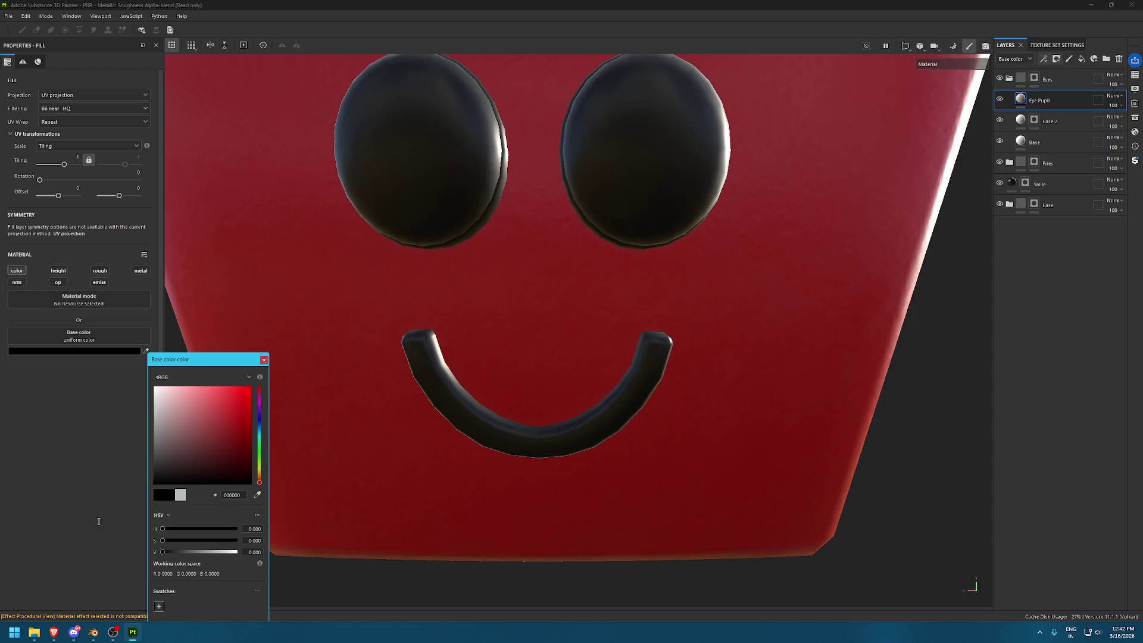
click(263, 360)
scroll(452, 251, down, 5)
scroll(829, 186, up, 2)
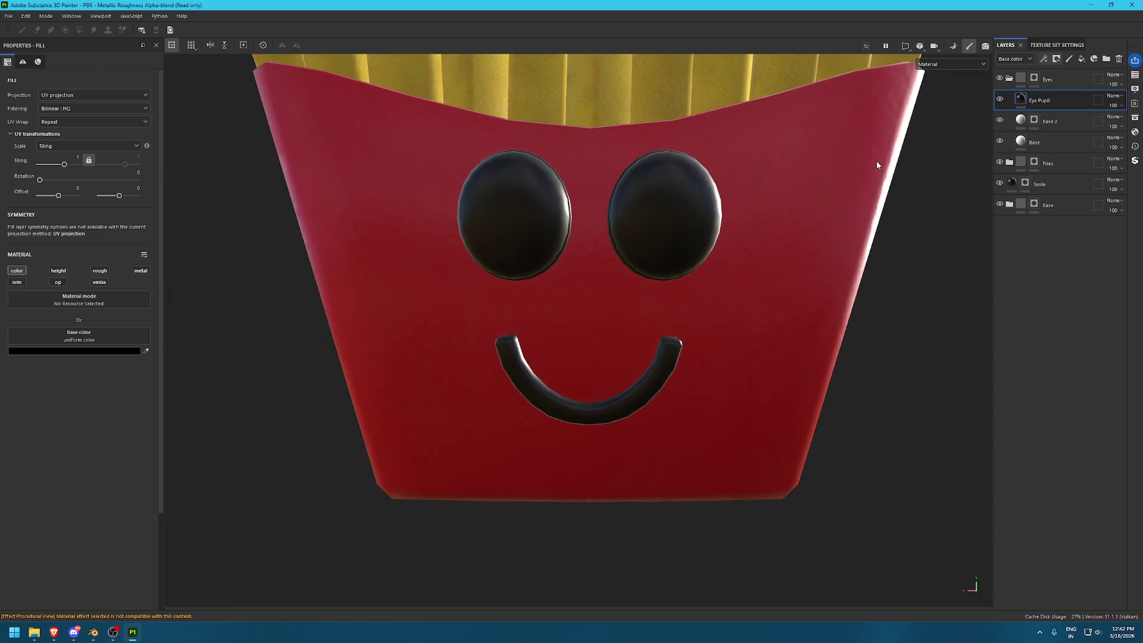
Give Eye Pupil a black mask with a fill effect and open the asset library
click(1056, 58)
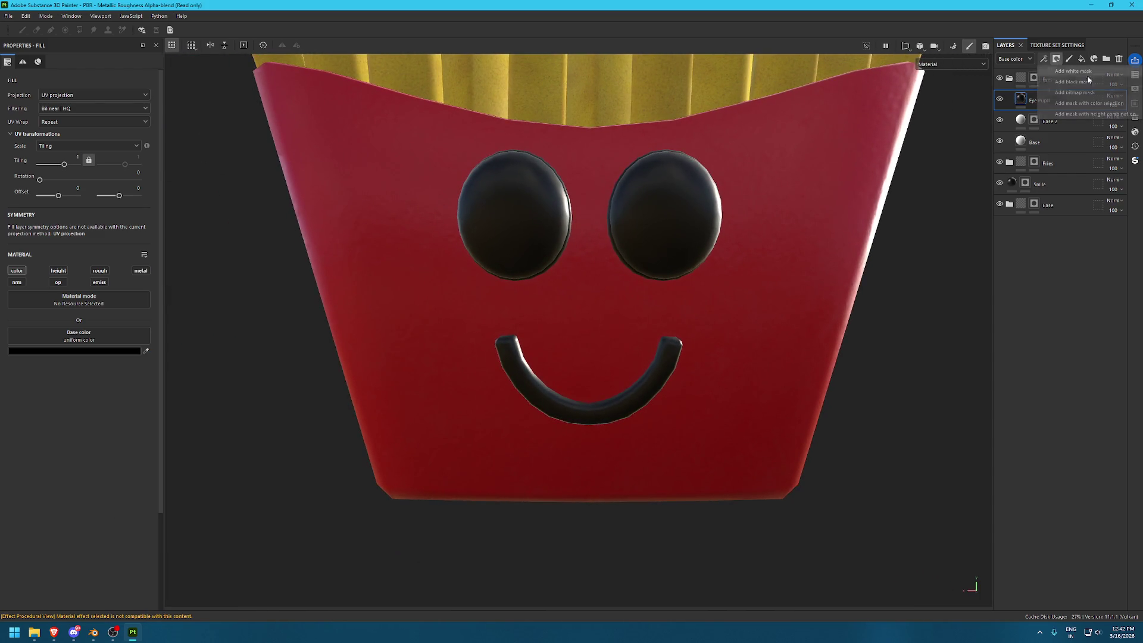
click(1080, 72)
click(1043, 58)
click(1078, 92)
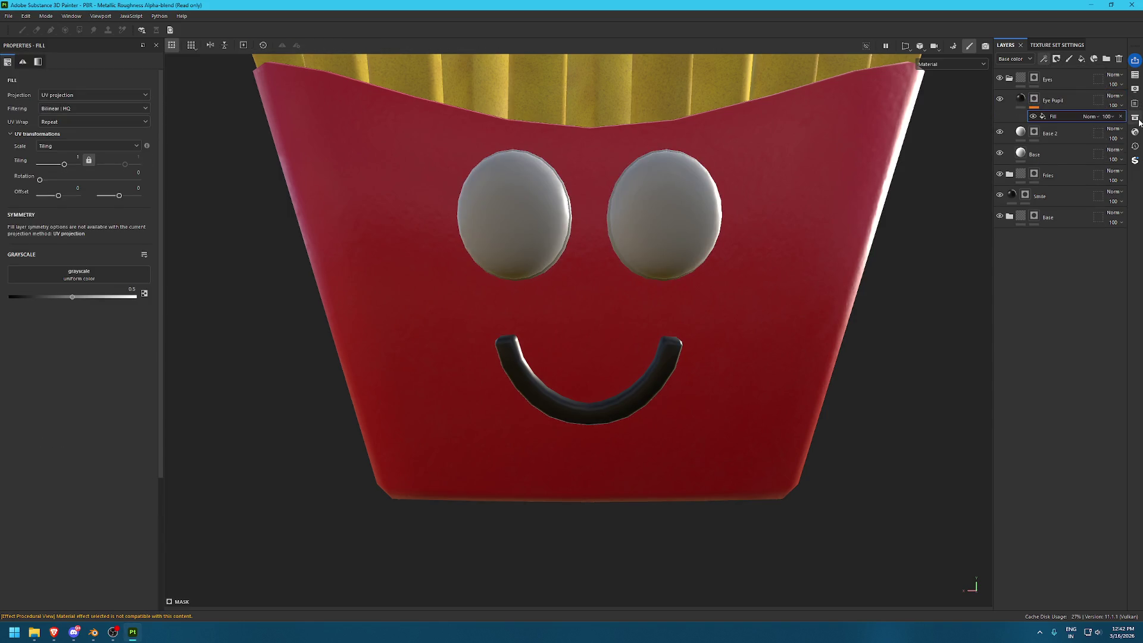
click(1135, 117)
key(ctrl+a)
key(BackSpace)
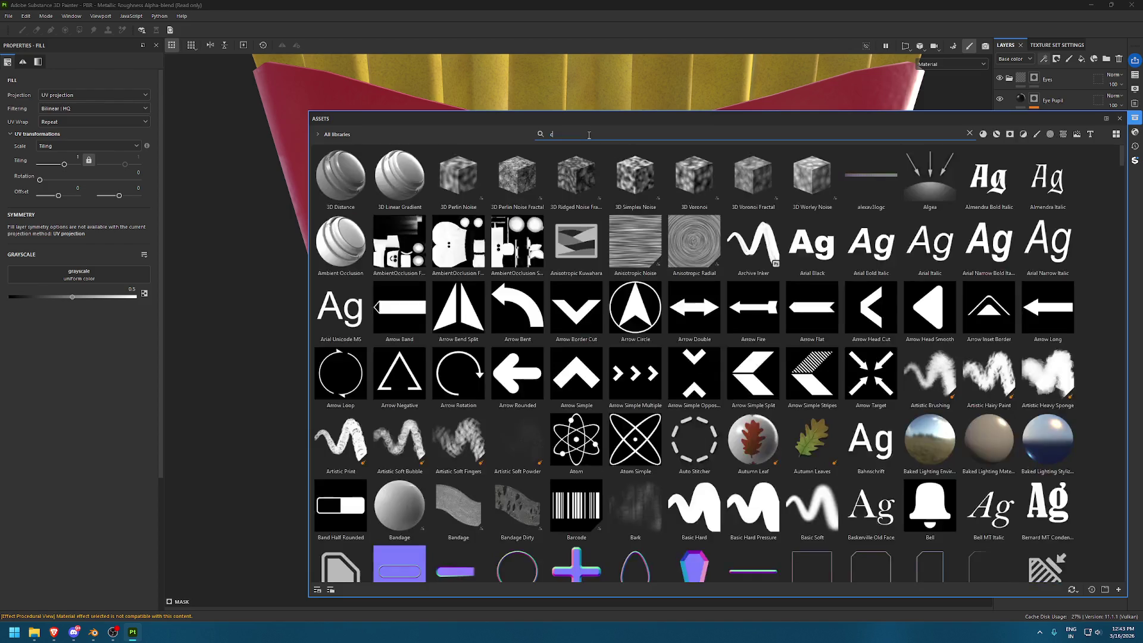
Apply the Circle shape as the Eye Pupil mask's grayscale, then view the 2D texture layout
text(circle)
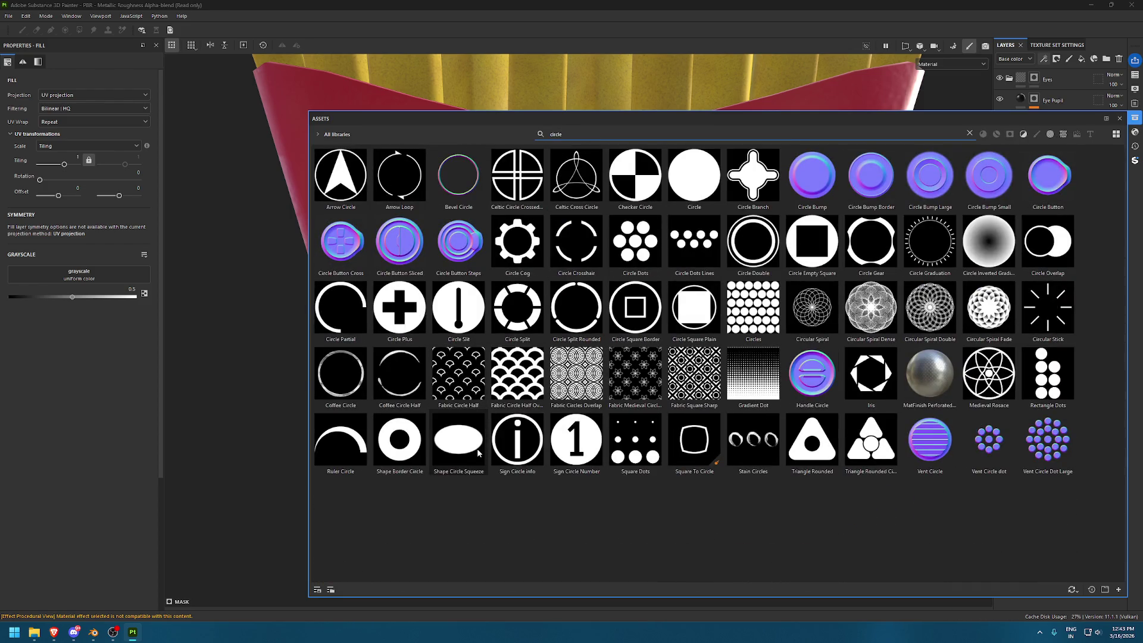
mouse_move(468, 453)
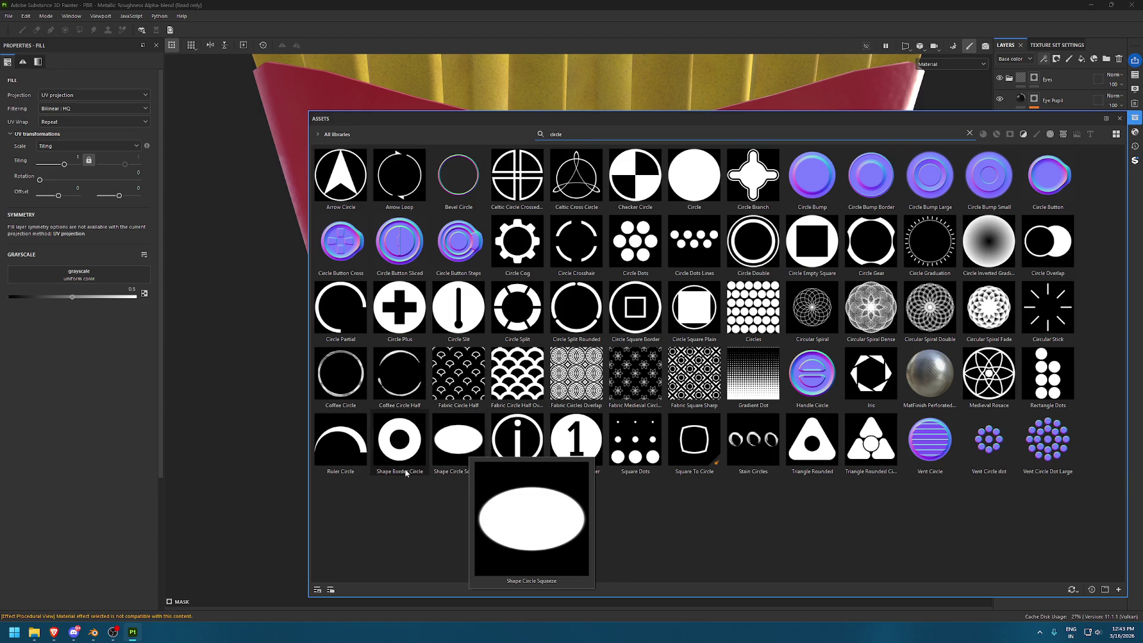
mouse_move(416, 460)
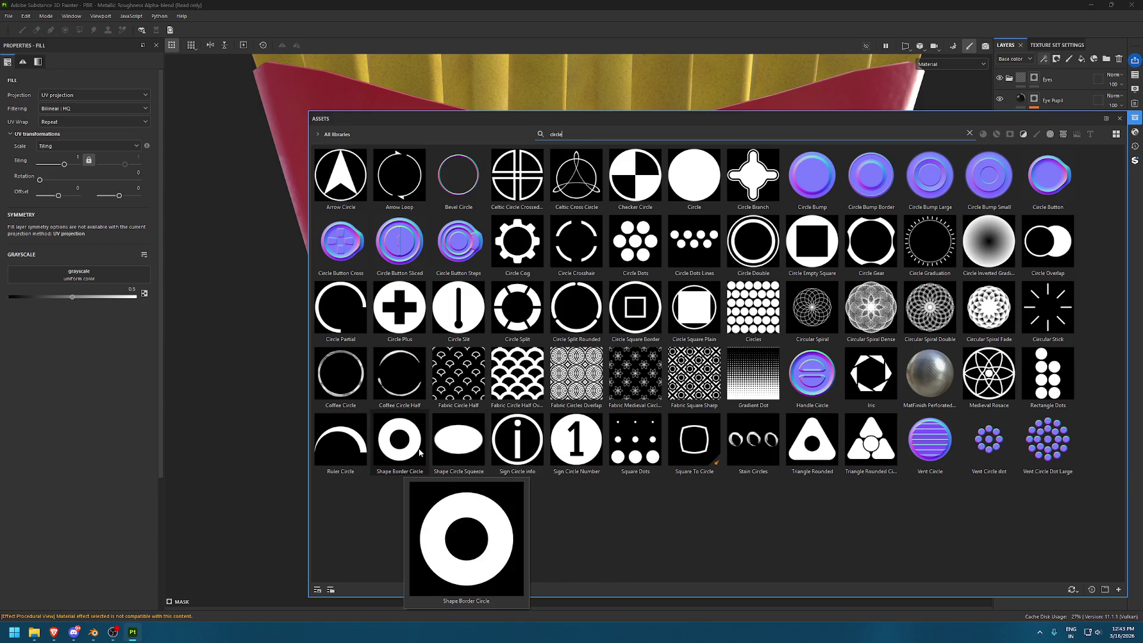
drag(694, 175, 78, 274)
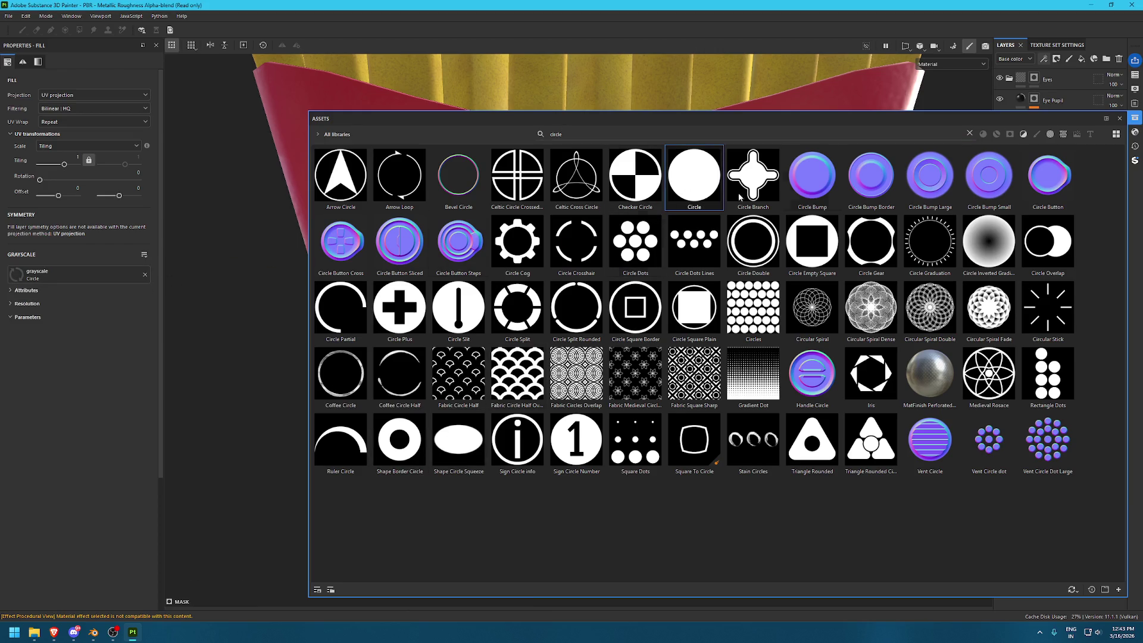
click(1119, 118)
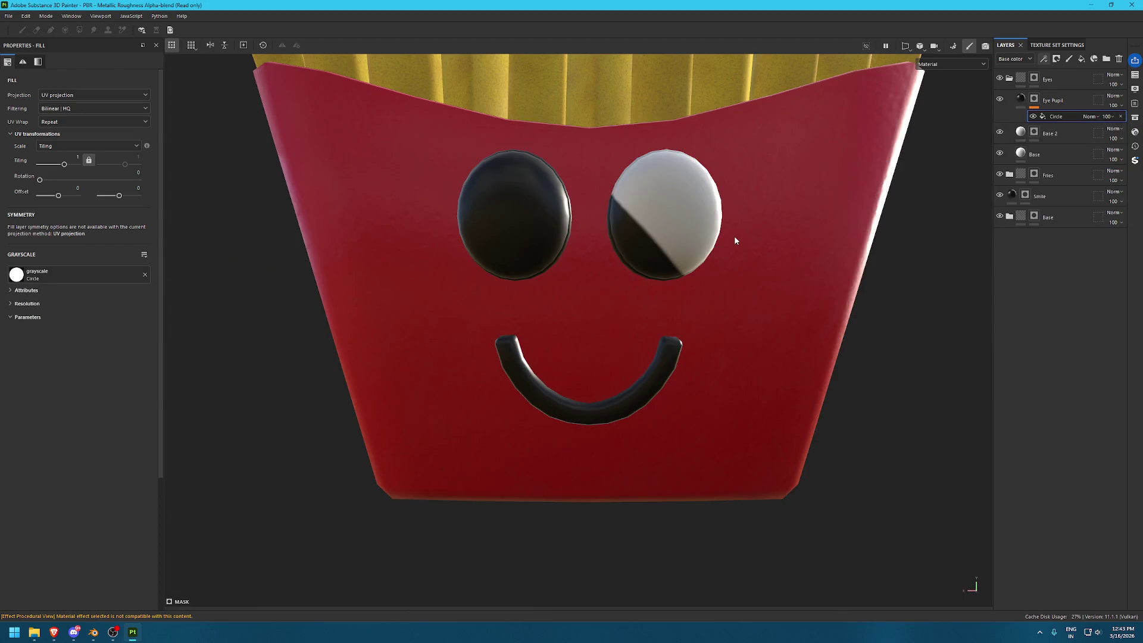
key(F3)
scroll(735, 240, down, 10)
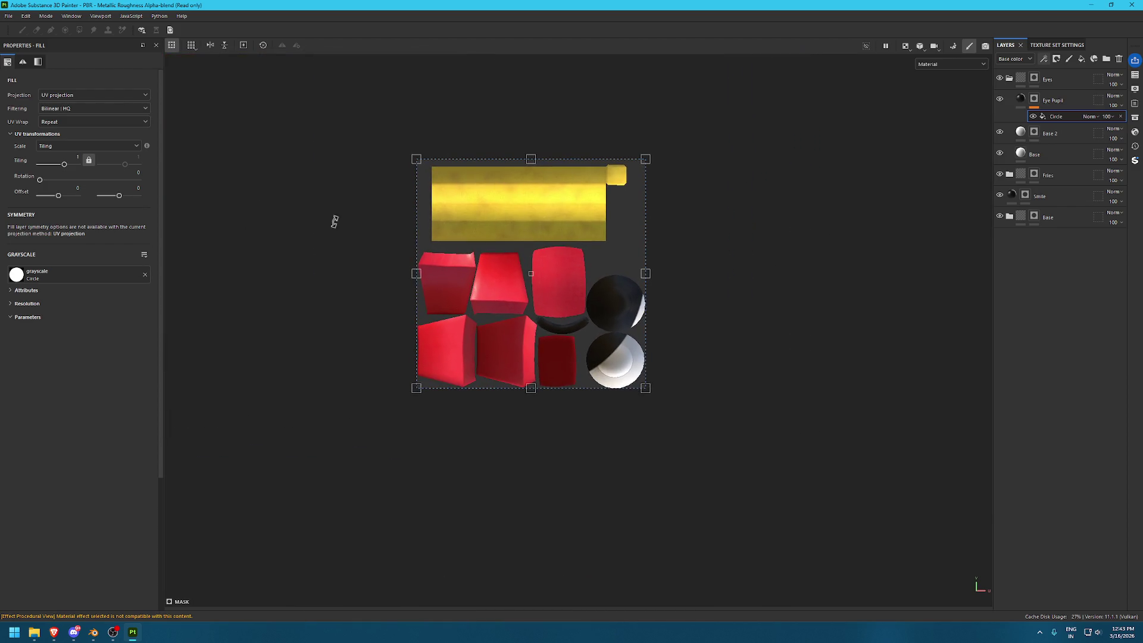
Set the circle's UV Wrap to None, shrink it and centre it on the eye
click(85, 122)
click(72, 130)
drag(418, 157, 634, 379)
scroll(631, 381, up, 2)
scroll(619, 385, up, 2)
scroll(713, 225, up, 2)
middle_drag(713, 363, 714, 187)
scroll(714, 187, up, 3)
mouse_move(742, 518)
mouse_down()
mouse_move(544, 339)
mouse_move(515, 352)
mouse_up()
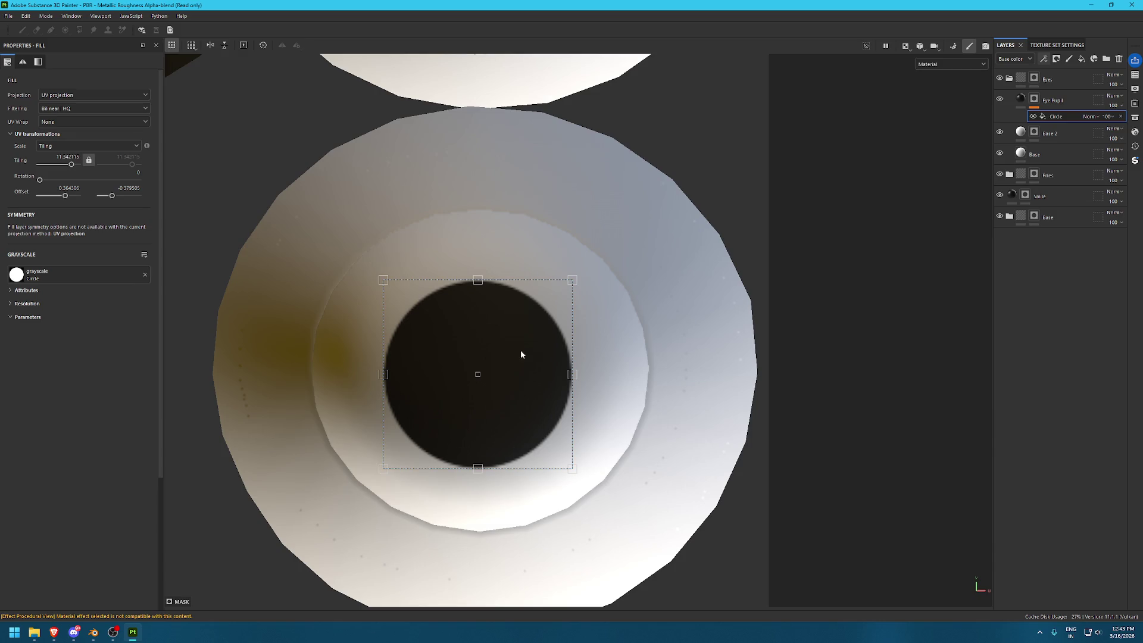
Show the 2D and 3D views side by side and shrink the pupil further
key(F2)
key(F1)
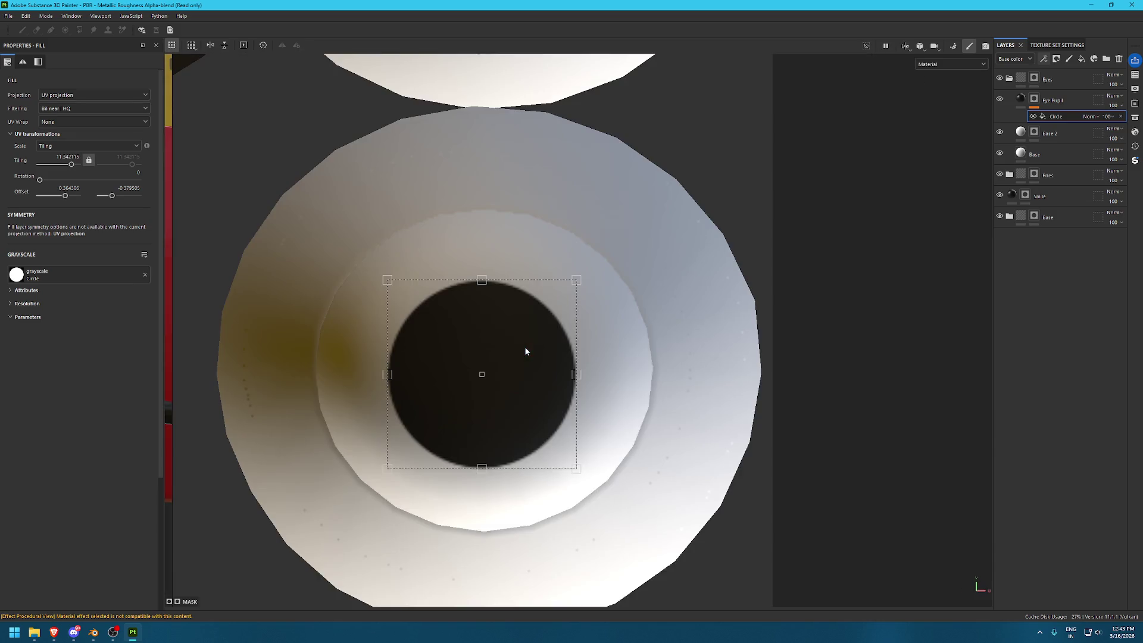
key(Tab)
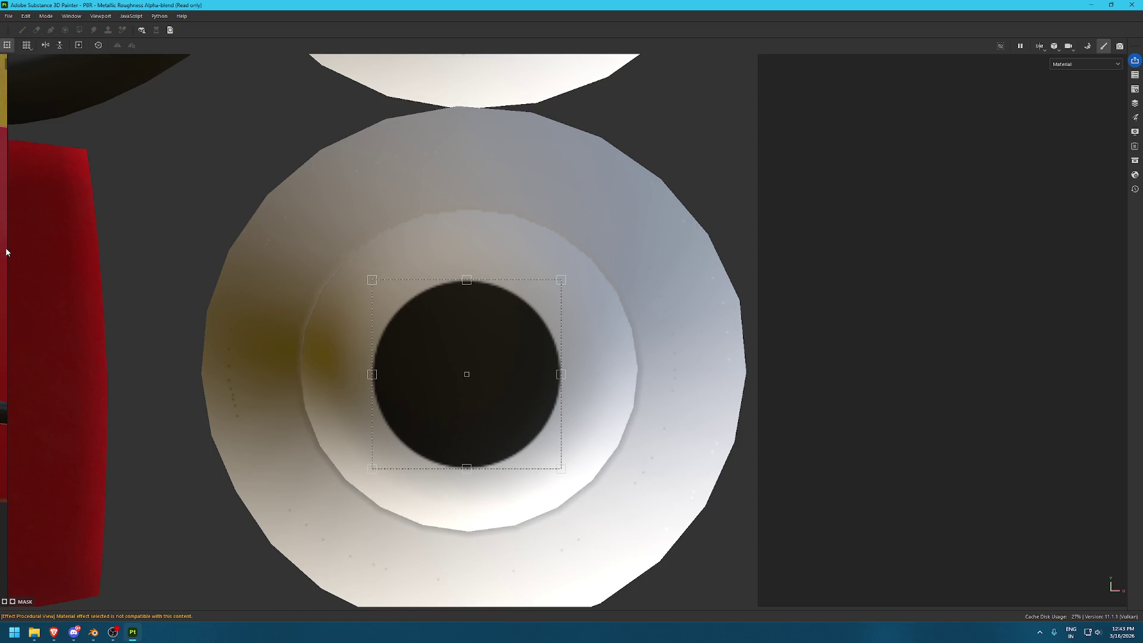
drag(7, 249, 573, 250)
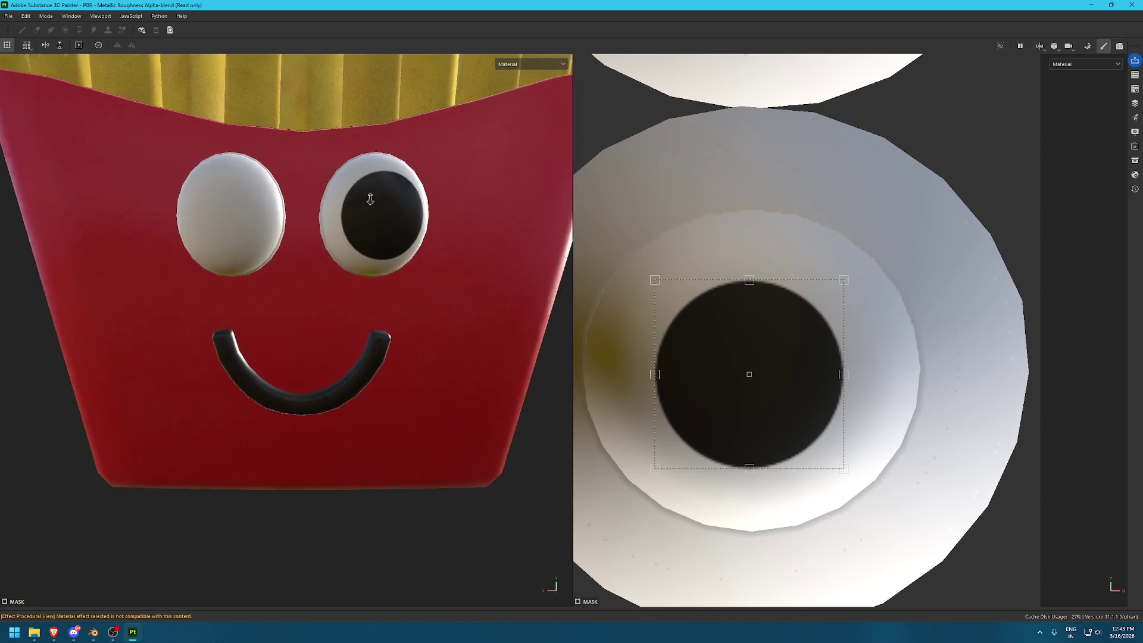
scroll(831, 330, down, 2)
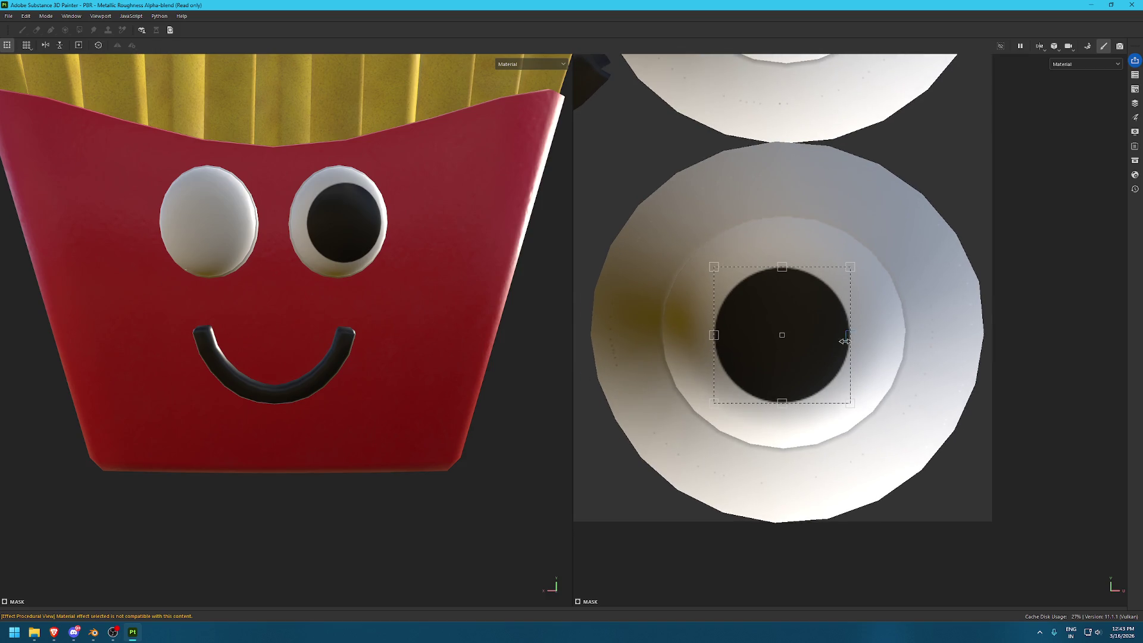
mouse_move(850, 334)
mouse_down()
mouse_move(813, 337)
mouse_move(779, 315)
mouse_move(795, 305)
mouse_up()
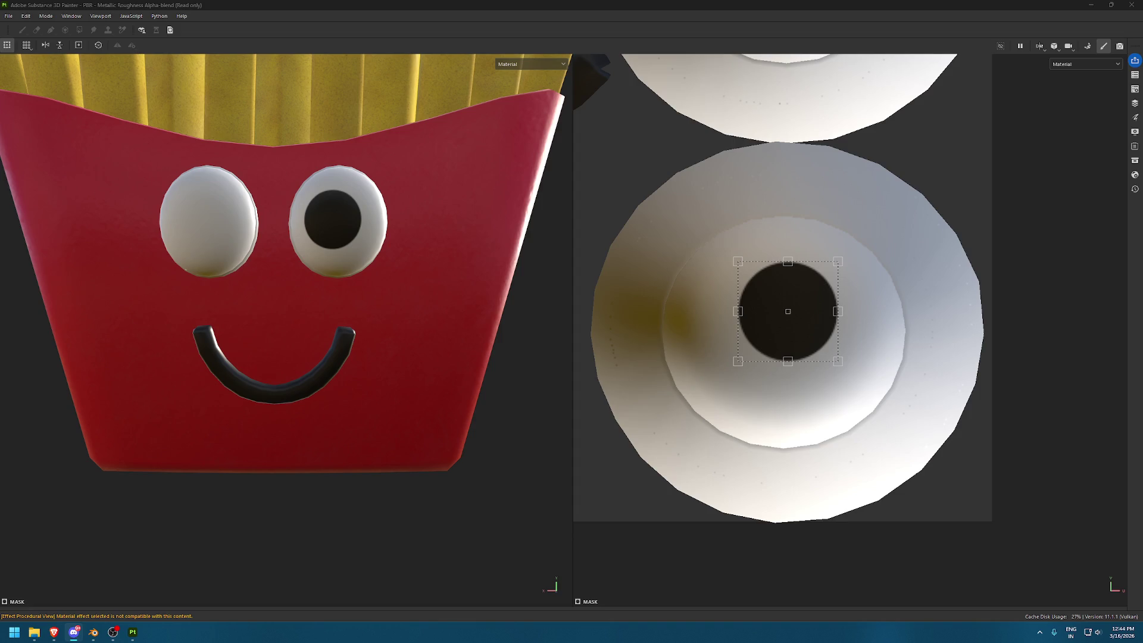
Nudge the right eye's pupil slightly right, then up and left, in the 2D view
scroll(426, 234, up, 8)
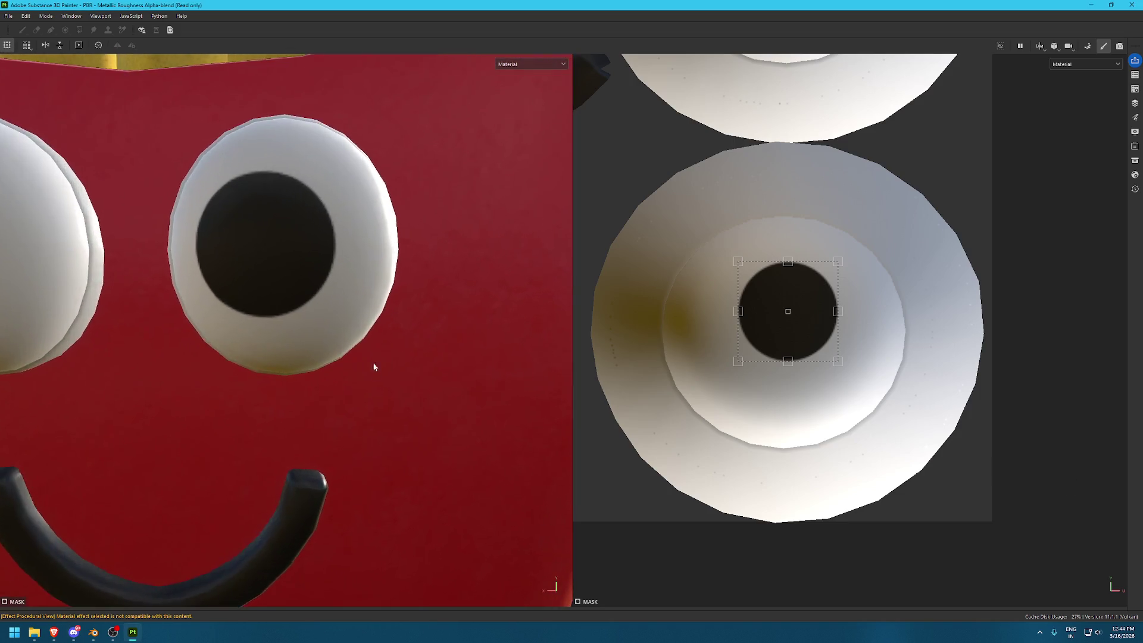
scroll(441, 327, up, 3)
drag(814, 315, 812, 322)
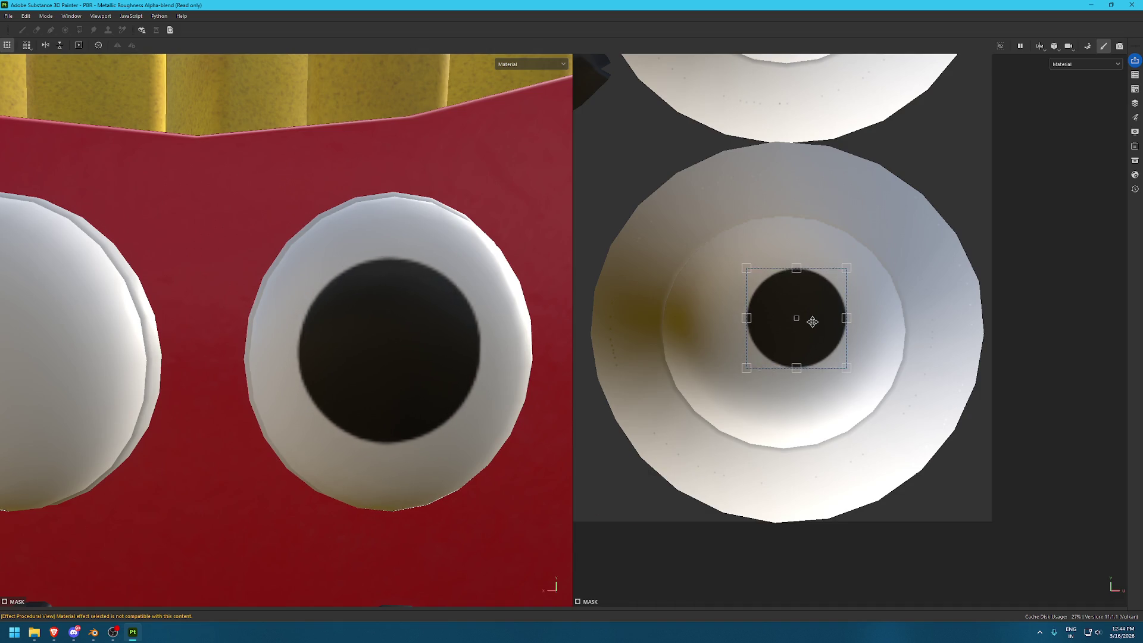
scroll(375, 276, down, 6)
scroll(375, 275, up, 2)
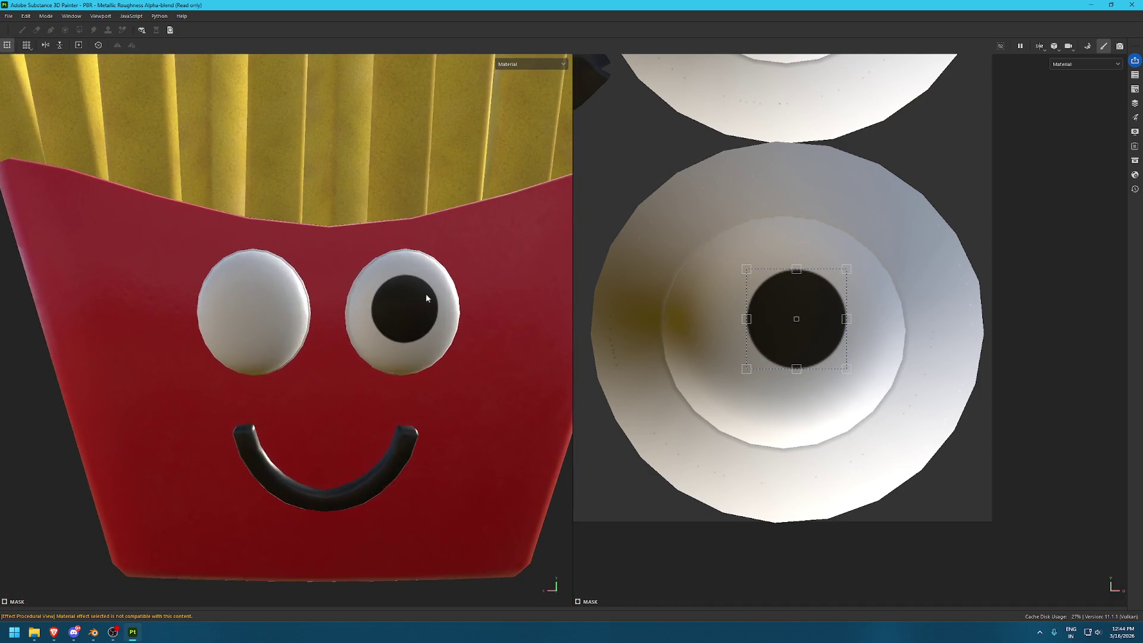
drag(817, 321, 813, 317)
Zoom in on the eyes, nudge the pupil again and undo an accidental 20° rotation
scroll(862, 288, down, 3)
alt+drag(862, 288, 951, 207)
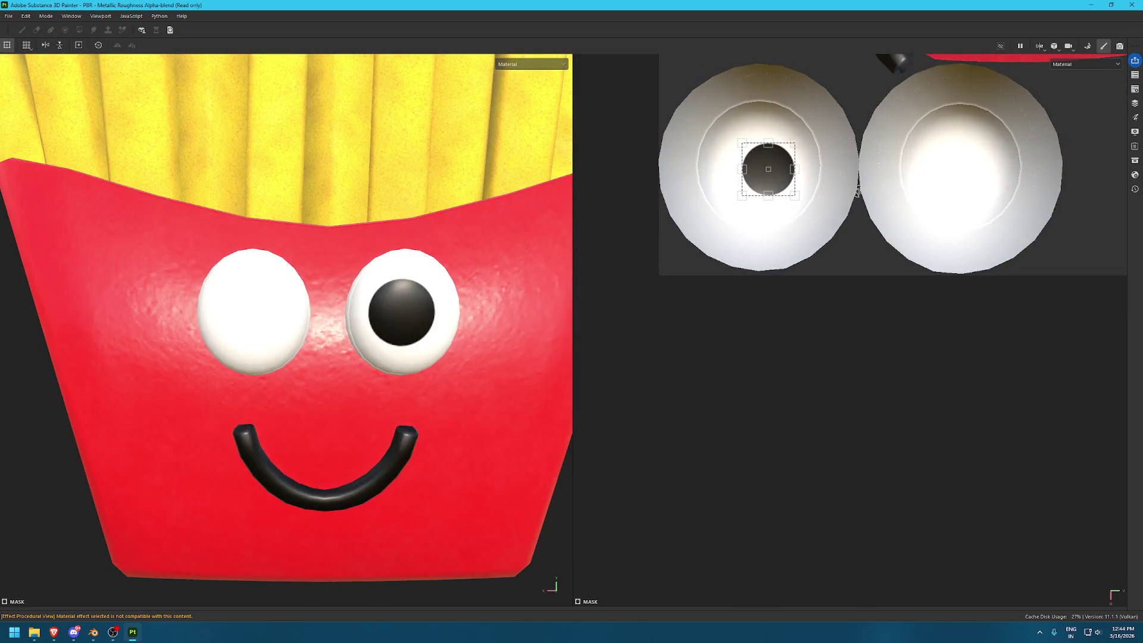
mouse_move(859, 387)
alt+right_down()
mouse_move(896, 354)
mouse_move(806, 247)
alt+right_up()
alt+middle_drag(807, 247, 868, 271)
drag(778, 265, 788, 263)
mouse_move(862, 252)
mouse_down()
mouse_move(906, 294)
mouse_move(1065, 284)
mouse_move(738, 204)
mouse_up()
key(ctrl+z)
Shift the pupil a little right and restore the layer and property panels
scroll(937, 325, up, 5)
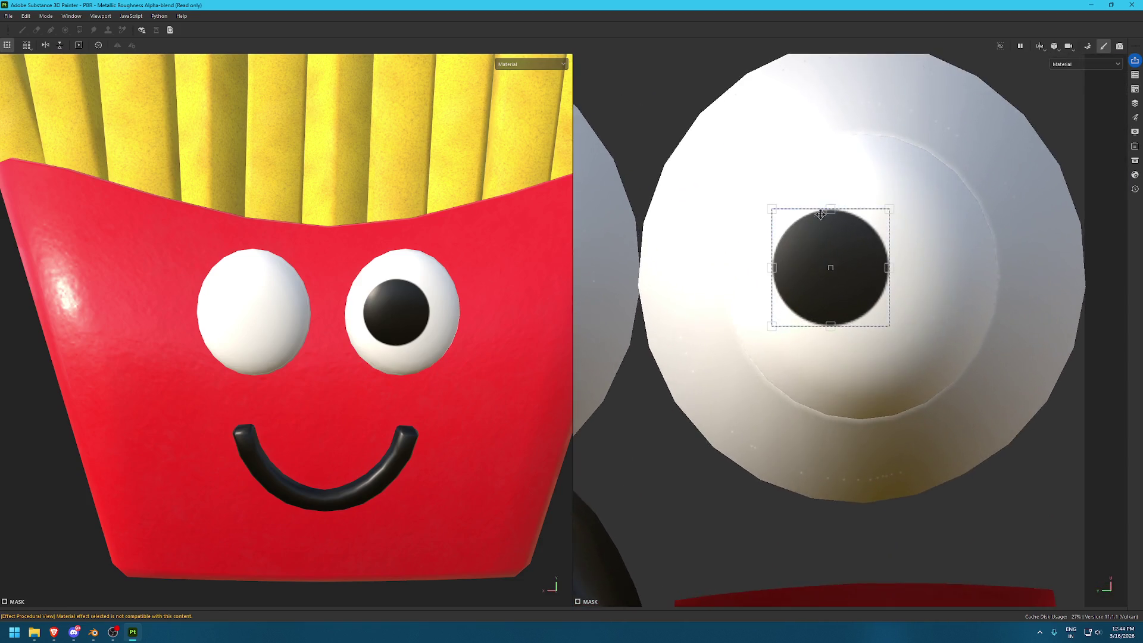
shift+right_drag(938, 324, 877, 292)
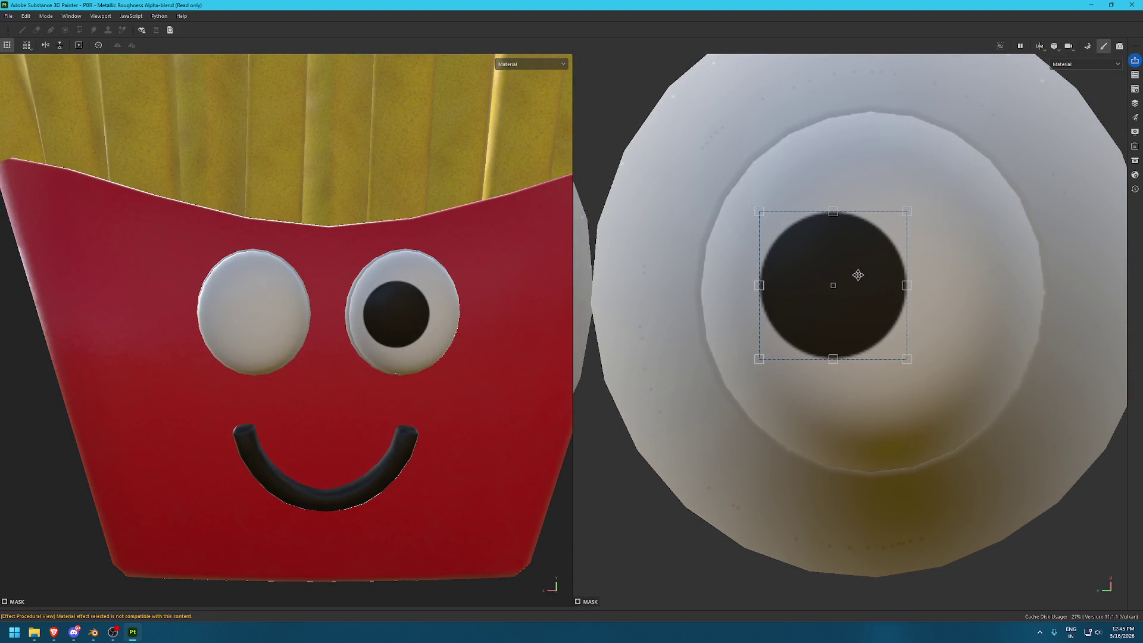
drag(858, 274, 880, 272)
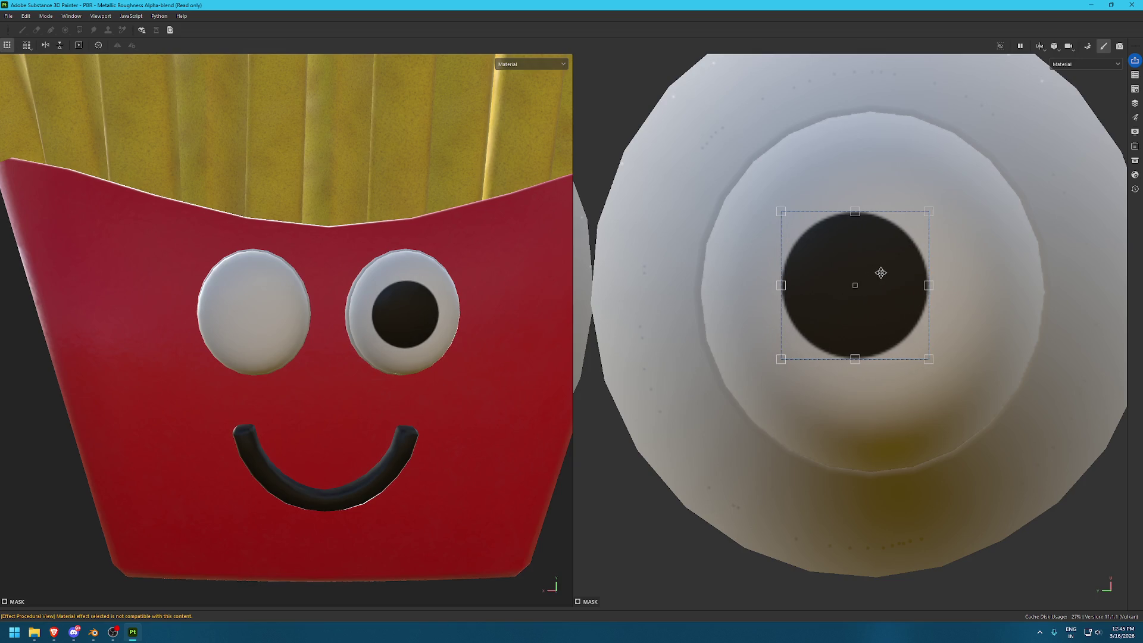
alt+drag(867, 267, 964, 174)
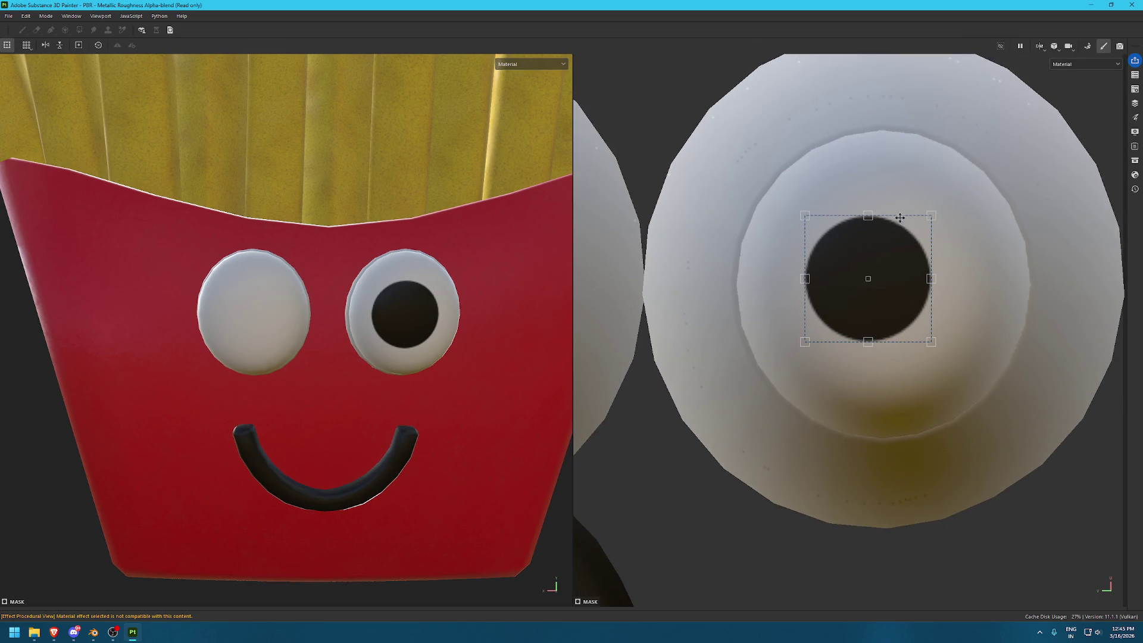
key(Tab)
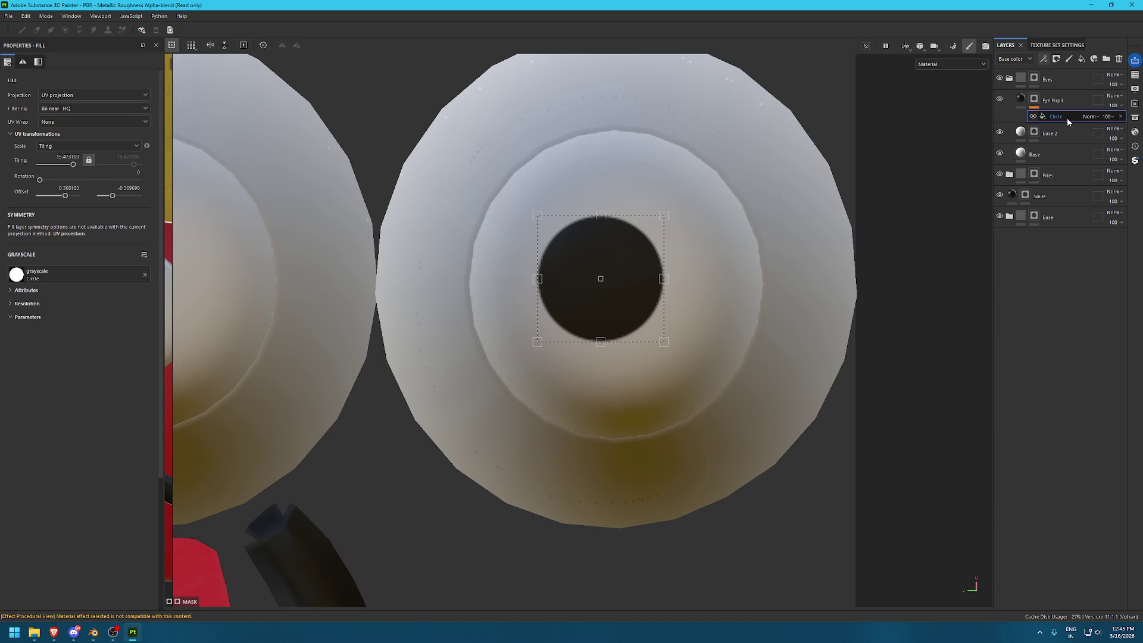
Copy and paste a second Circle effect into the Eye Pupil mask
key(ctrl+d)
key(Tab)
key(Tab)
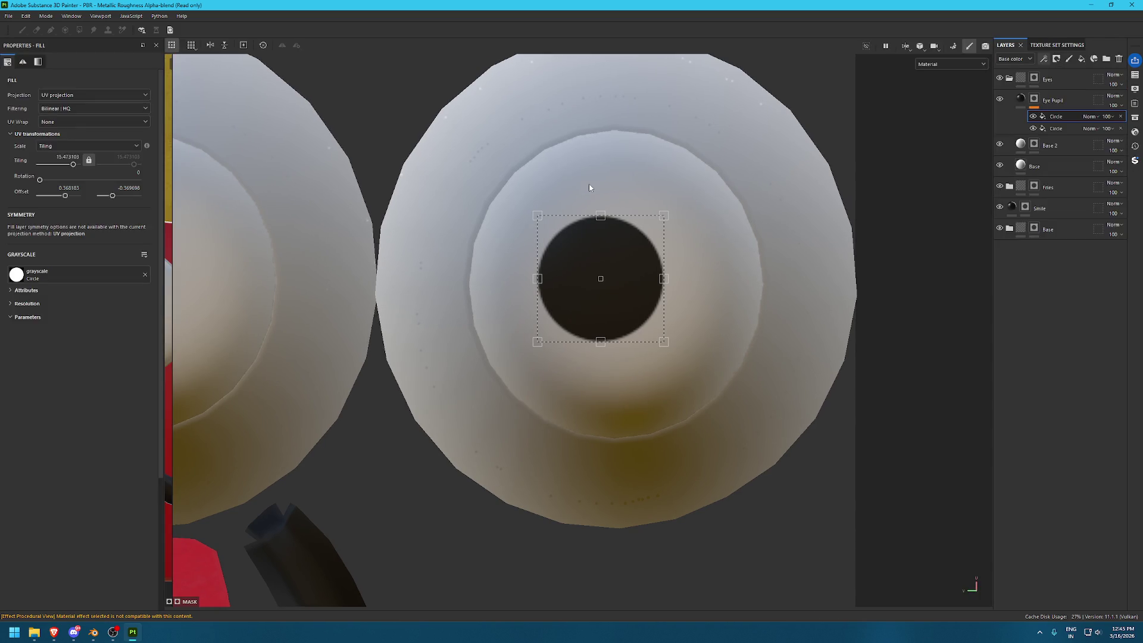
alt+drag(488, 197, 329, 221)
key(Tab)
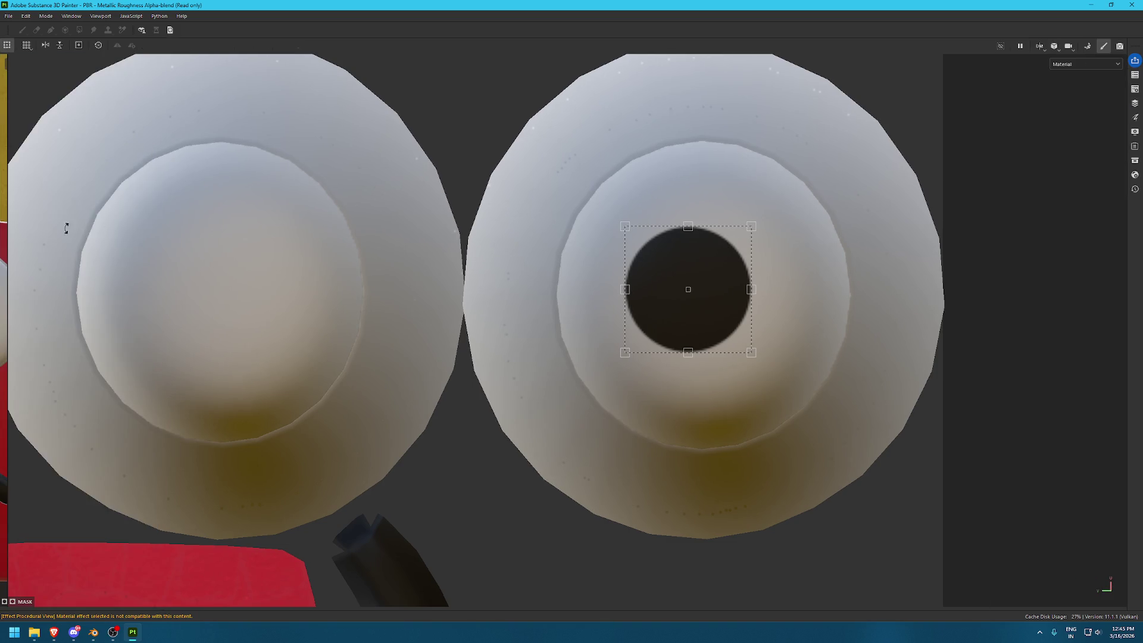
Move the copied circle onto the left eye, checking it in a side-by-side 3D view of the fries box
drag(8, 223, 571, 227)
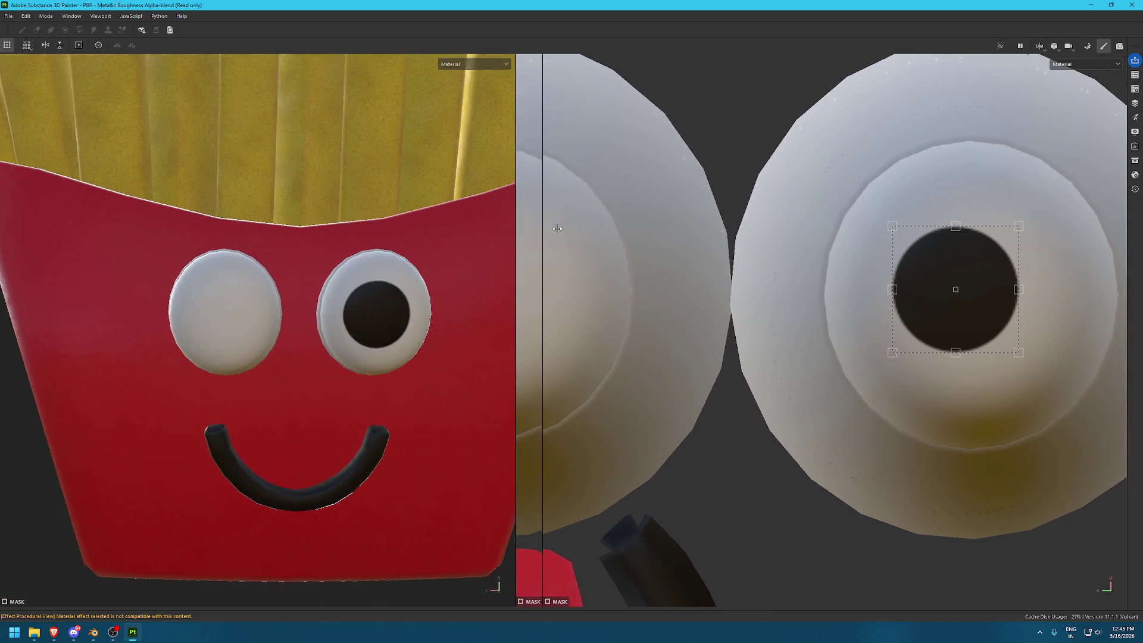
alt+middle_drag(657, 295, 825, 290)
scroll(824, 290, down, 2)
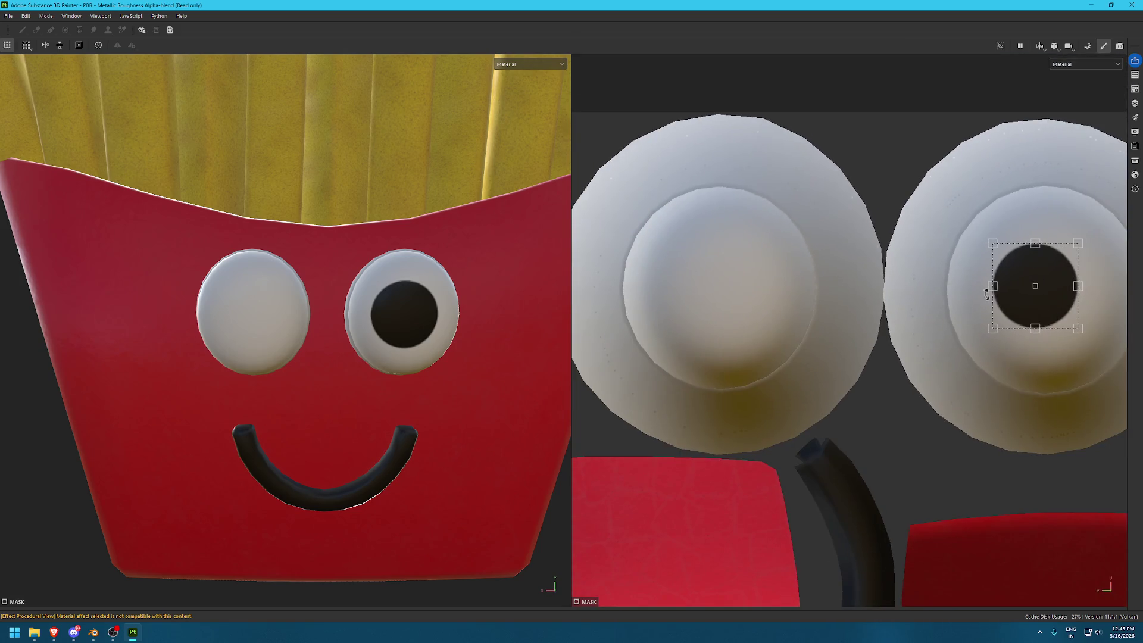
drag(1039, 298, 724, 304)
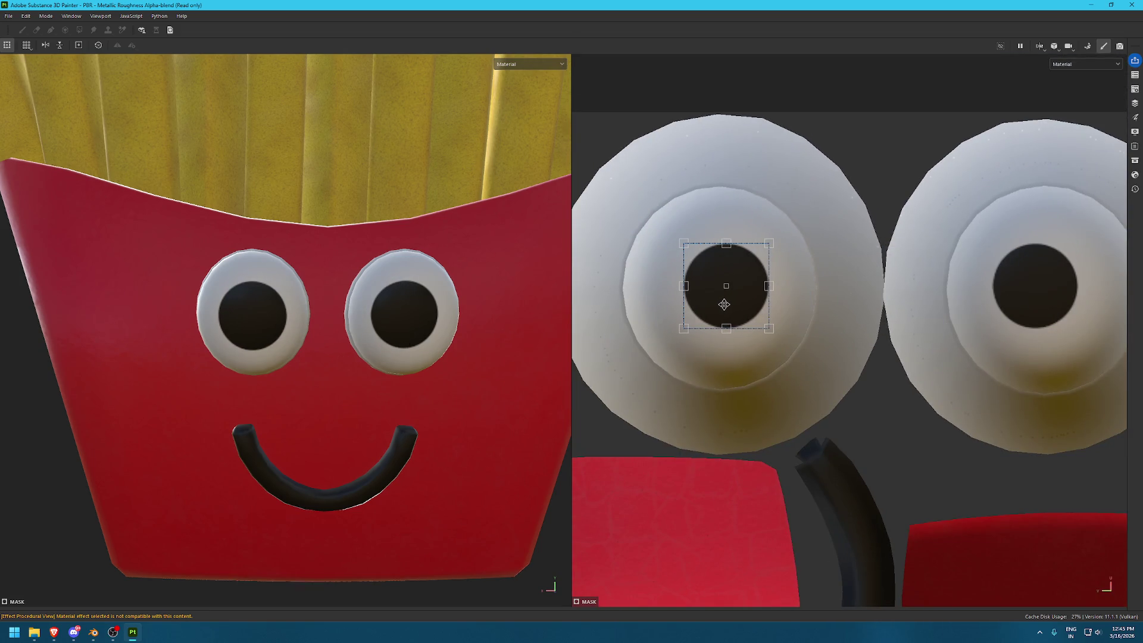
scroll(446, 502, up, 2)
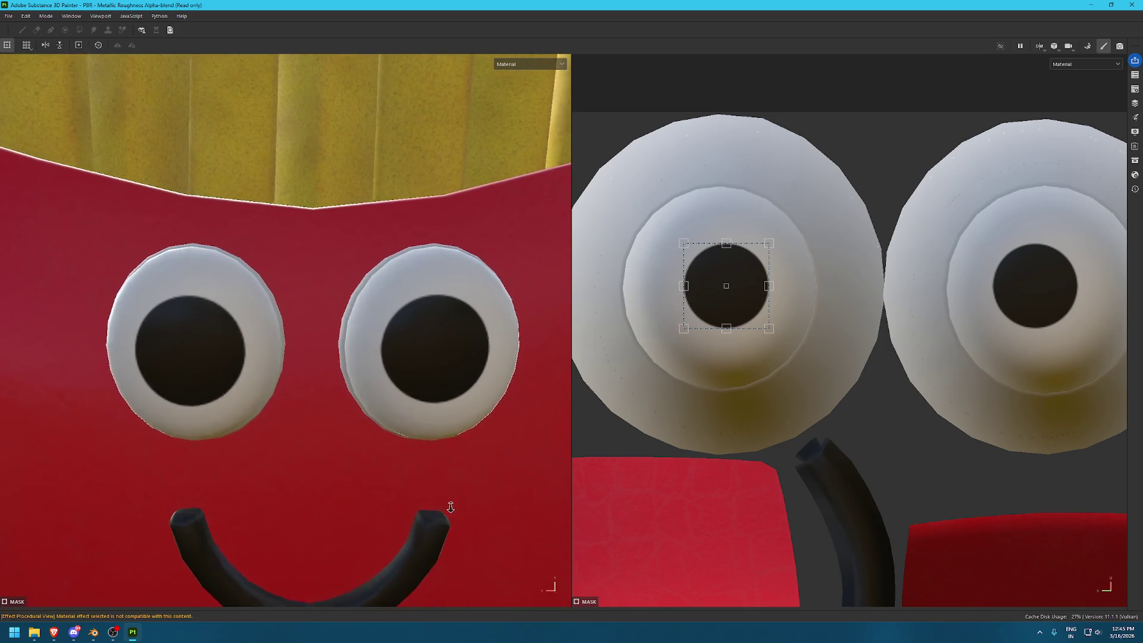
alt+drag(446, 502, 413, 298)
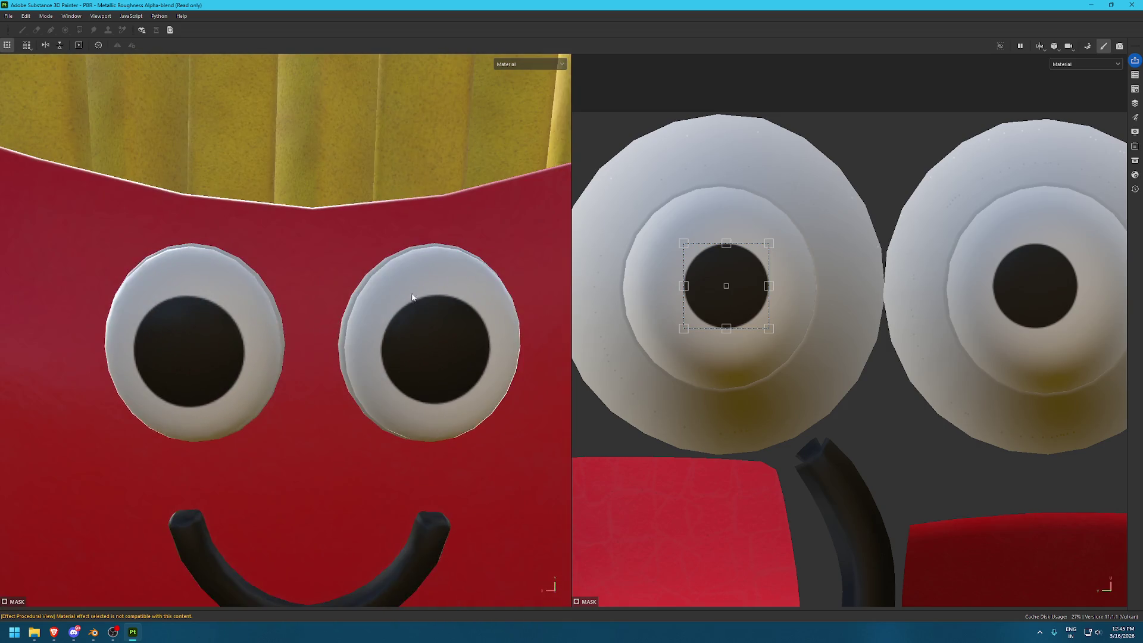
alt+right_drag(412, 297, 0, 262)
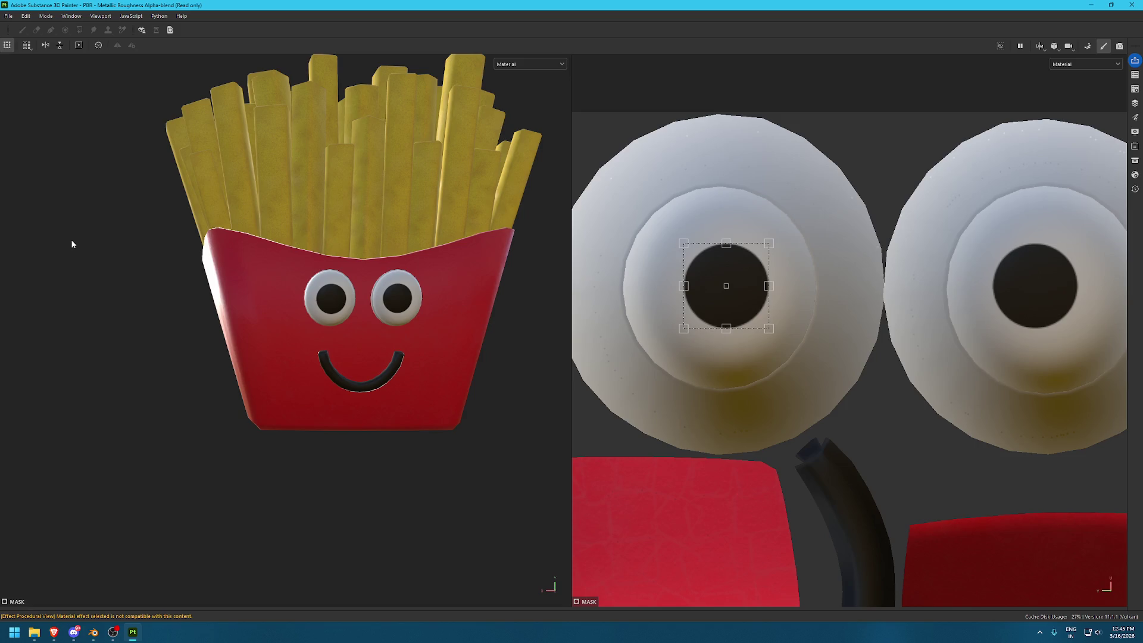
mouse_move(558, 161)
alt+mouse_down()
mouse_move(543, 324)
mouse_move(391, 500)
mouse_move(477, 324)
alt+mouse_up()
alt+right_drag(477, 323, 141, 311)
alt+middle_drag(141, 311, 419, 309)
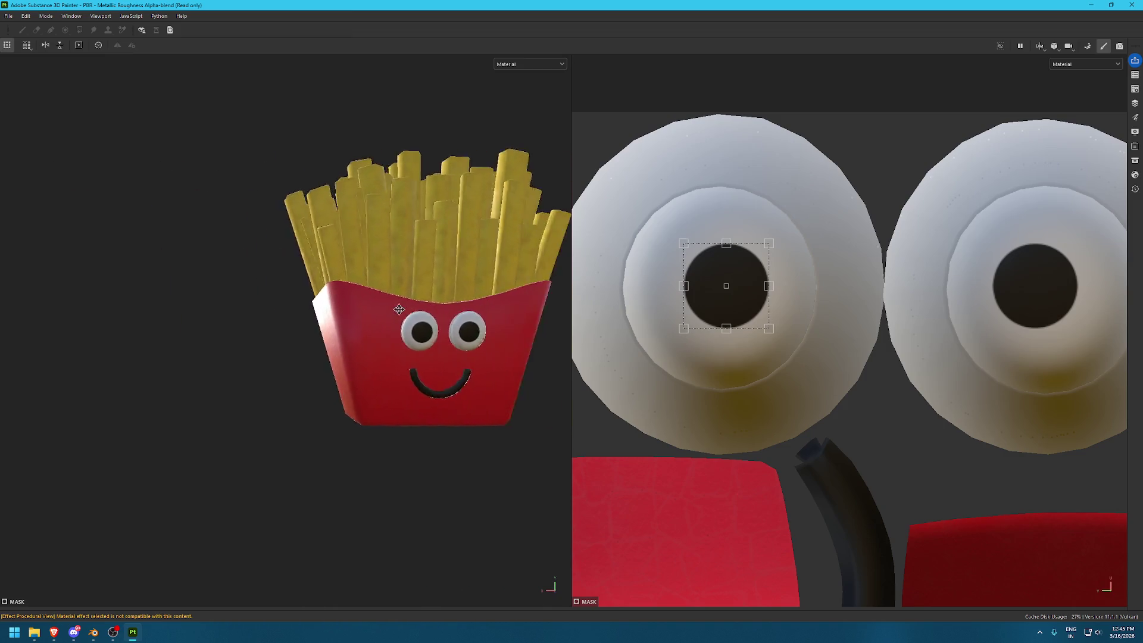
key(f)
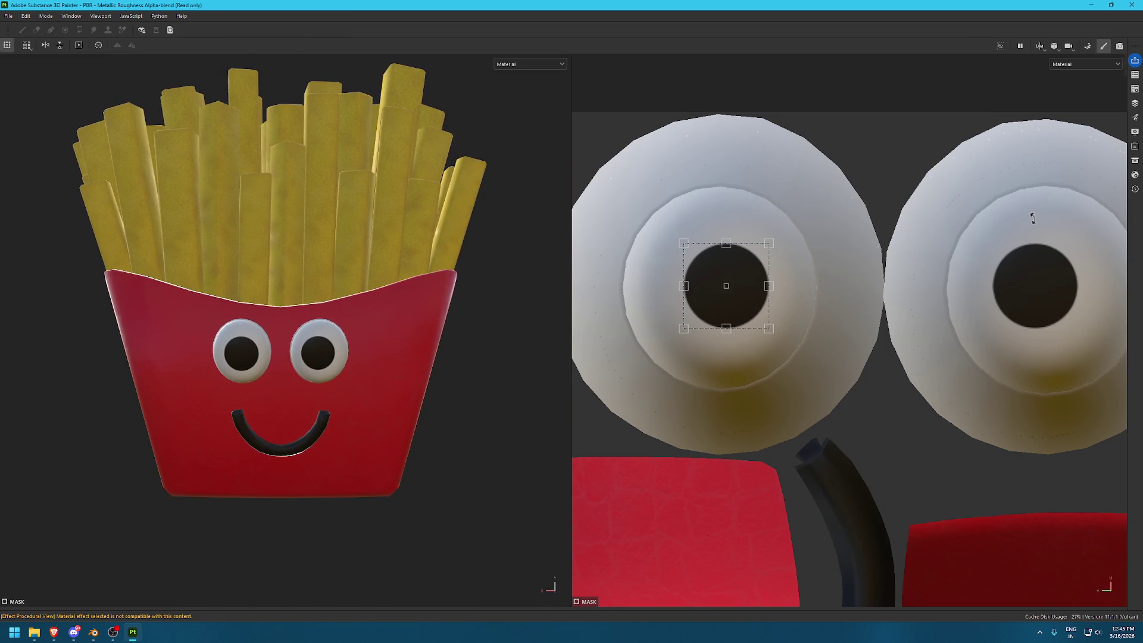
Duplicate the Eye Pupil layer and select the new Eye Pupil 1 copy
key(F3)
key(Tab)
click(1076, 101)
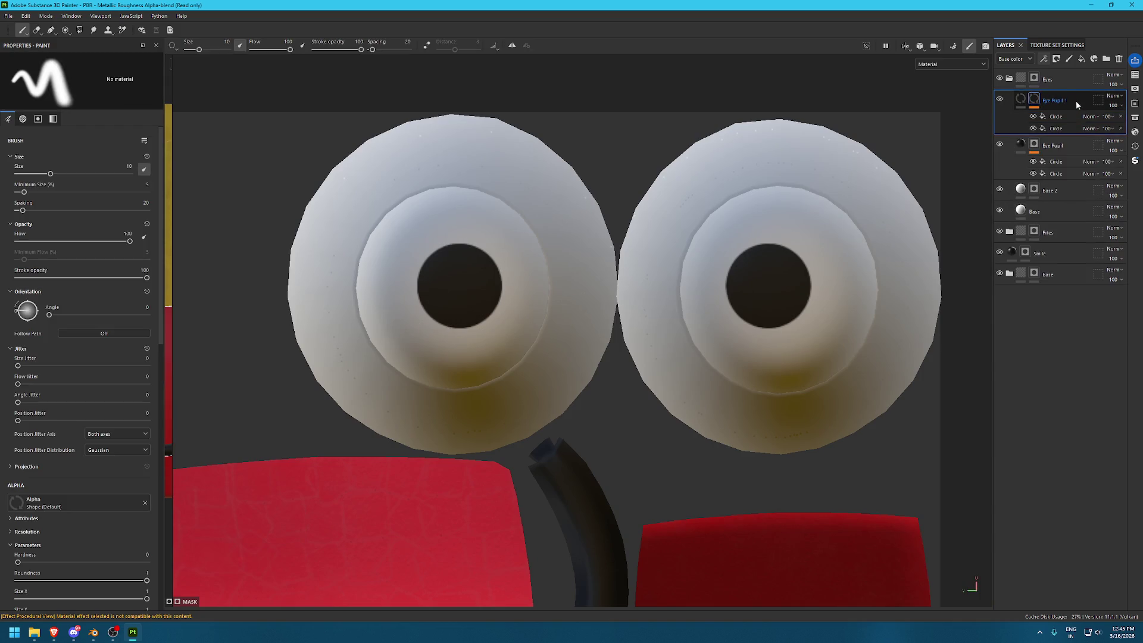
Rename the copy to 'Eye Pupil white' and set its base colour to white
double_click(1076, 101)
text(white)
click(1010, 104)
click(119, 351)
drag(168, 400, 154, 387)
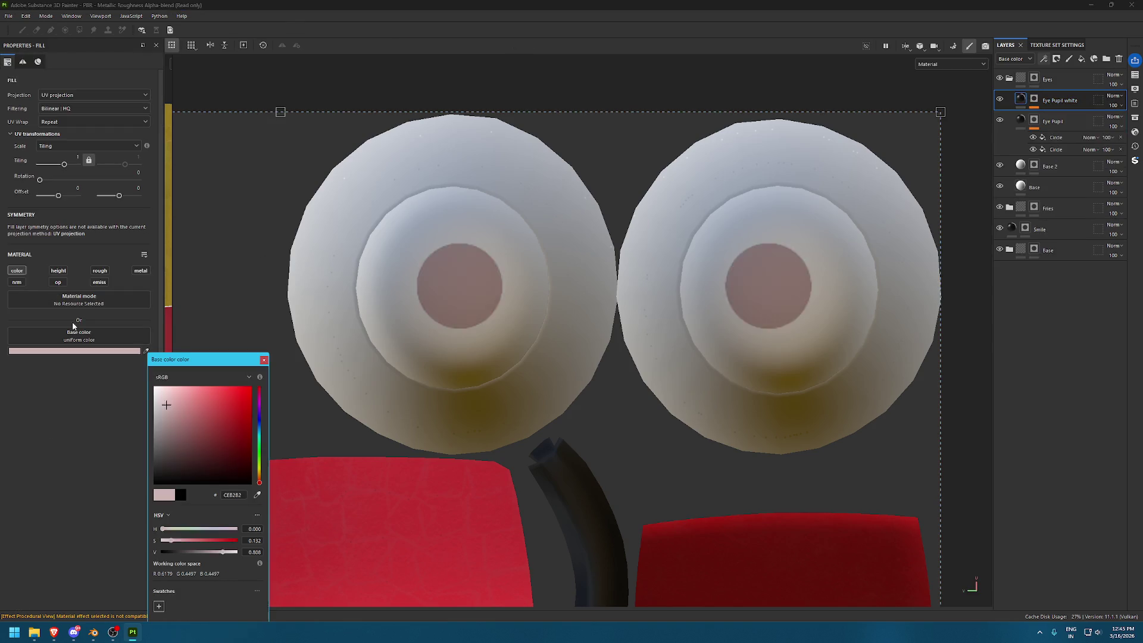
click(264, 360)
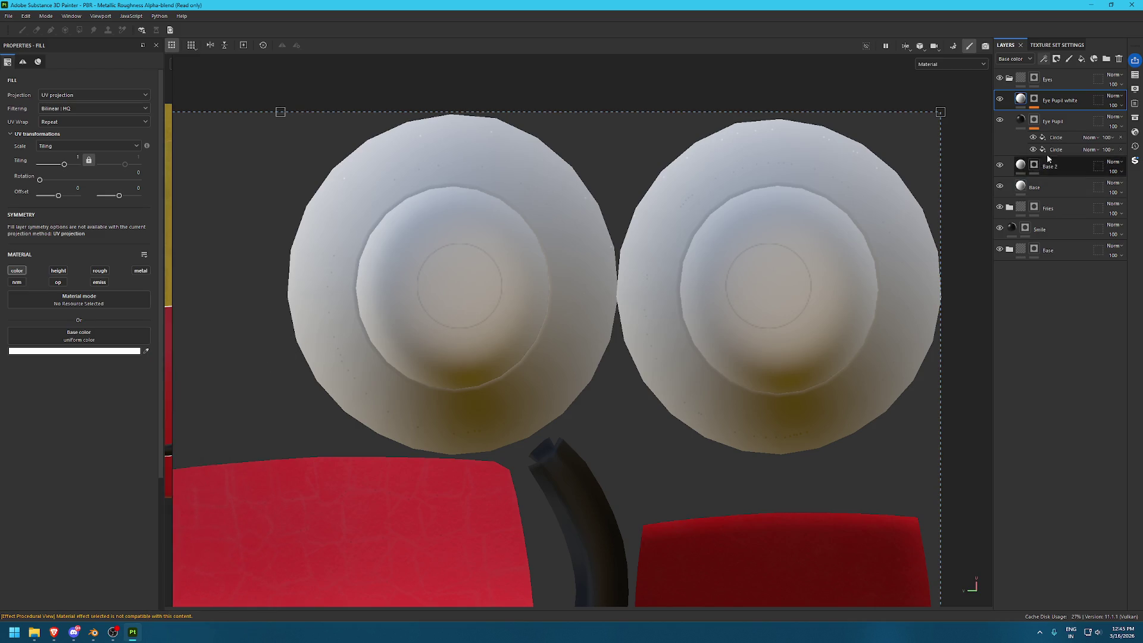
Remove the extra Circle effect and shrink the remaining circle into a small highlight
click(1034, 100)
click(1066, 118)
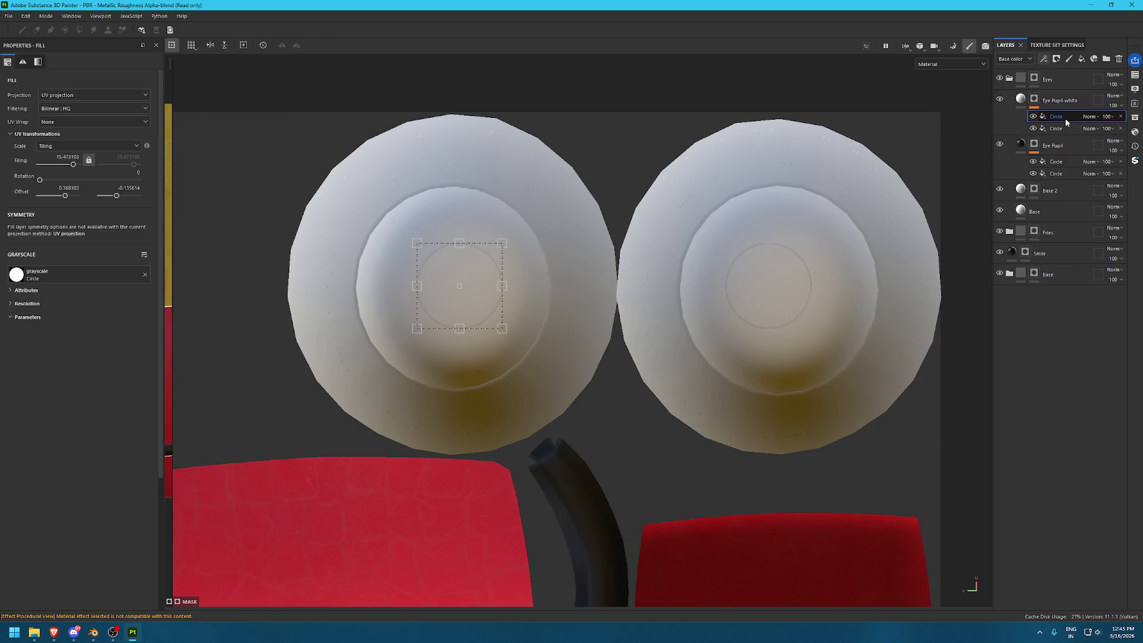
click(1119, 116)
scroll(792, 375, up, 3)
scroll(845, 476, up, 3)
drag(841, 415, 669, 253)
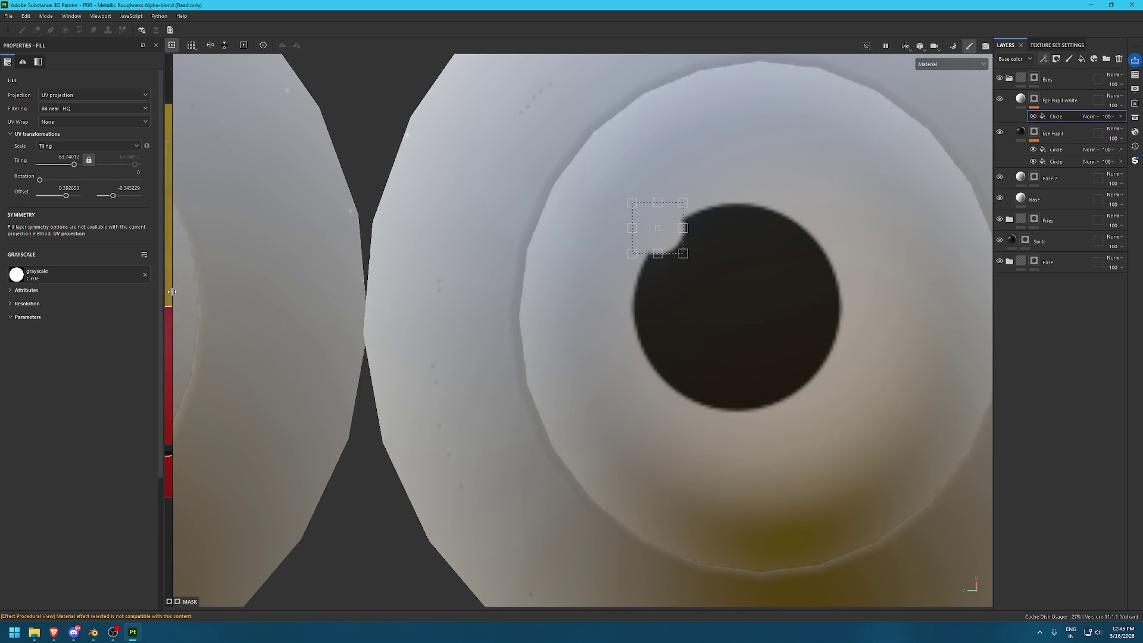
Position the white highlight on the pupil and narrow it into an oval, checking in a 3D view
drag(171, 292, 613, 309)
scroll(496, 329, up, 5)
scroll(496, 329, up, 3)
scroll(911, 408, up, 3)
drag(845, 246, 902, 304)
scroll(245, 252, down, 3)
scroll(423, 262, down, 2)
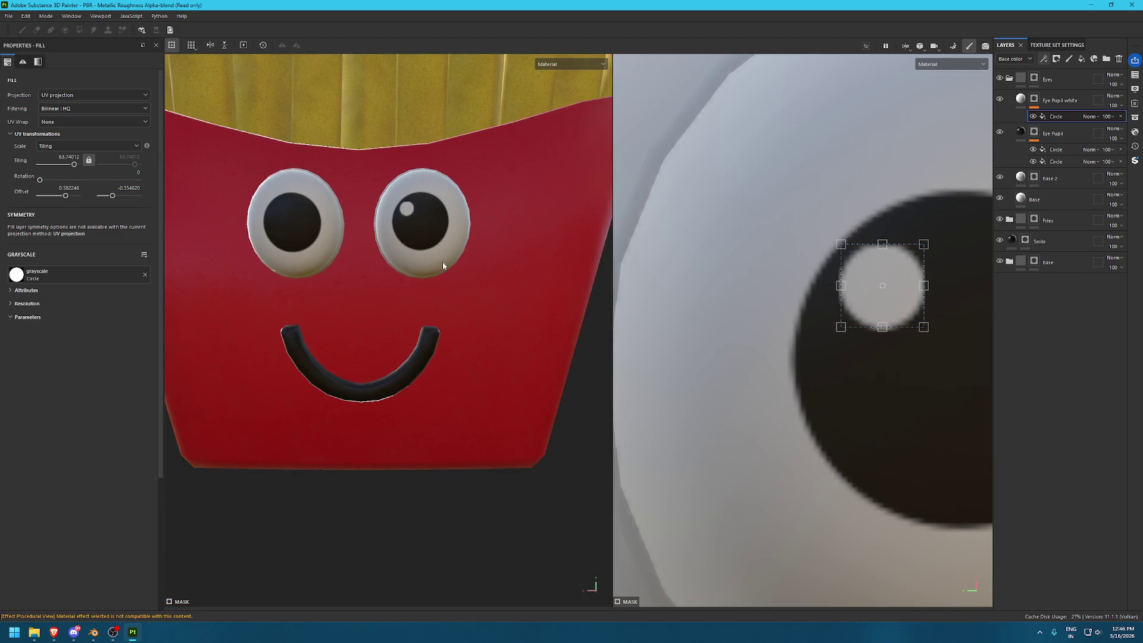
scroll(791, 309, down, 3)
middle_drag(839, 299, 738, 291)
drag(738, 292, 830, 301)
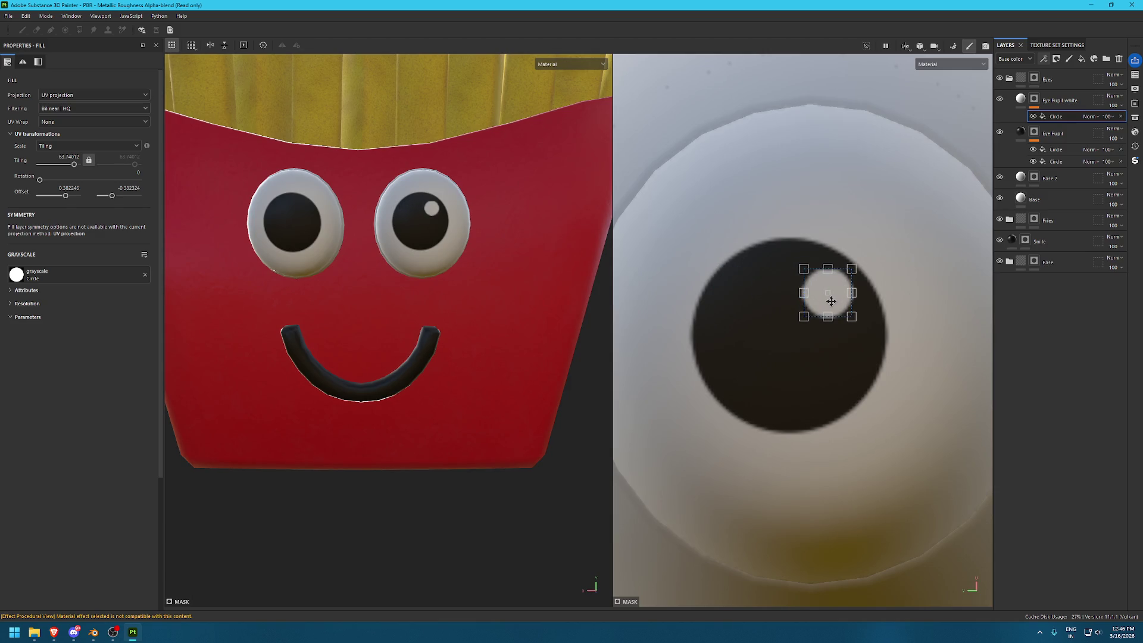
drag(804, 292, 877, 304)
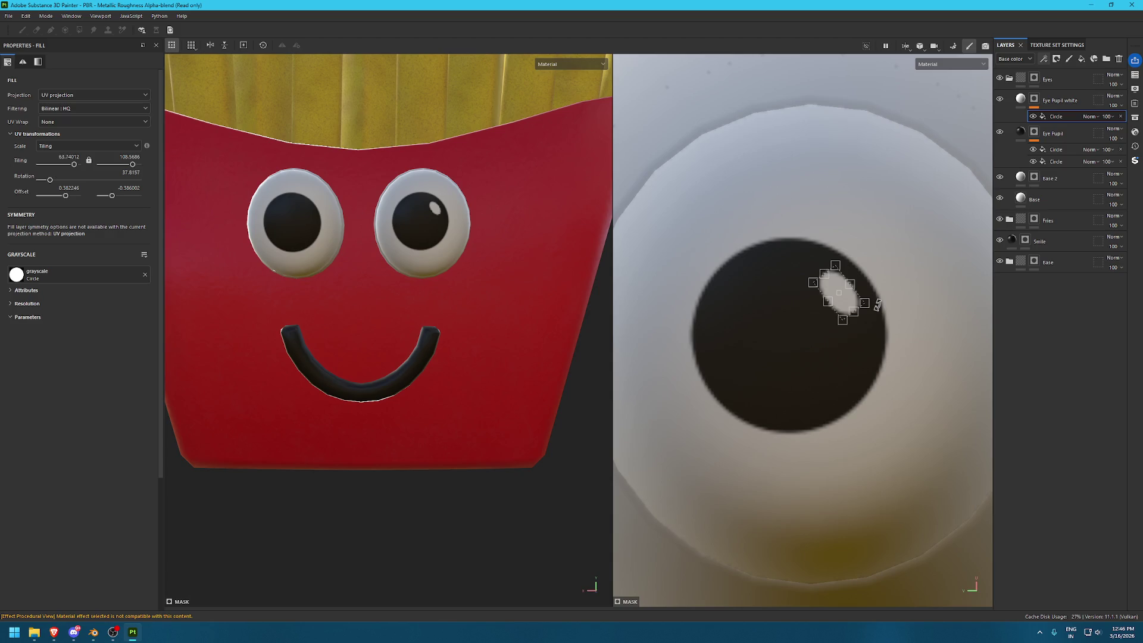
mouse_move(848, 300)
mouse_down()
mouse_move(750, 393)
mouse_move(854, 296)
mouse_up()
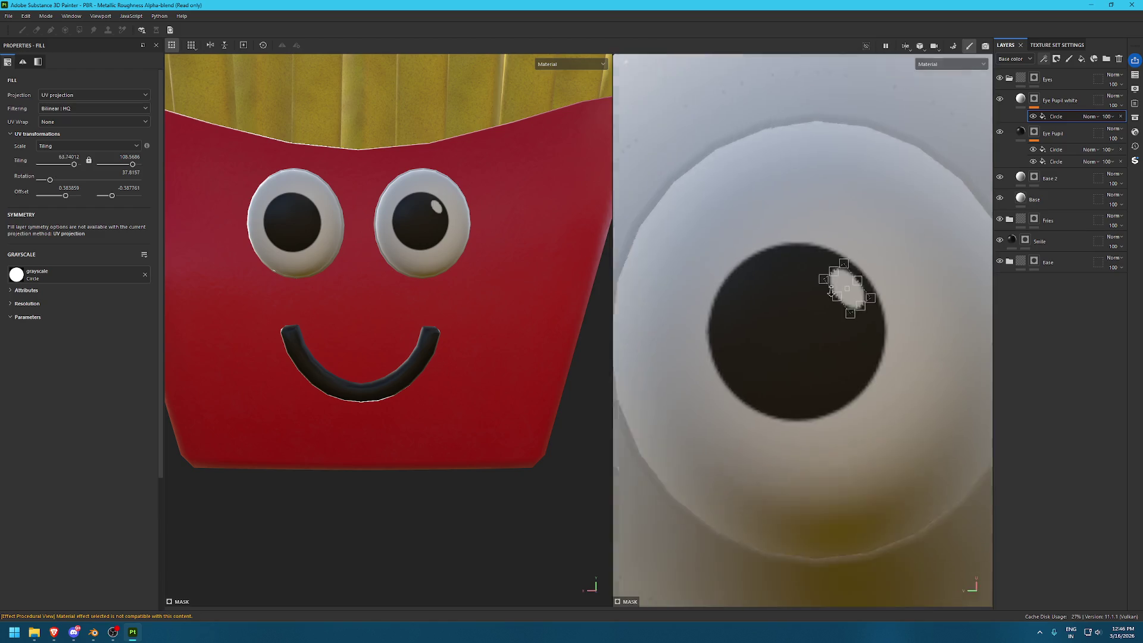
Duplicate the highlight circle and place the copy on the other pupil
scroll(853, 296, down, 3)
key(ctrl+d)
click(1063, 116)
scroll(697, 229, down, 2)
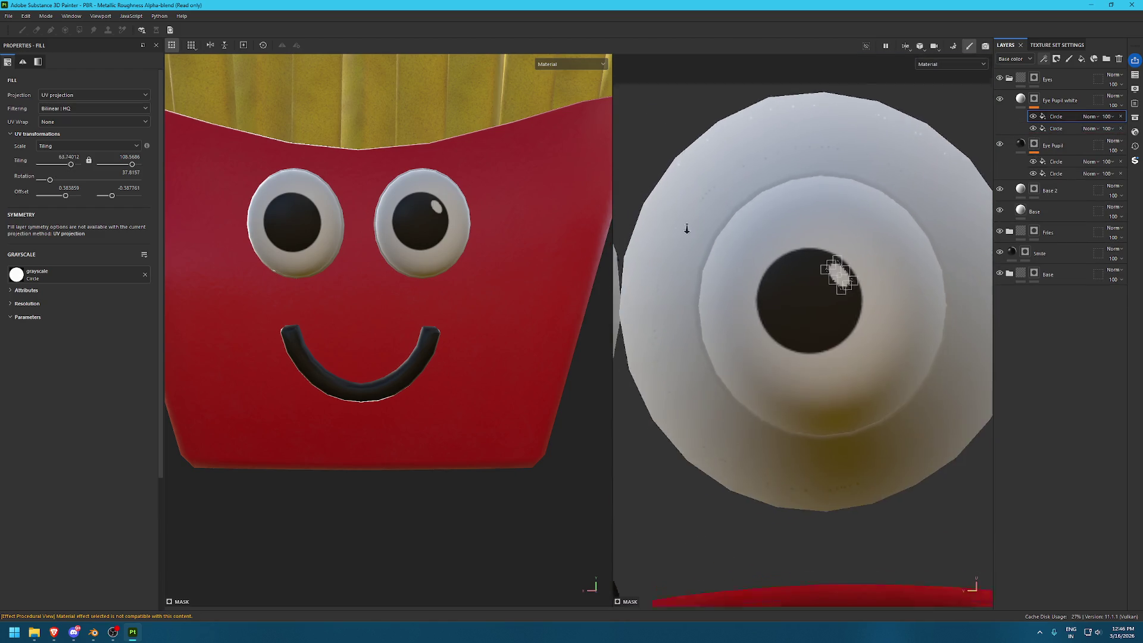
scroll(849, 238, down, 2)
scroll(688, 237, down, 2)
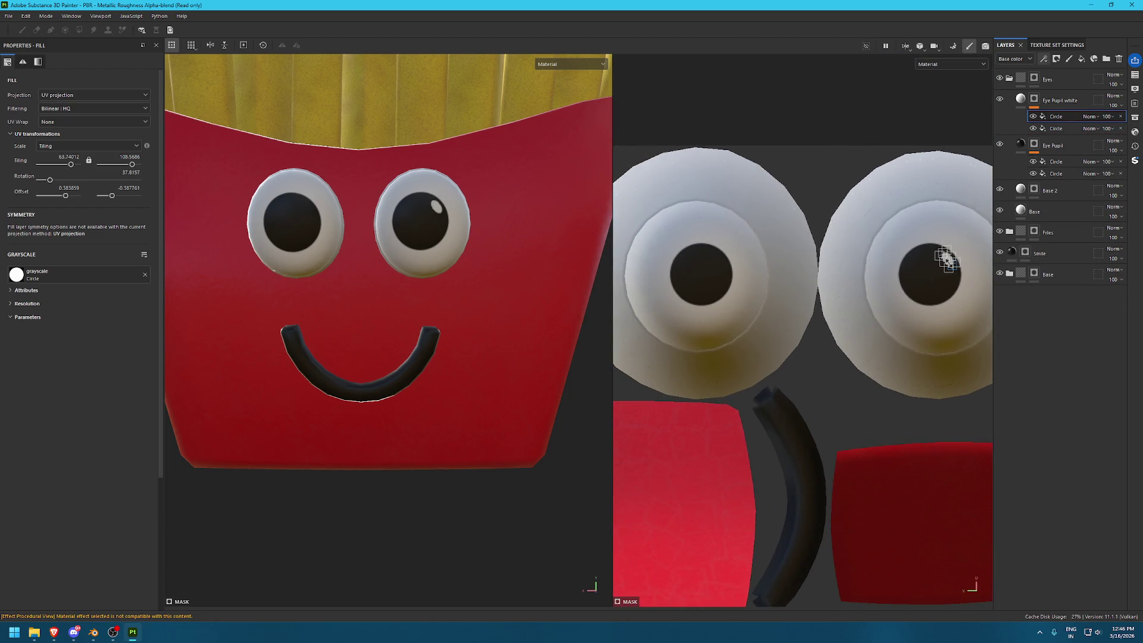
key(Tab)
scroll(916, 247, up, 3)
click(1058, 256)
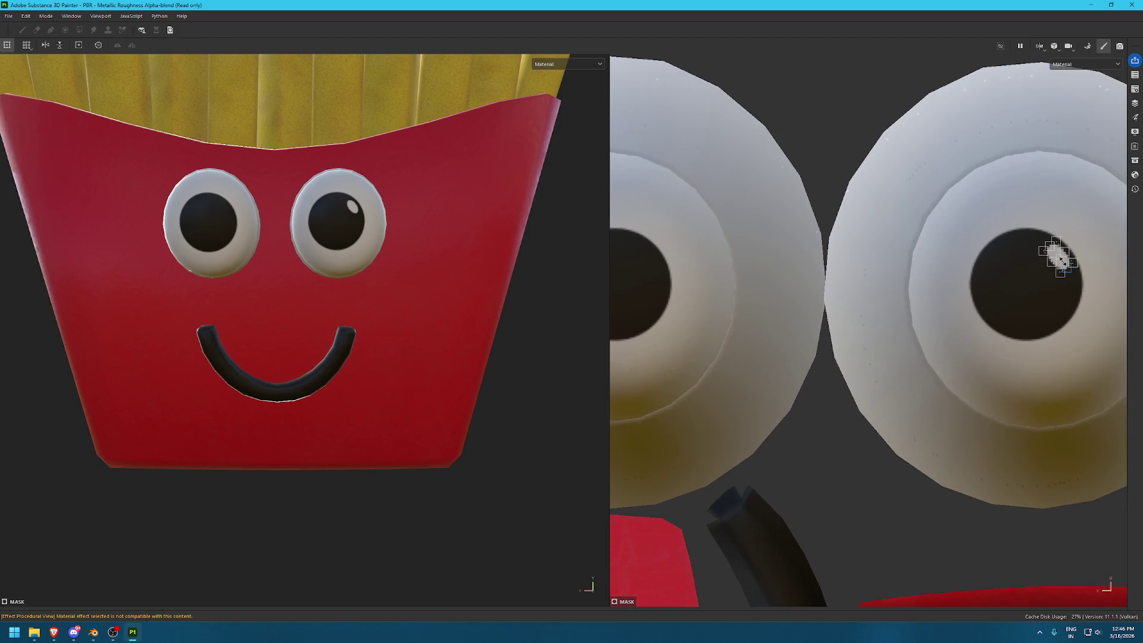
click(650, 279)
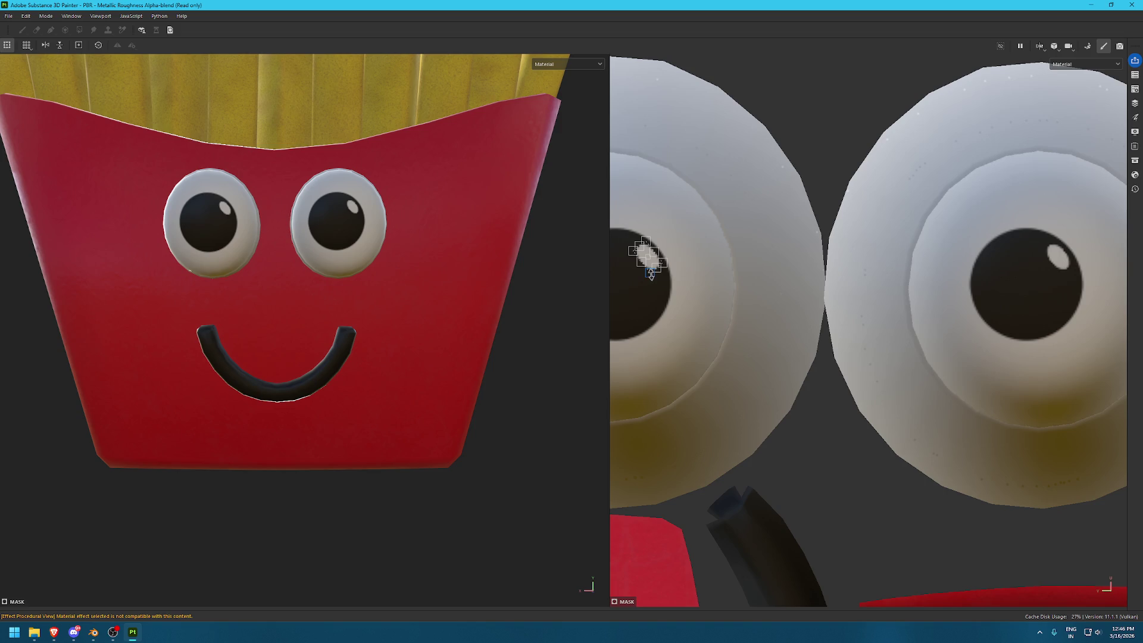
Review the fries box in 3D, collapse the Eyes group, and switch to the cartoon eyes browser reference
key(alt)
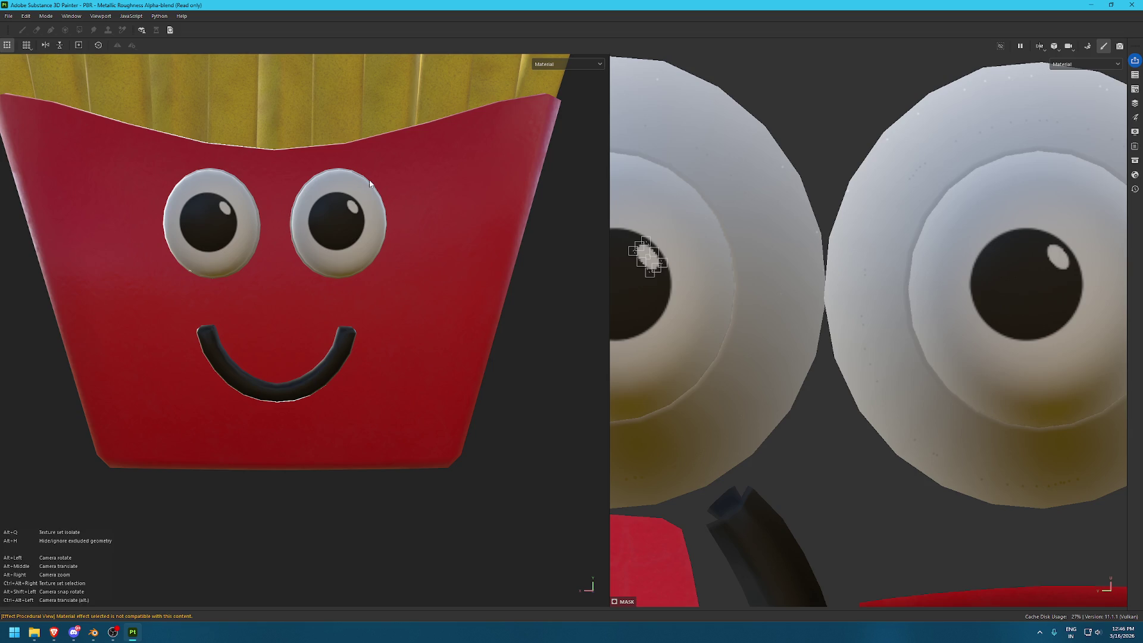
key(alt)
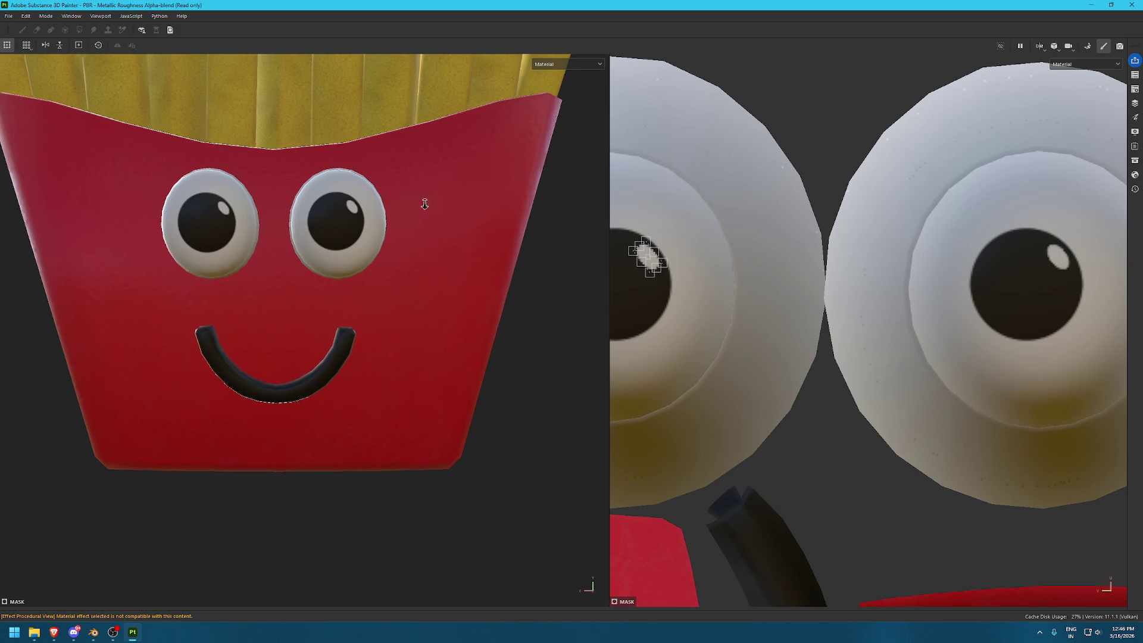
alt+right_drag(424, 201, 423, 215)
scroll(676, 229, up, 4)
scroll(732, 273, up, 2)
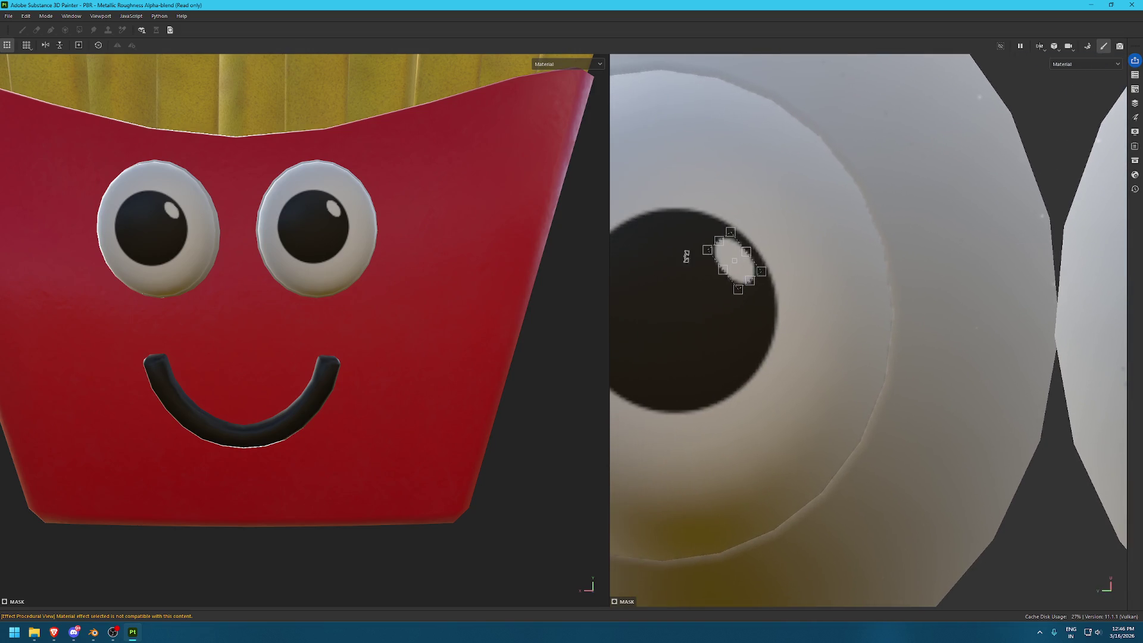
key(f)
scroll(440, 379, up, 2)
scroll(441, 379, up, 1)
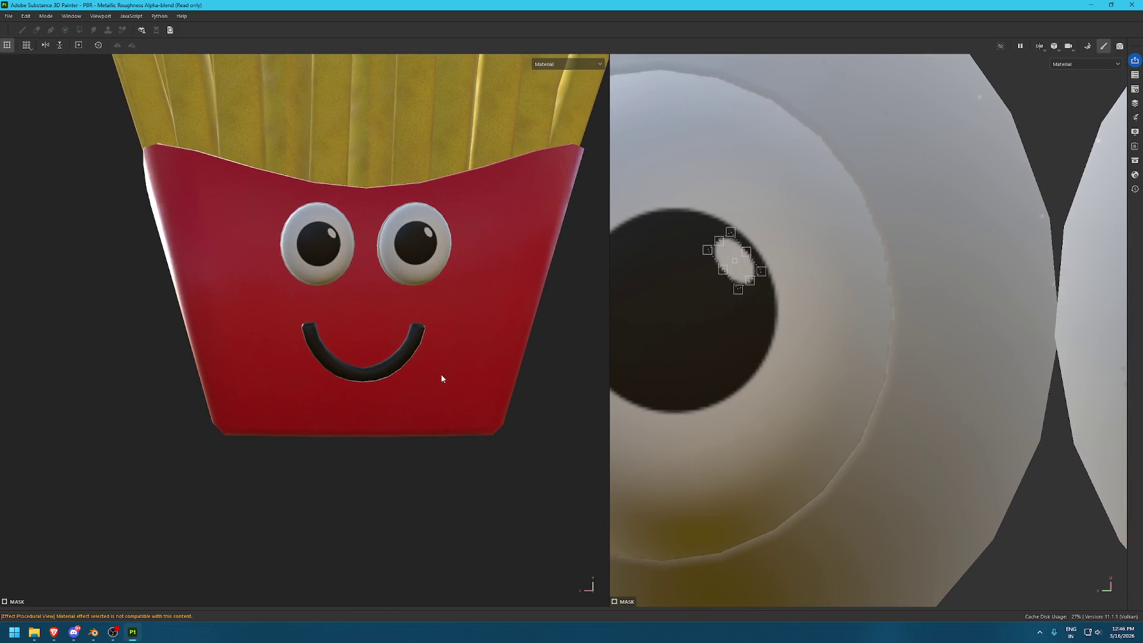
key(Tab)
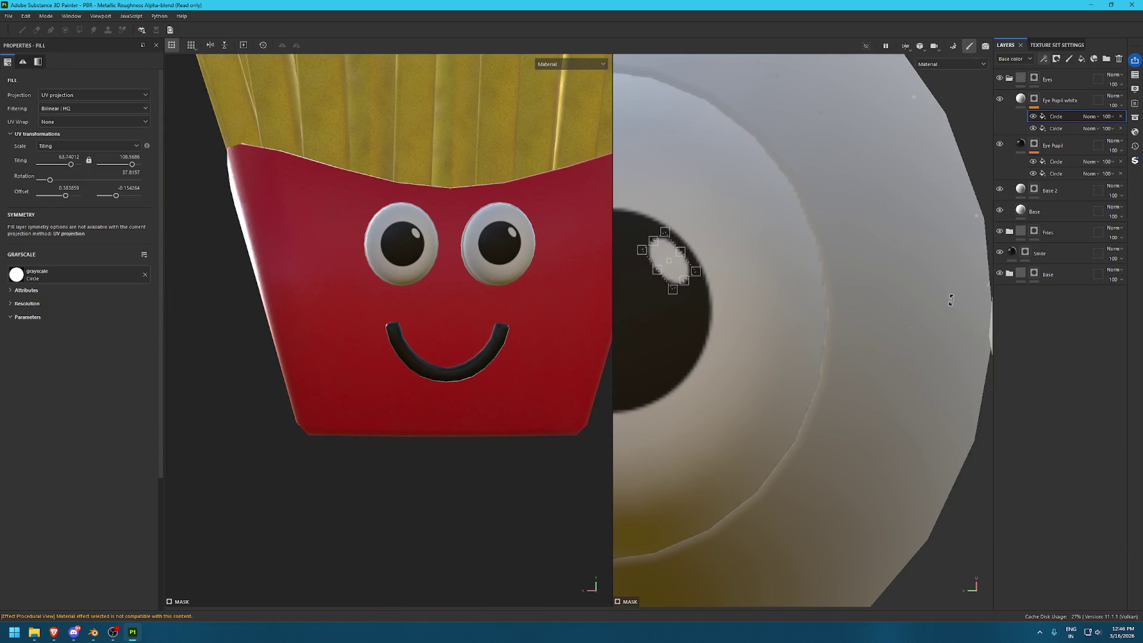
click(1009, 79)
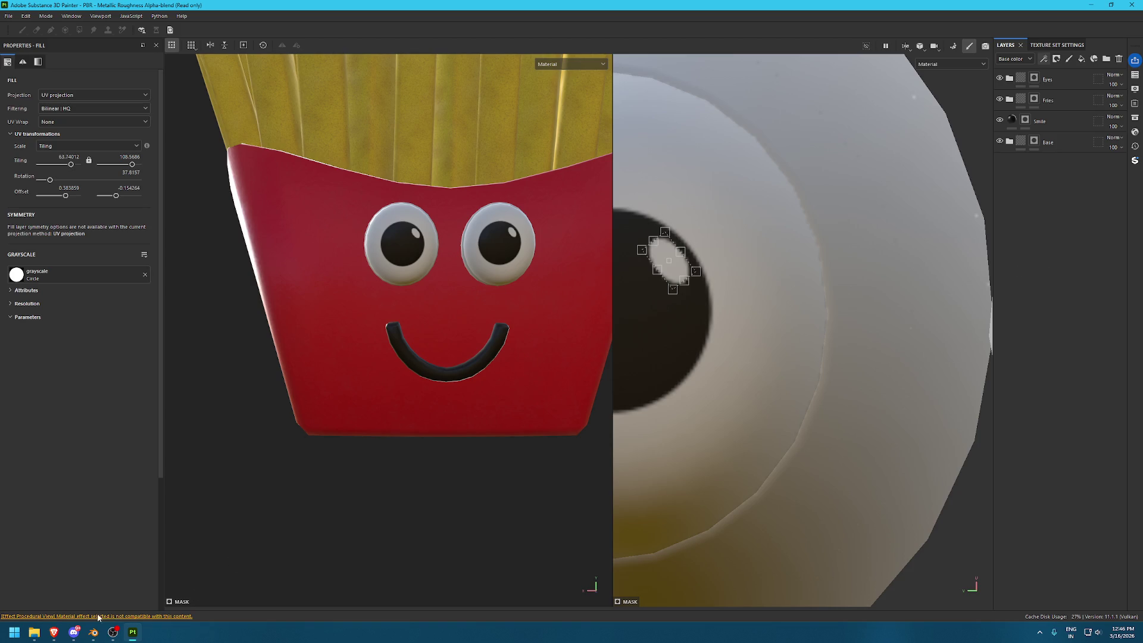
click(54, 632)
click(107, 573)
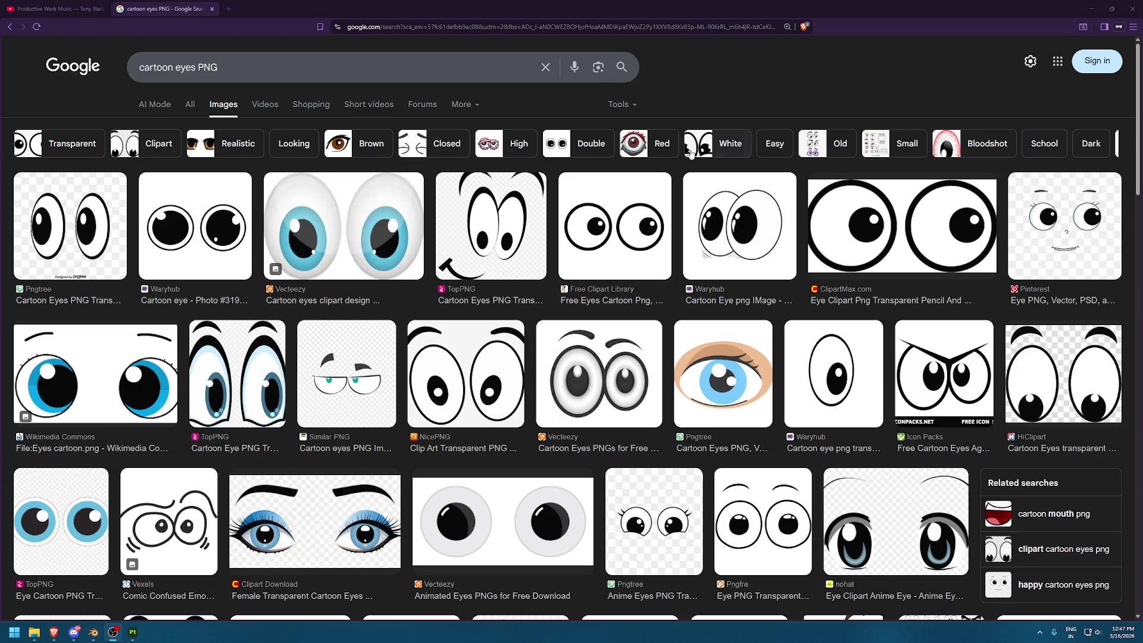
Switch back to the Substance 3D Painter project window
click(1091, 8)
Orbit from the side of the fries box over to the grey can for a closer look
scroll(430, 172, up, 2)
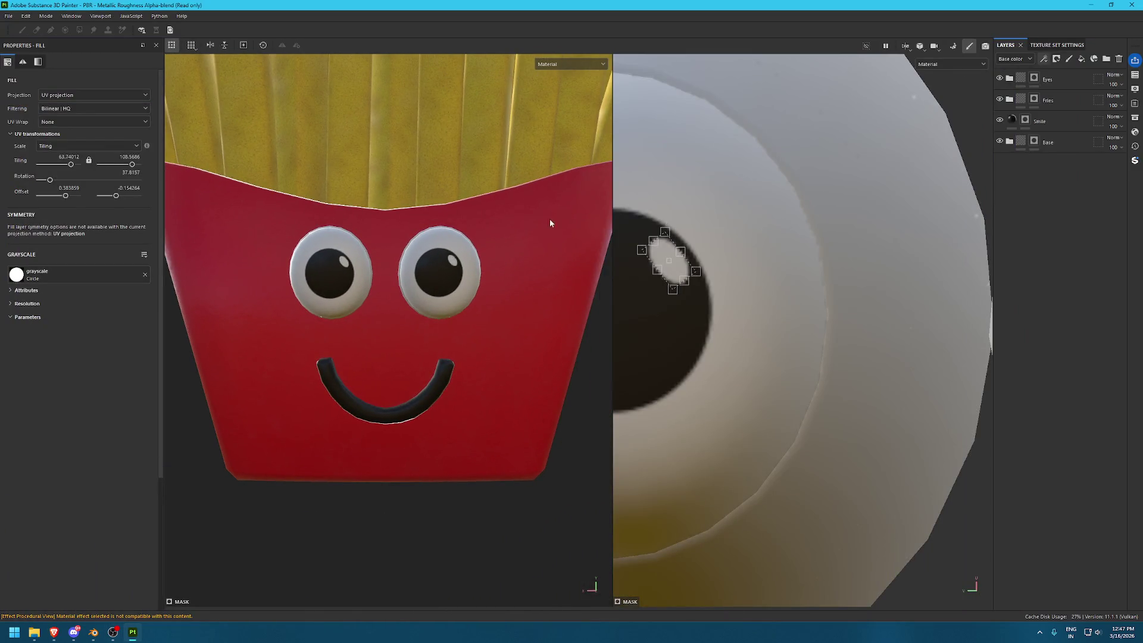
scroll(472, 395, down, 1)
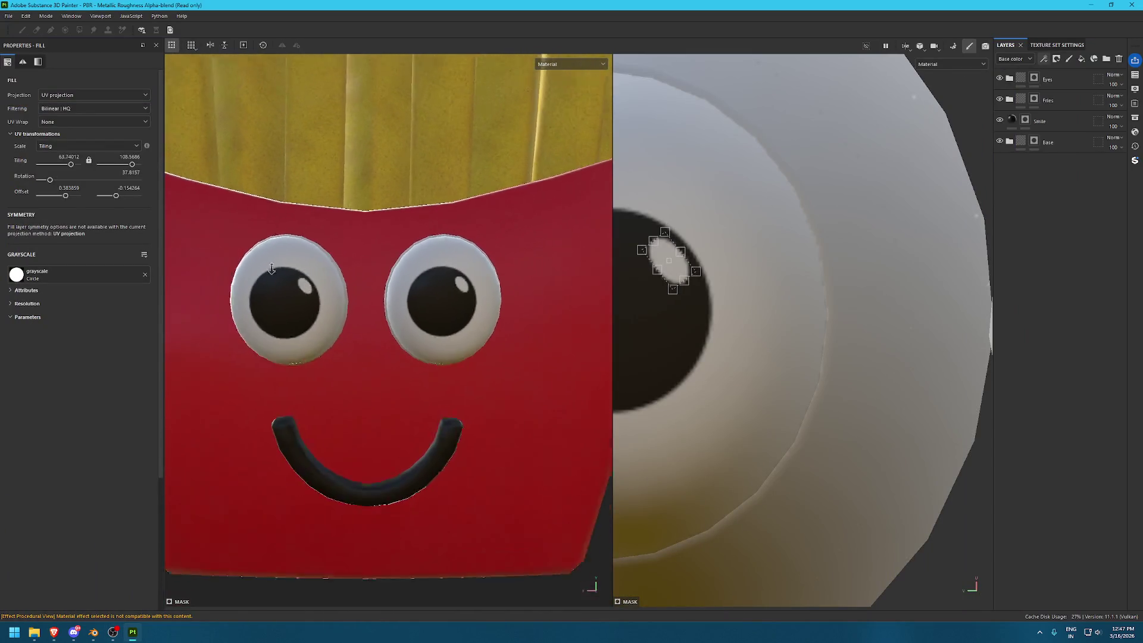
scroll(229, 242, down, 3)
mouse_move(230, 242)
alt+mouse_down()
mouse_move(323, 255)
mouse_move(209, 211)
alt+mouse_up()
scroll(209, 210, down, 1)
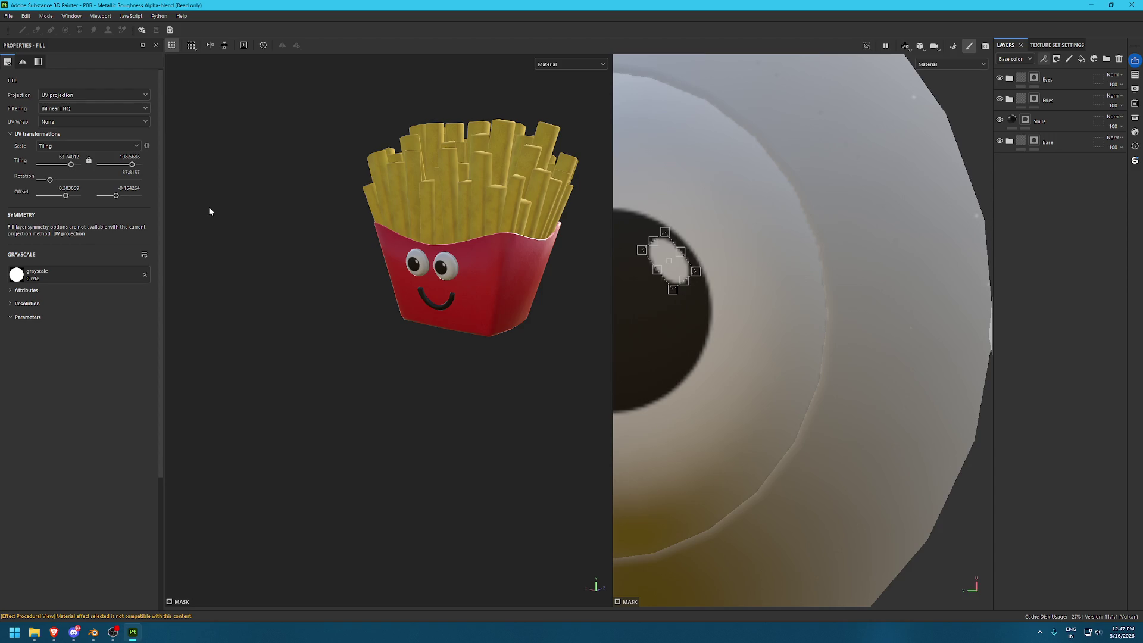
alt+middle_drag(219, 222, 71, 226)
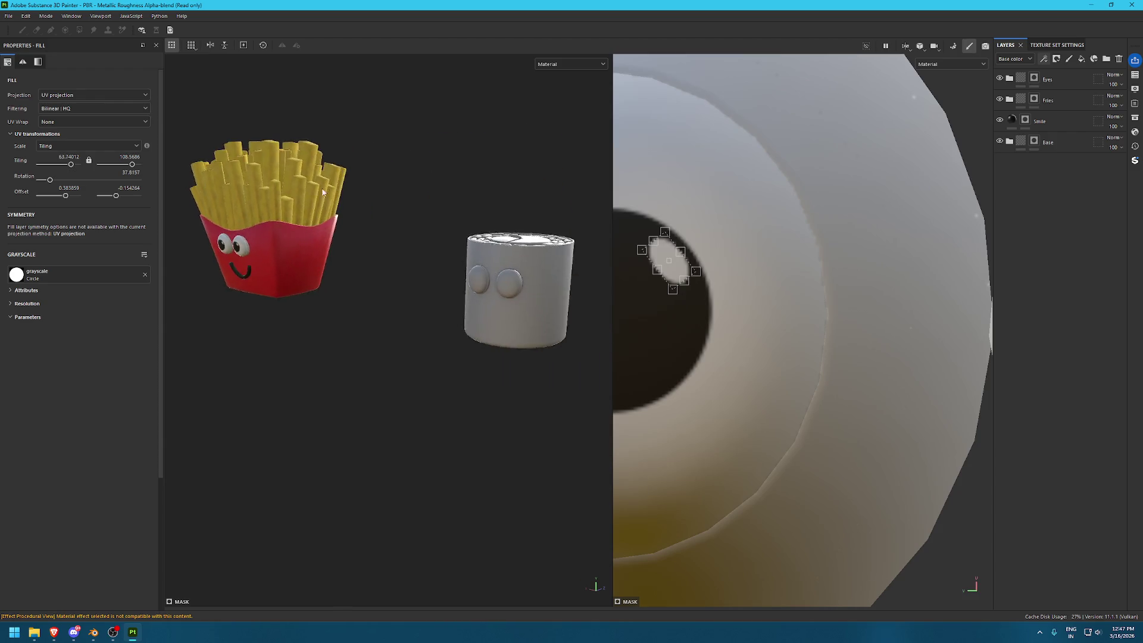
scroll(552, 347, up, 3)
mouse_move(551, 347)
alt+mouse_down()
mouse_move(425, 339)
mouse_move(420, 363)
alt+mouse_up()
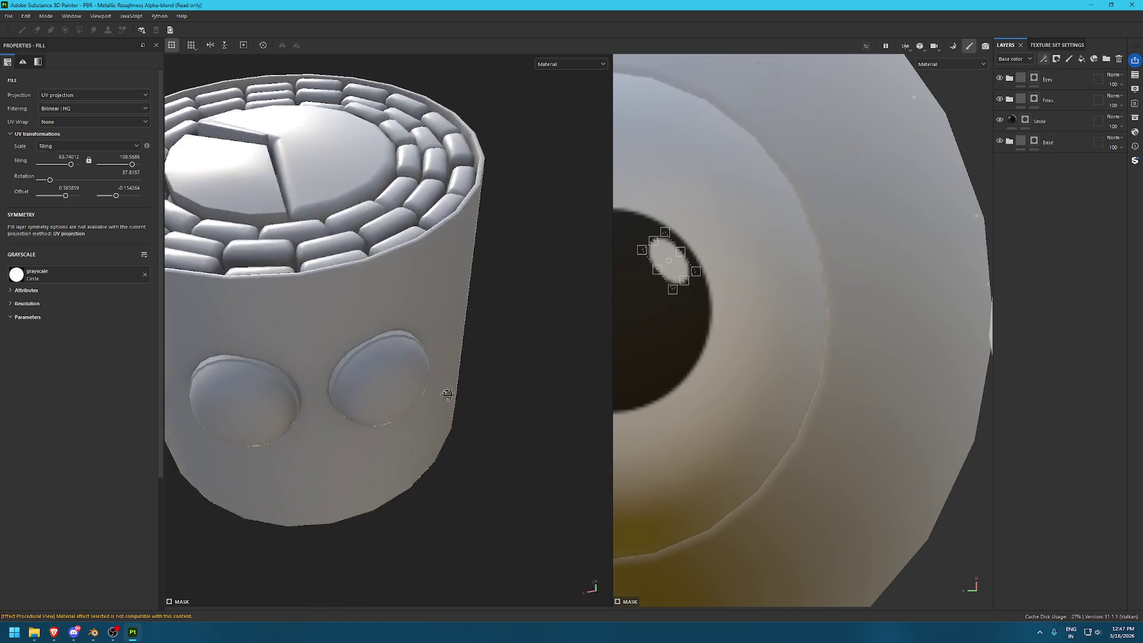
scroll(420, 333, down, 5)
Turn back to the fries box, then frame the can with both eye bumps in view
alt+drag(138, 271, 293, 221)
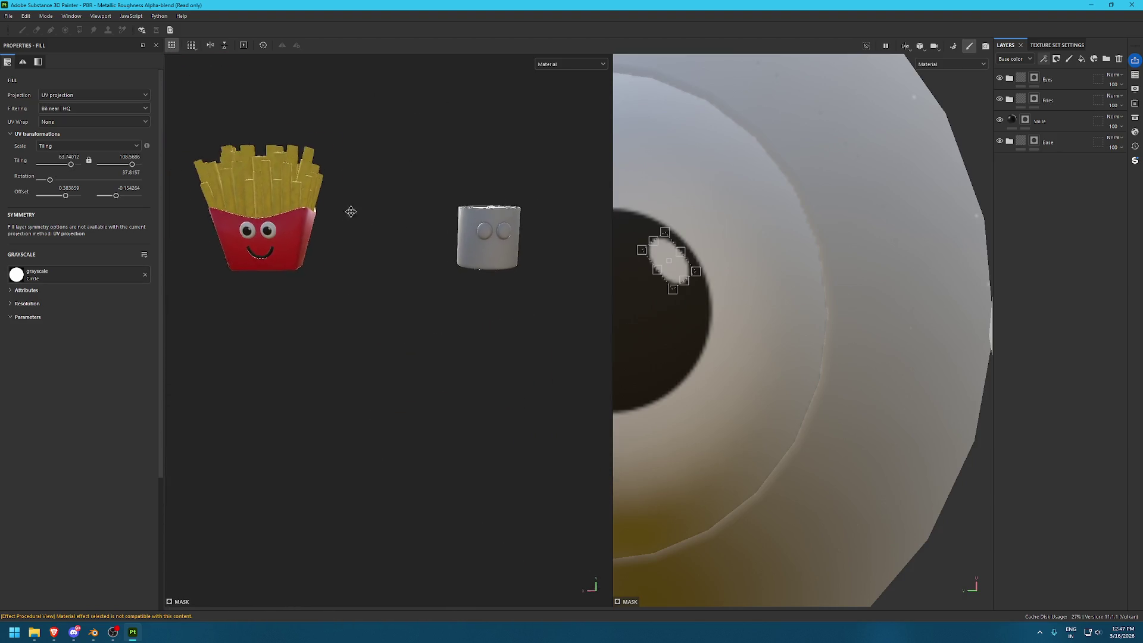
alt+right_drag(293, 222, 301, 263)
alt+middle_drag(301, 262, 485, 291)
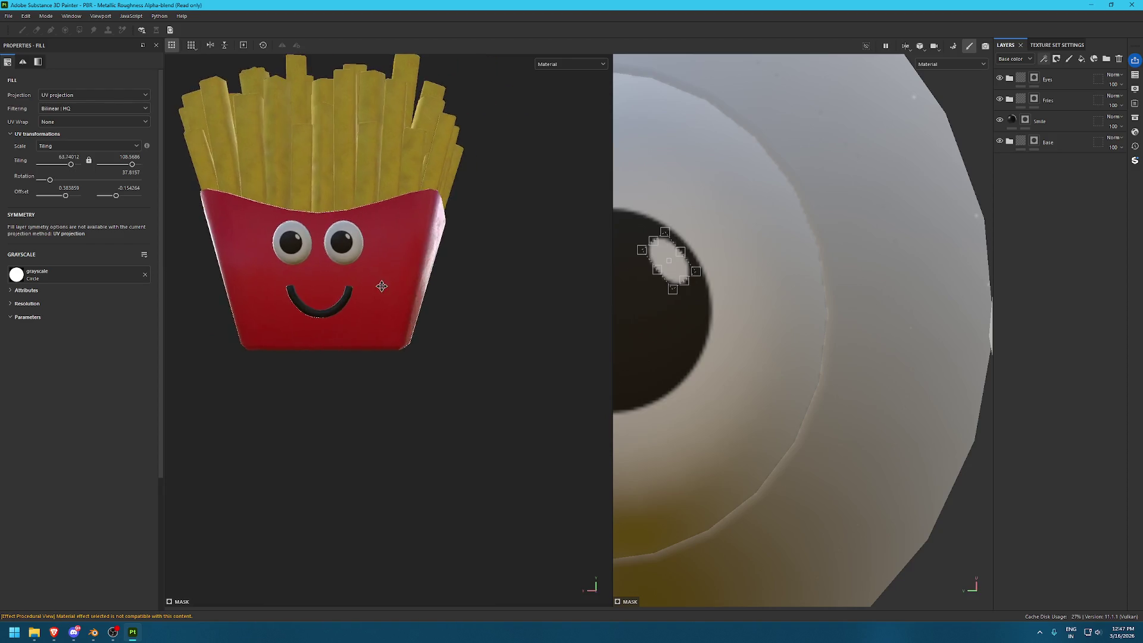
alt+drag(485, 291, 362, 248)
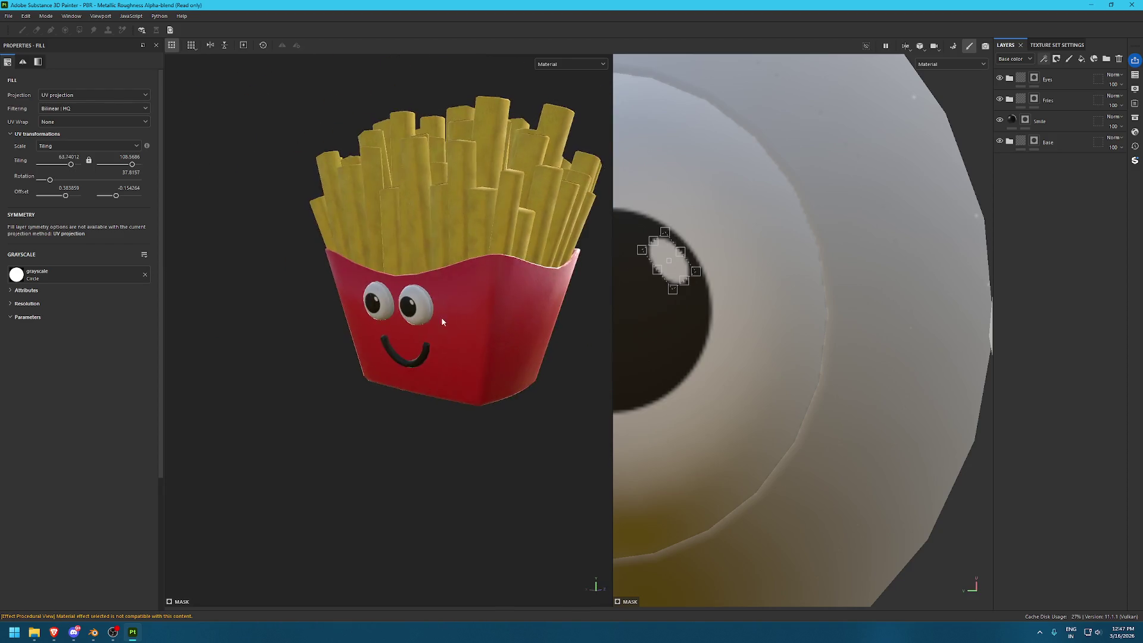
alt+middle_drag(362, 248, 490, 344)
alt+right_drag(490, 345, 387, 273)
alt+drag(388, 272, 438, 286)
alt+right_drag(438, 286, 360, 298)
alt+drag(360, 299, 369, 321)
mouse_move(369, 322)
alt+right_down()
mouse_move(523, 370)
mouse_move(444, 277)
alt+right_up()
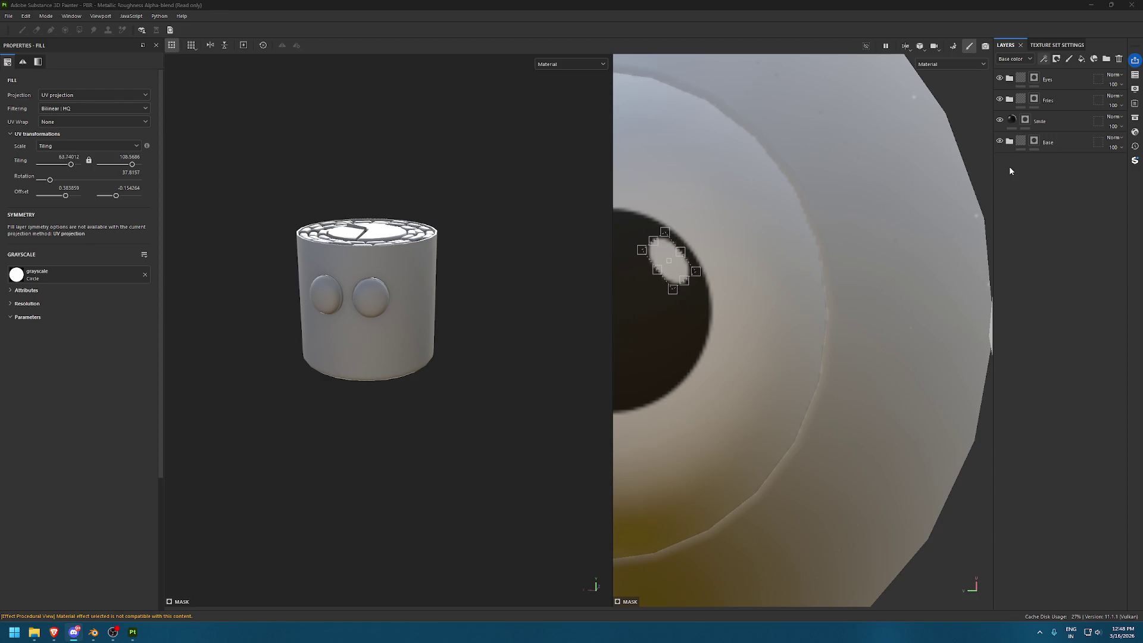
Bring the Eyes folder into the can's layers and delete the empty Layer 1
click(1039, 82)
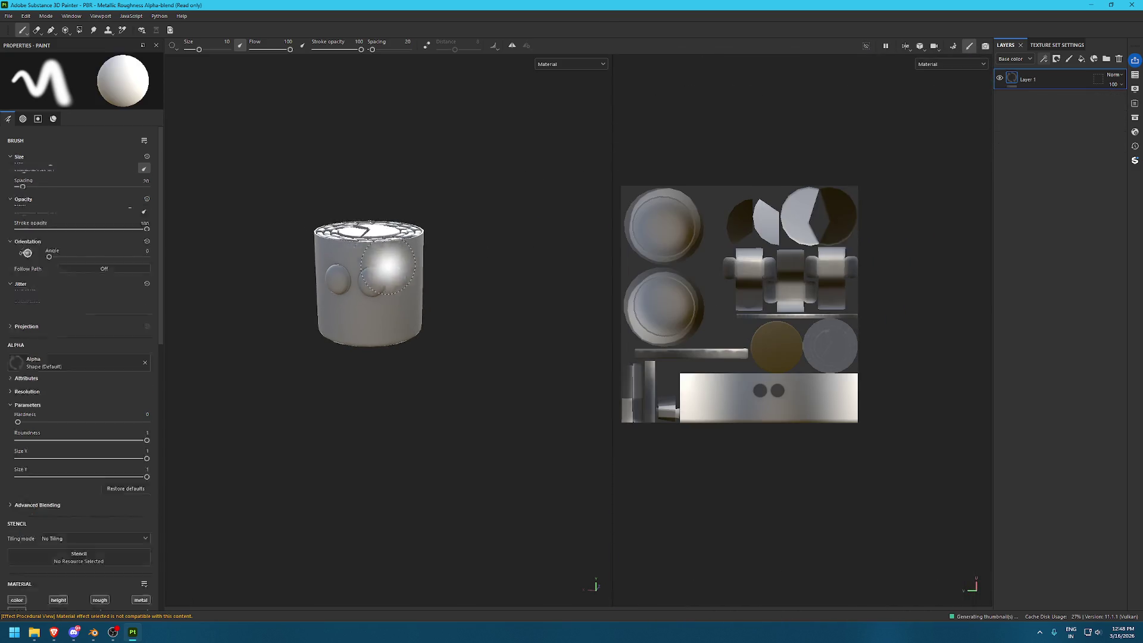
key(ctrl+z)
click(1119, 60)
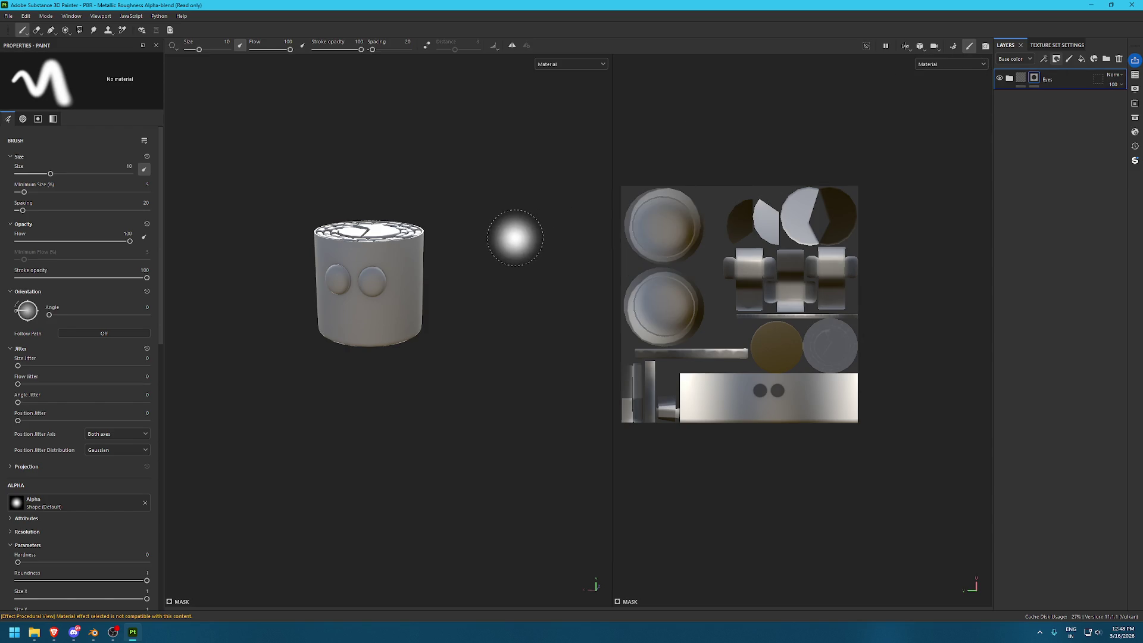
Frame the can in a 3D-only view and set polygon fill to whole-mesh mode
key(F3)
key(F2)
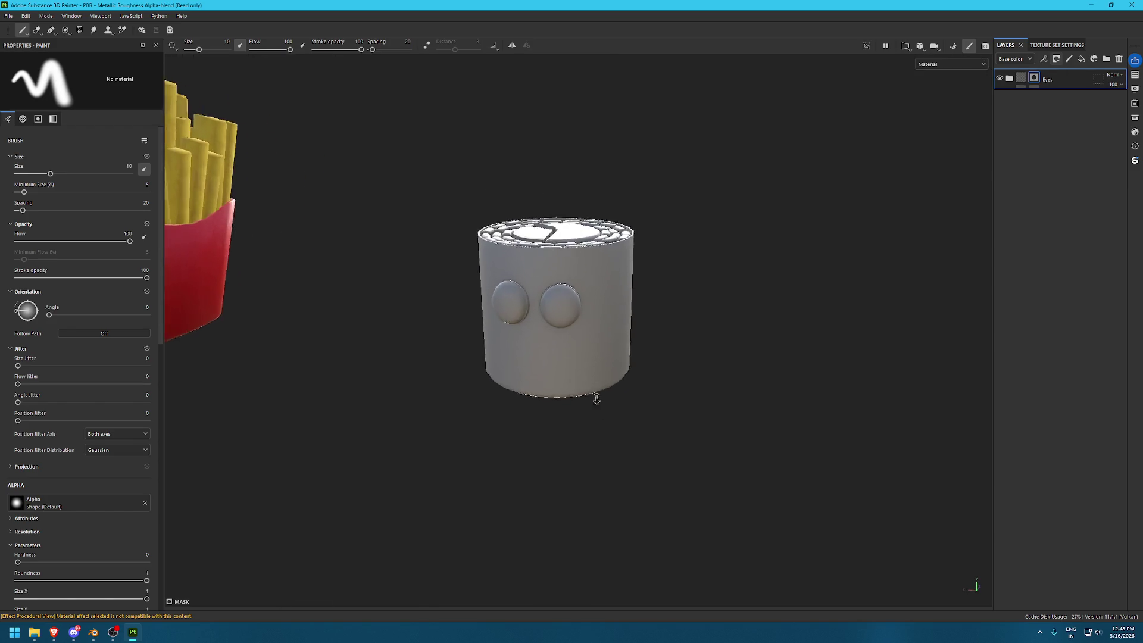
key(f)
key(4)
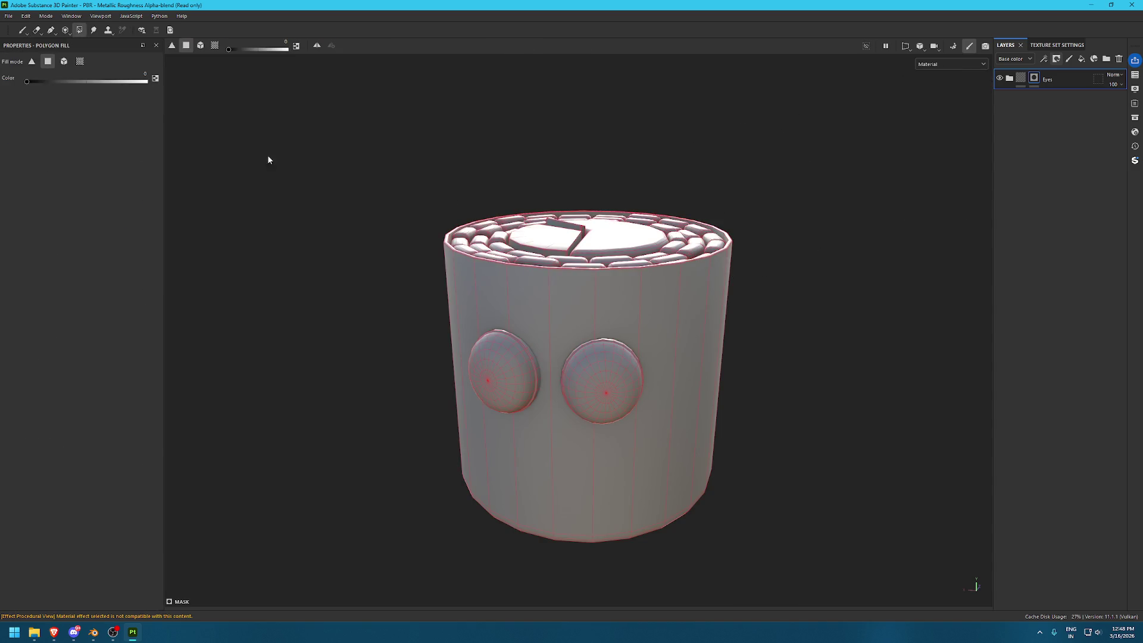
click(64, 60)
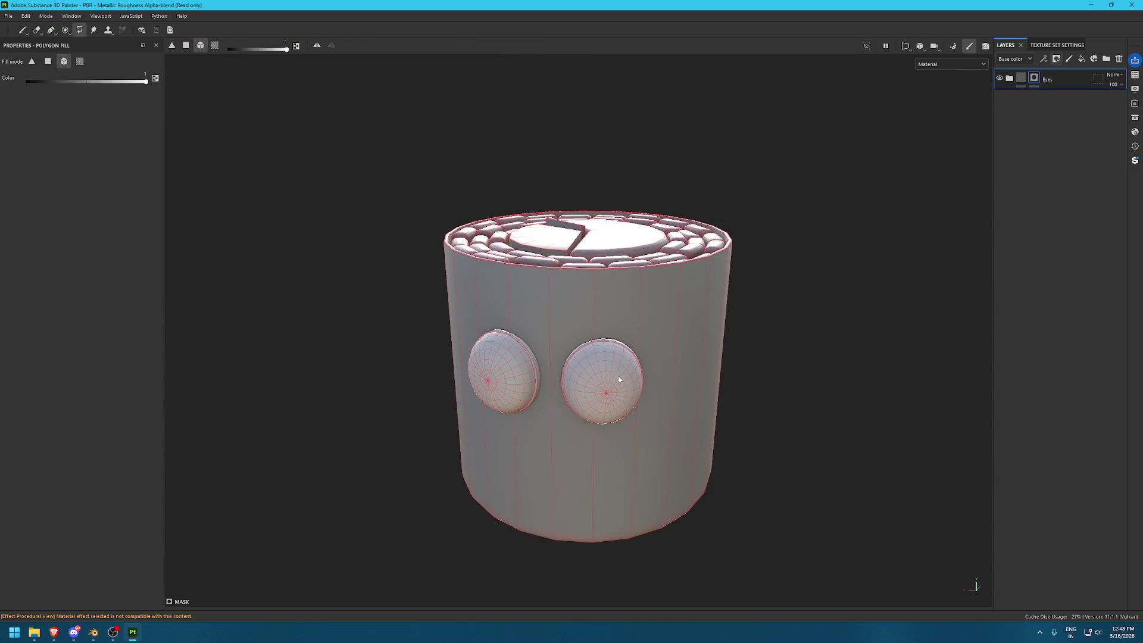
key(1)
Switch to the flat UV texture view, expand the Eyes folder and select Base 2
scroll(625, 346, up, 5)
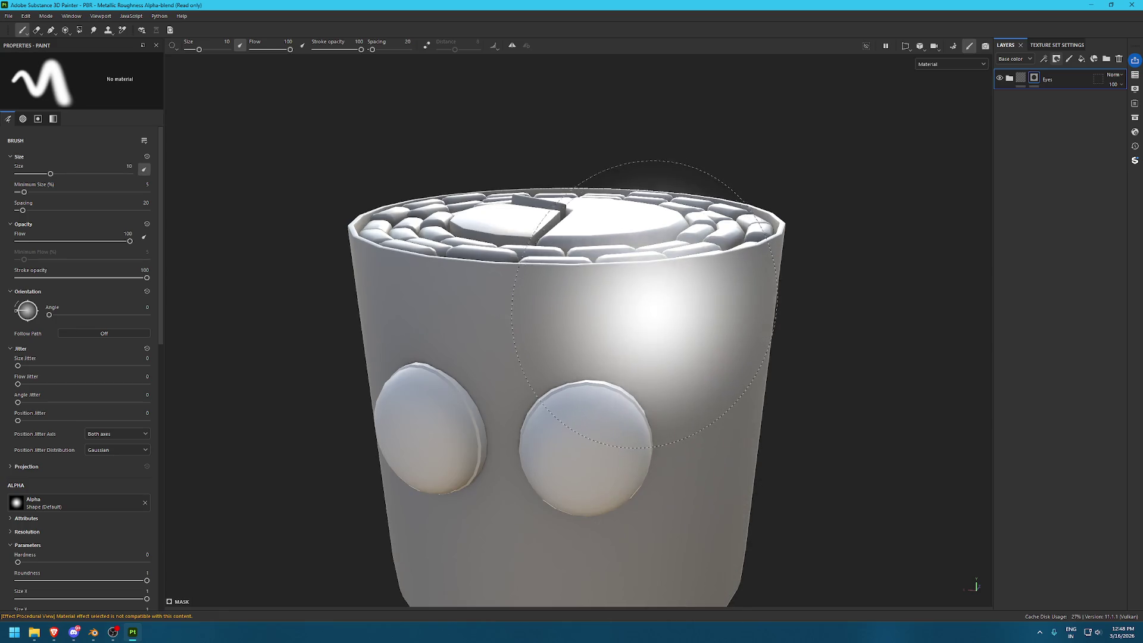
key(F3)
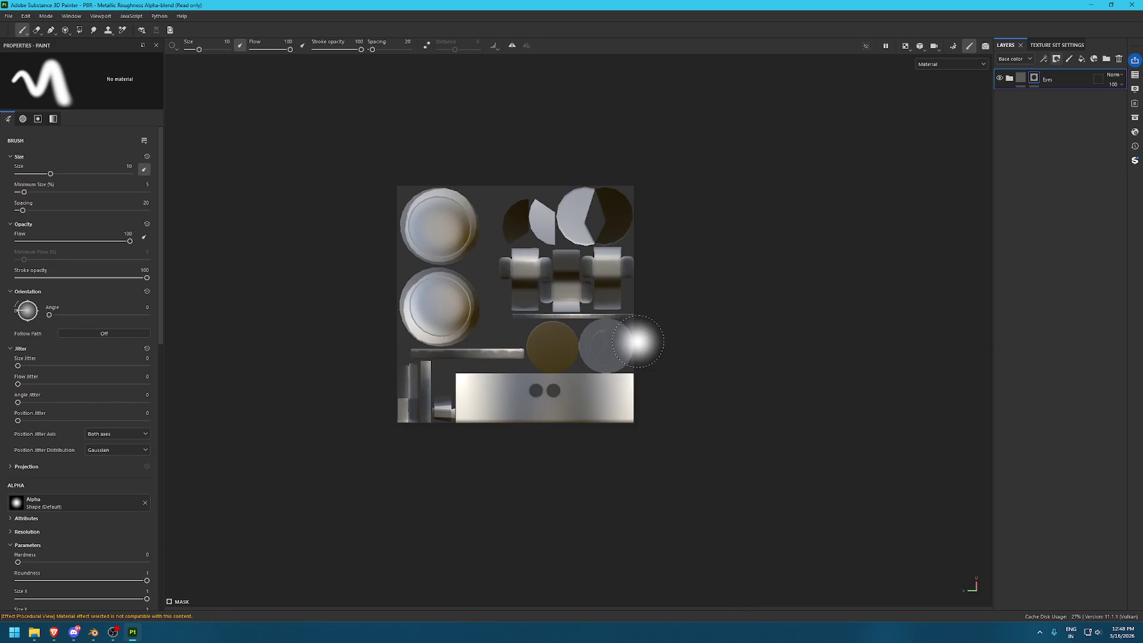
scroll(532, 282, up, 3)
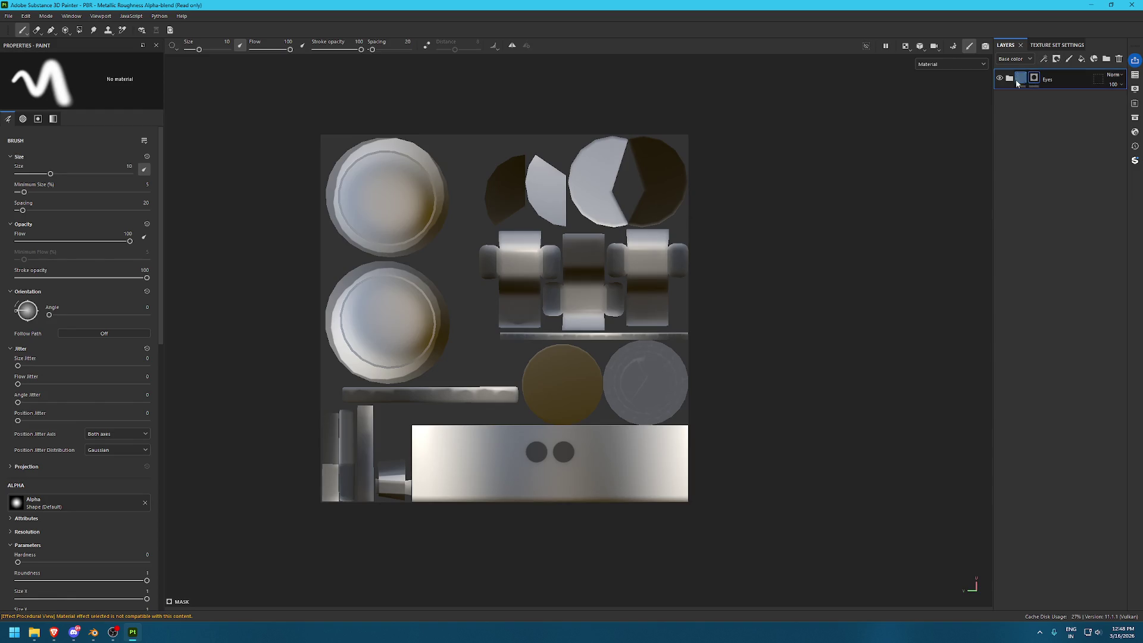
click(1009, 78)
scroll(625, 416, up, 1)
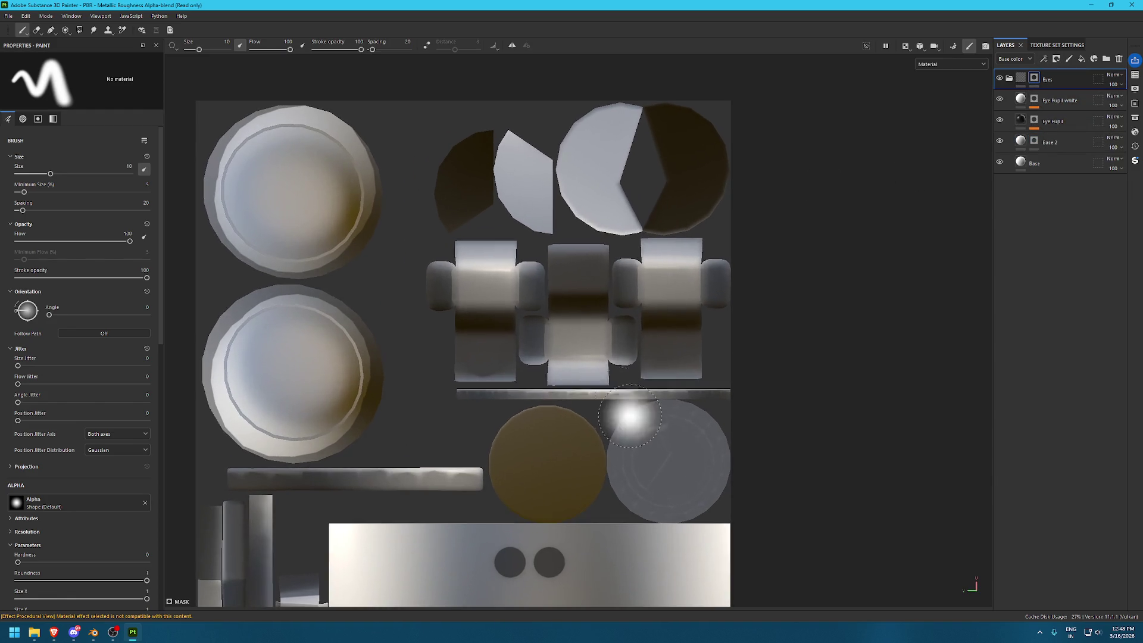
scroll(684, 398, up, 2)
scroll(708, 392, up, 2)
scroll(717, 390, up, 1)
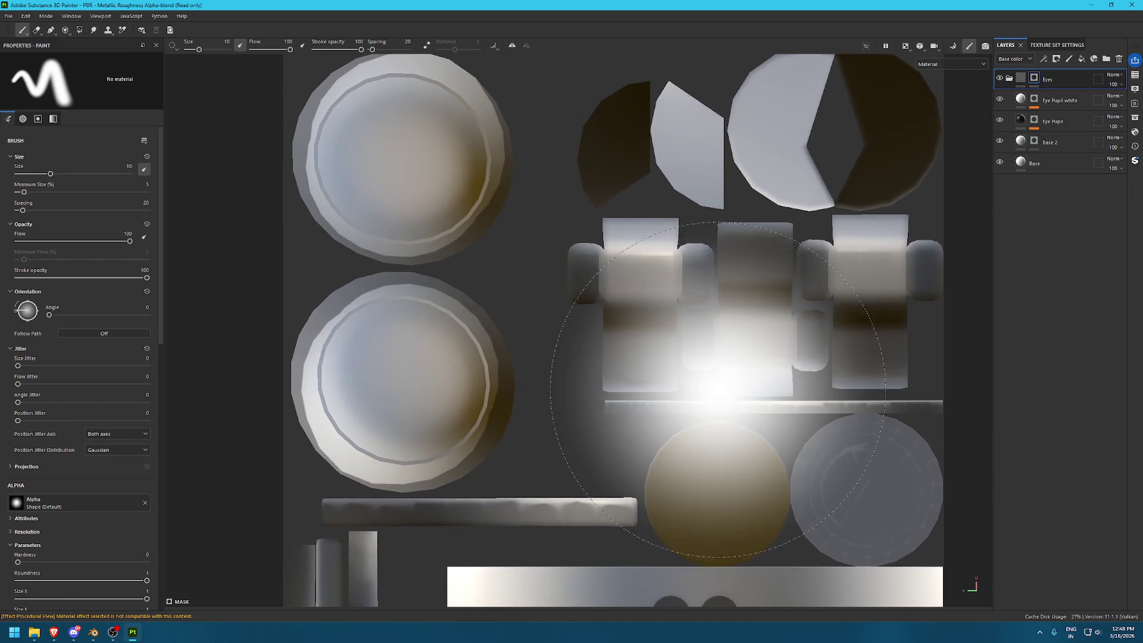
click(1048, 142)
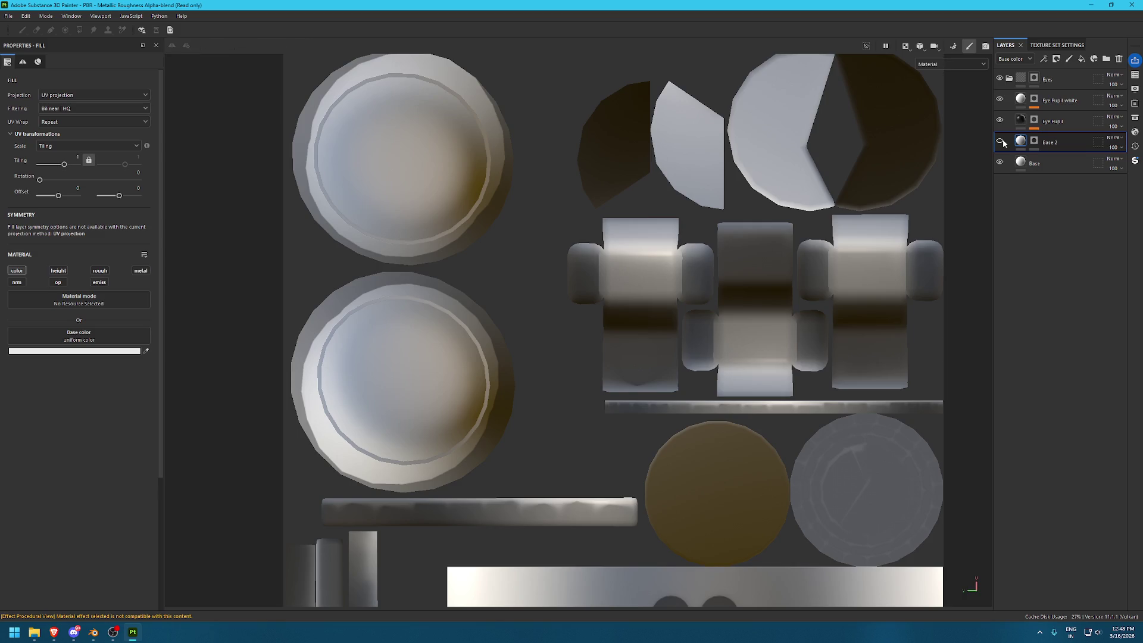
Select Base 2's mask and frame the eye shells in the UV layout
click(1034, 141)
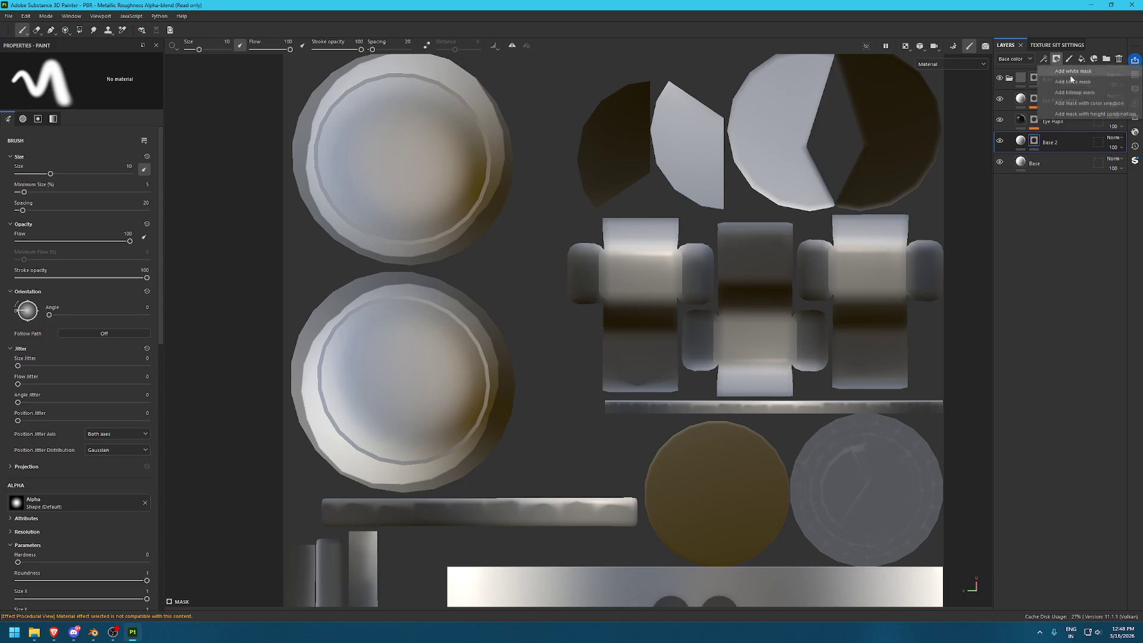
scroll(633, 172, up, 1)
middle_drag(447, 218, 616, 280)
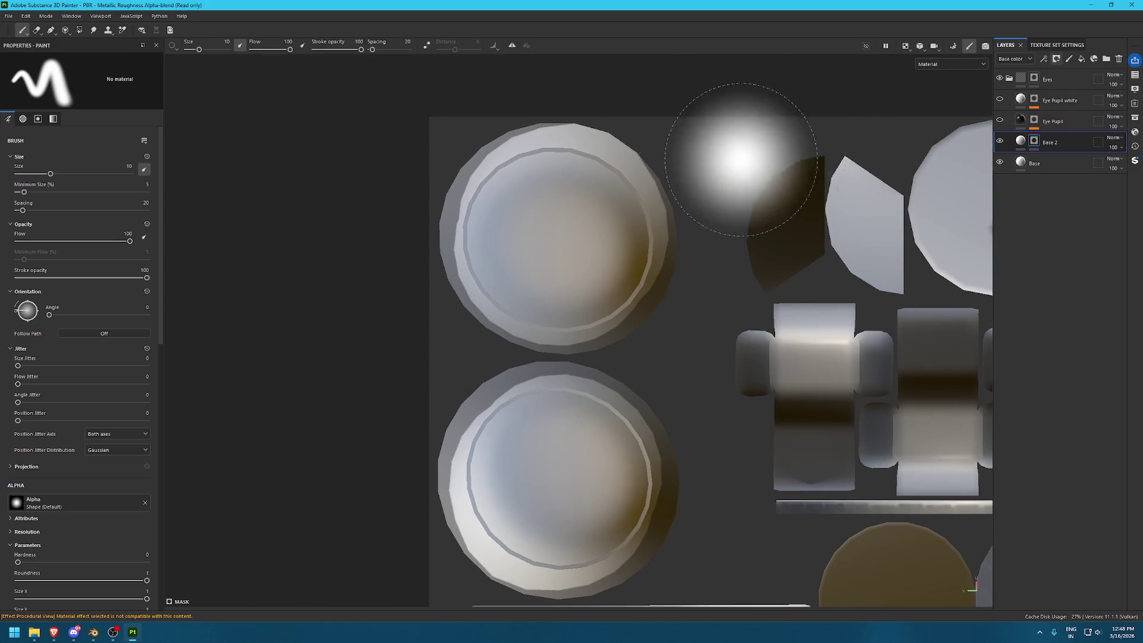
scroll(530, 268, down, 2)
middle_drag(533, 334, 510, 229)
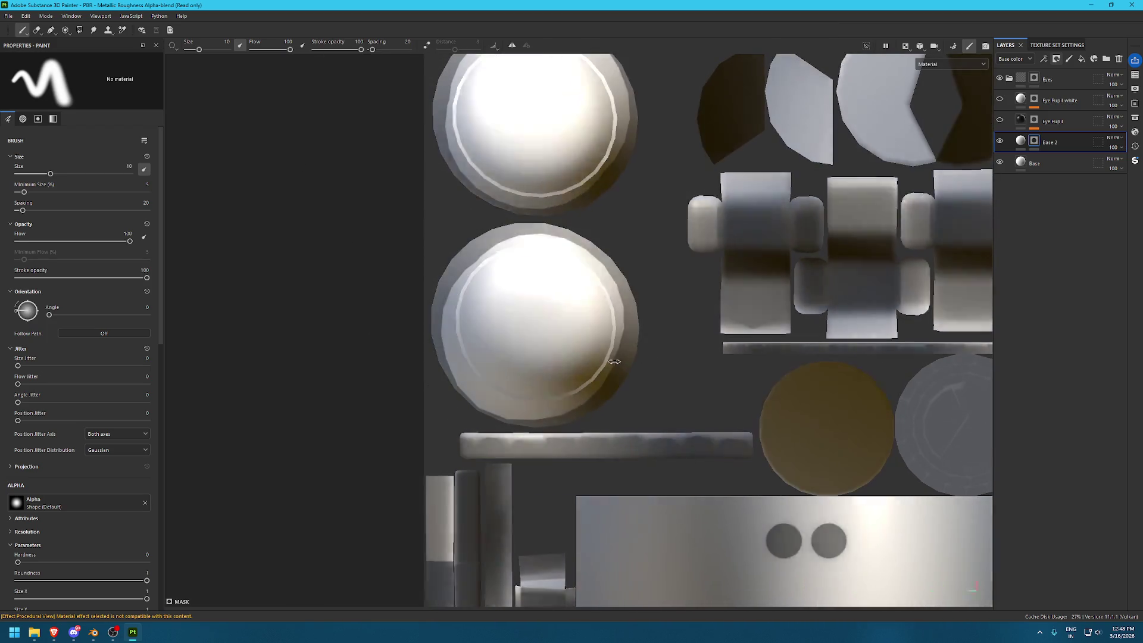
Delete the Ambient occlusion mesh map in Texture Set Settings and return to Layers
click(1056, 45)
scroll(1061, 388, down, 1)
scroll(1062, 388, down, 1)
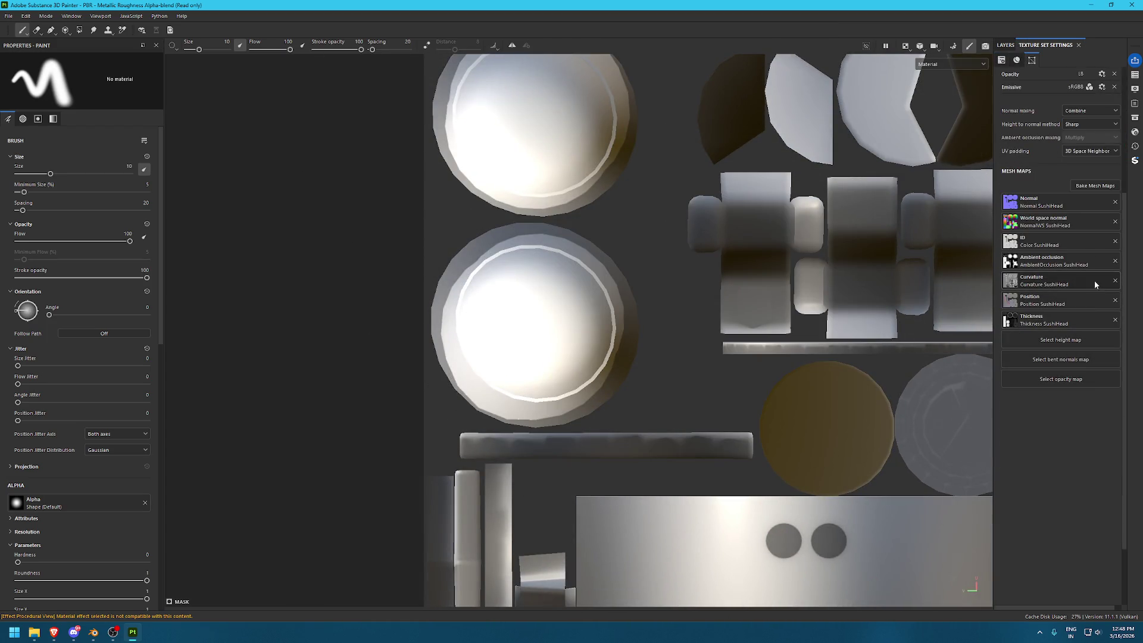
click(1111, 262)
scroll(690, 472, up, 3)
scroll(691, 472, down, 2)
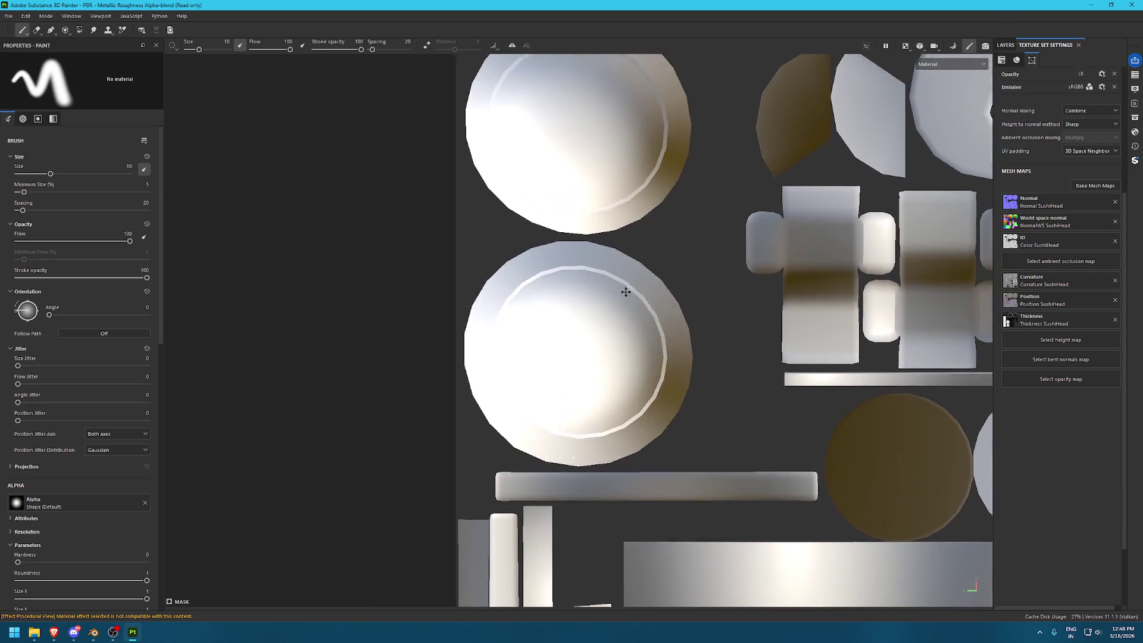
click(1006, 45)
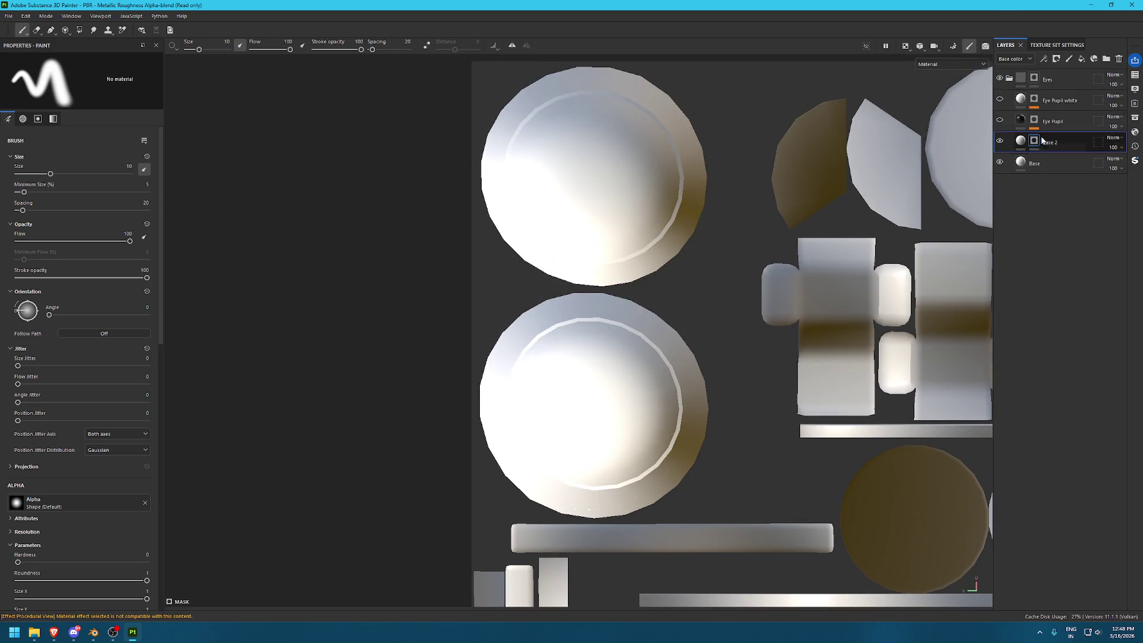
Mask-fill the two eye shells with the Polygon Fill tool in mesh mode
key(4)
click(79, 61)
click(64, 60)
drag(331, 113, 682, 427)
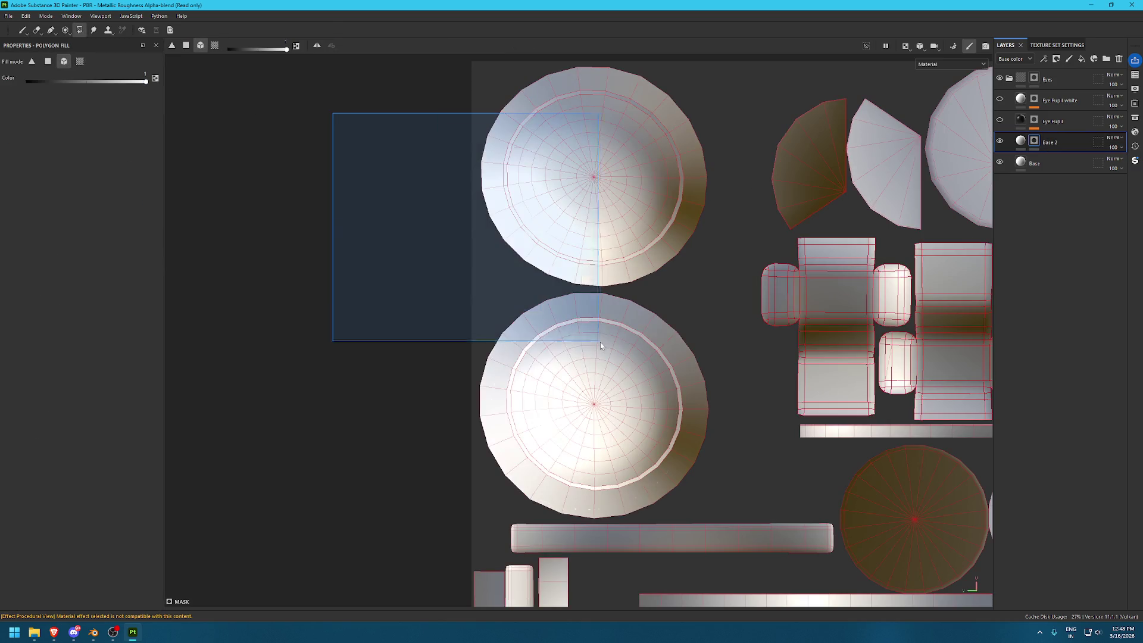
Switch Polygon Fill to face mode and fill the upper eye shell's faces in white
scroll(643, 157, up, 3)
middle_drag(607, 260, 663, 375)
click(48, 61)
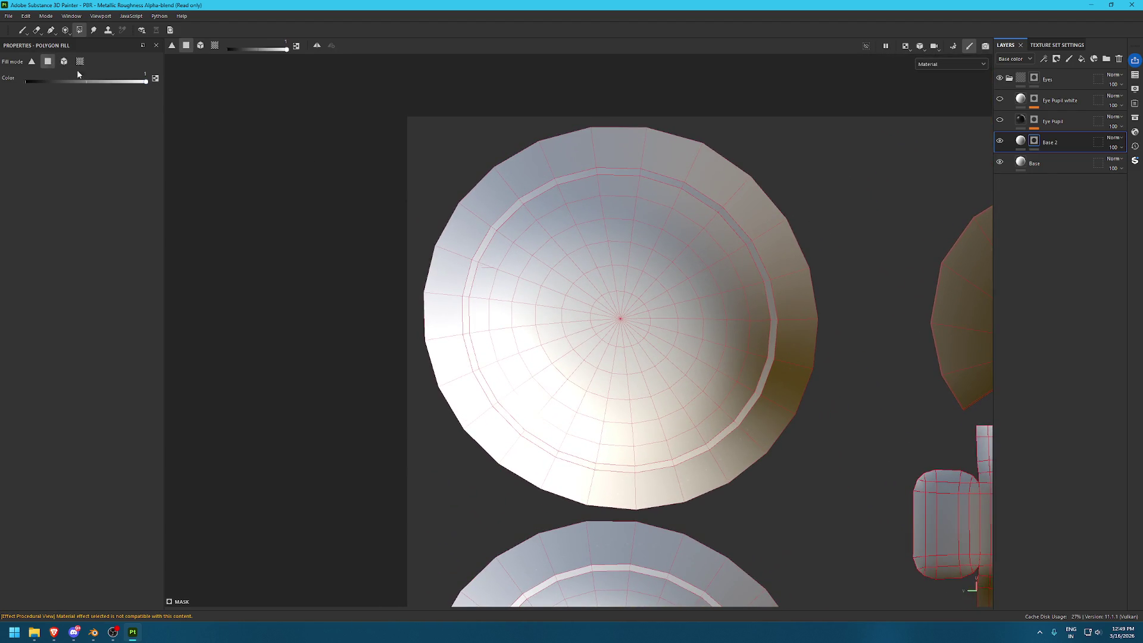
drag(529, 218, 722, 408)
scroll(739, 421, up, 2)
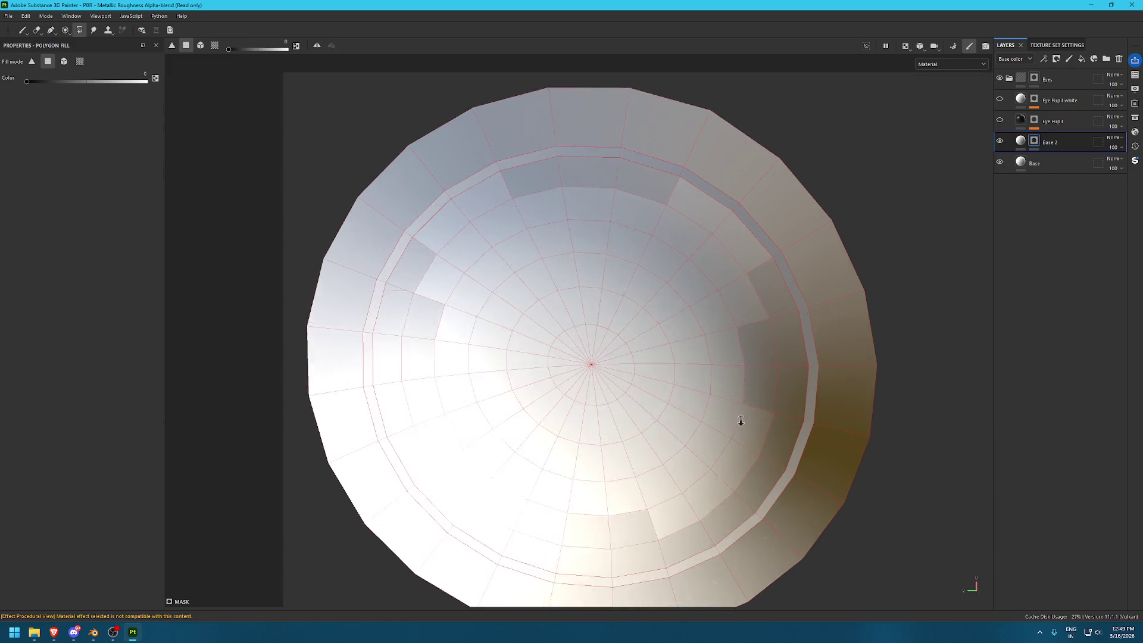
middle_drag(636, 214, 697, 72)
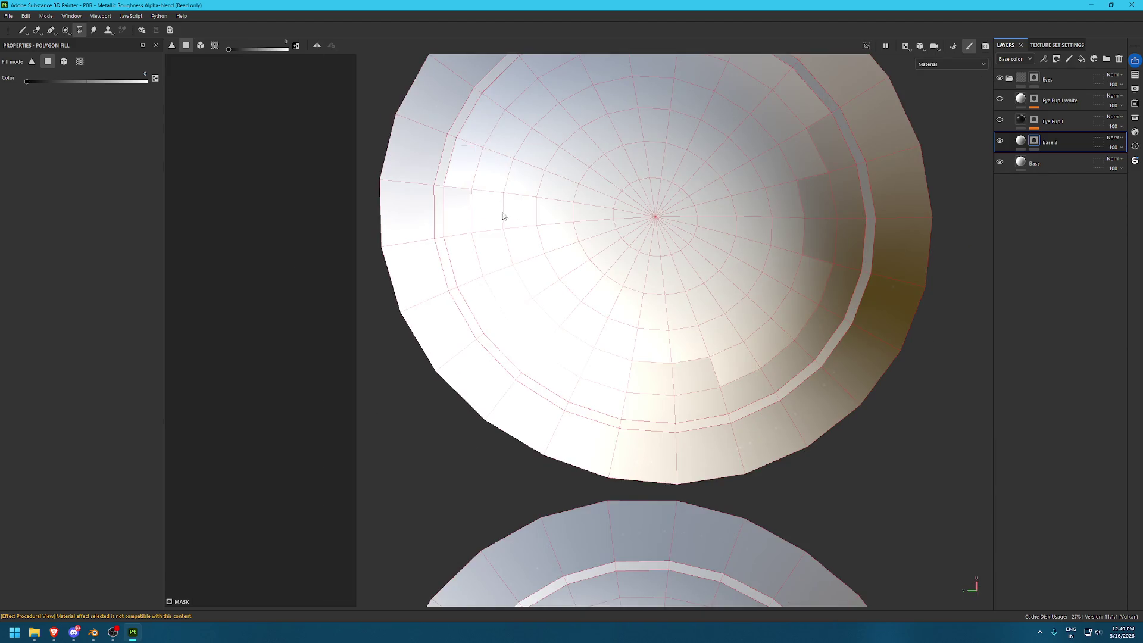
shift+right_drag(675, 315, 635, 308)
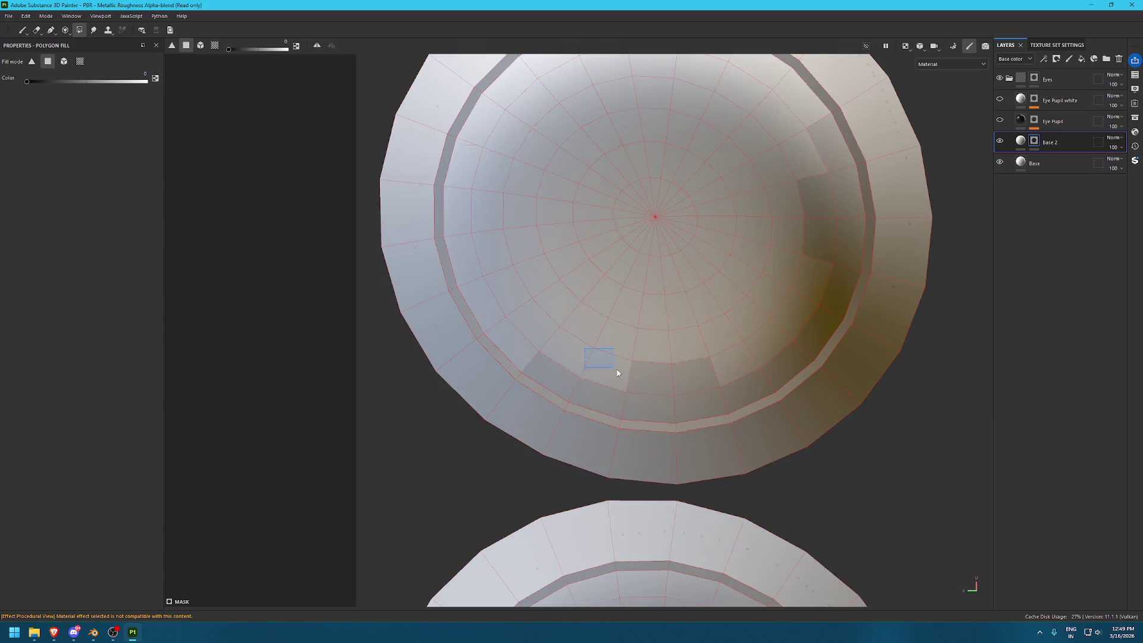
drag(609, 368, 655, 369)
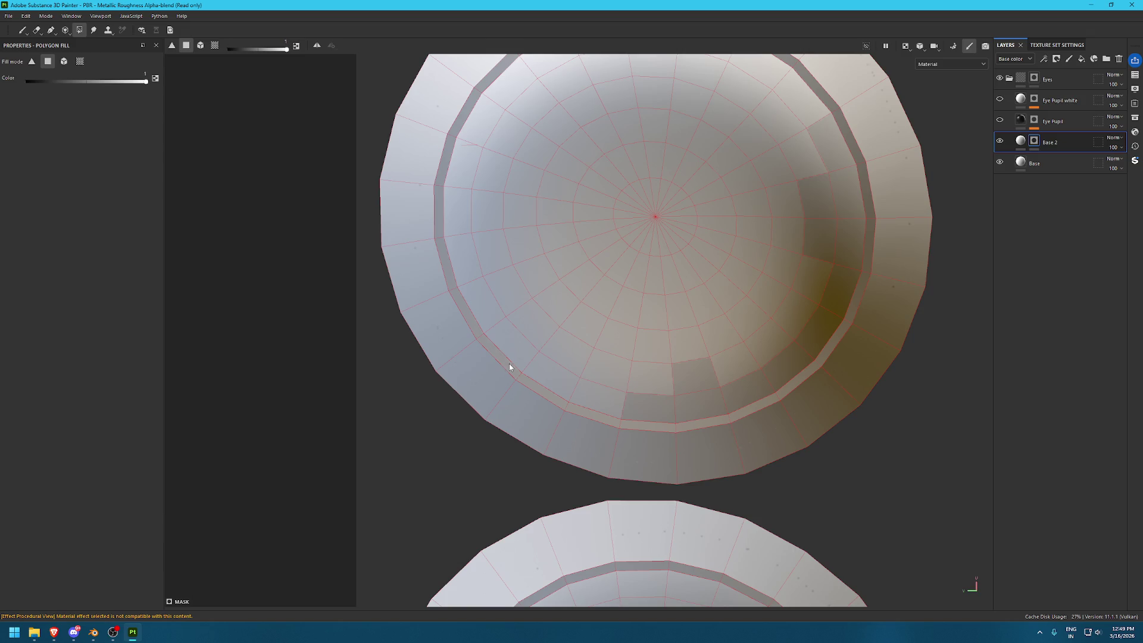
drag(648, 298, 698, 389)
Toggle the fill to black and clear face fills from the shell's bottom and inner ring
key(x)
mouse_move(613, 264)
mouse_down()
mouse_move(678, 364)
mouse_move(730, 383)
mouse_move(699, 273)
mouse_up()
drag(744, 201, 760, 228)
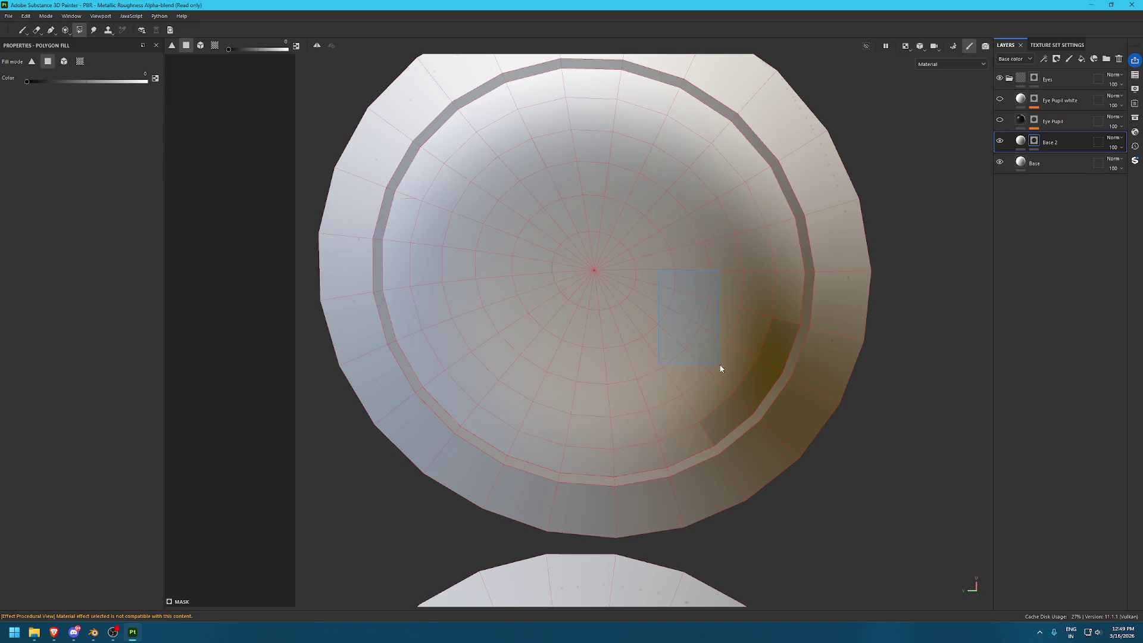
drag(715, 363, 758, 374)
scroll(752, 395, down, 3)
scroll(677, 334, up, 1)
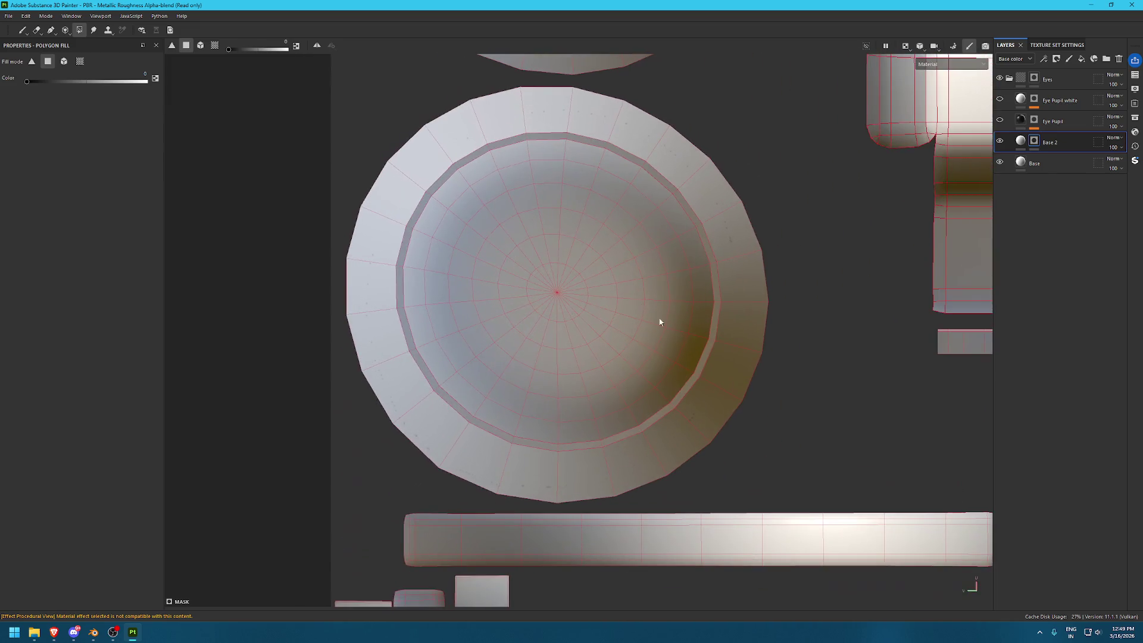
drag(466, 229, 556, 315)
scroll(497, 286, up, 2)
mouse_move(435, 202)
mouse_down()
mouse_move(654, 395)
mouse_move(716, 389)
mouse_up()
ctrl+drag(491, 172, 619, 162)
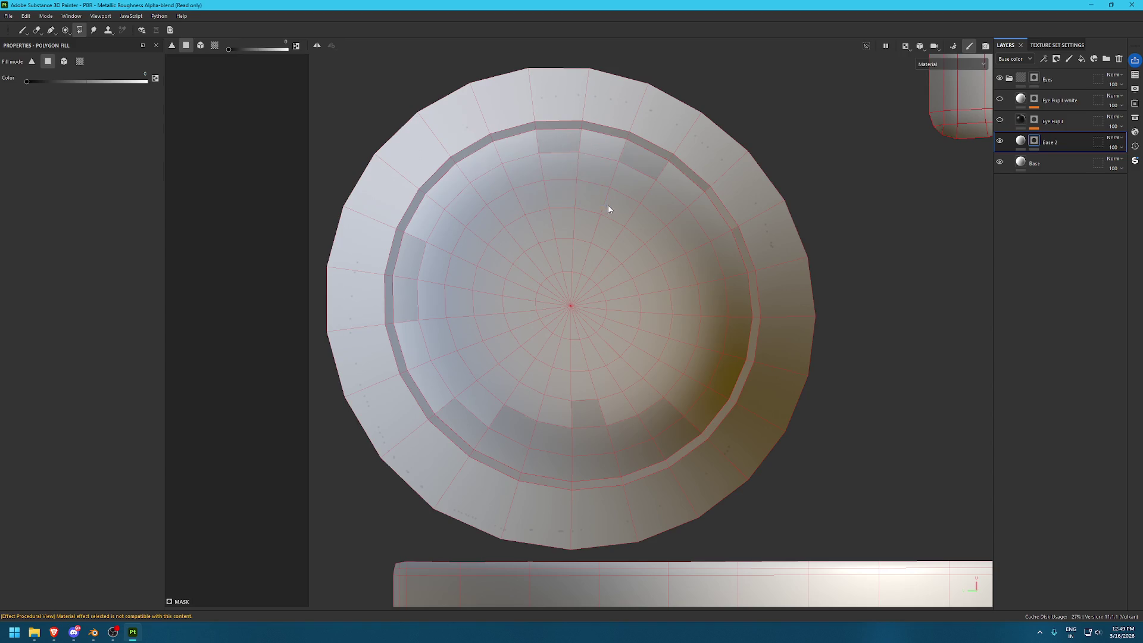
drag(412, 273, 419, 284)
ctrl+drag(473, 368, 656, 441)
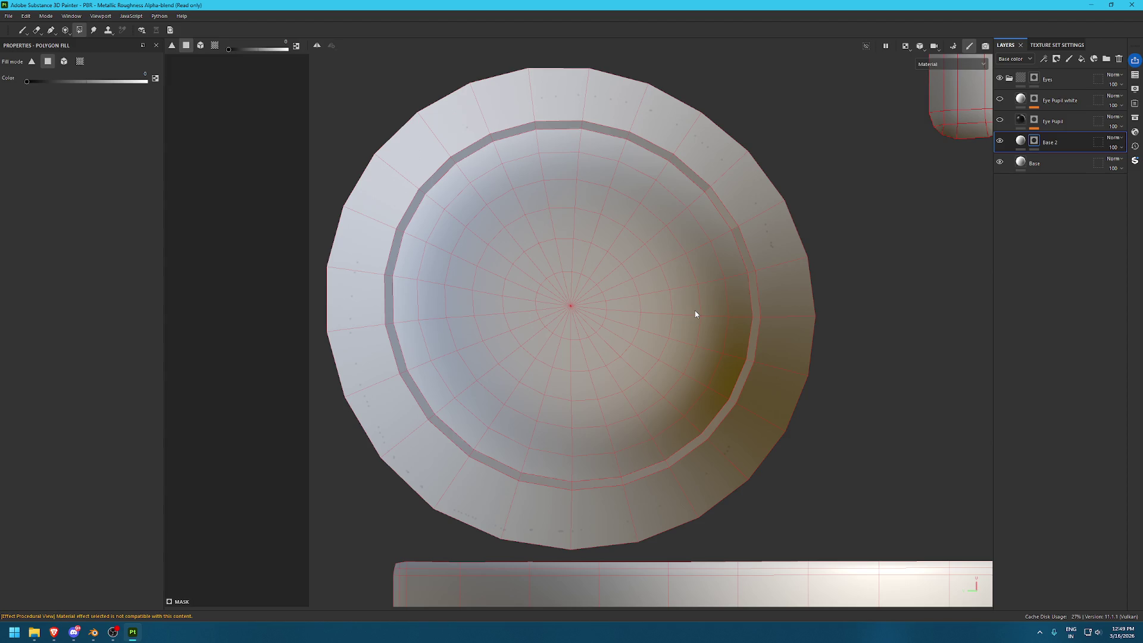
Reset the fill to white, frame the cup in split 3D/UV view, then bring up the browser
key(x)
mouse_move(659, 344)
shift+right_down()
mouse_move(534, 345)
mouse_move(671, 301)
mouse_move(737, 258)
shift+right_up()
key(f)
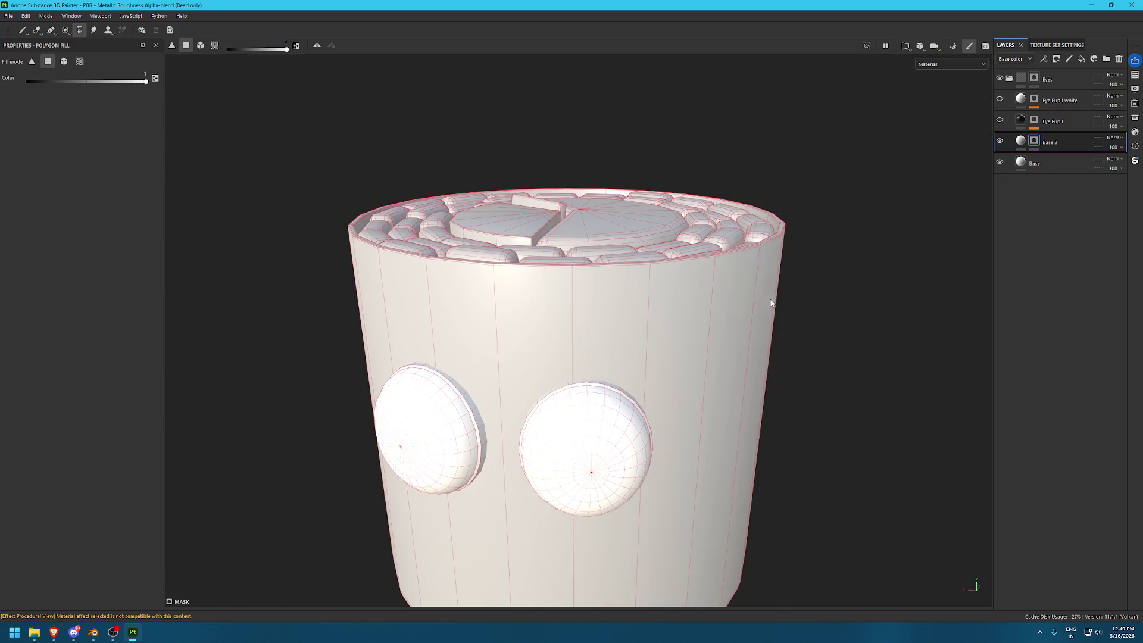
key(F1)
mouse_move(377, 337)
shift+right_down()
mouse_move(438, 358)
mouse_move(386, 359)
shift+right_up()
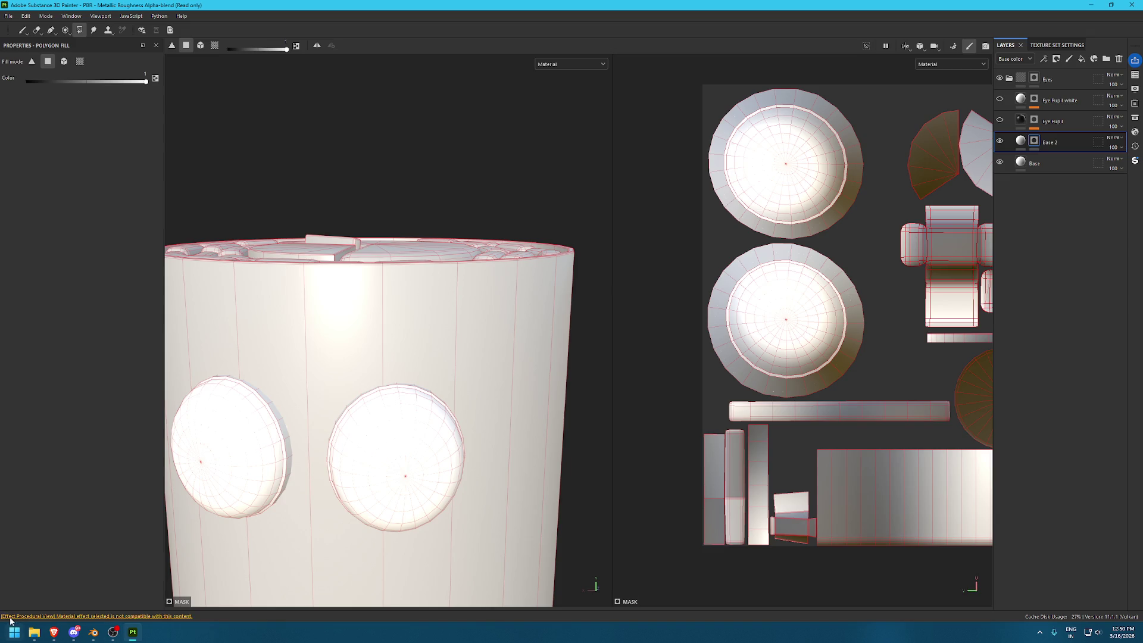
mouse_move(54, 632)
click(117, 589)
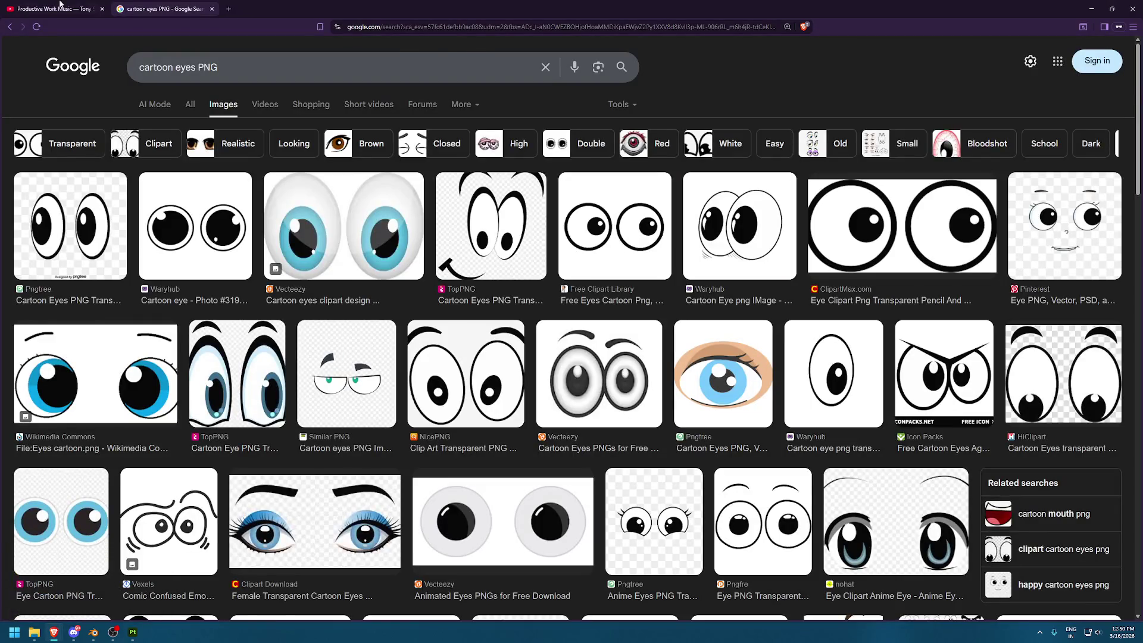
Restart the work-music video on the YouTube tab from 0:00, then minimize the browser
key(ctrl+Tab)
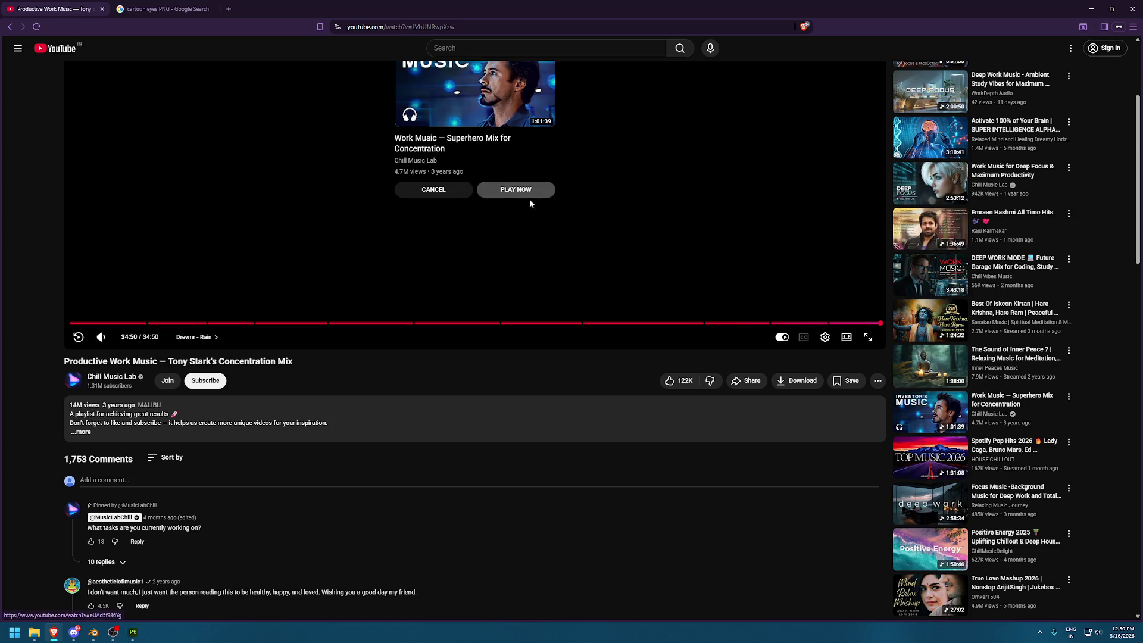
scroll(524, 201, up, 3)
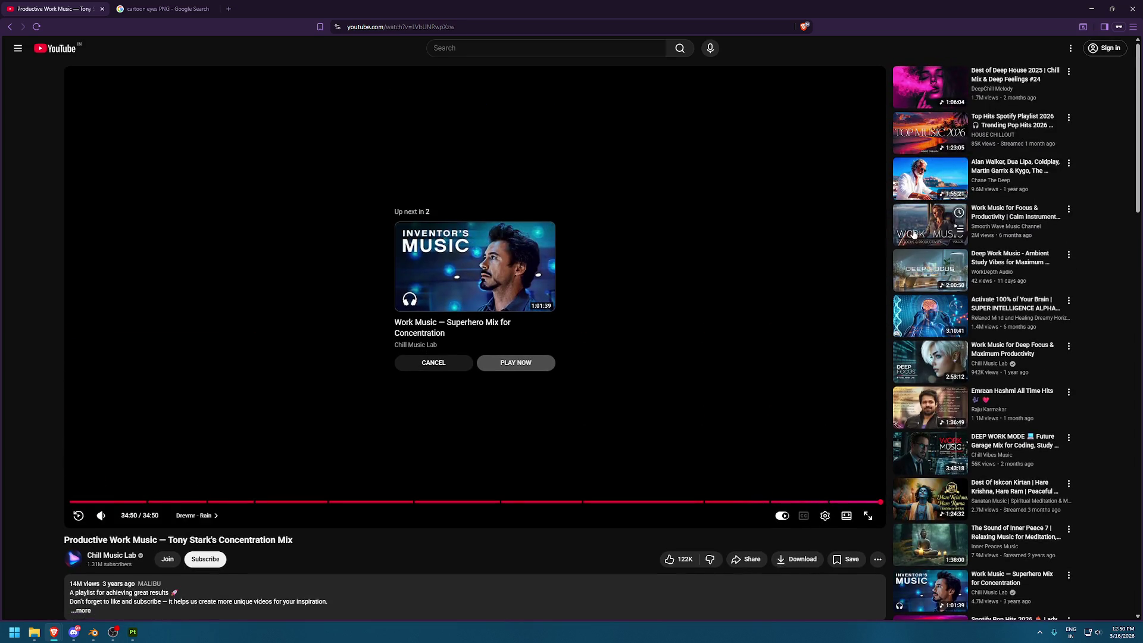
drag(204, 501, 70, 502)
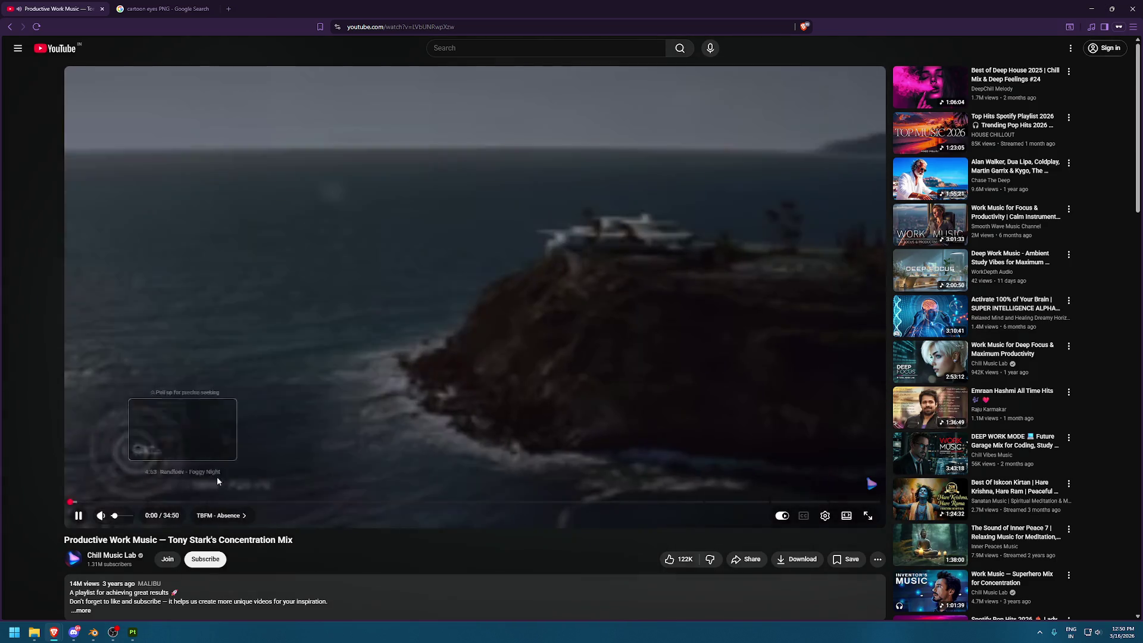
click(1093, 8)
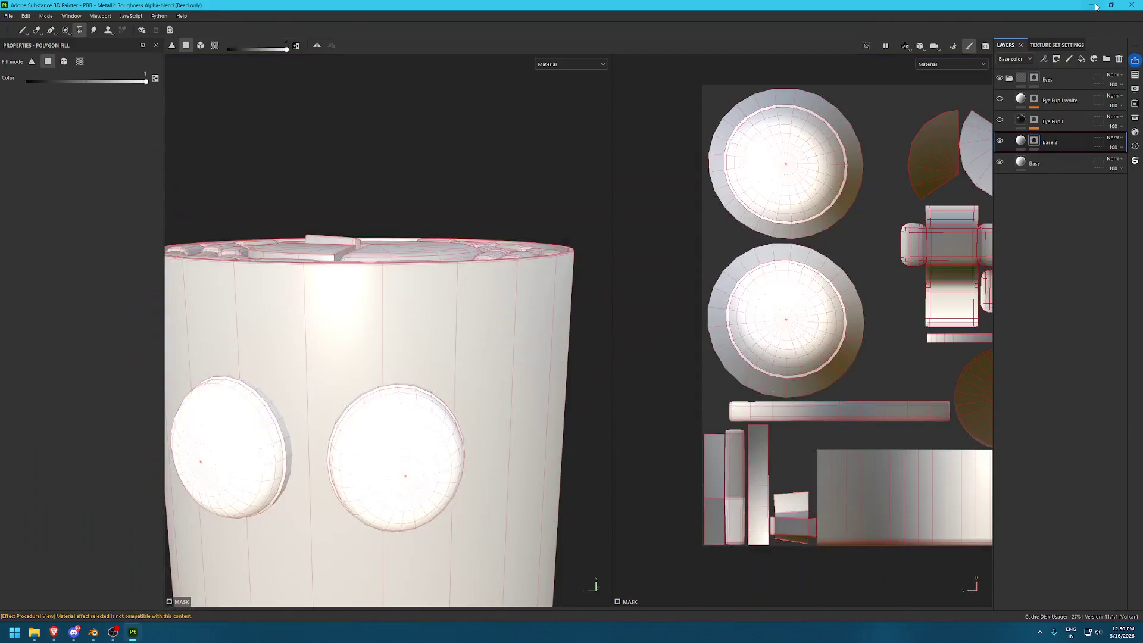
Orbit the cup to view its eyes from below, the top and the front, then select the Eye Pupil layer
alt+drag(444, 296, 393, 262)
scroll(460, 311, down, 3)
alt+drag(327, 346, 403, 368)
mouse_move(465, 454)
alt+mouse_down()
mouse_move(372, 413)
mouse_move(395, 499)
mouse_move(468, 487)
mouse_move(500, 377)
alt+mouse_up()
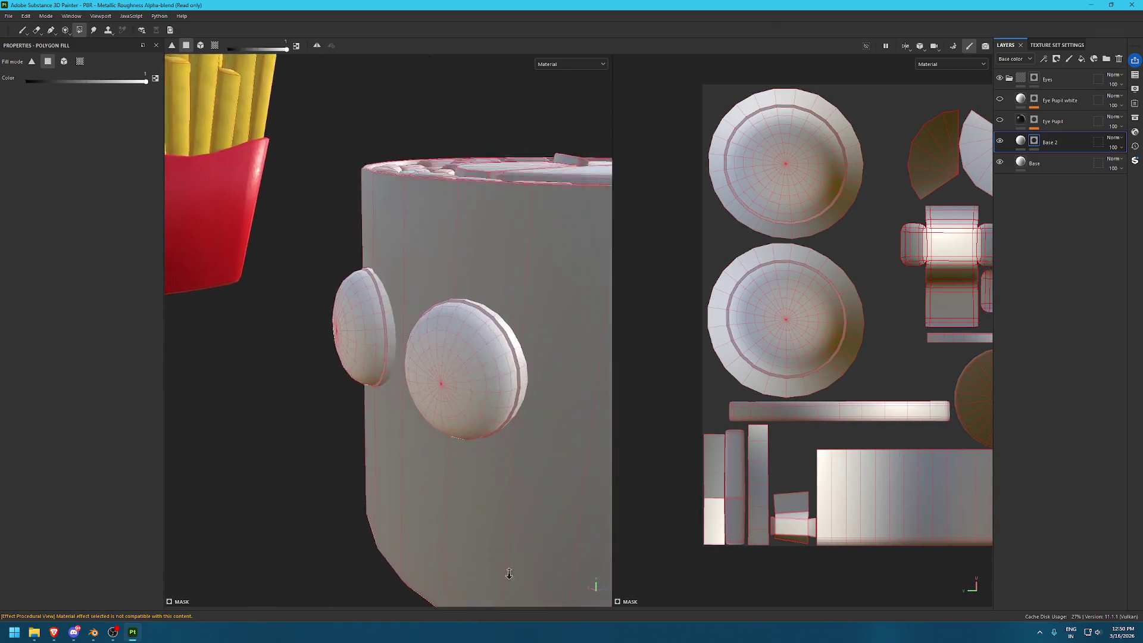
mouse_move(500, 378)
alt+right_down()
mouse_move(529, 404)
mouse_move(568, 401)
alt+right_up()
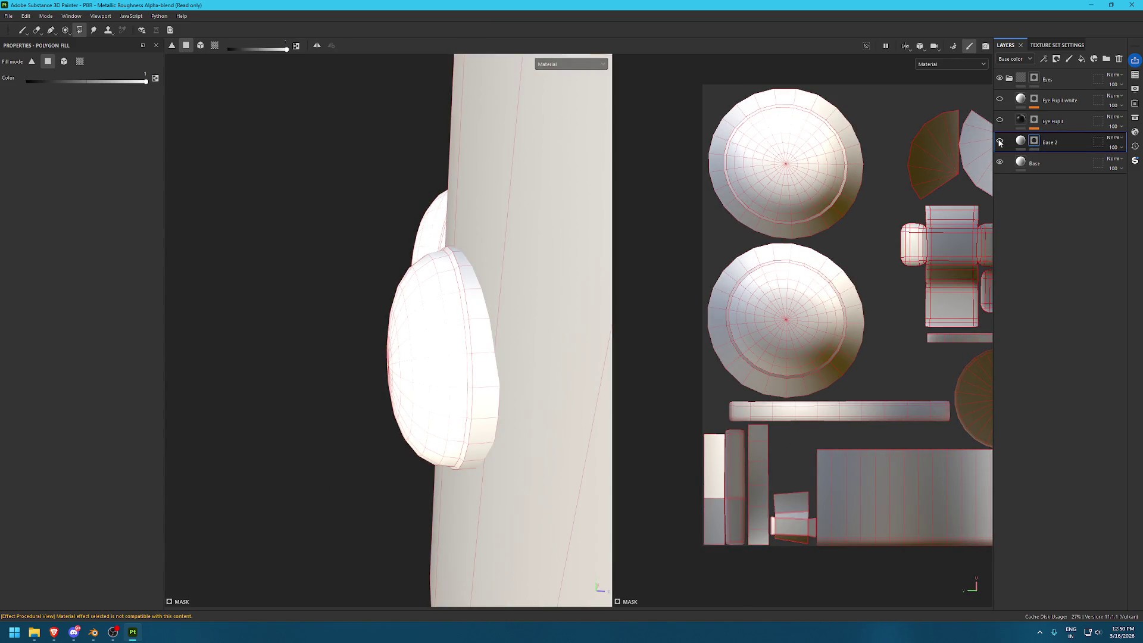
alt+drag(362, 217, 476, 196)
click(1008, 123)
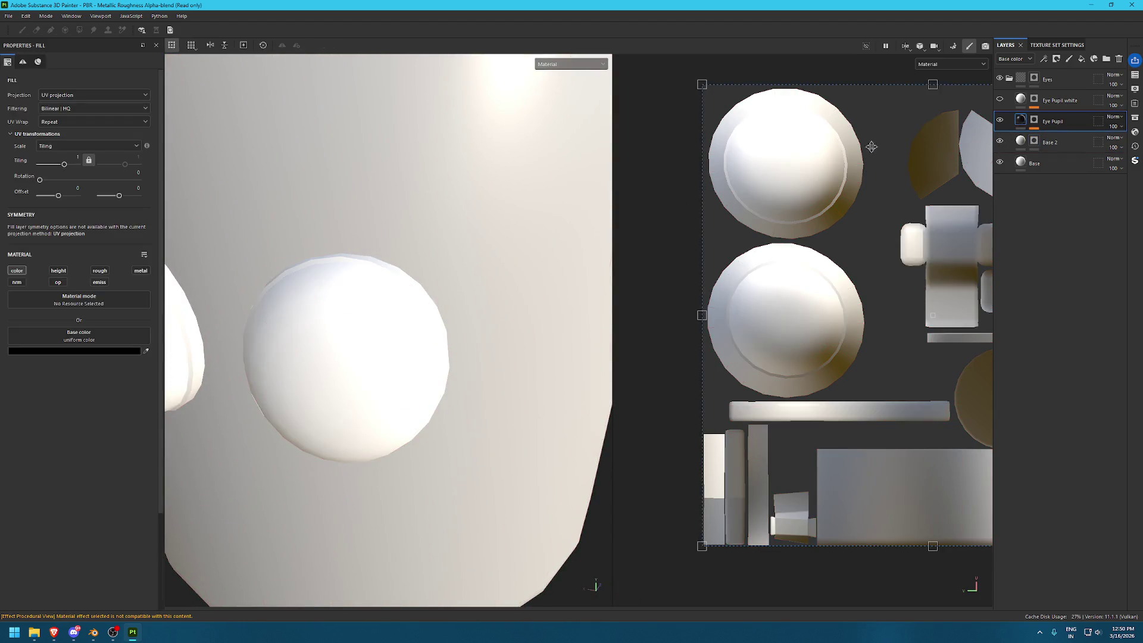
In the UV view, move Eye Pupil's upper Circle effect onto the upper eye and delete the lower Circle effect
key(f)
click(1064, 138)
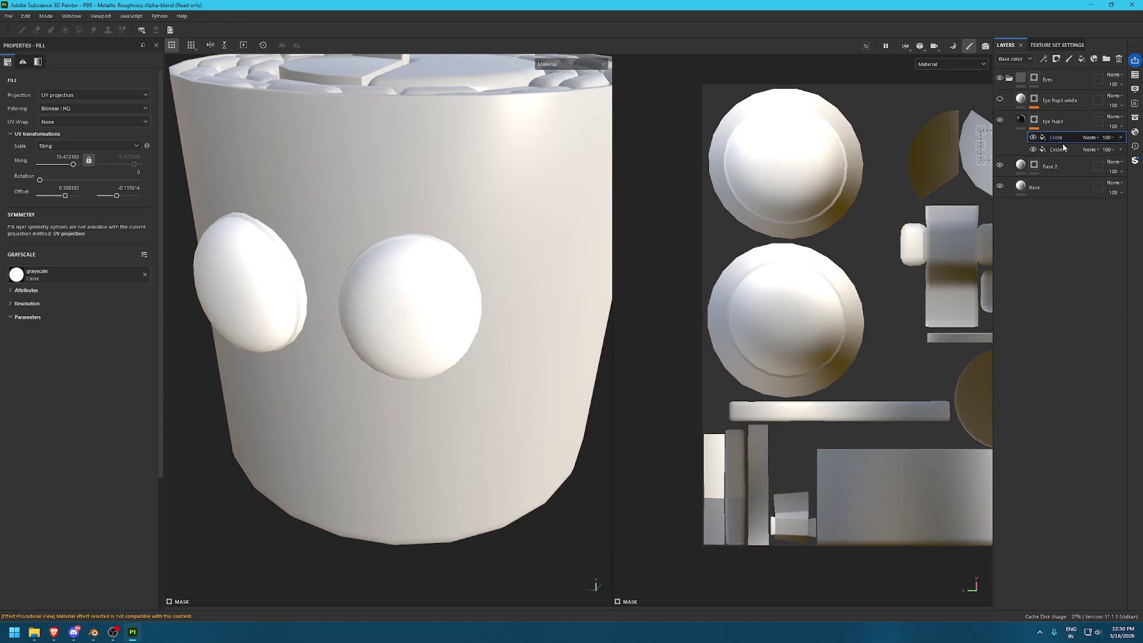
click(1063, 149)
key(F3)
scroll(761, 189, up, 3)
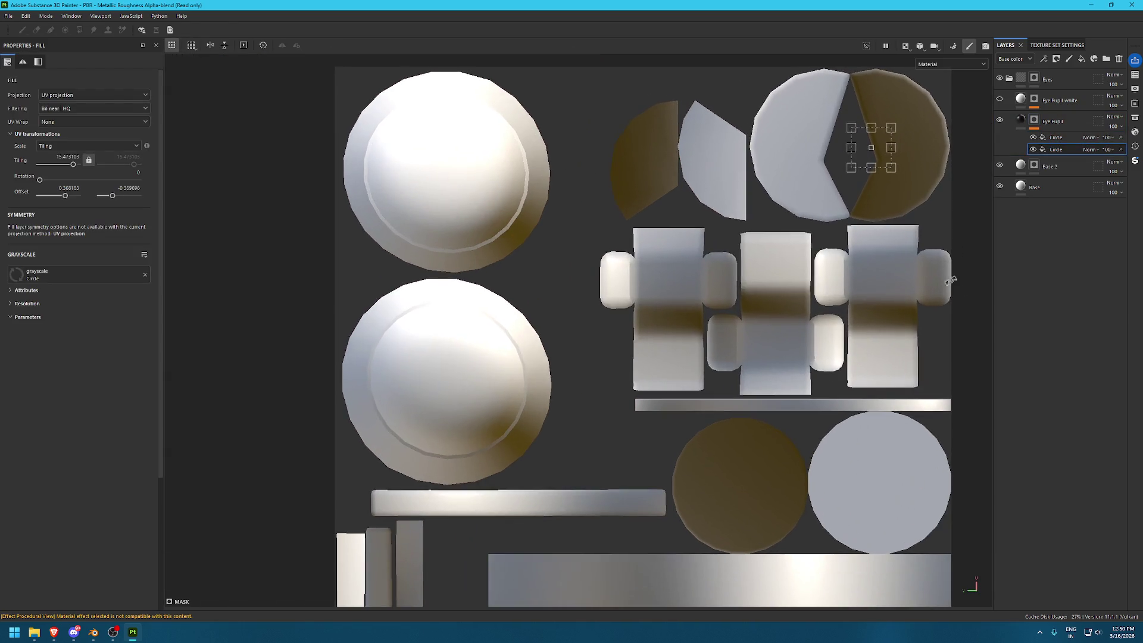
scroll(774, 306, up, 1)
drag(969, 222, 483, 257)
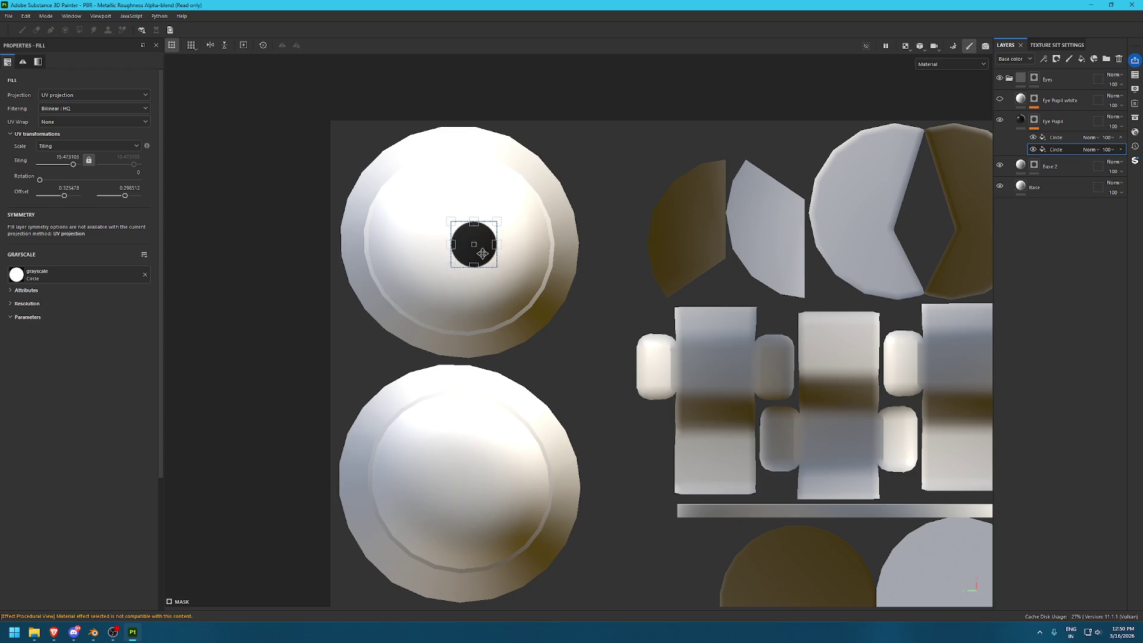
key(Delete)
key(f)
In split view, nudge the pupil slightly left inside the right eye, then switch to the browser
mouse_move(418, 228)
alt+mouse_down()
mouse_move(592, 159)
mouse_move(726, 359)
alt+mouse_up()
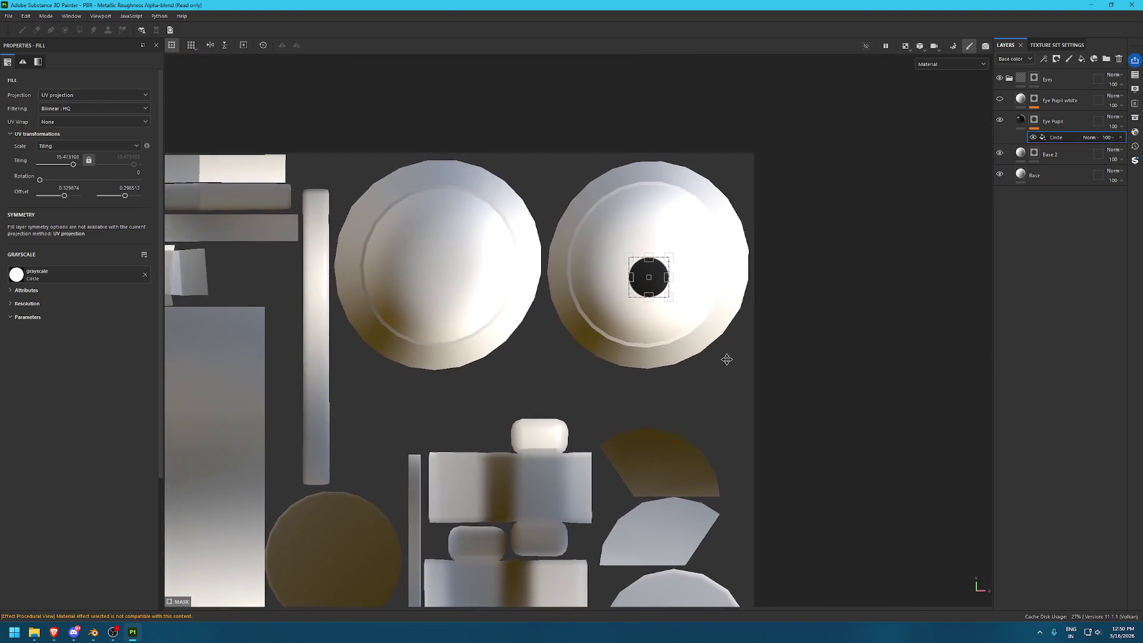
middle_drag(726, 359, 723, 410)
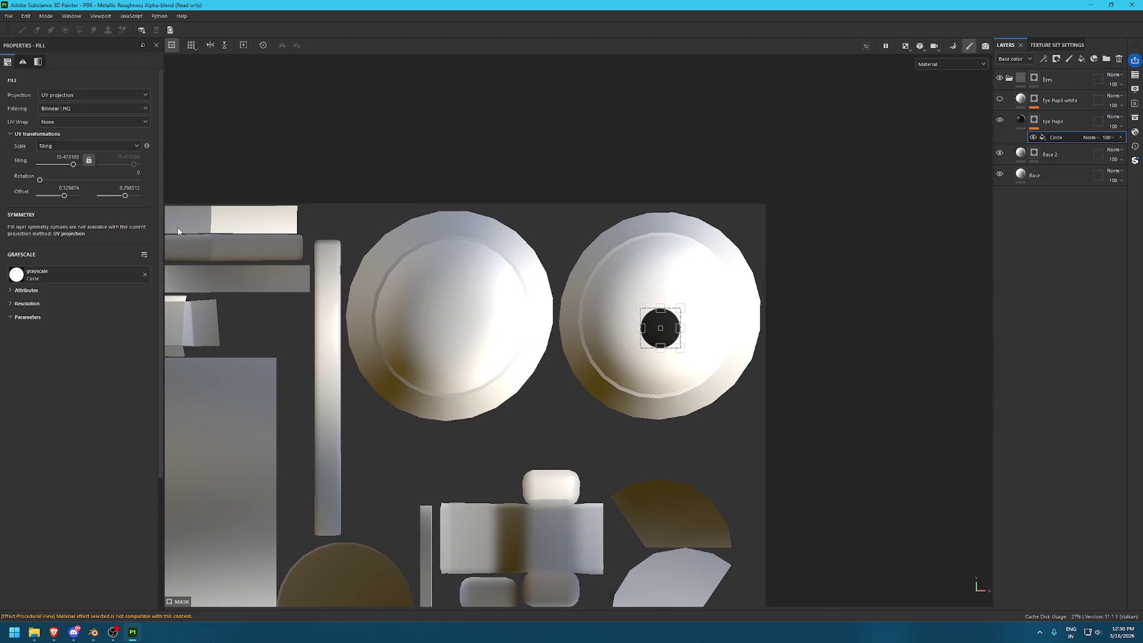
key(F1)
alt+drag(326, 202, 395, 189)
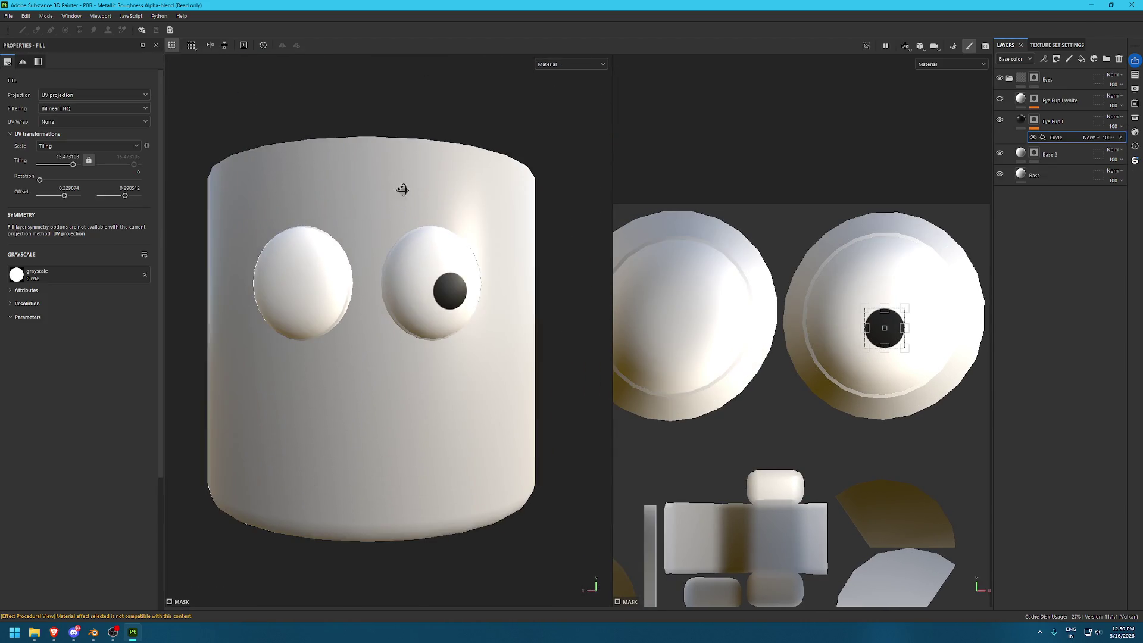
scroll(848, 278, up, 1)
mouse_move(904, 348)
mouse_down()
mouse_move(886, 348)
mouse_move(882, 310)
mouse_up()
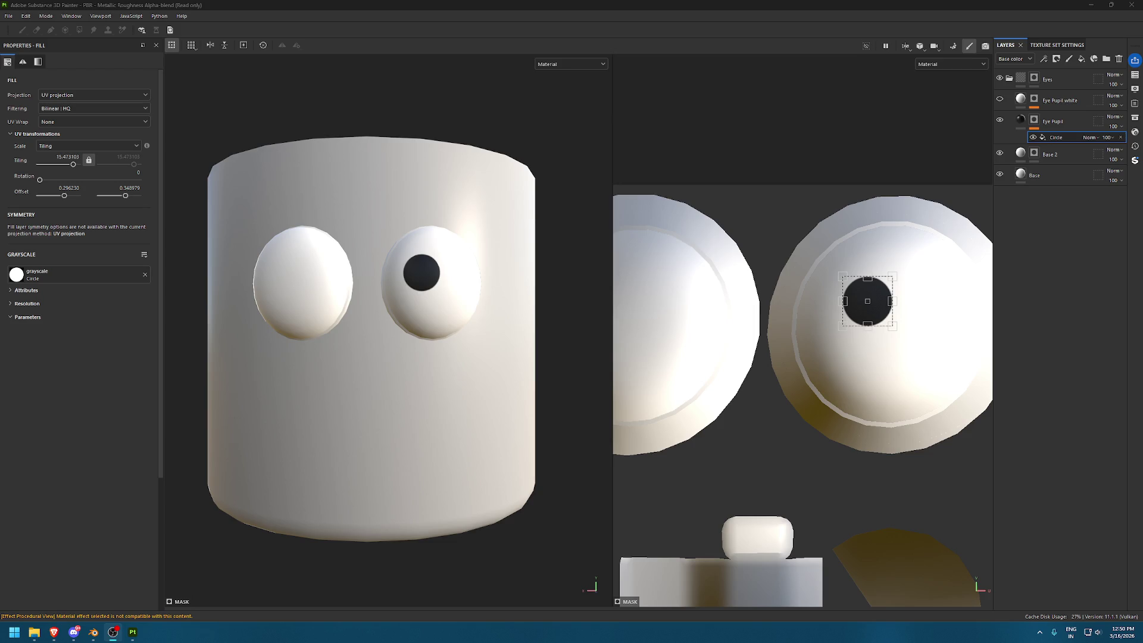
key(alt+Tab)
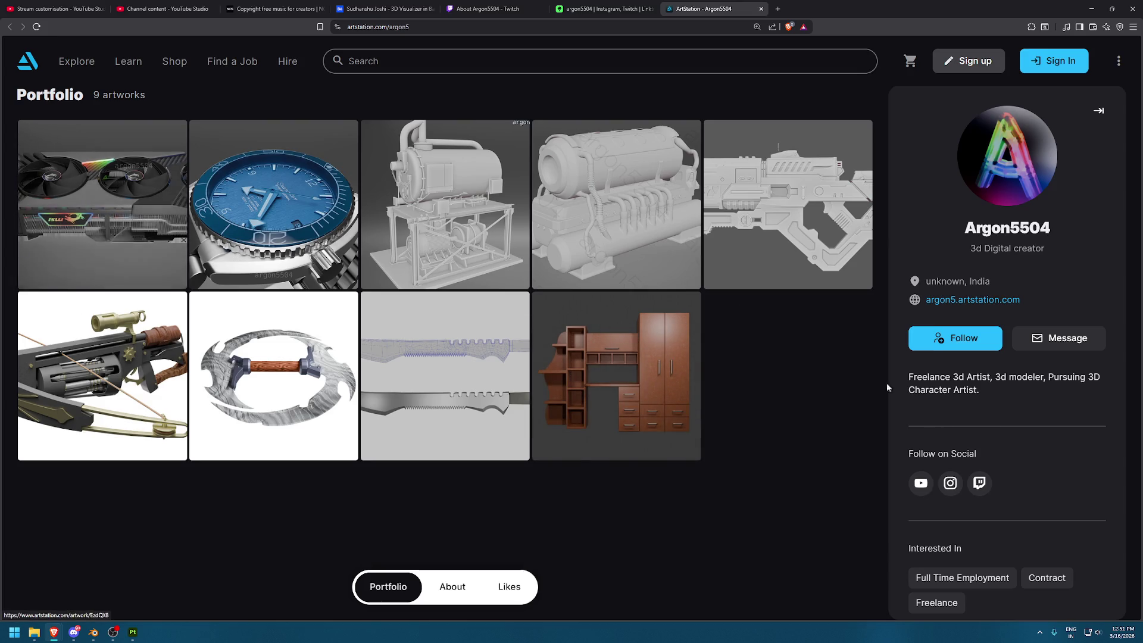
scroll(952, 422, down, 2)
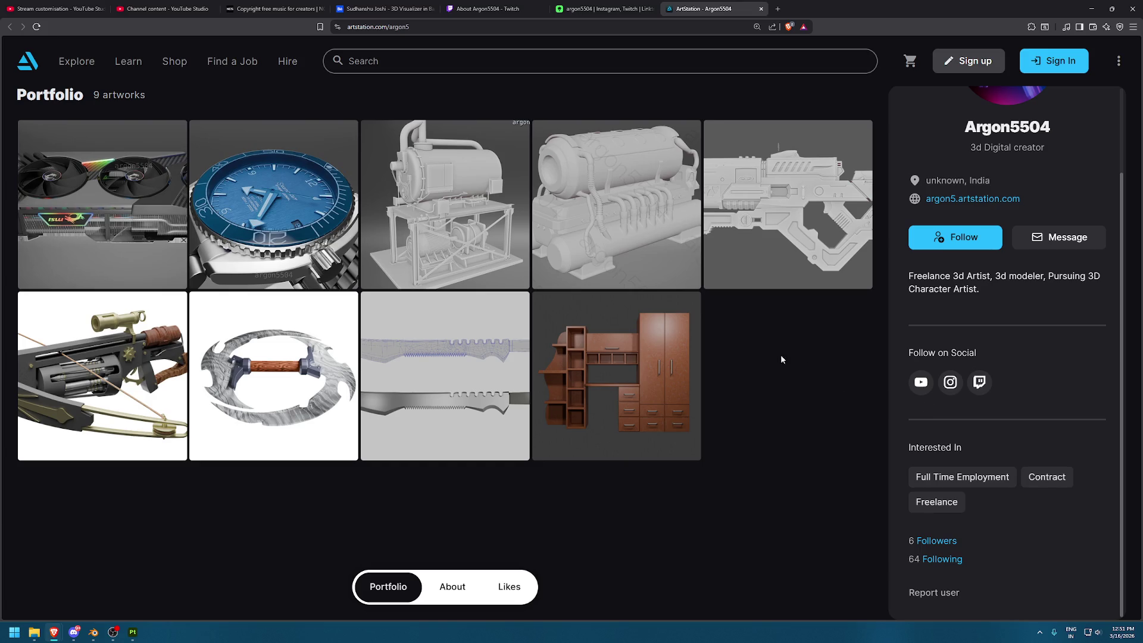
click(185, 254)
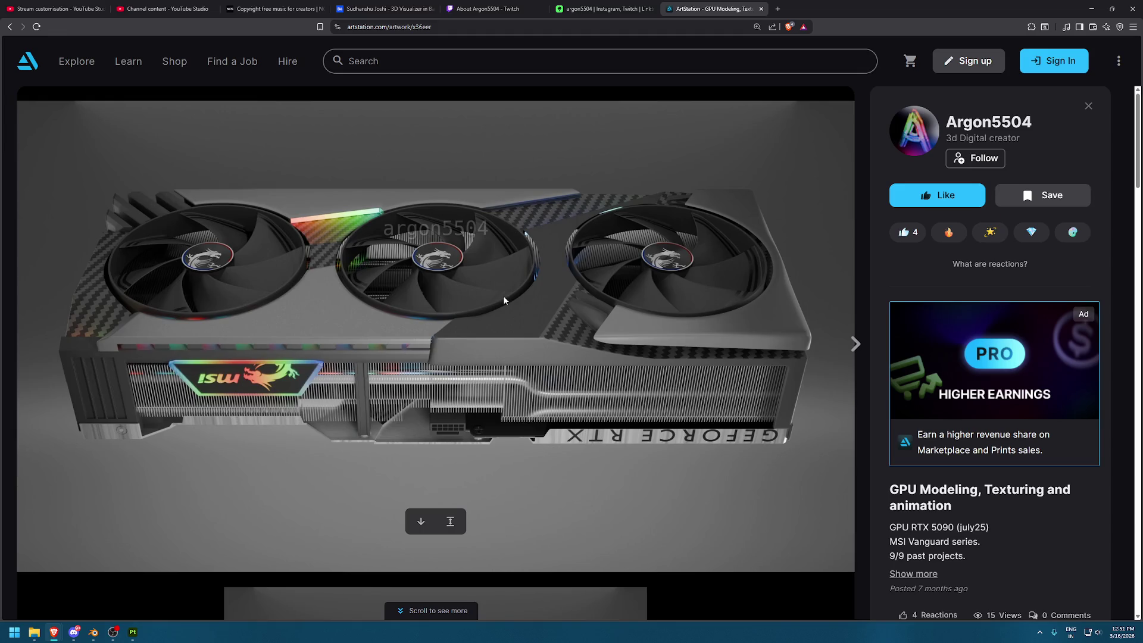
scroll(903, 400, down, 2)
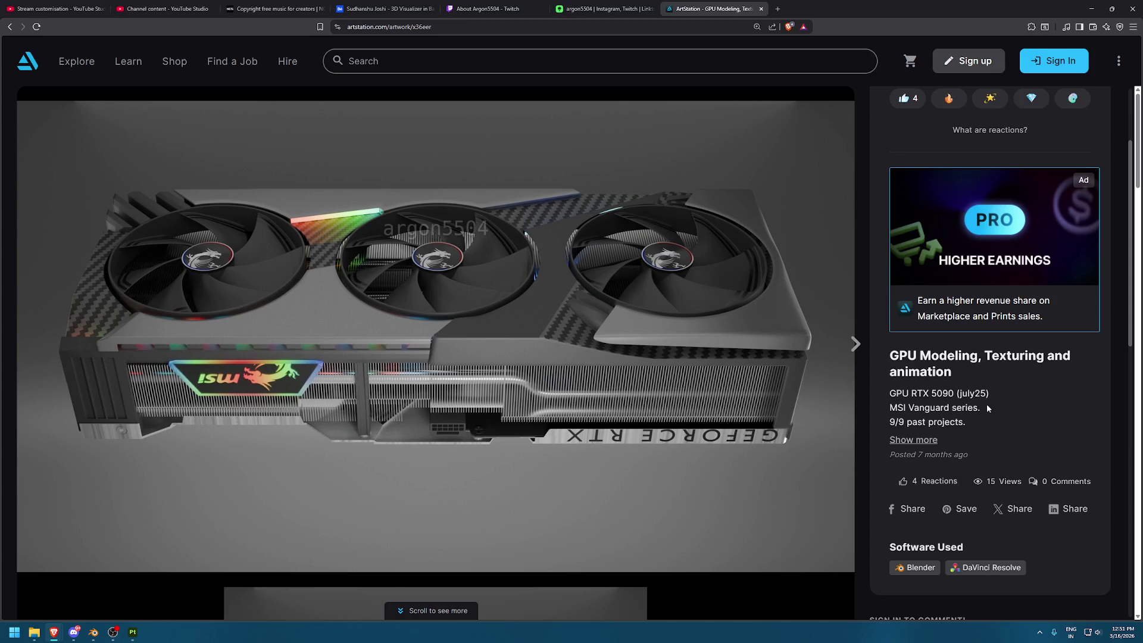
scroll(903, 401, down, 2)
scroll(691, 335, down, 4)
scroll(675, 332, down, 4)
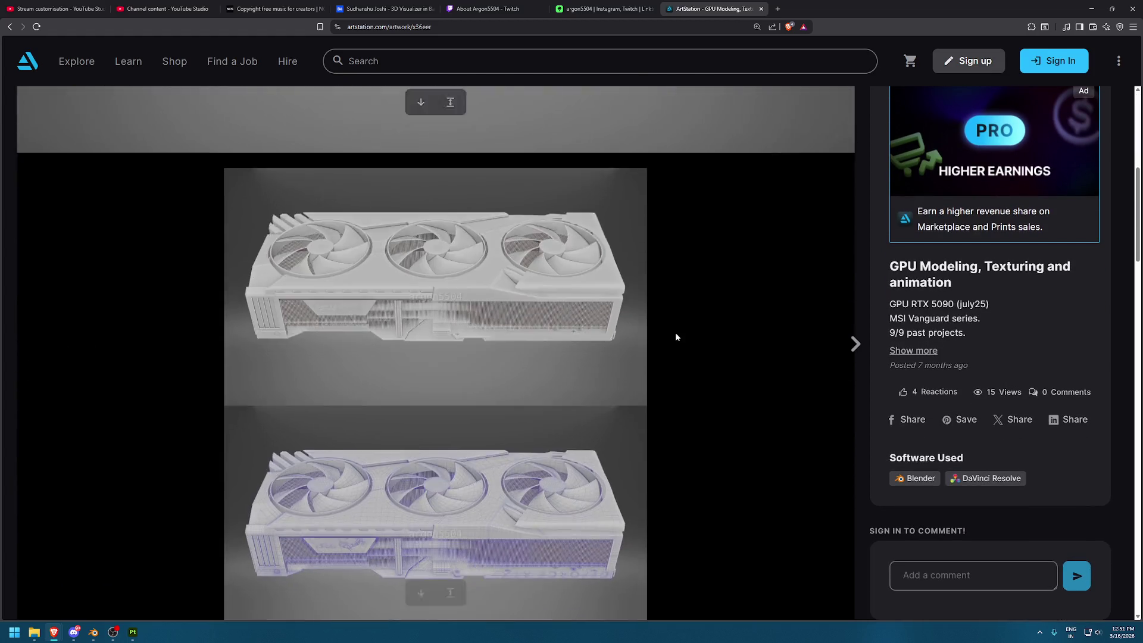
scroll(676, 337, down, 3)
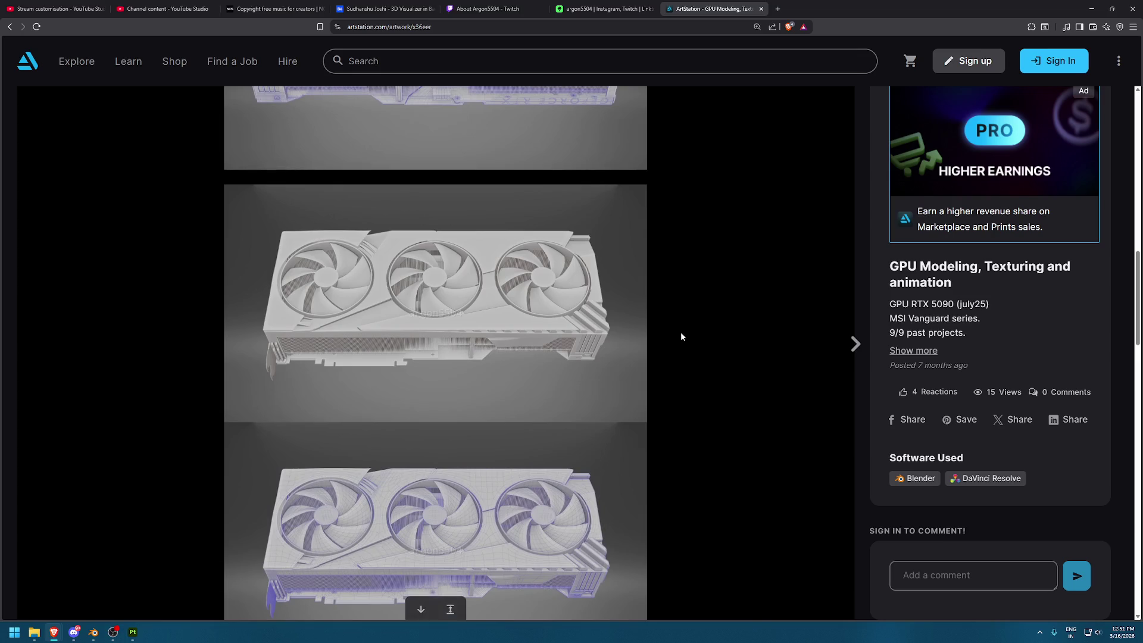
scroll(681, 338, down, 3)
scroll(681, 337, down, 3)
scroll(682, 336, down, 3)
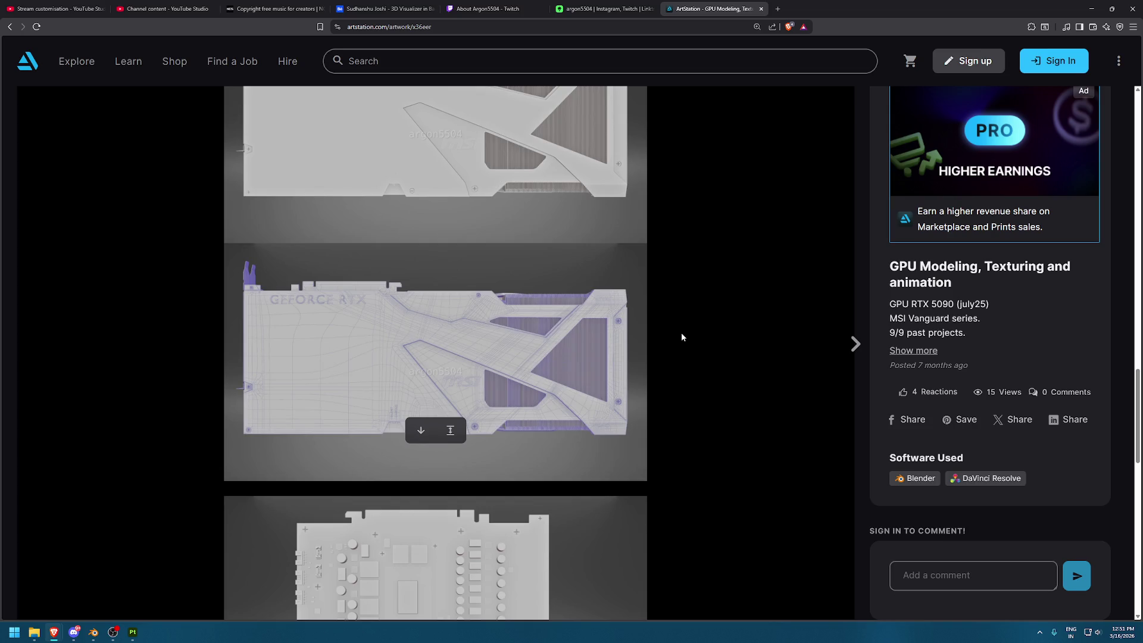
scroll(681, 337, down, 3)
scroll(680, 337, down, 3)
scroll(681, 337, down, 3)
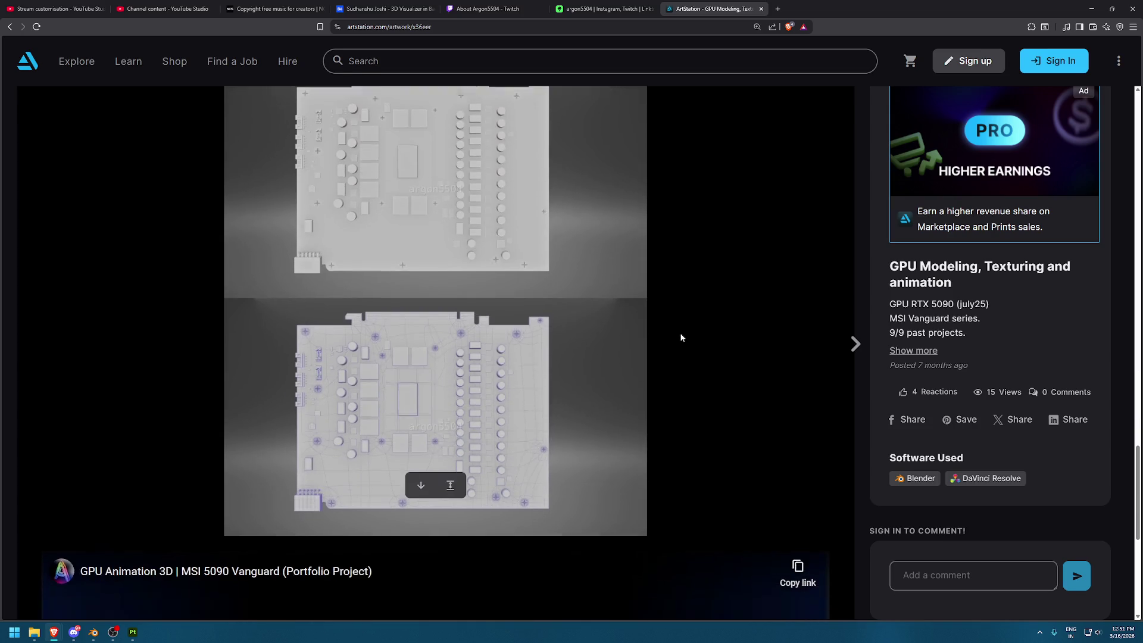
scroll(682, 340, down, 3)
key(alt+Left)
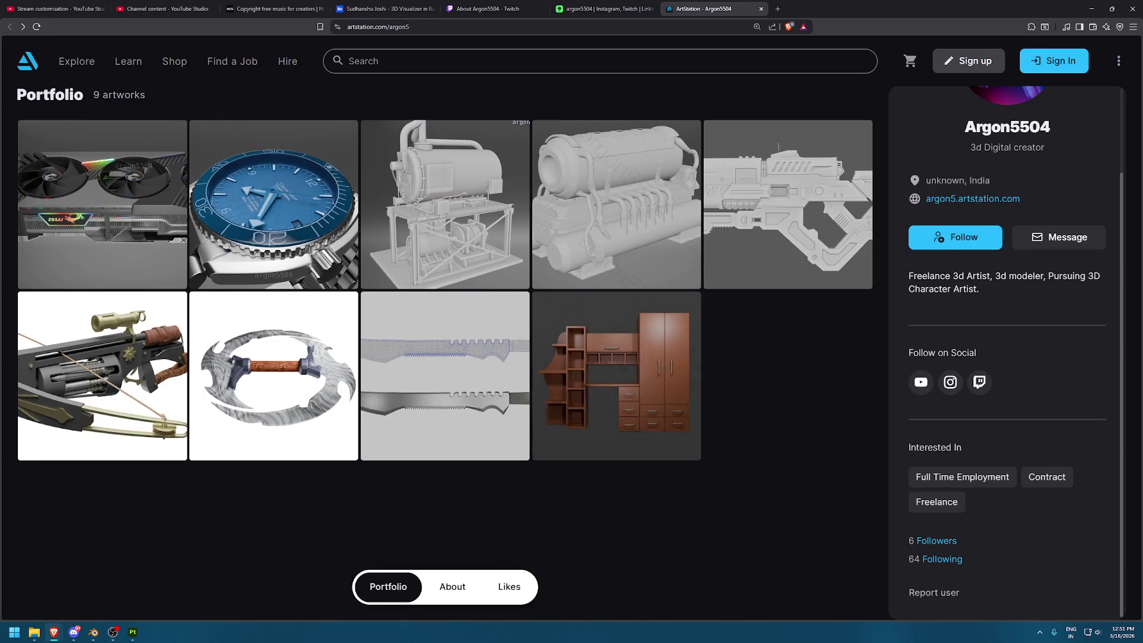
key(alt+Tab)
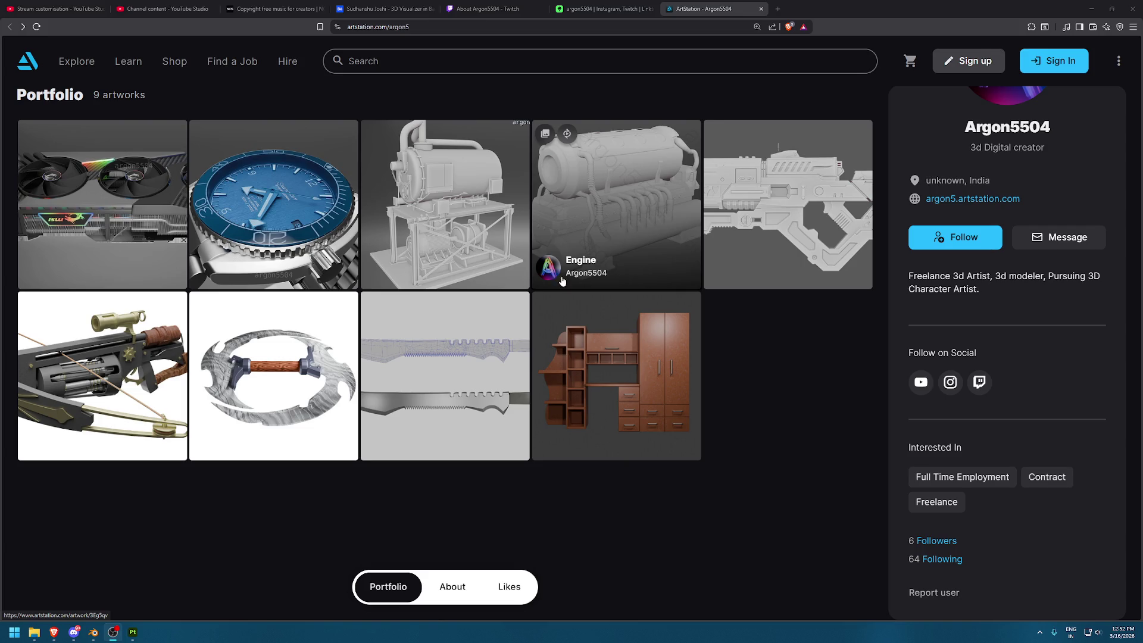
Open the blue watch render artwork, then switch to the Twitch About tab
click(381, 209)
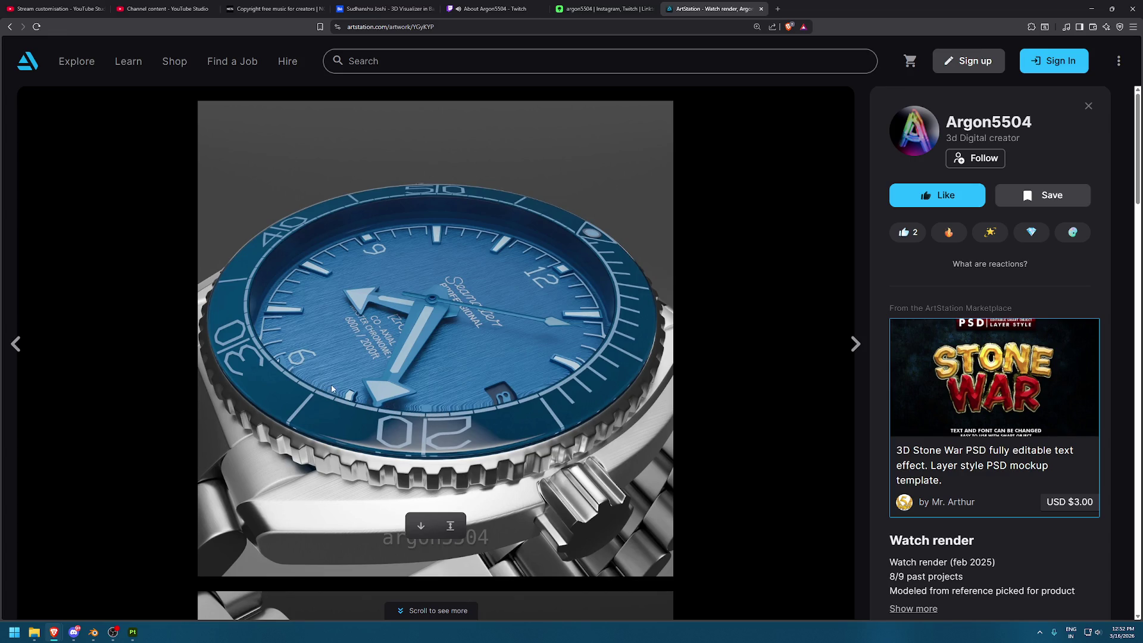
key(ctrl+5)
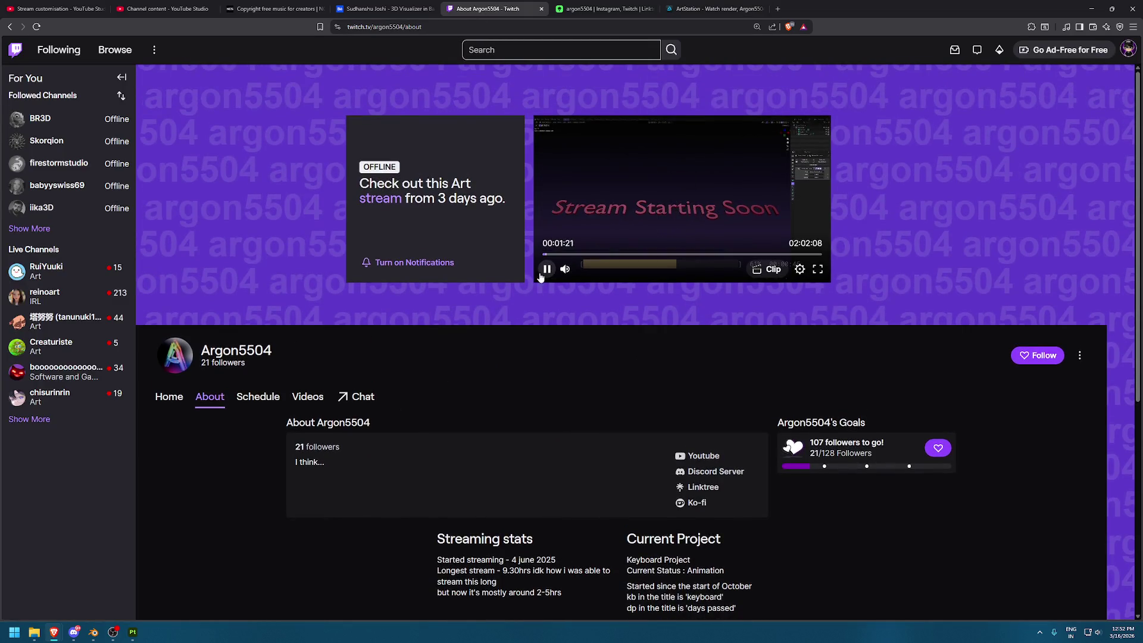
Close the Twitch About tab and go back to the ArtStation Watch render page
click(547, 268)
click(541, 8)
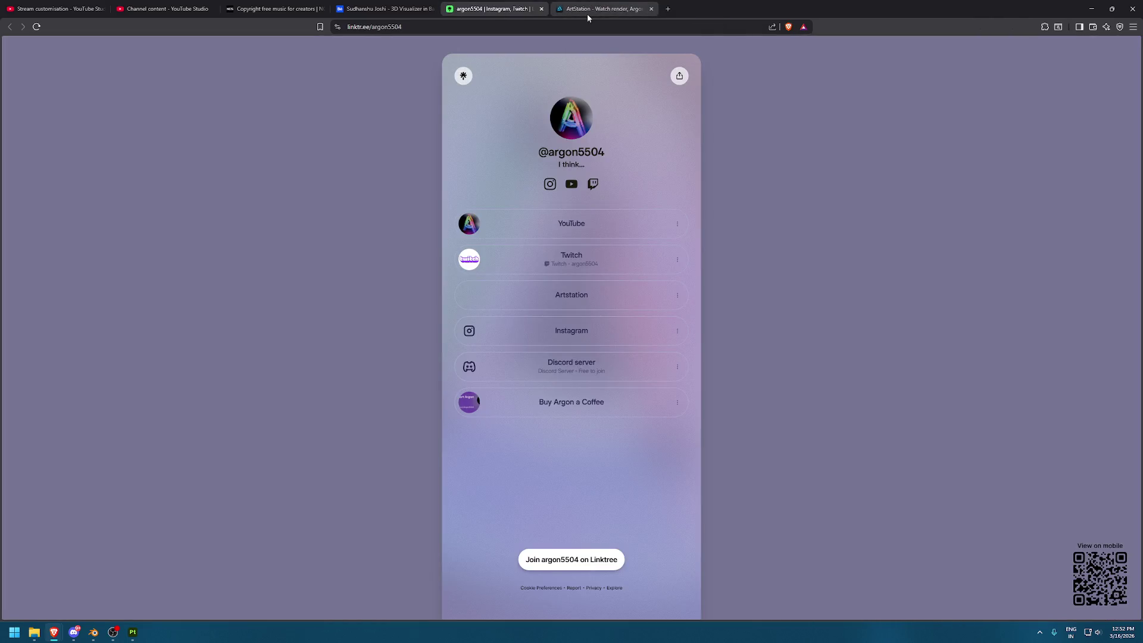
click(590, 4)
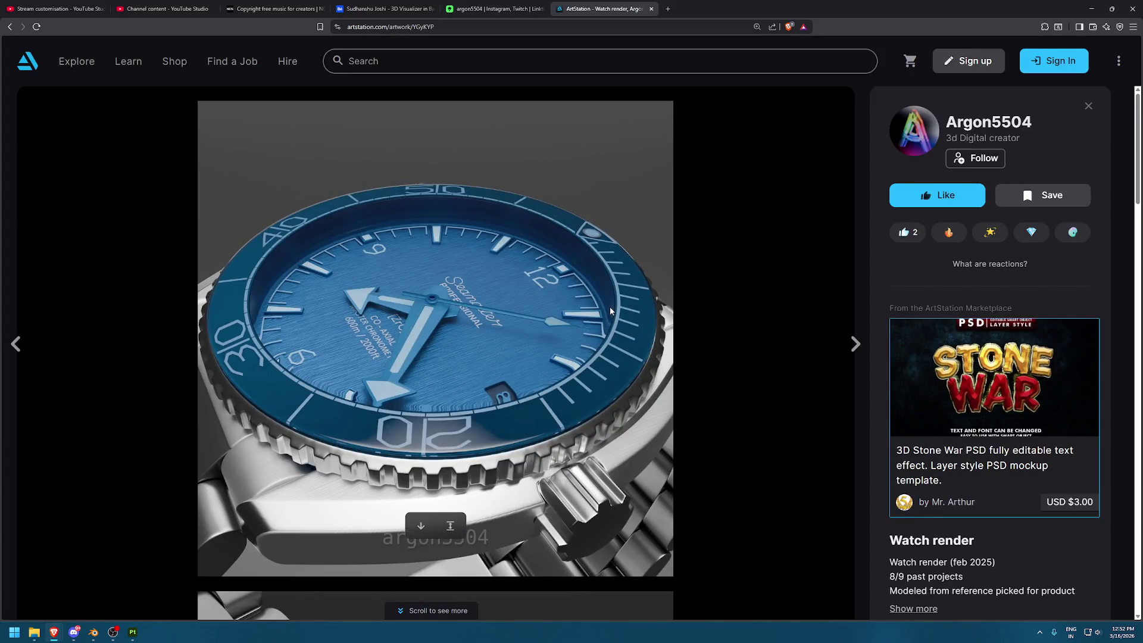
Scroll down past the watch caseback and wireframe renders to the embedded turntable video
scroll(939, 380, down, 1)
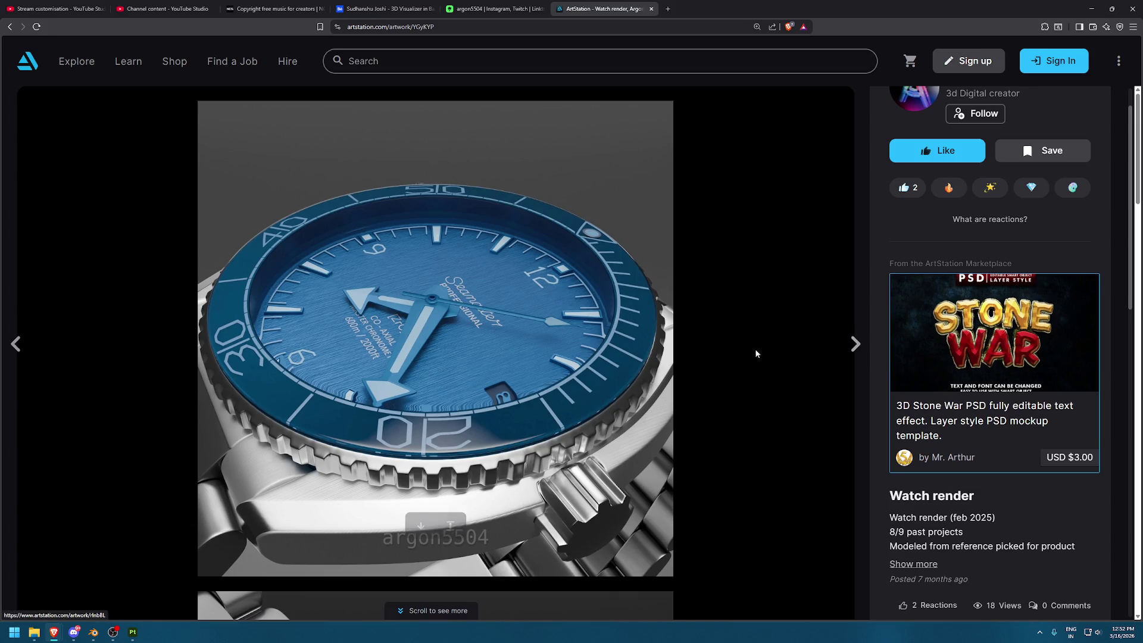
scroll(746, 336, down, 2)
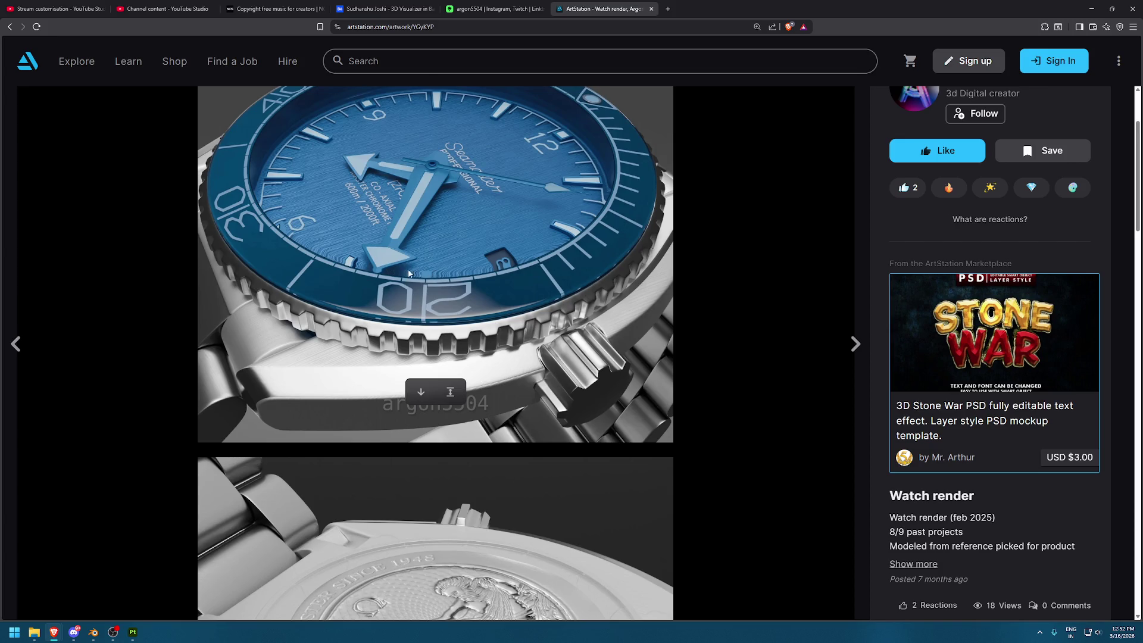
scroll(602, 299, down, 3)
scroll(601, 300, down, 2)
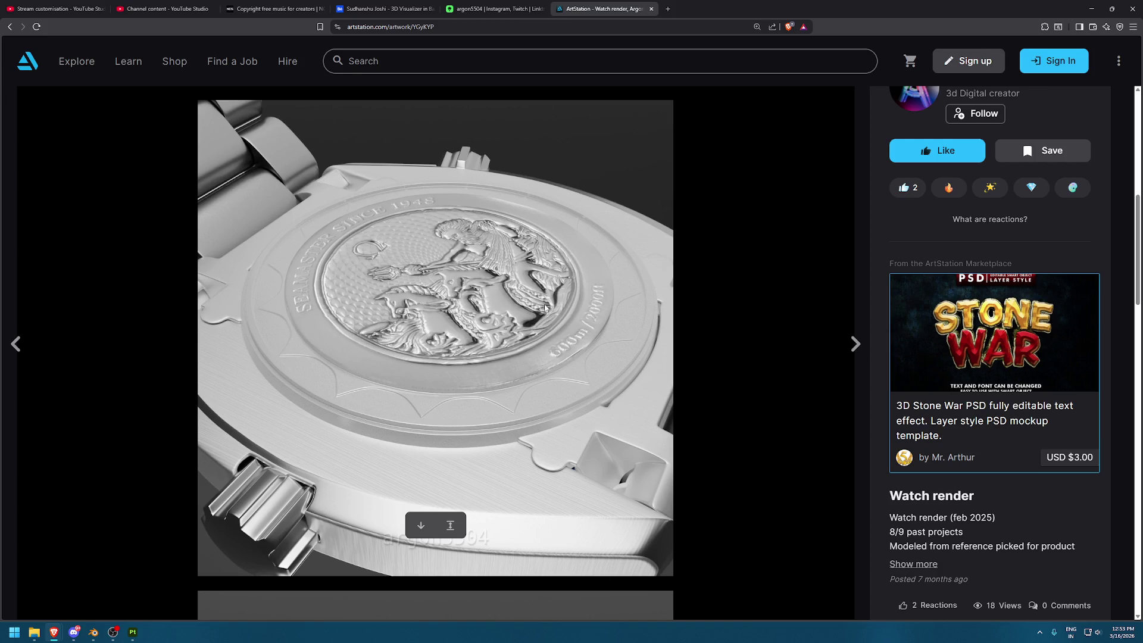
scroll(591, 326, down, 3)
scroll(594, 328, down, 5)
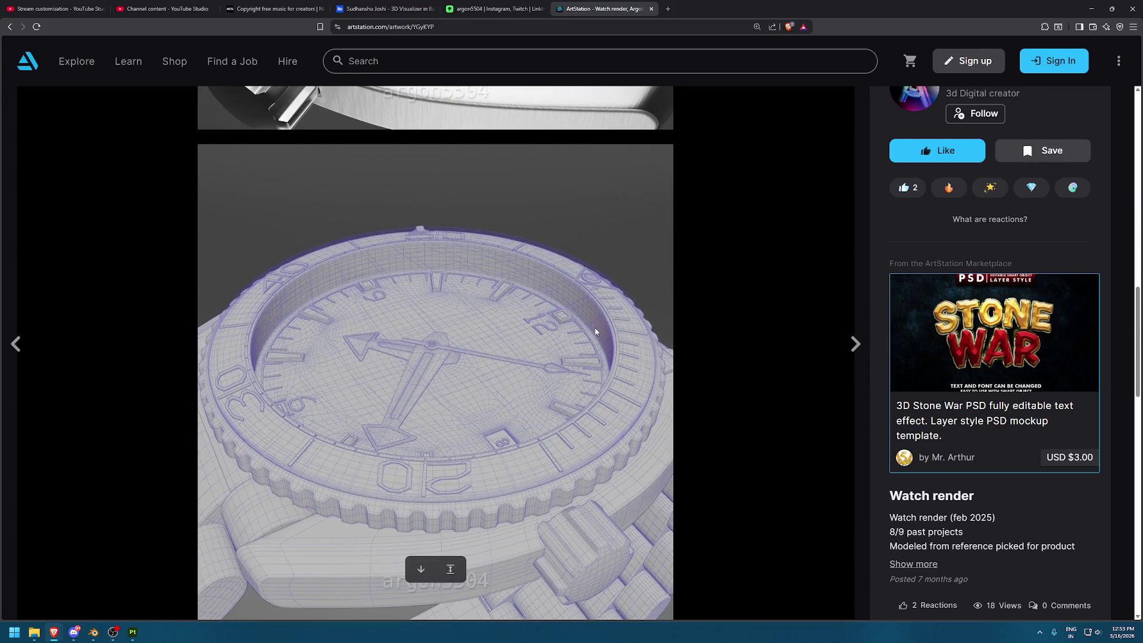
scroll(594, 331, down, 2)
scroll(596, 332, down, 2)
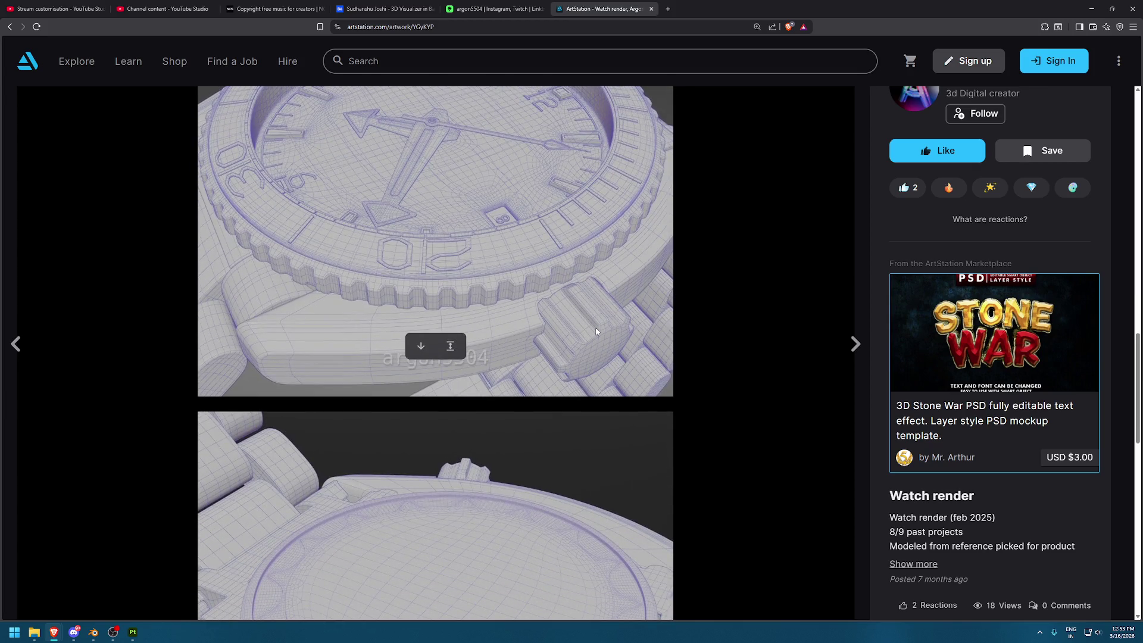
scroll(596, 331, down, 2)
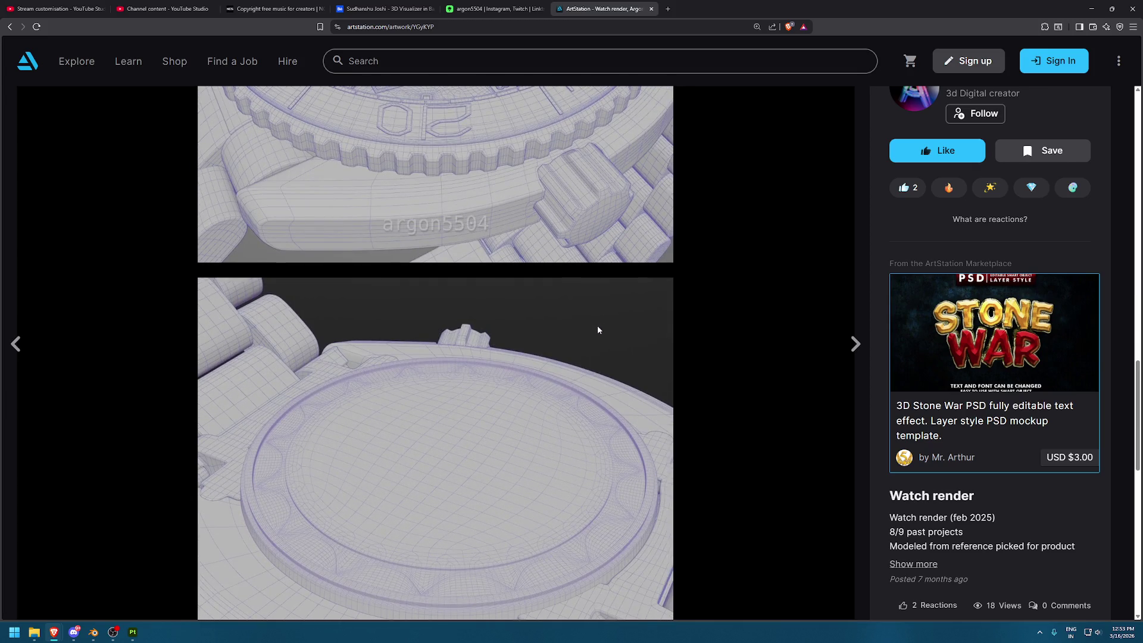
mouse_move(552, 209)
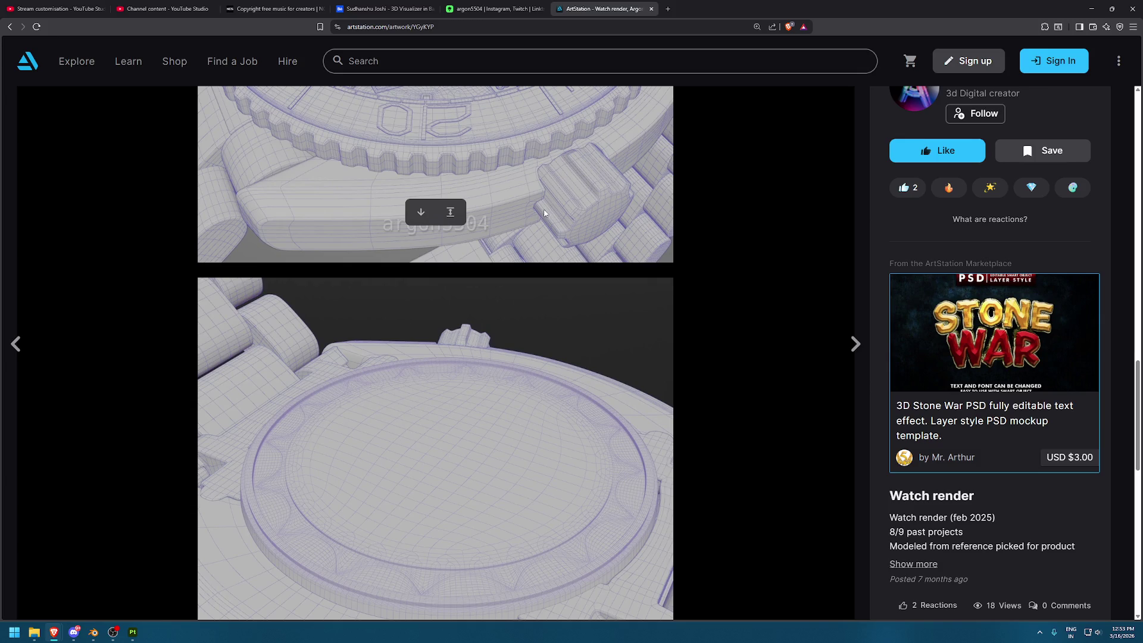
scroll(575, 345, down, 3)
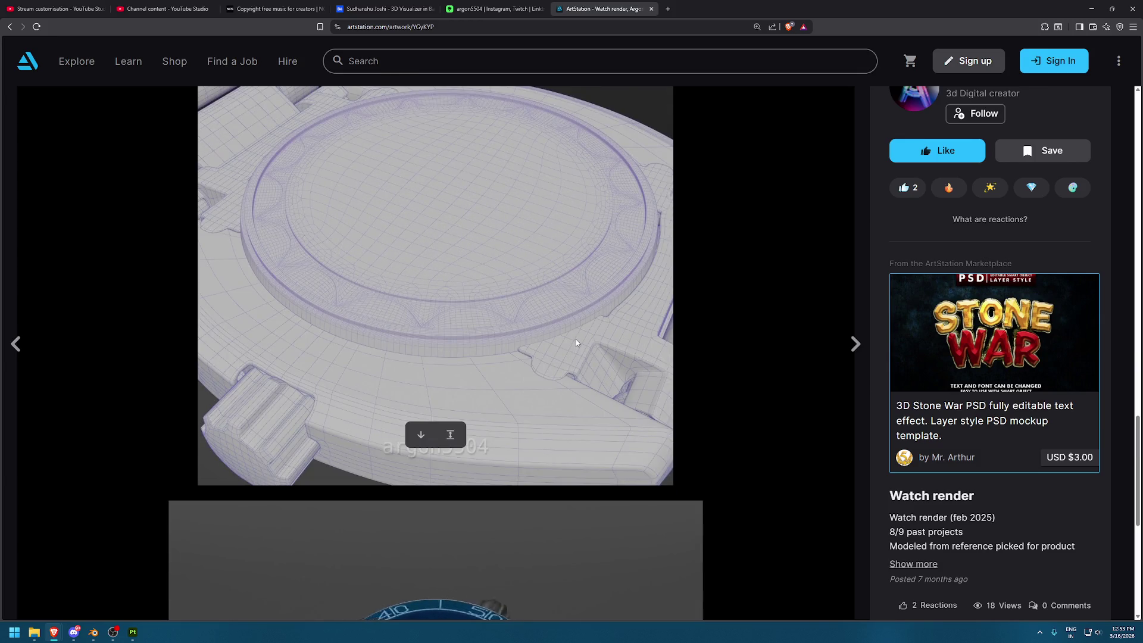
scroll(583, 336, down, 5)
scroll(599, 326, down, 5)
scroll(599, 328, up, 4)
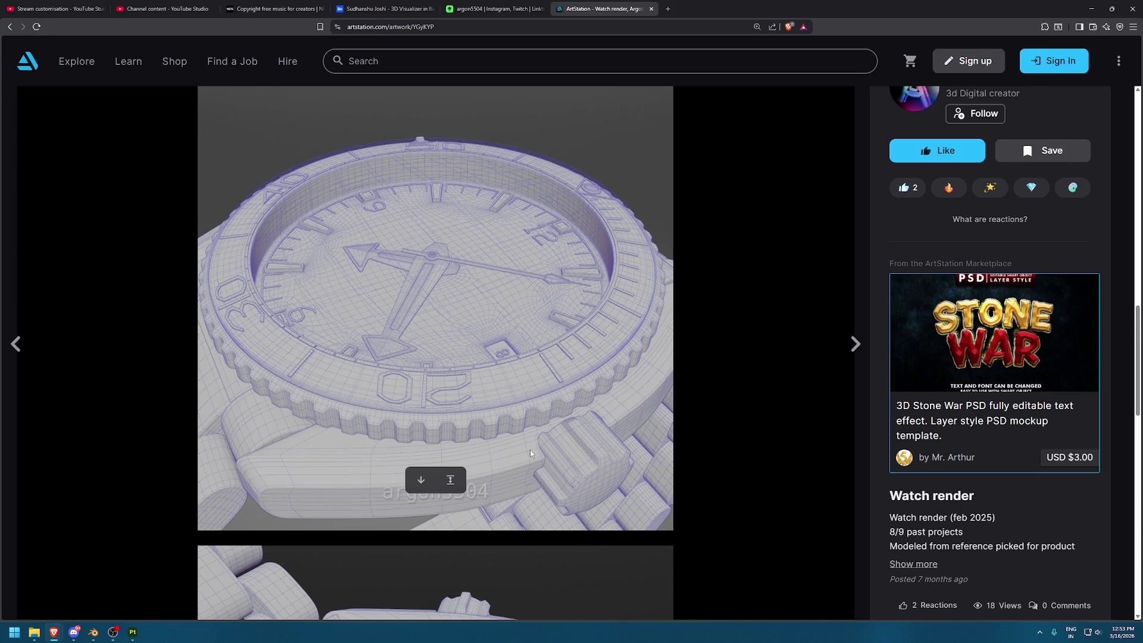
scroll(531, 448, down, 2)
scroll(534, 445, down, 2)
scroll(534, 442, down, 7)
scroll(538, 443, down, 5)
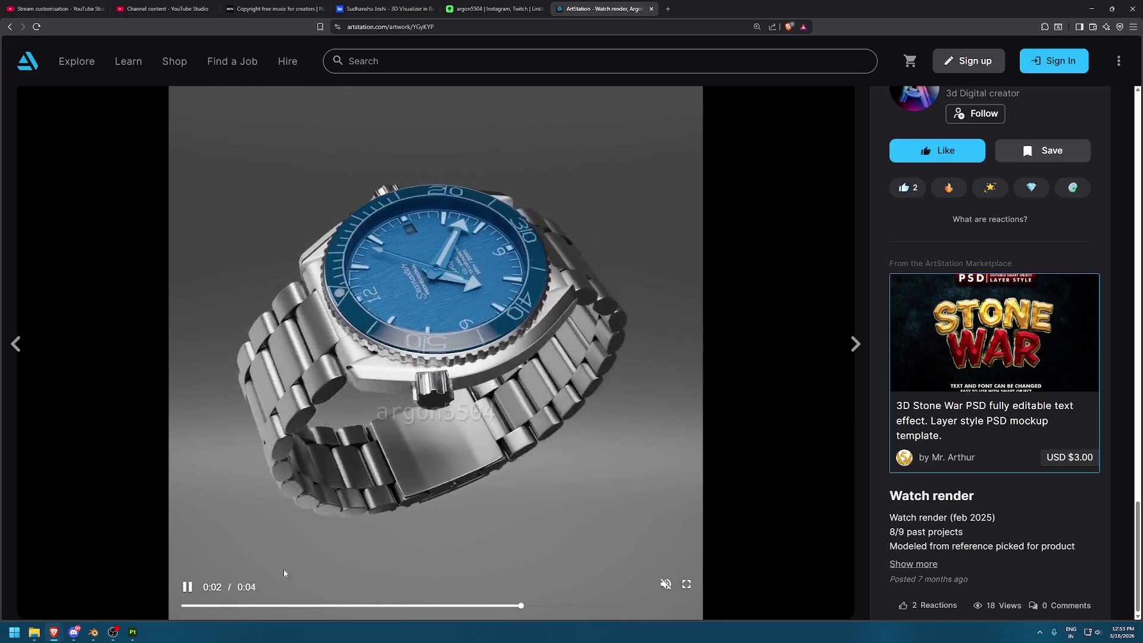
Rewind and replay the watch turntable video, then scrub it to rest paused near 0:03
click(187, 587)
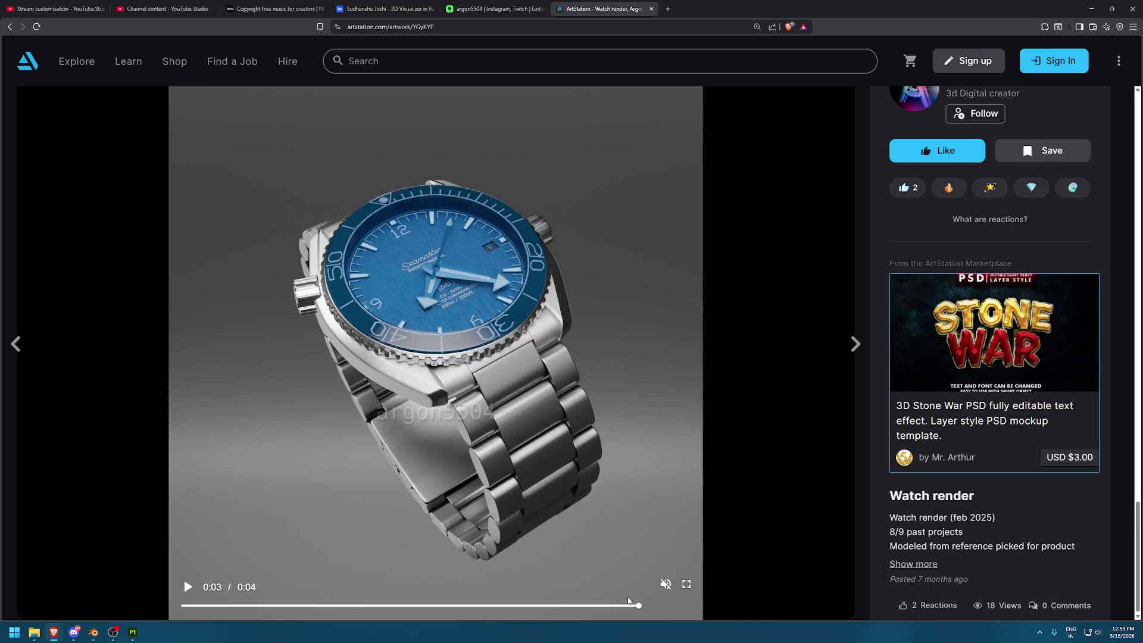
drag(628, 605, 182, 605)
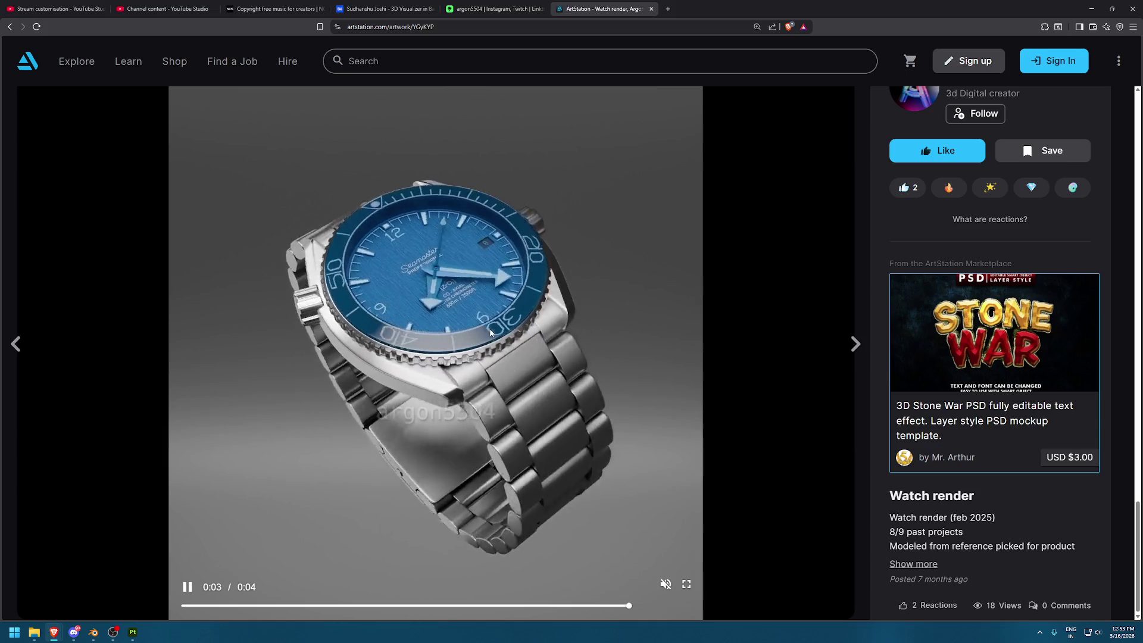
click(228, 558)
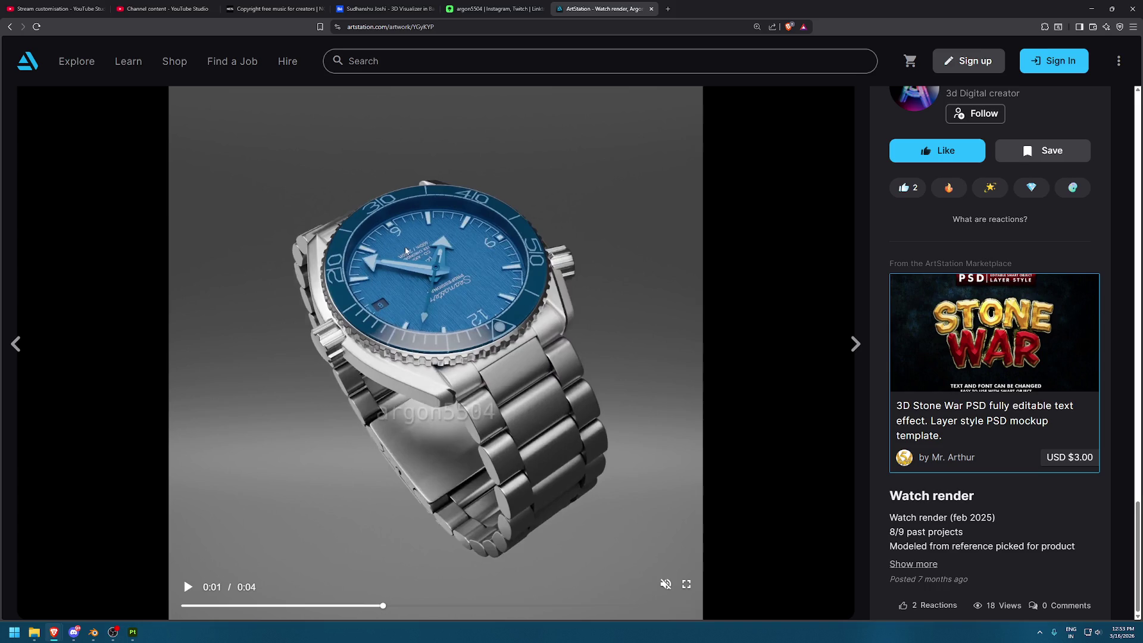
click(187, 586)
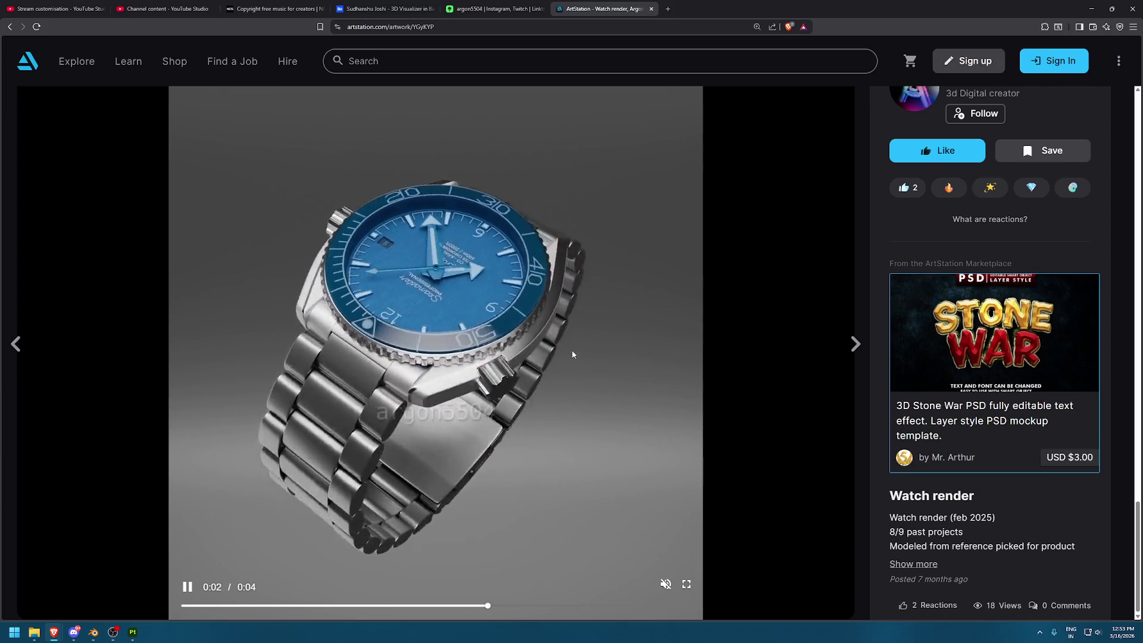
click(442, 455)
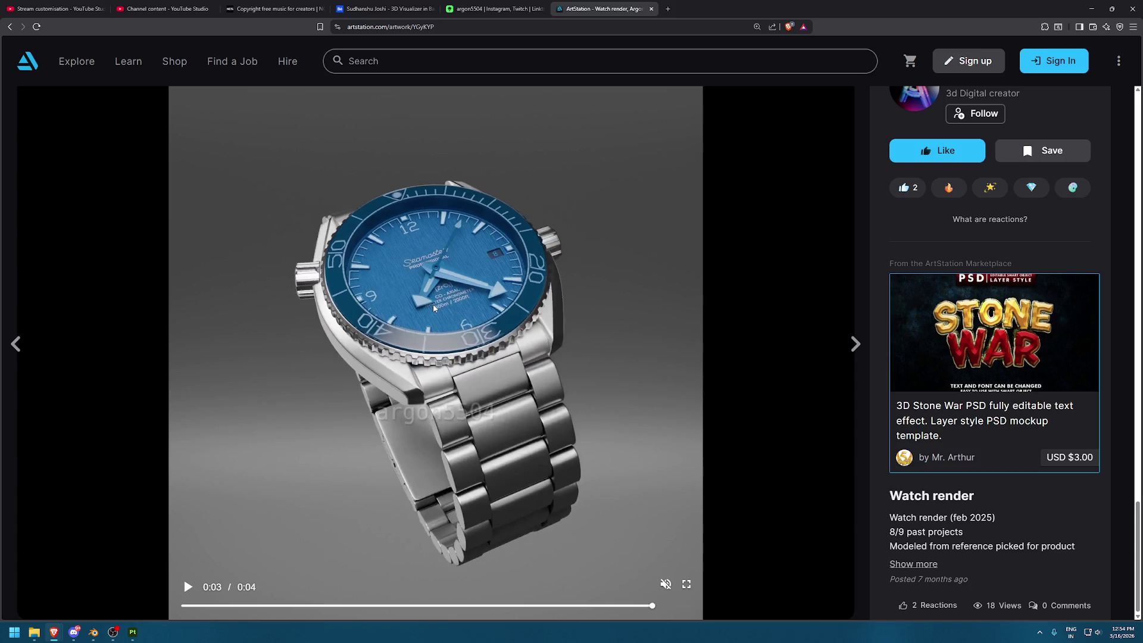
drag(202, 603, 267, 613)
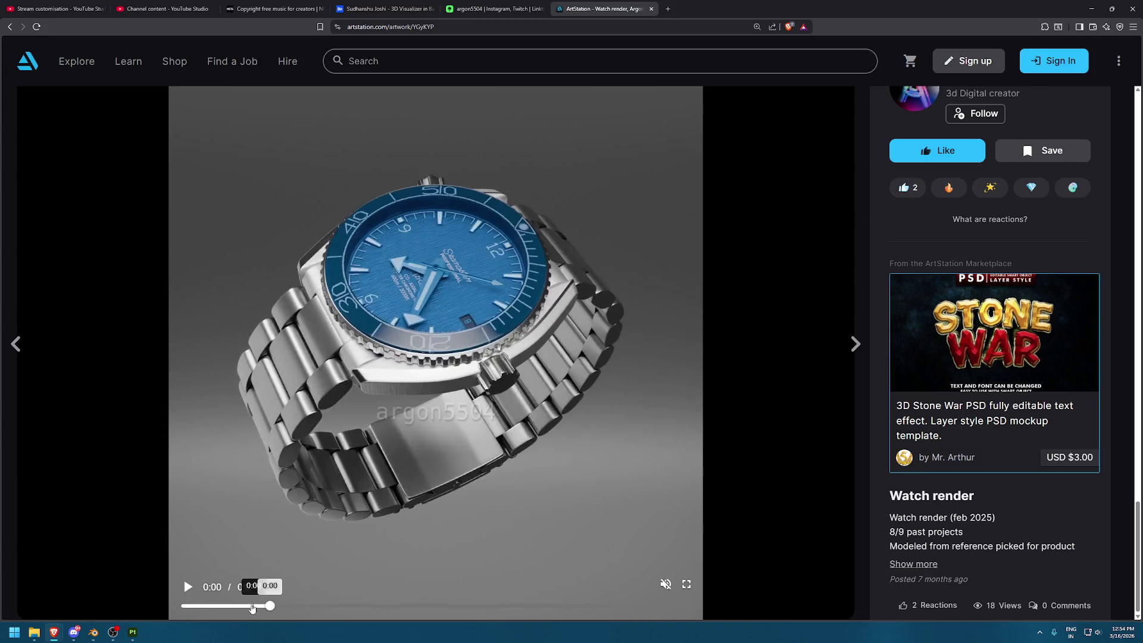
mouse_move(262, 607)
mouse_down()
mouse_move(220, 603)
mouse_move(431, 605)
mouse_up()
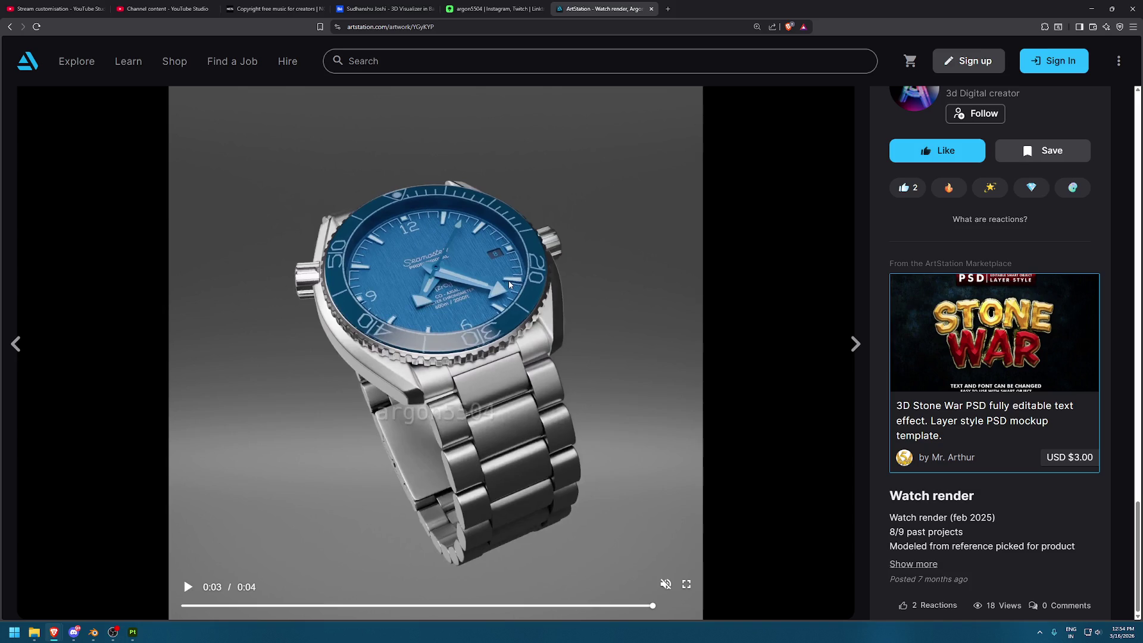
Open a new browser tab and enter 'radial direcni' in the address bar
scroll(558, 288, down, 5)
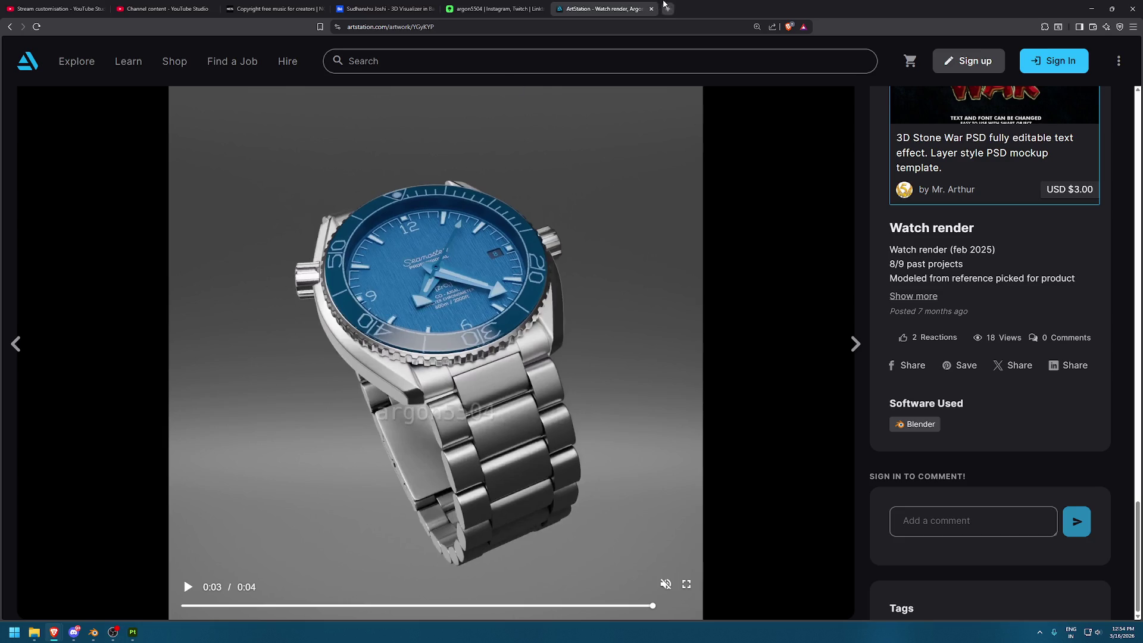
click(664, 3)
text(radial direcni)
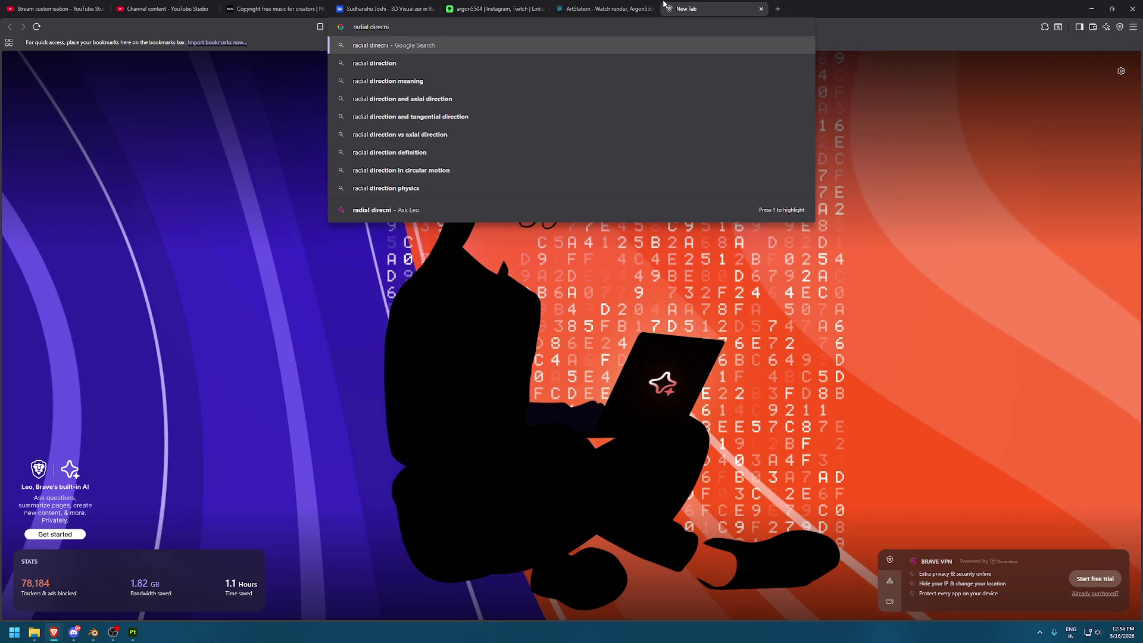
Search Google for 'radial directional noise texture' and show the image results
key(Down)
text(al texure)
key(Return)
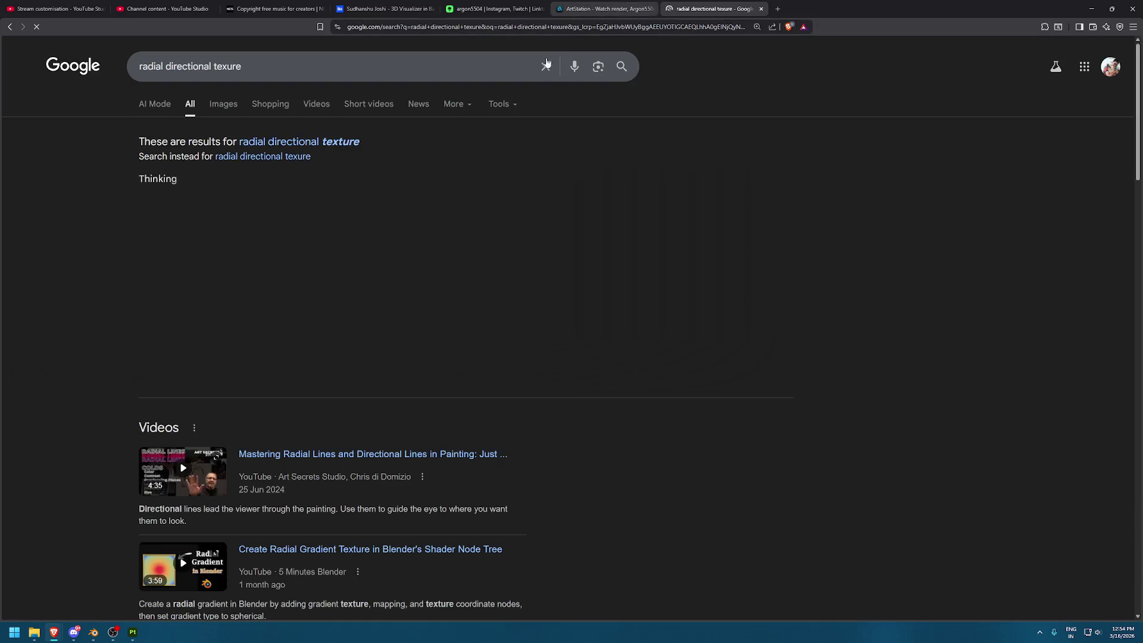
click(213, 65)
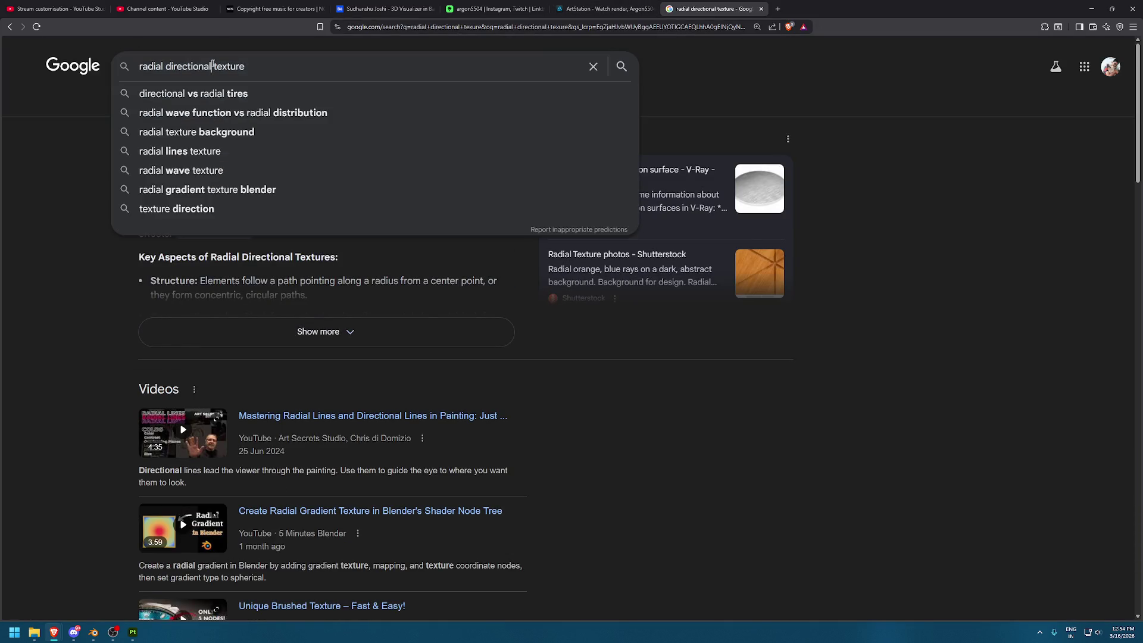
text(noise)
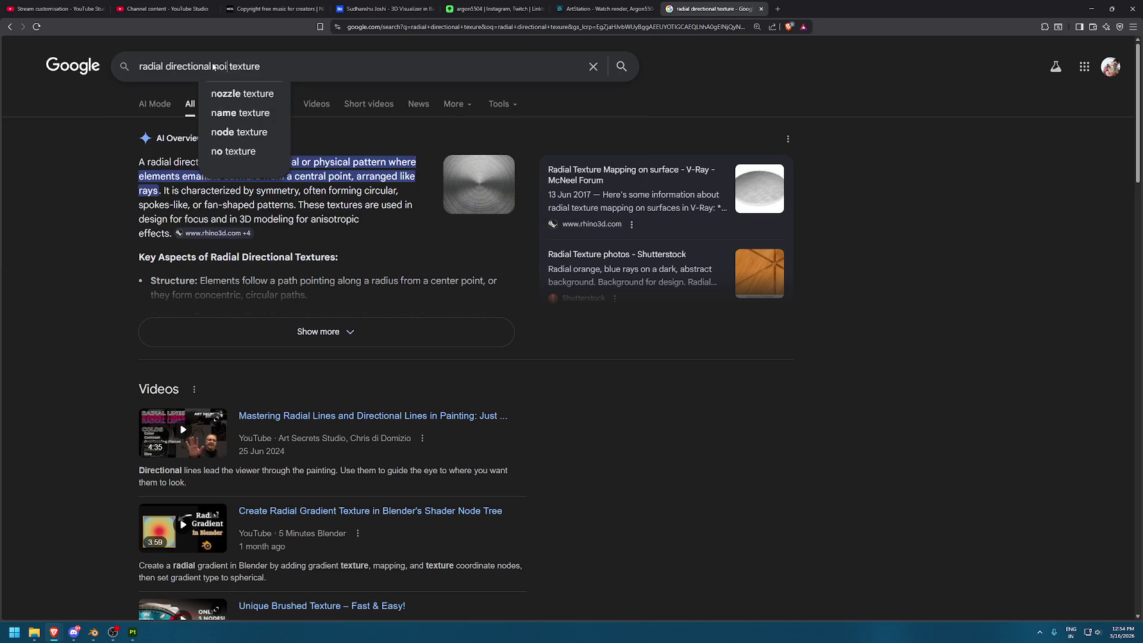
key(Return)
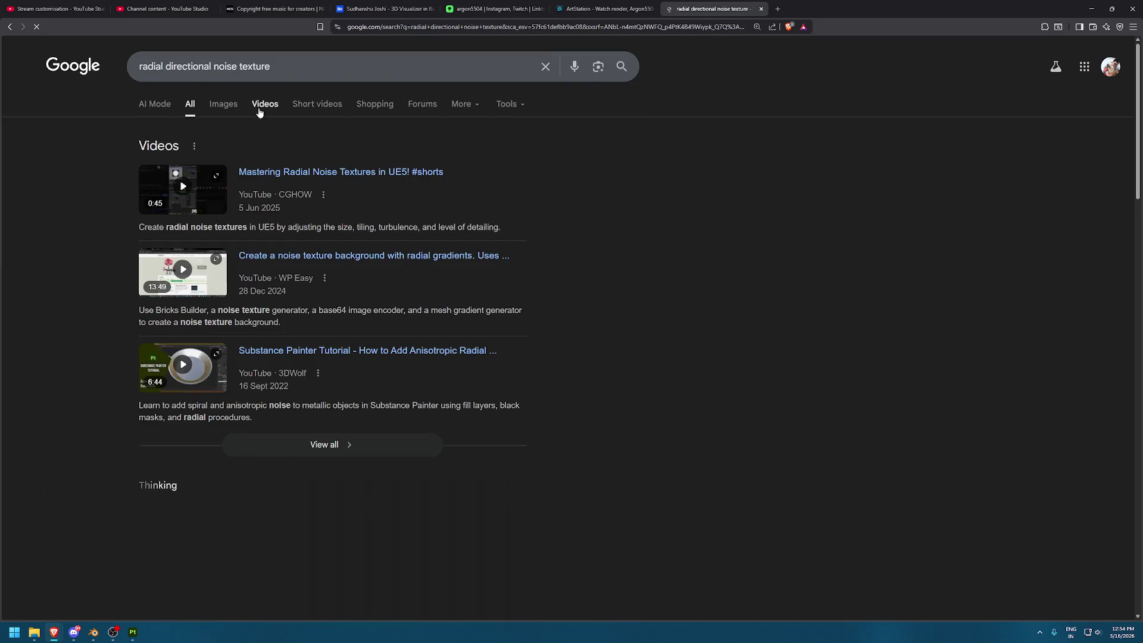
click(226, 104)
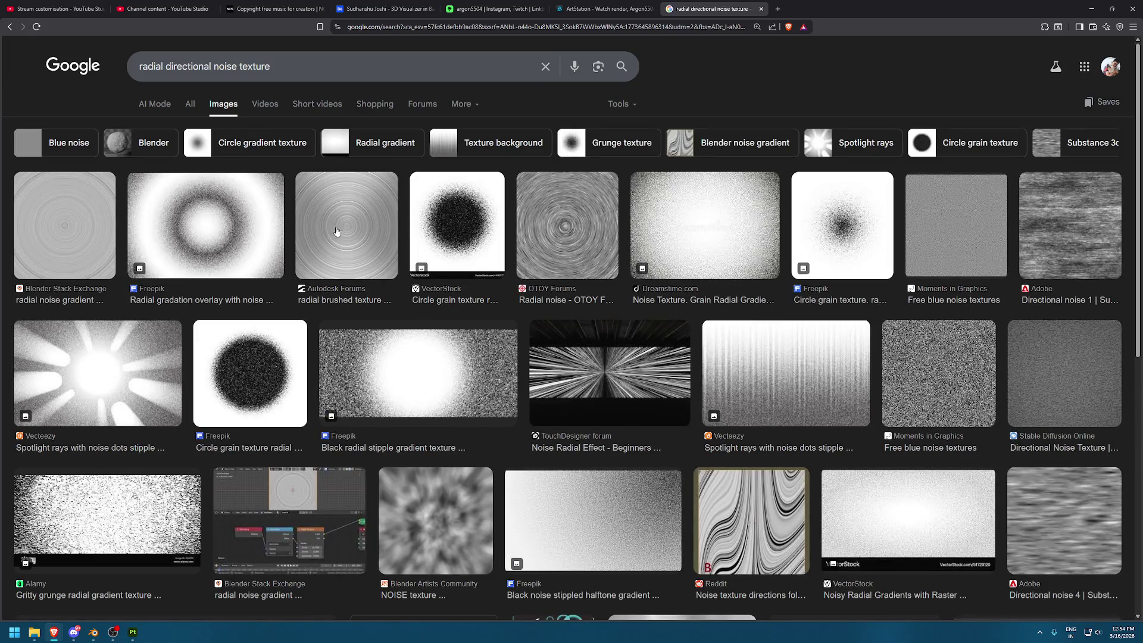
Preview the radial brushed and metallic radial texture images
click(337, 231)
scroll(932, 267, down, 2)
scroll(930, 274, down, 5)
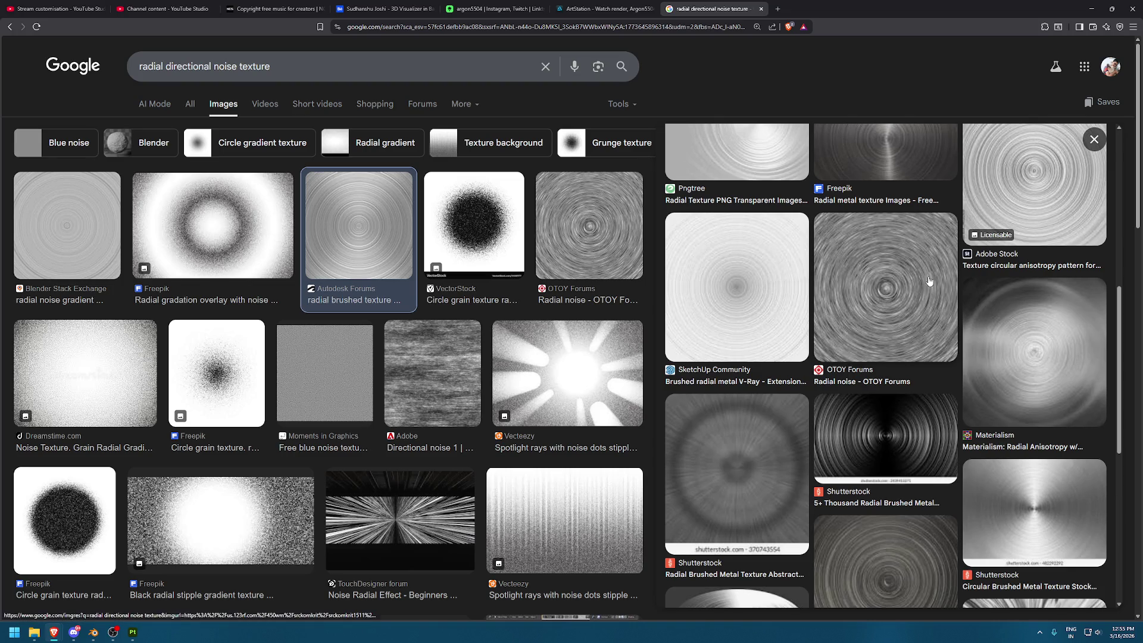
scroll(929, 281, down, 4)
click(899, 310)
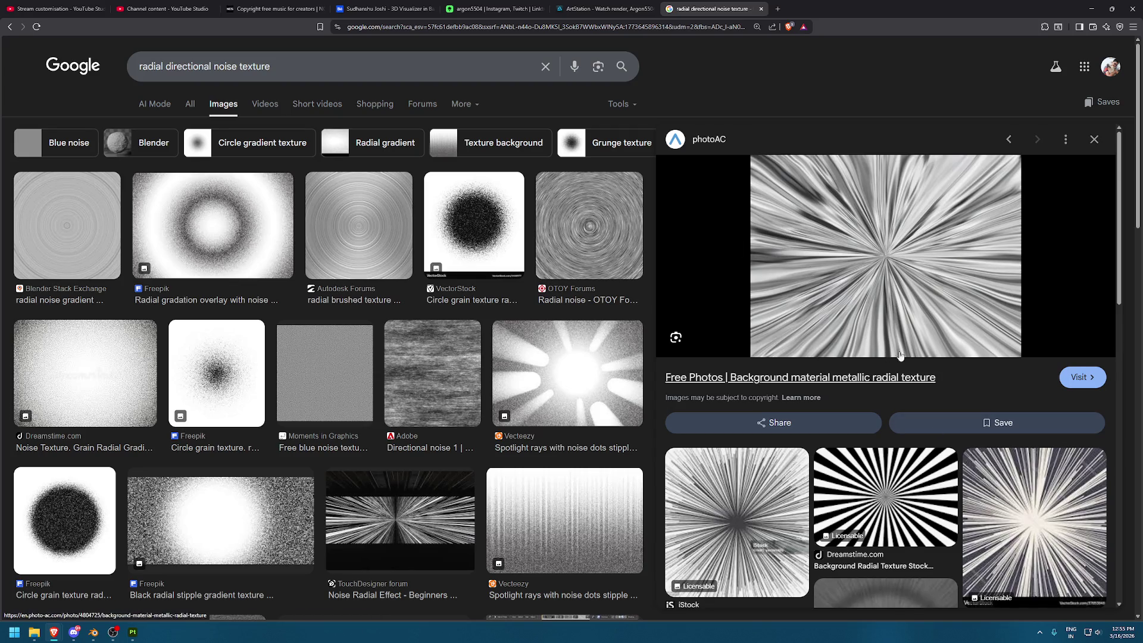
scroll(822, 289, down, 1)
scroll(893, 310, down, 5)
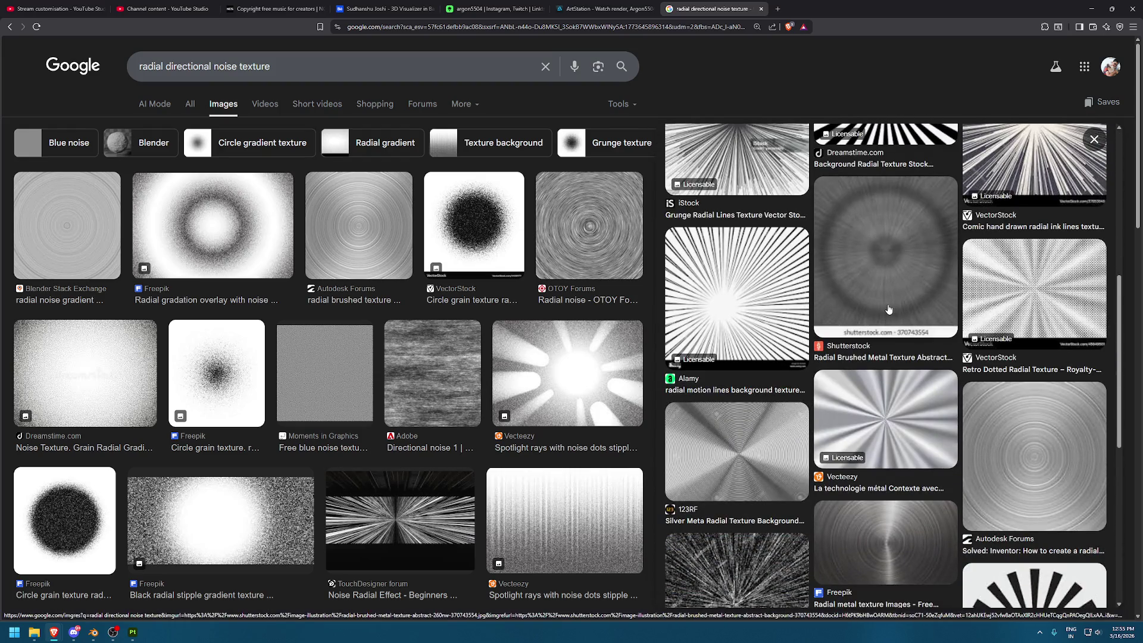
scroll(888, 309, up, 5)
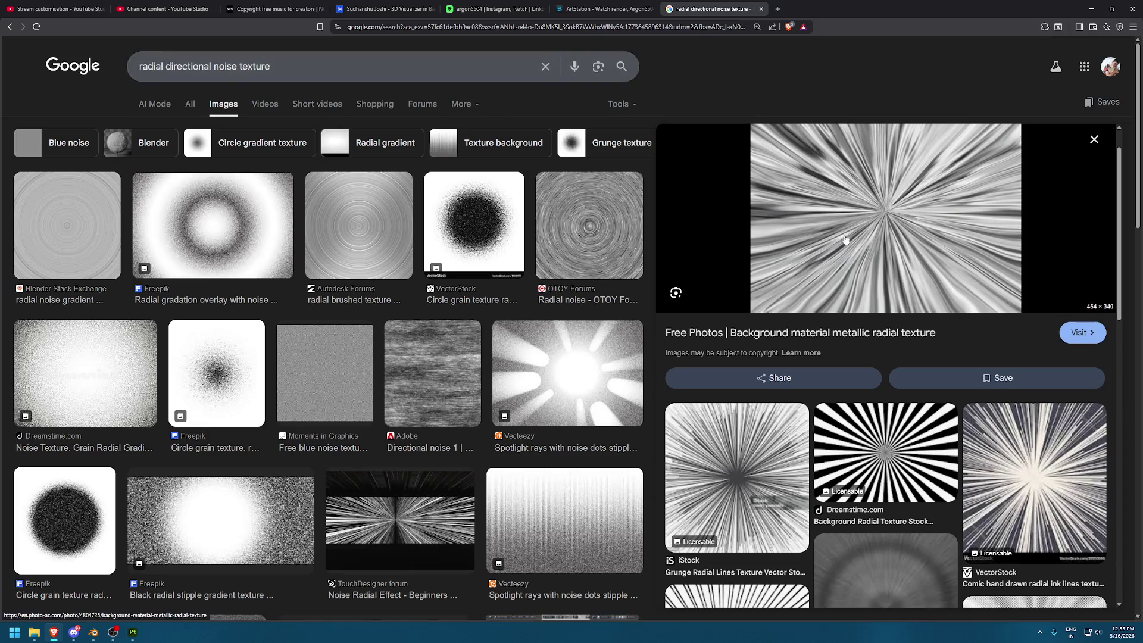
scroll(848, 246, up, 1)
scroll(573, 304, down, 4)
scroll(574, 304, down, 4)
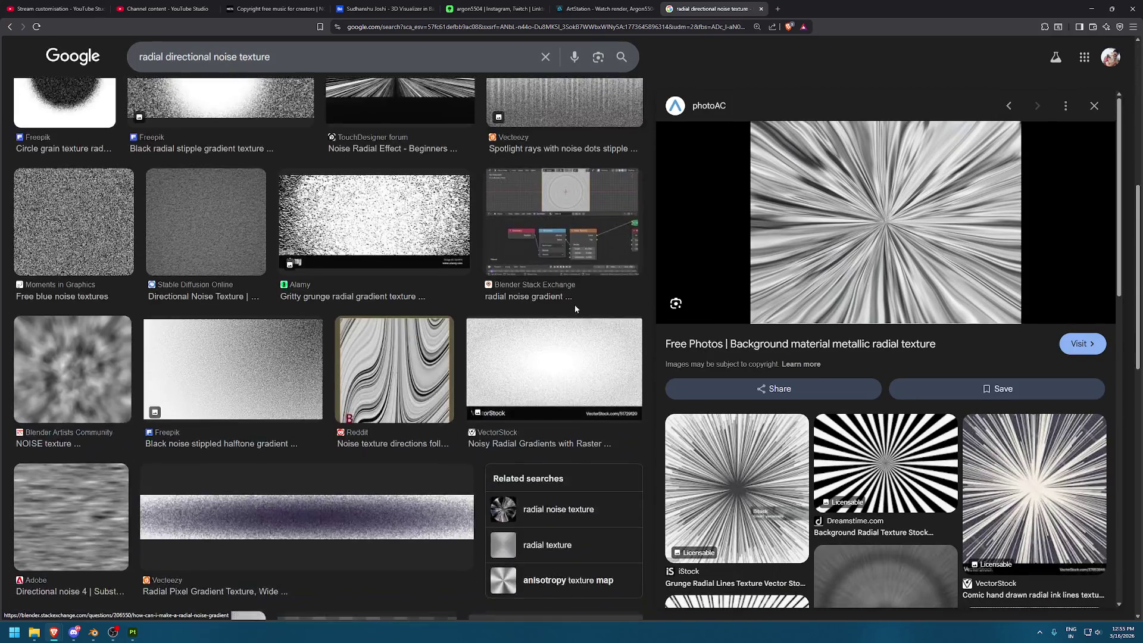
scroll(574, 305, down, 2)
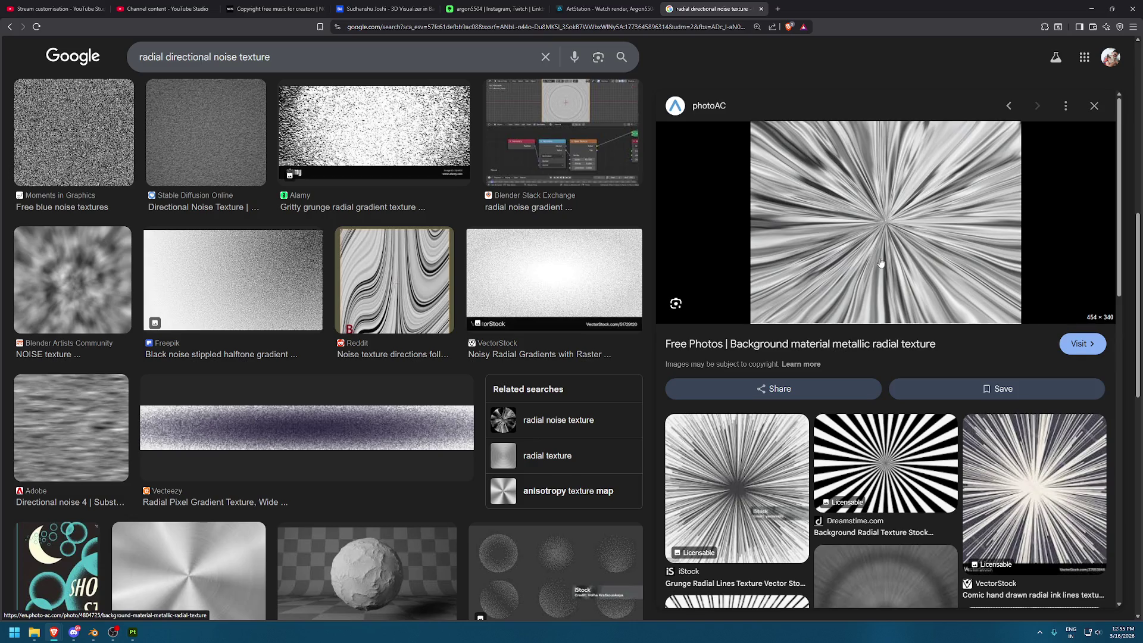
scroll(876, 262, down, 2)
scroll(895, 263, down, 5)
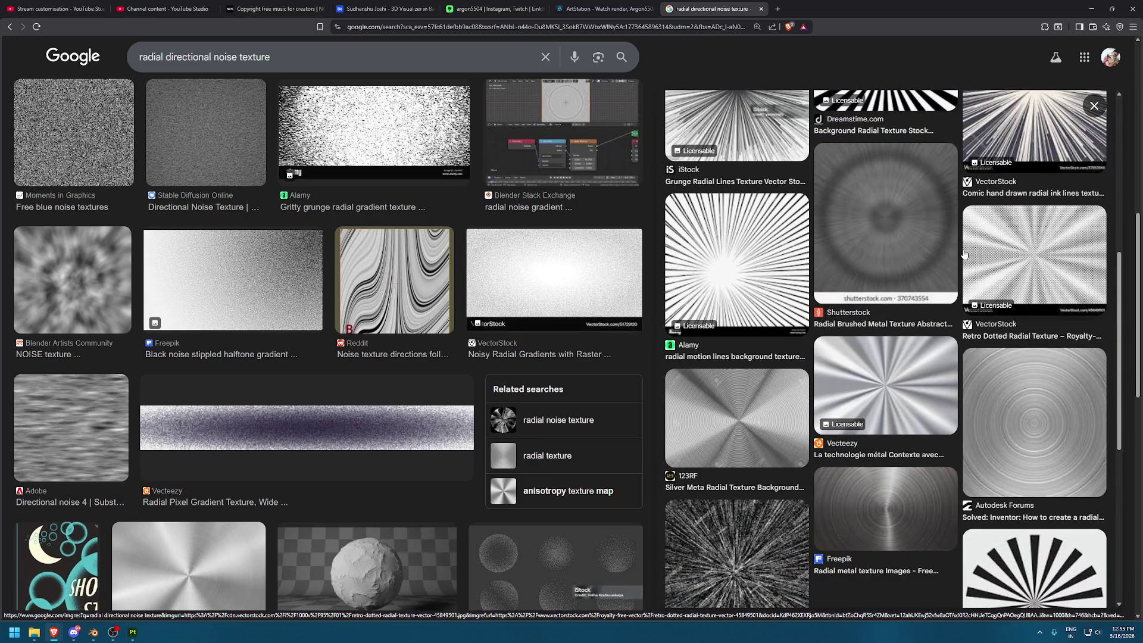
Preview the Autodesk Forums radial brushed texture, return to the metallic radial one, then go back to Substance Painter
click(1012, 416)
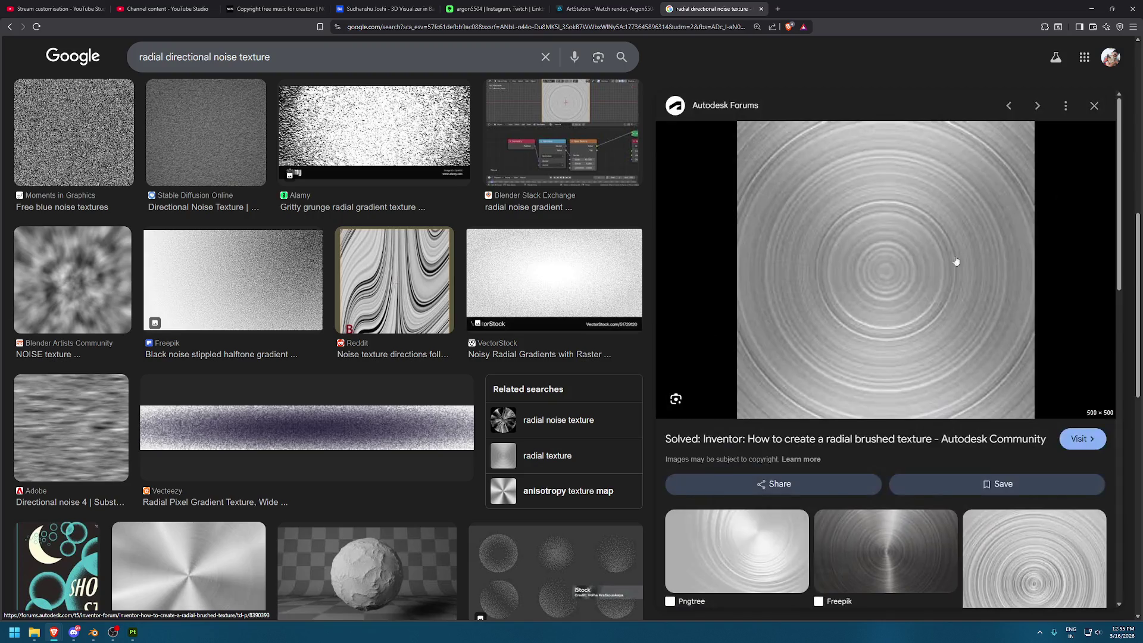
scroll(883, 285, down, 5)
click(888, 256)
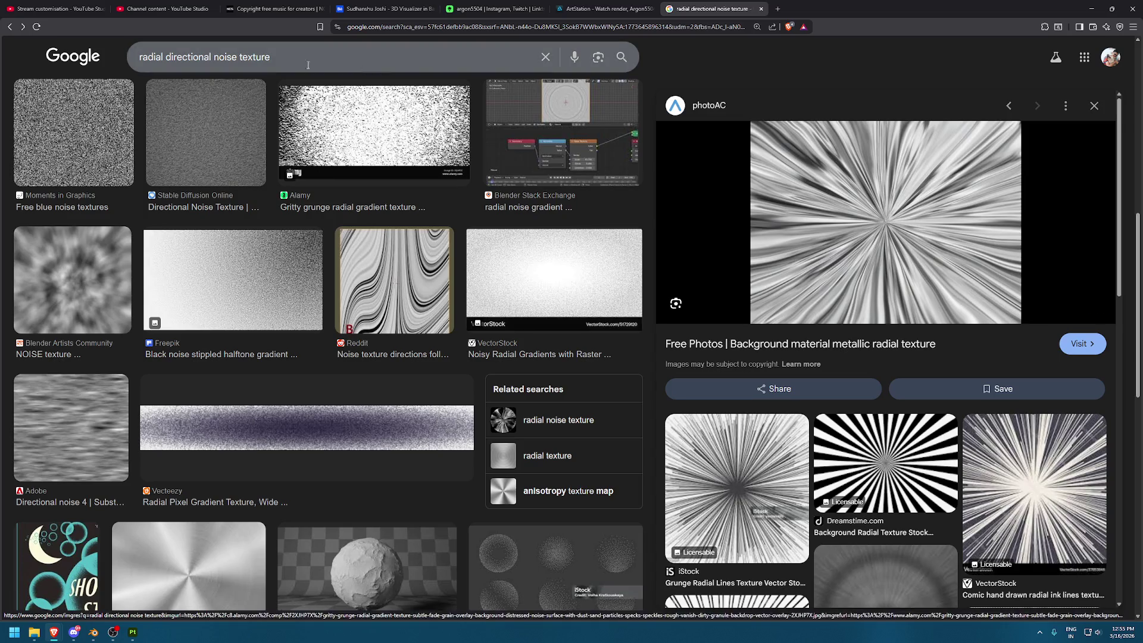
click(135, 637)
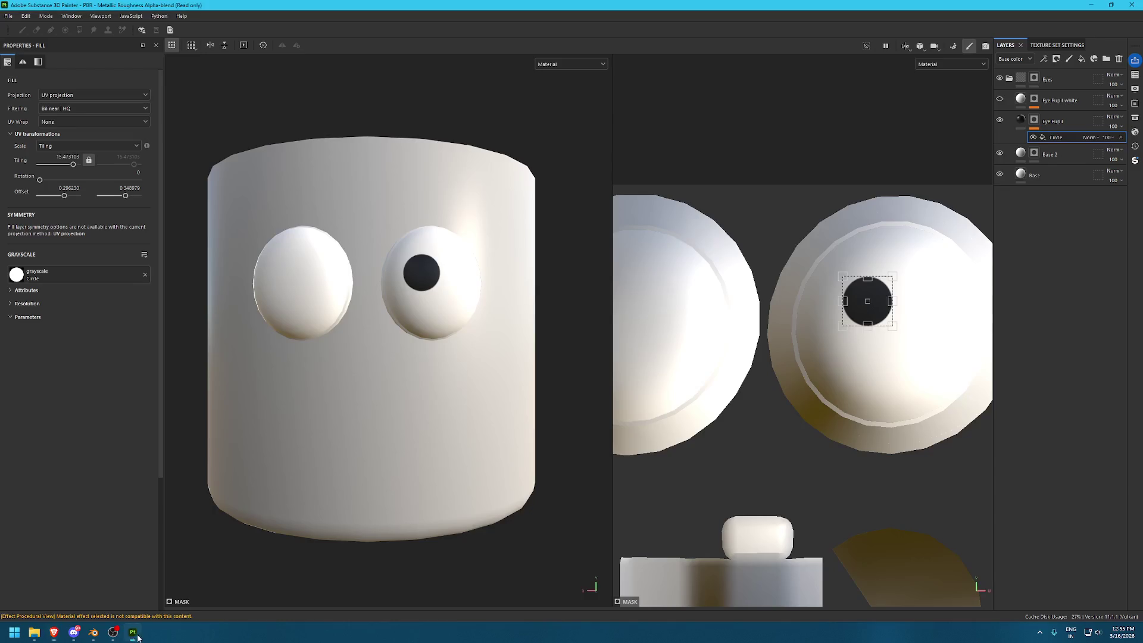
click(1135, 117)
click(721, 135)
text(direct)
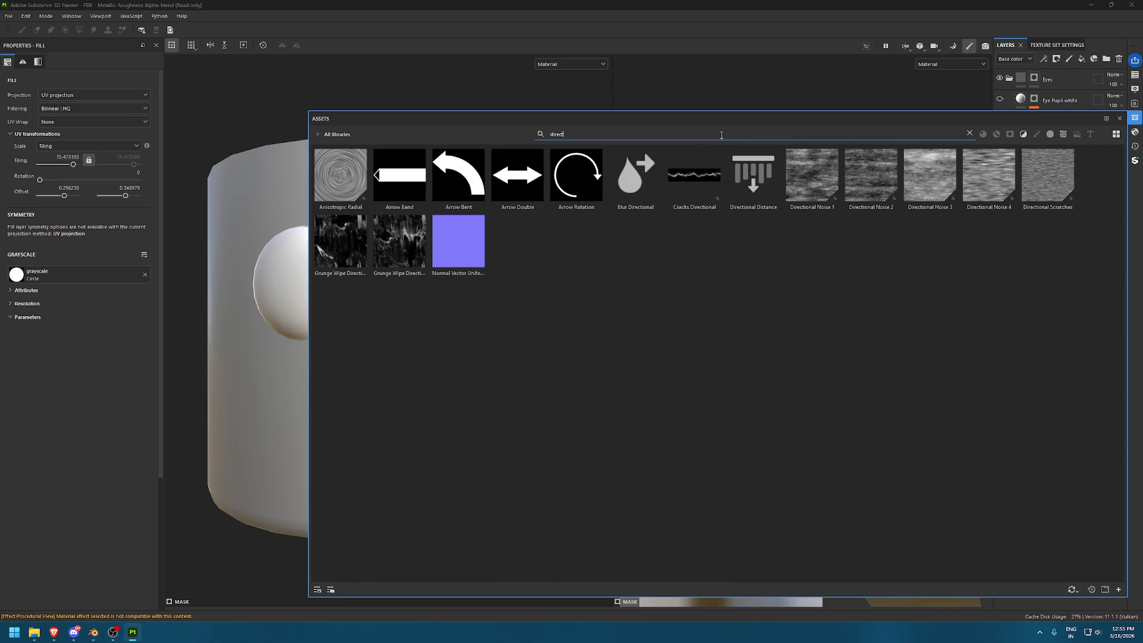
text(iona)
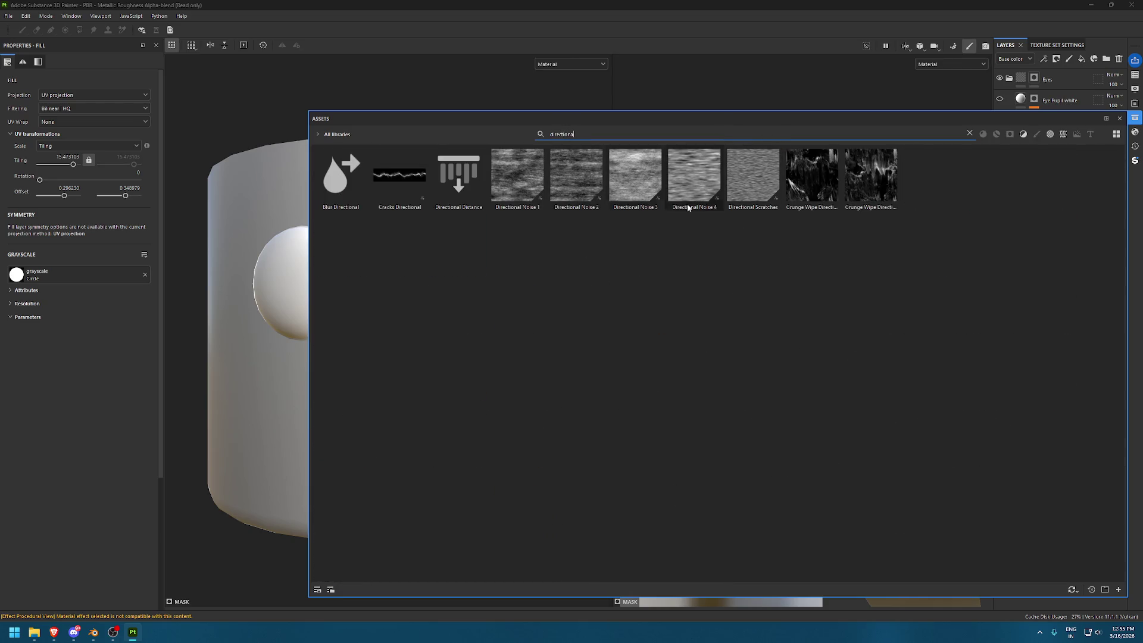
click(747, 107)
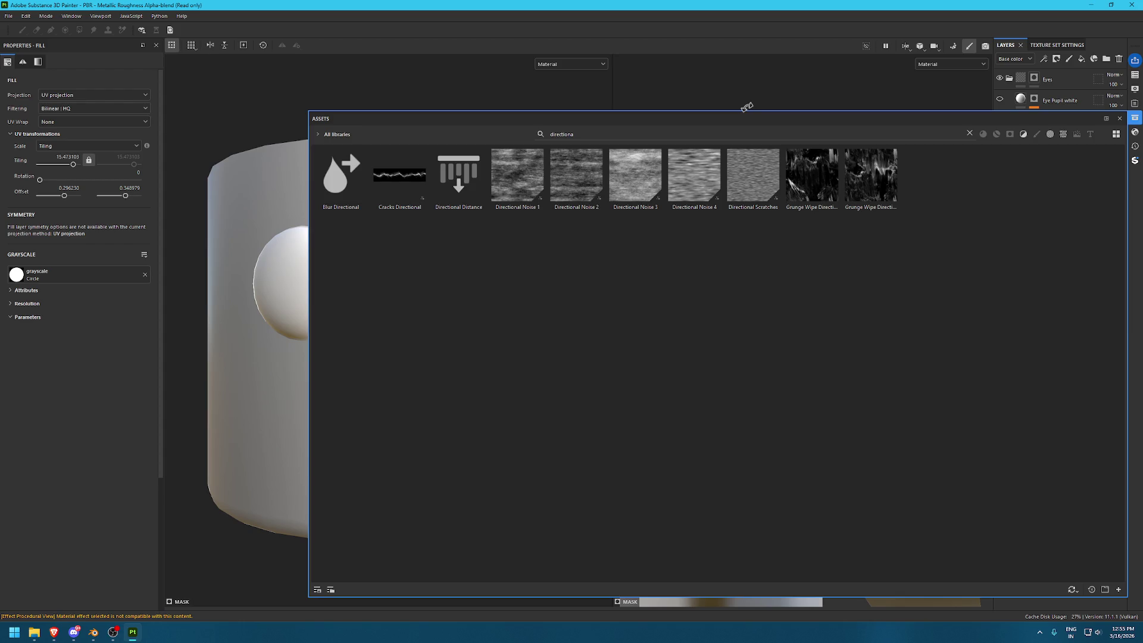
click(635, 136)
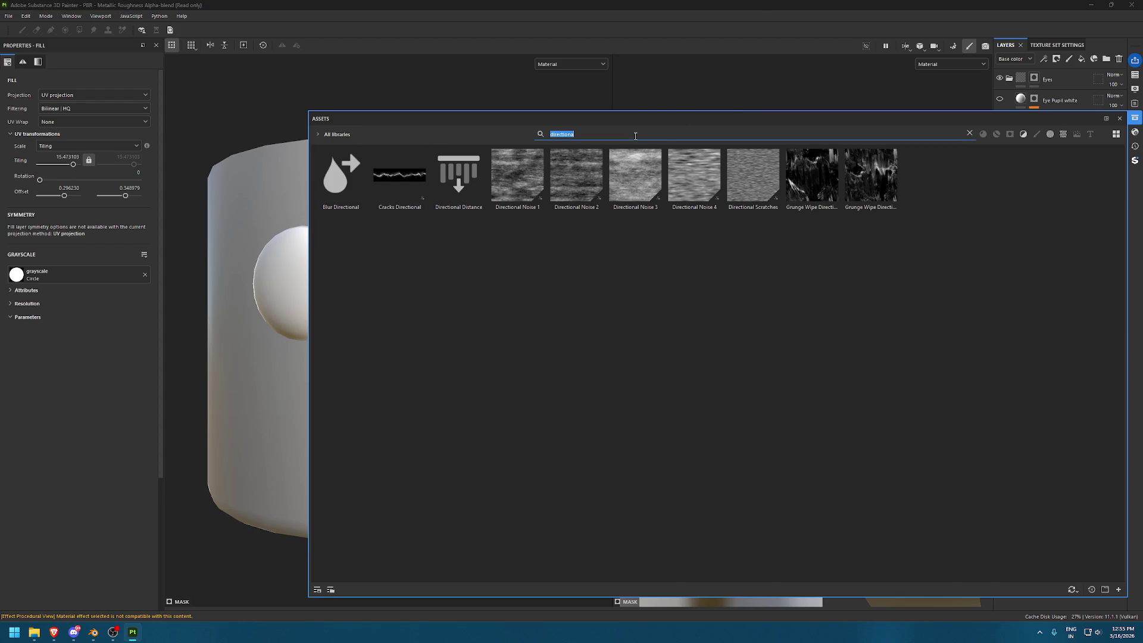
text(noise)
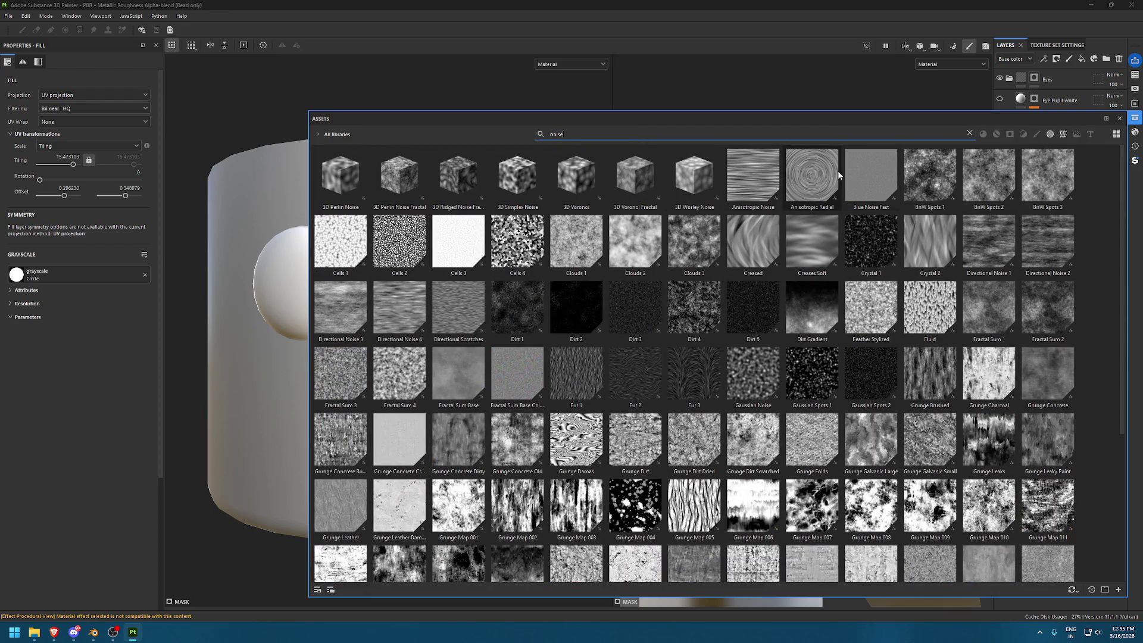
scroll(774, 220, down, 5)
scroll(738, 244, down, 5)
scroll(701, 270, up, 10)
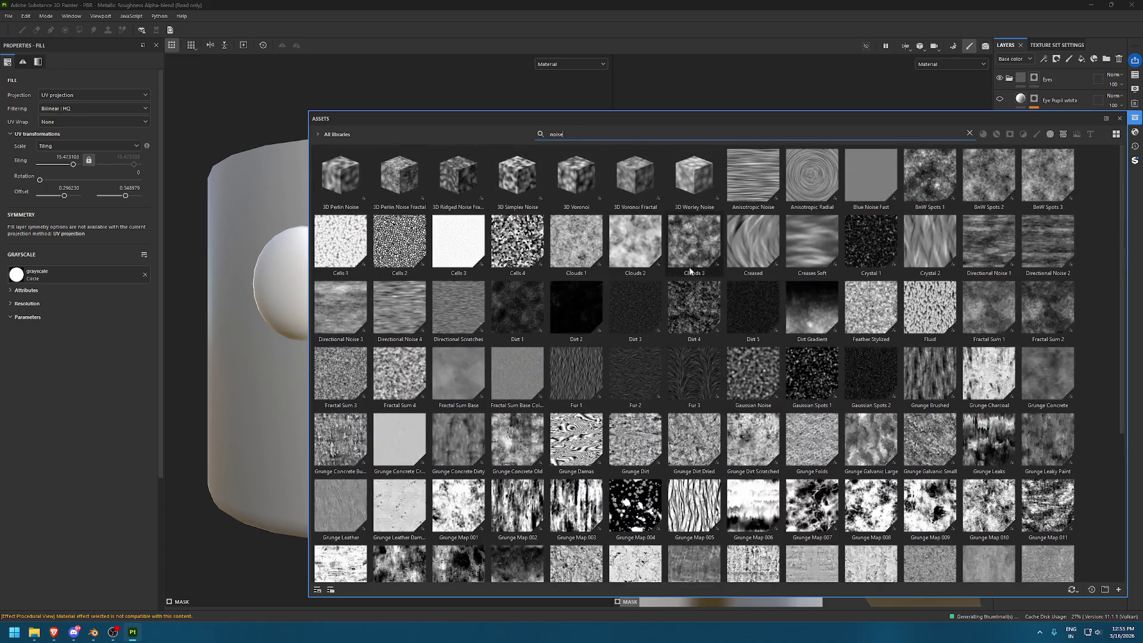
click(1118, 118)
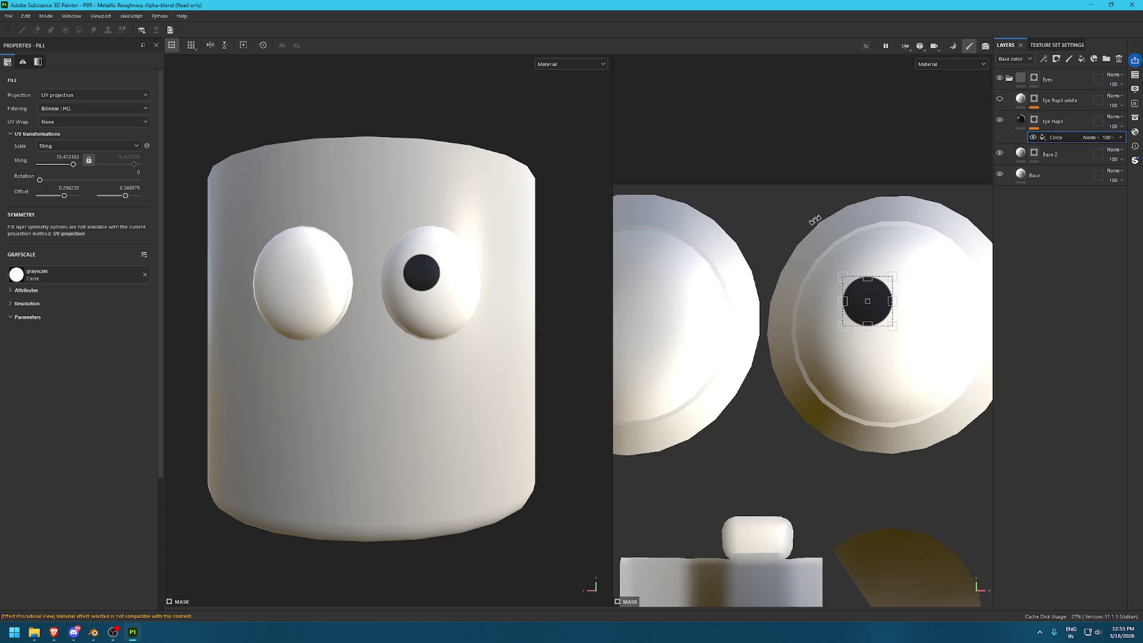
Enlarge the black pupil by setting its UV Tiling to 10
scroll(939, 440, up, 3)
scroll(939, 439, down, 3)
scroll(342, 288, up, 3)
scroll(342, 288, up, 2)
mouse_move(342, 288)
alt+mouse_down()
mouse_move(319, 388)
mouse_move(329, 319)
alt+mouse_up()
scroll(906, 260, up, 1)
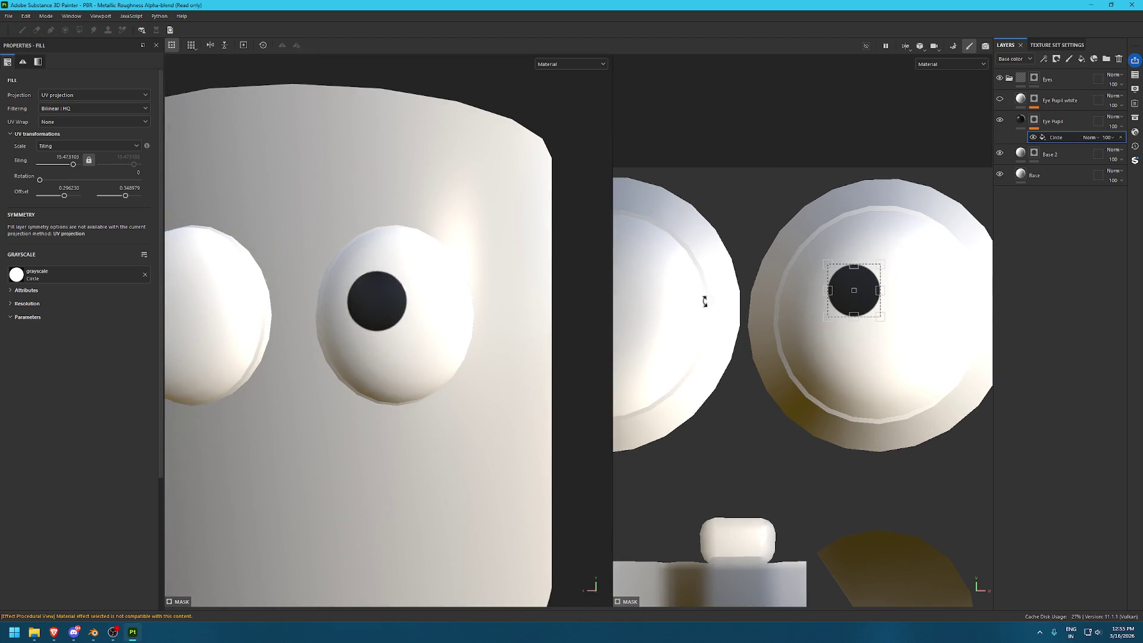
double_click(67, 157)
text(10)
key(Return)
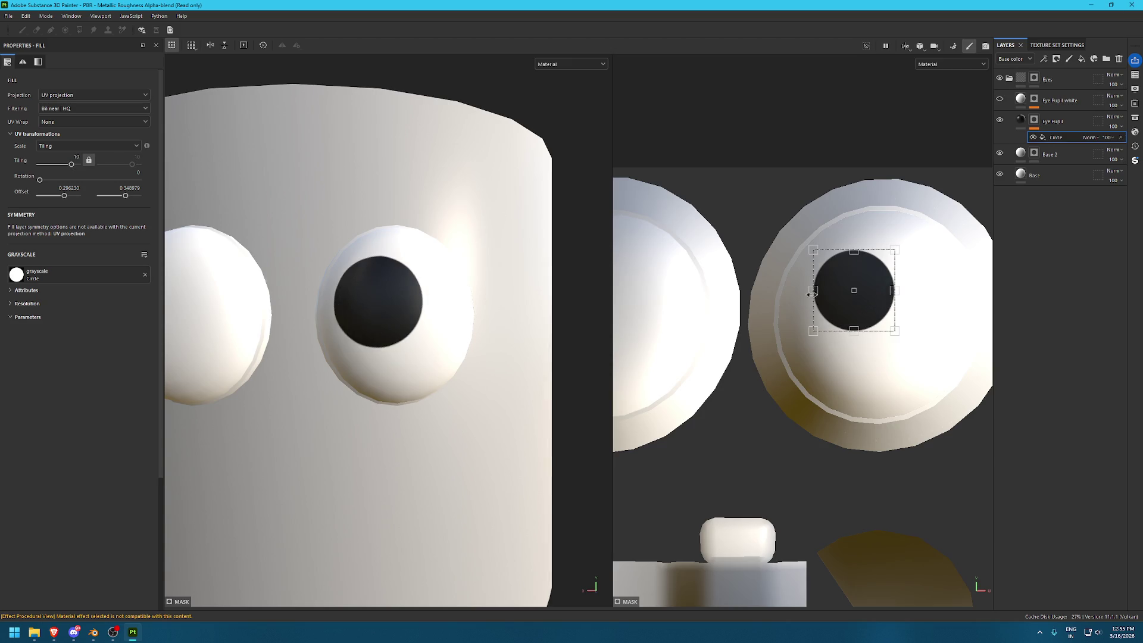
Move the pupil slightly down and to the right in the 2D view
scroll(368, 233, down, 3)
scroll(369, 233, up, 3)
mouse_move(368, 233)
alt+mouse_down()
mouse_move(452, 337)
mouse_move(401, 337)
alt+mouse_up()
scroll(400, 337, up, 2)
scroll(584, 352, up, 2)
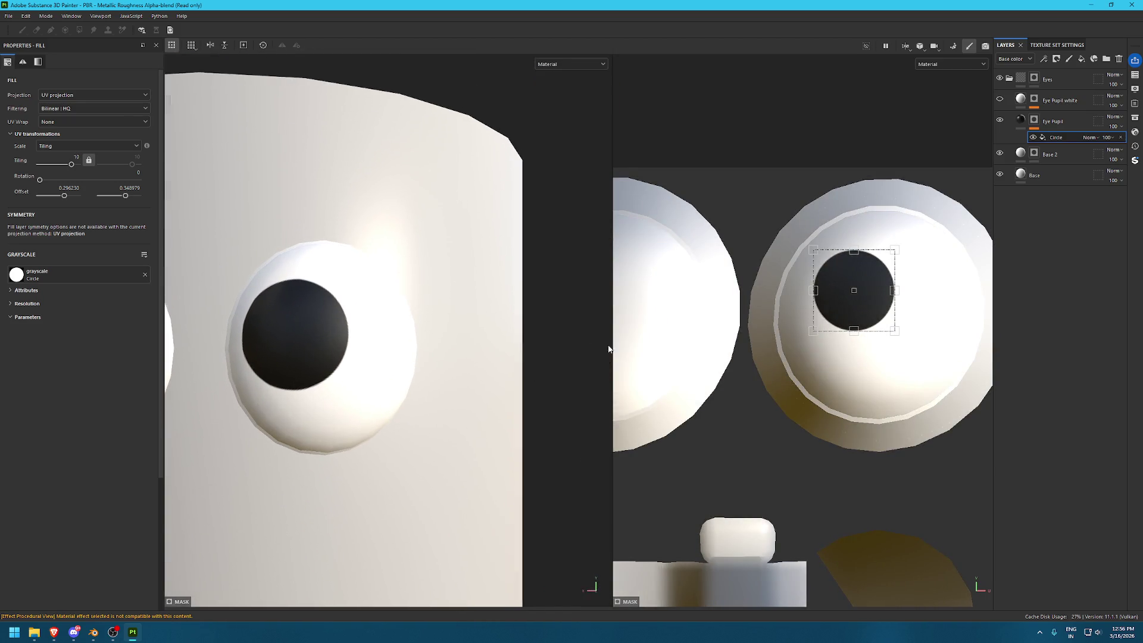
drag(882, 311, 900, 328)
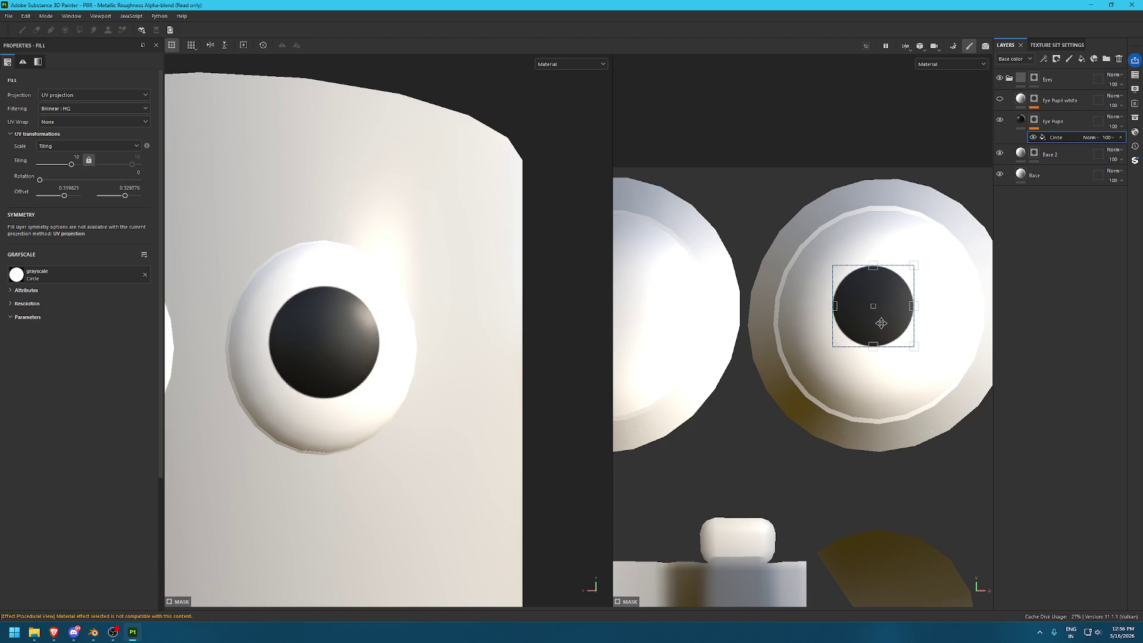
scroll(264, 293, down, 2)
scroll(264, 293, down, 3)
scroll(428, 288, up, 2)
scroll(484, 439, up, 2)
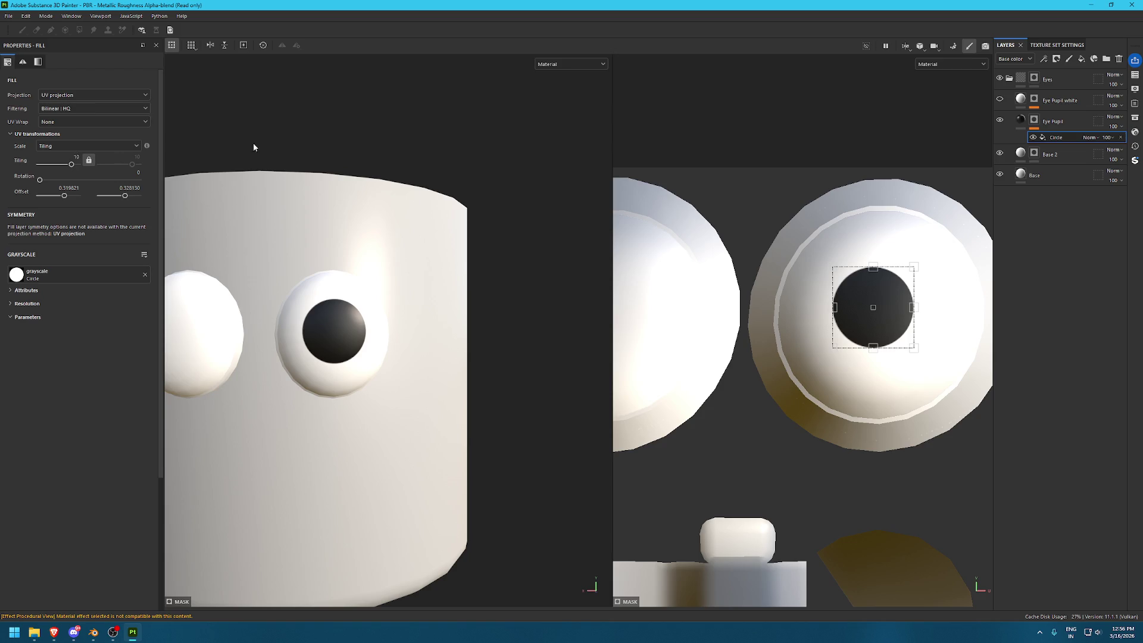
Change the pupil's UV Tiling to 8 to make it larger still
click(81, 157)
text(8)
key(Return)
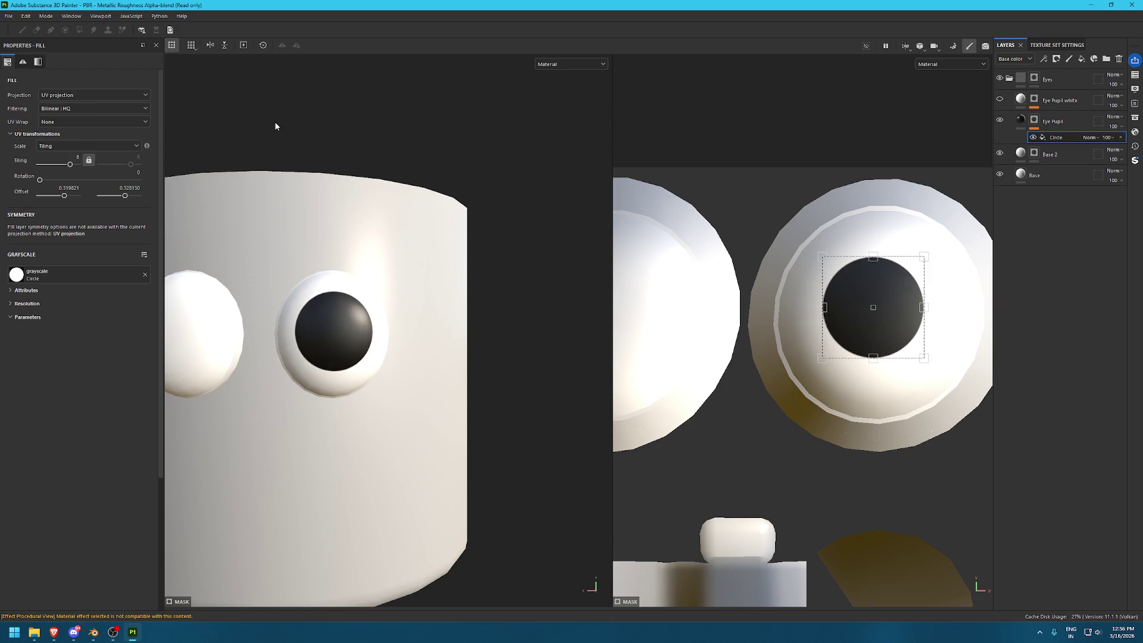
scroll(348, 284, down, 2)
mouse_move(348, 283)
alt+mouse_down()
mouse_move(339, 383)
mouse_move(369, 333)
mouse_move(338, 402)
mouse_move(353, 347)
alt+mouse_up()
scroll(375, 358, up, 1)
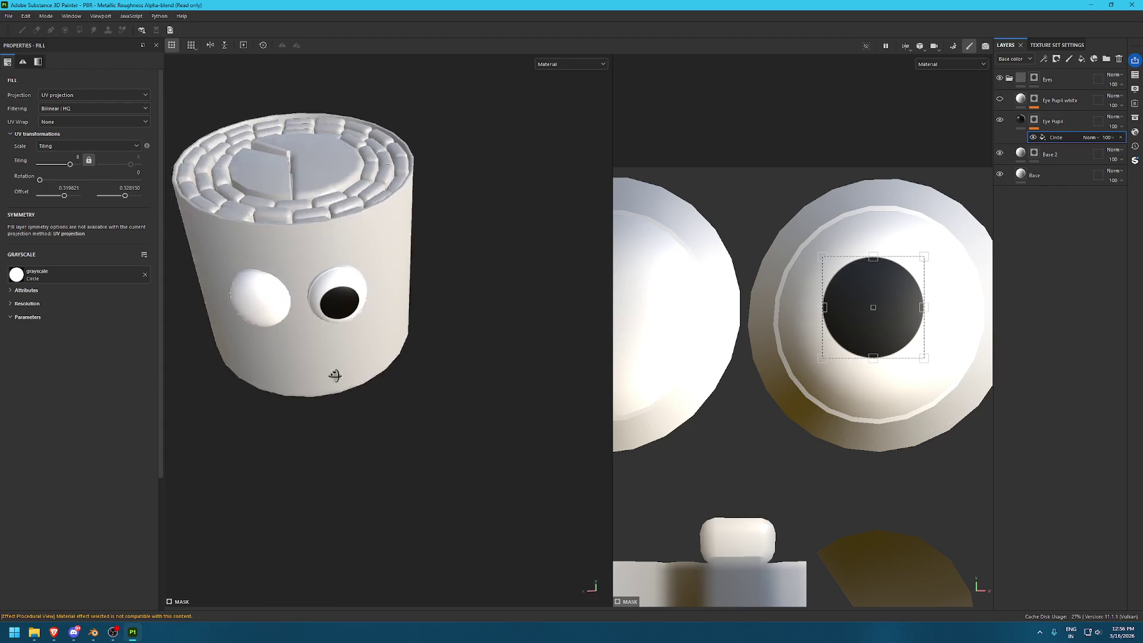
scroll(375, 358, up, 1)
scroll(770, 294, down, 3)
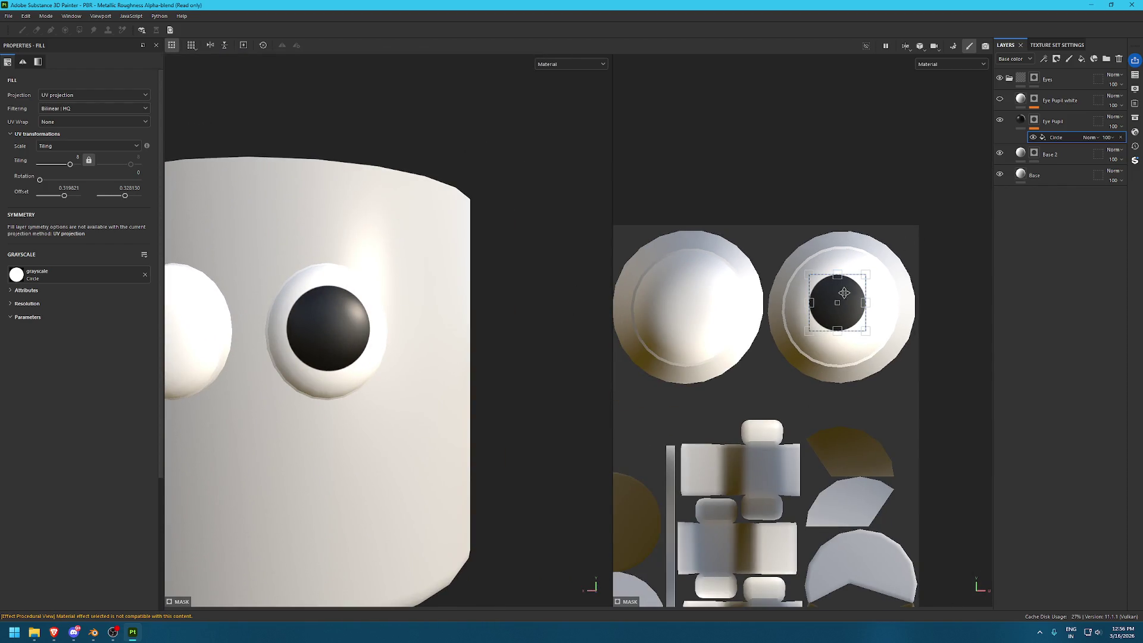
Delete the accidental Eye Pupil 1 duplicate layer
key(ctrl+d)
key(4)
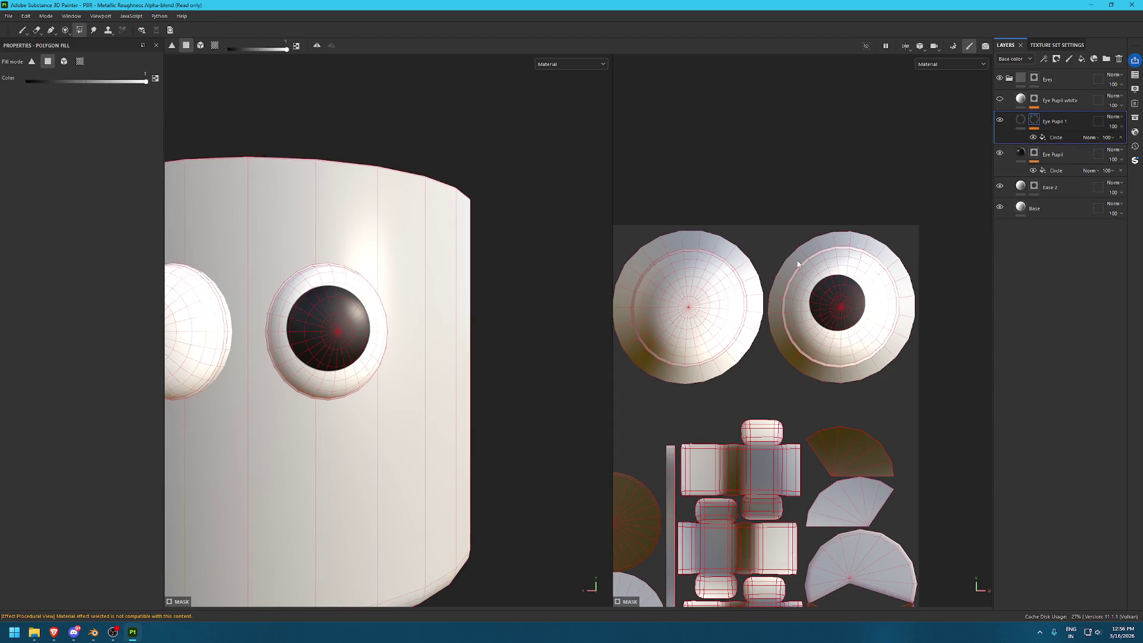
middle_drag(845, 313, 897, 318)
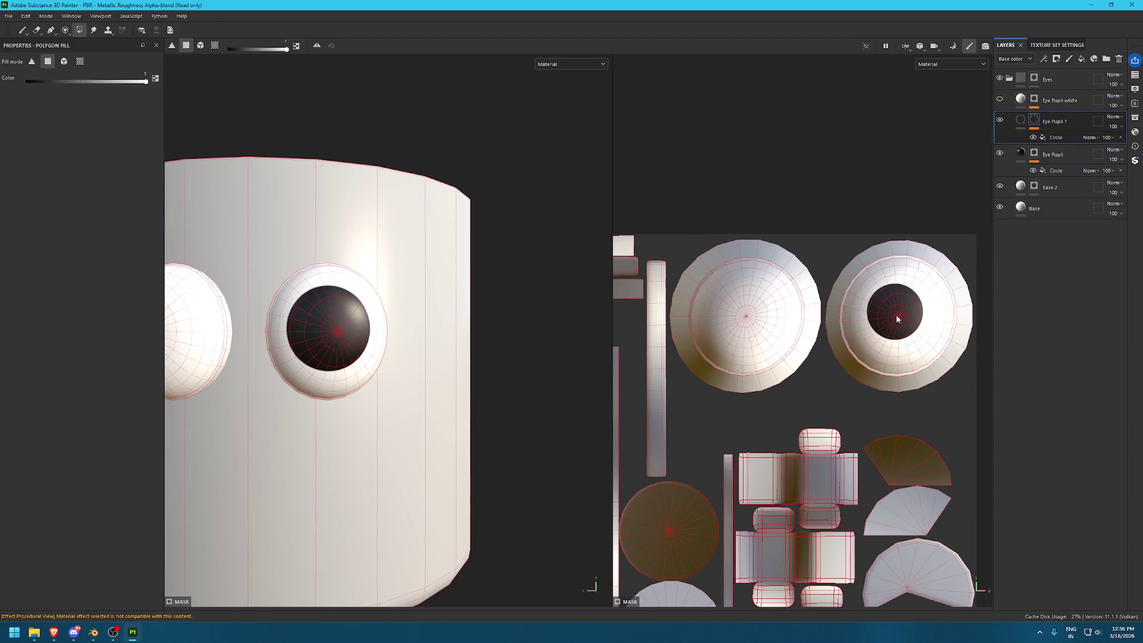
key(Delete)
Duplicate the pupil's Circle effect and move the copy onto the left eye
click(1066, 137)
key(ctrl+d)
middle_drag(672, 264, 731, 263)
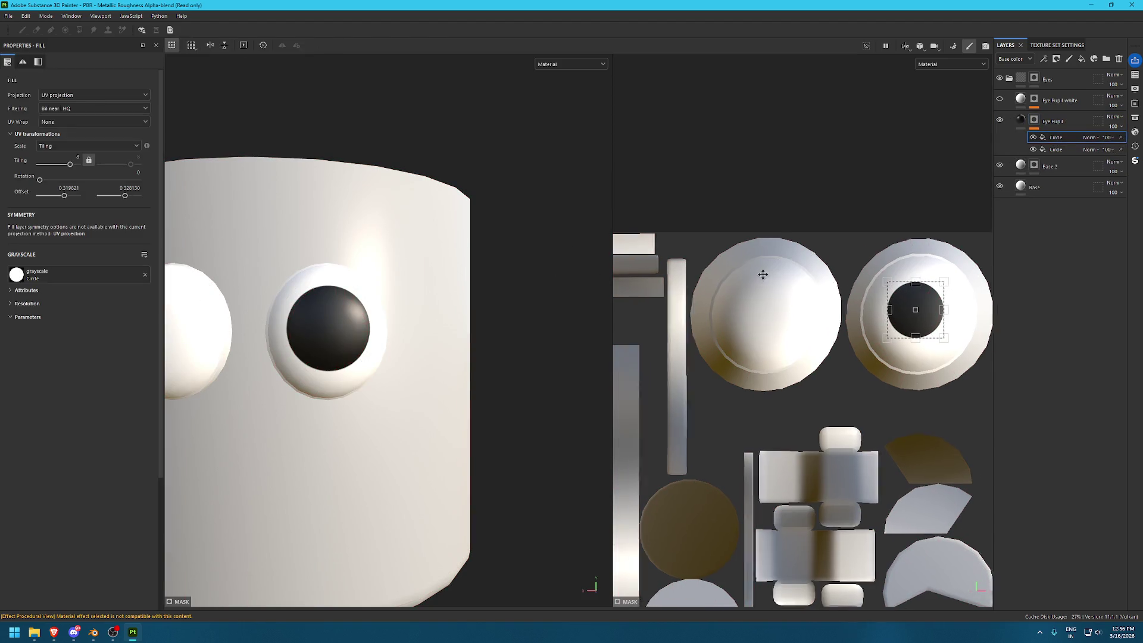
drag(958, 332, 812, 331)
Nudge the left pupil slightly right and down, then compare with the fries character
key(f)
alt+drag(453, 303, 186, 269)
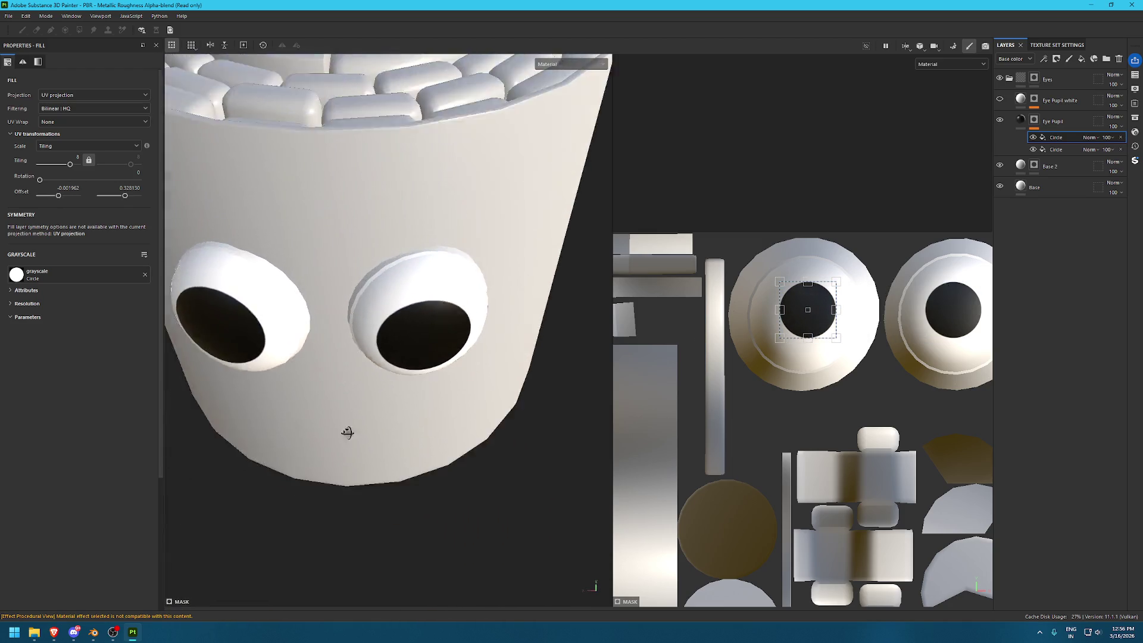
alt+middle_drag(185, 269, 388, 332)
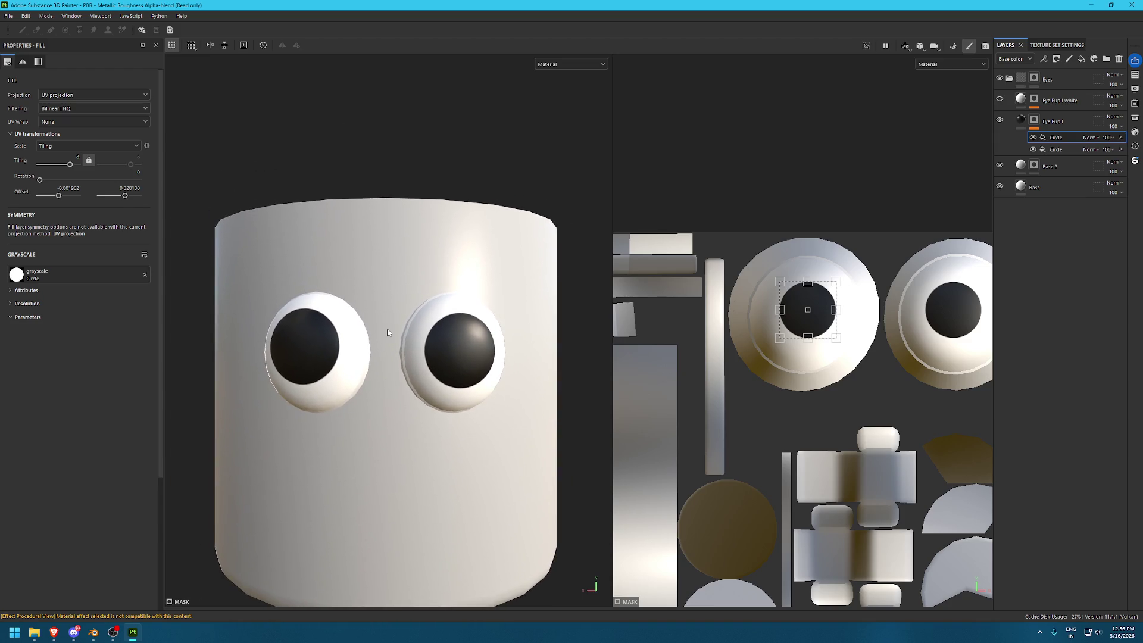
alt+right_drag(388, 332, 381, 375)
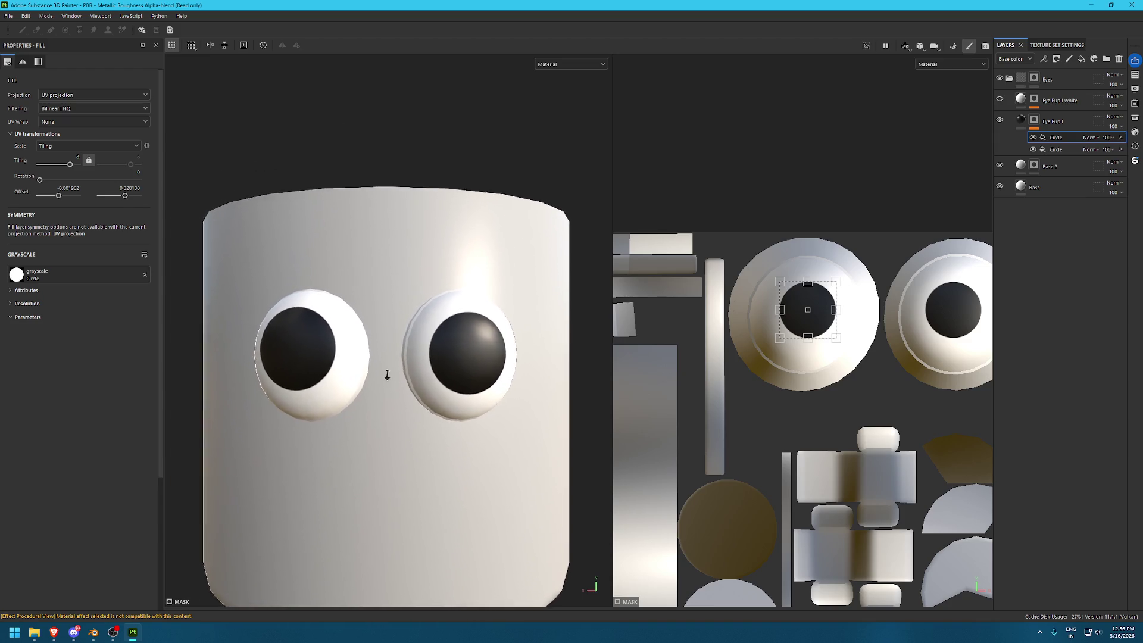
alt+drag(381, 375, 327, 398)
scroll(459, 411, up, 3)
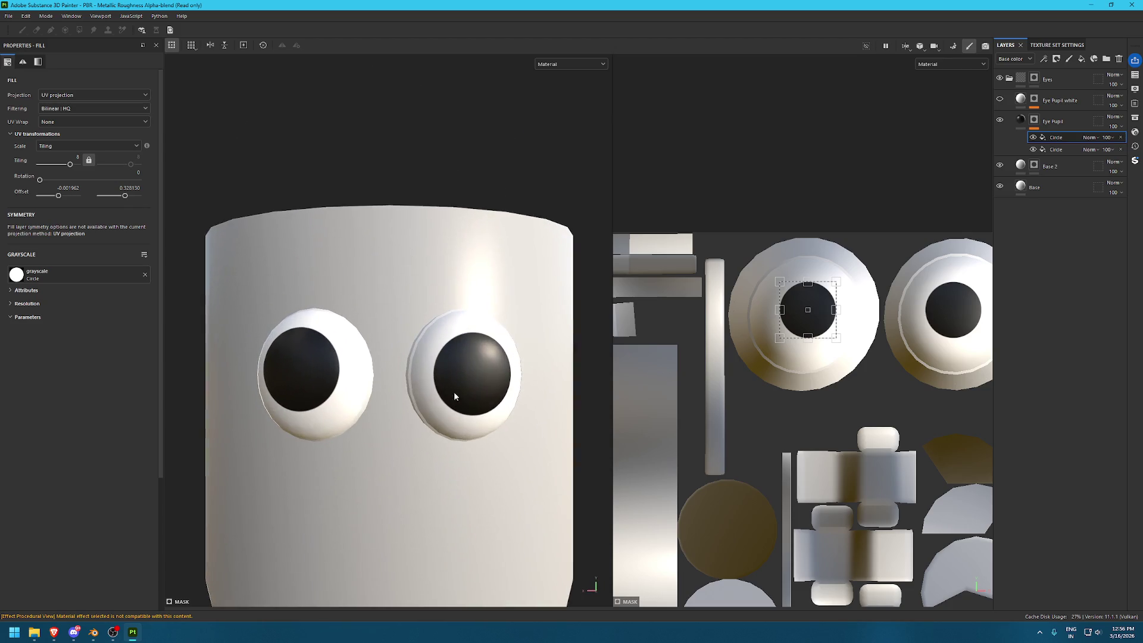
drag(823, 321, 817, 325)
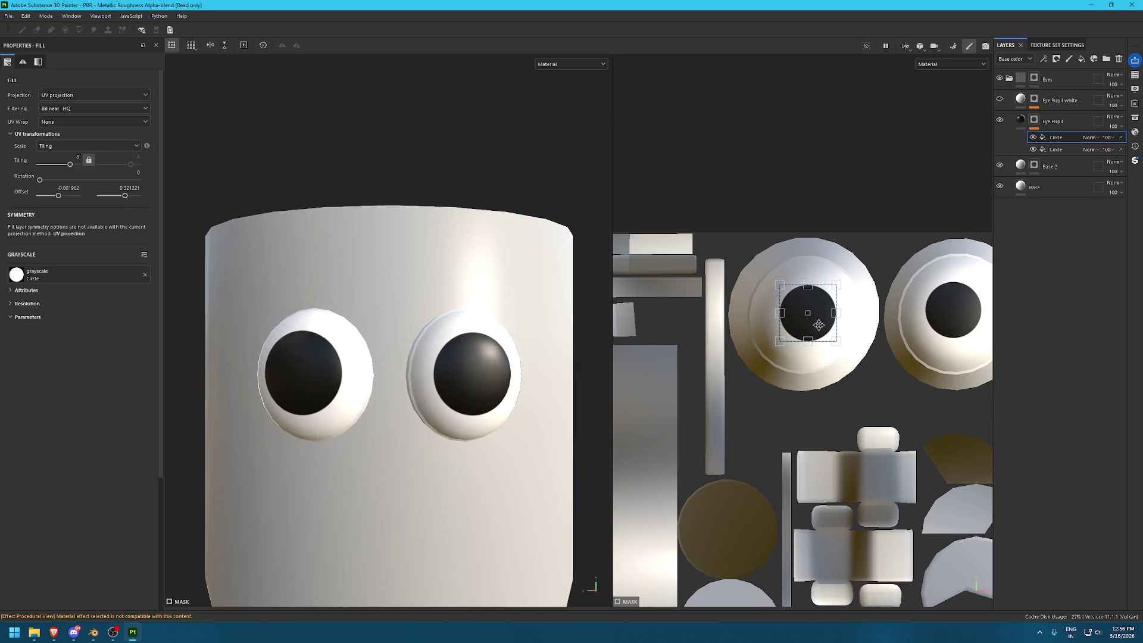
alt+right_drag(536, 345, 336, 340)
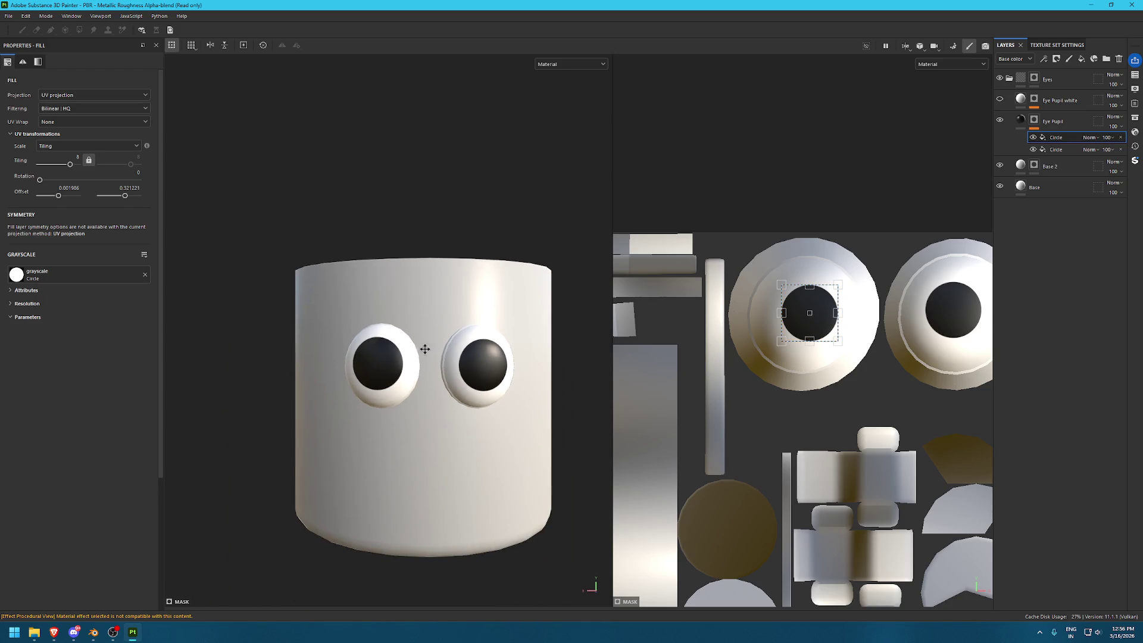
key(f)
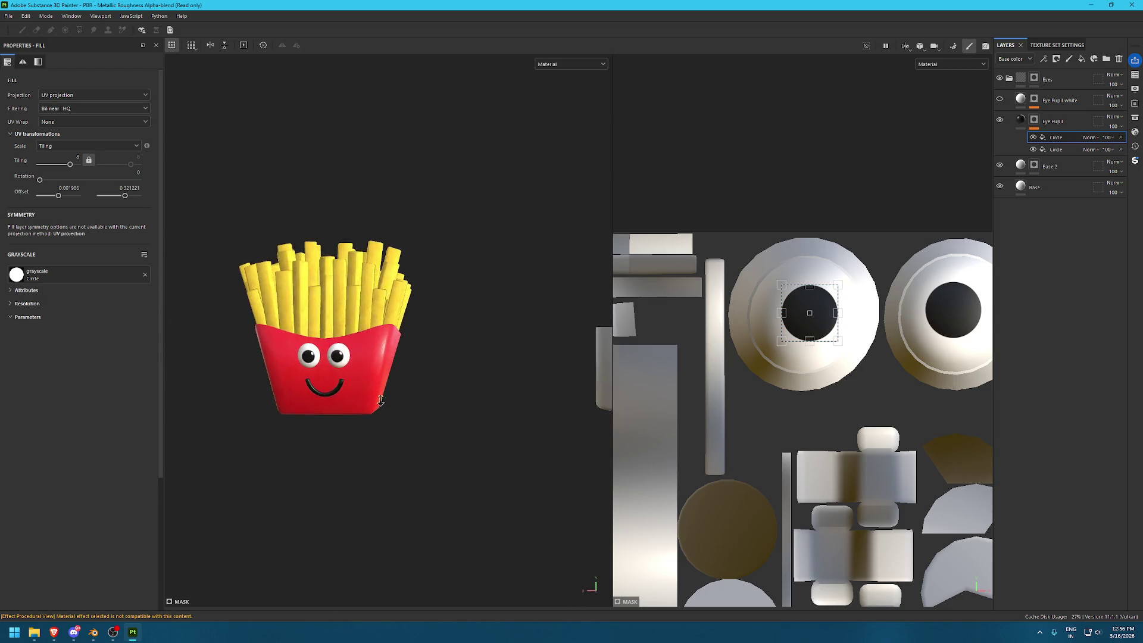
key(f)
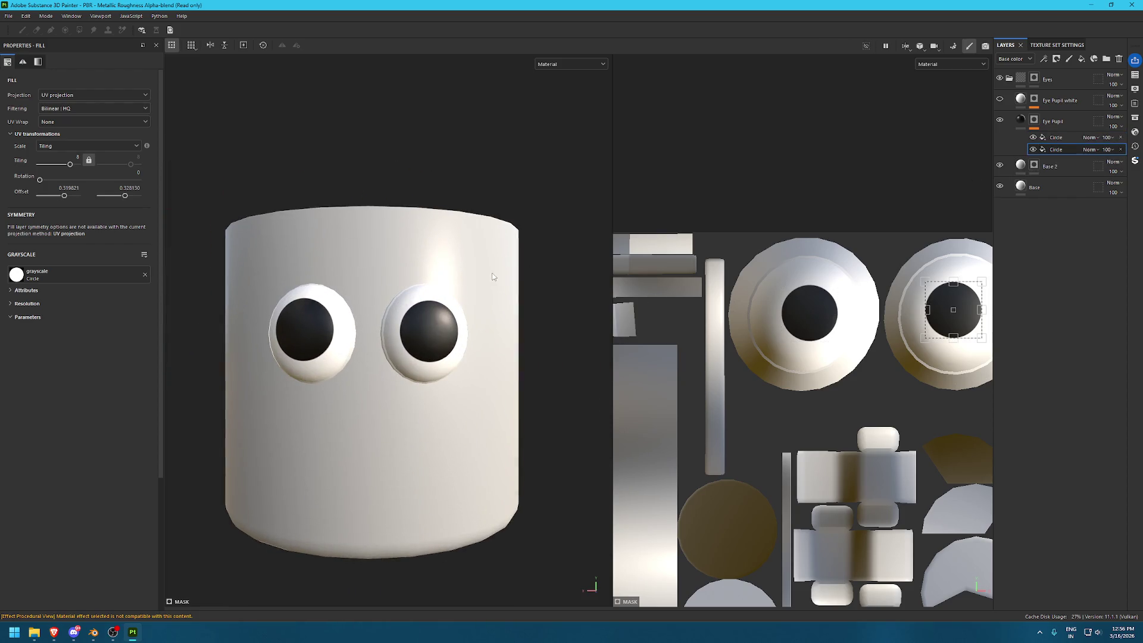
Nudge the right pupil left and down and the left pupil right and down
click(1054, 150)
drag(952, 326, 957, 320)
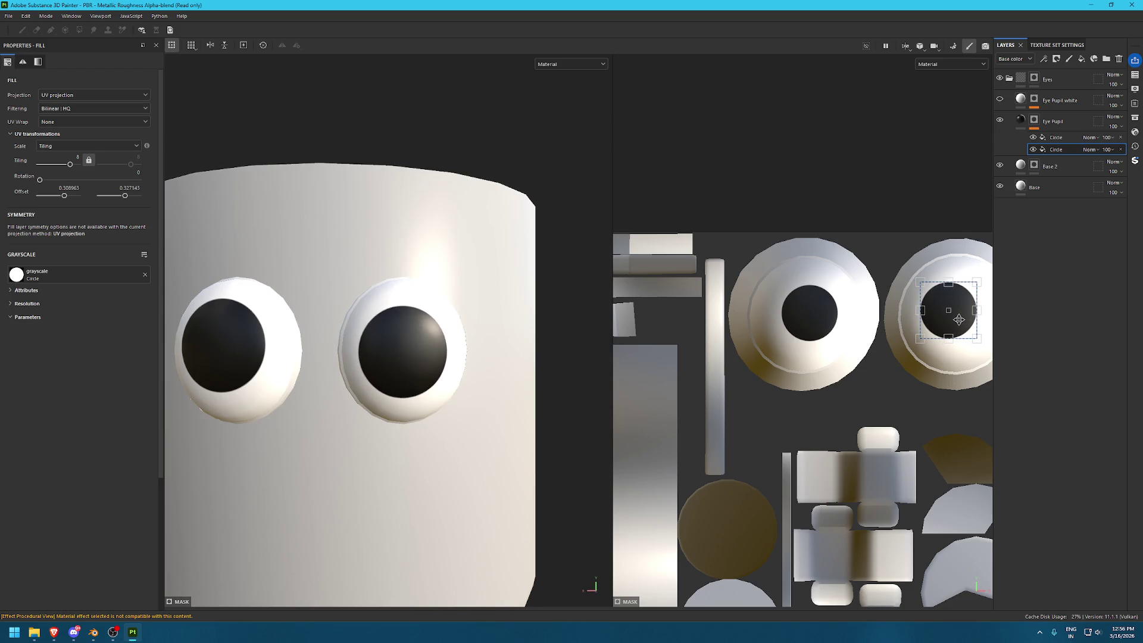
click(1054, 138)
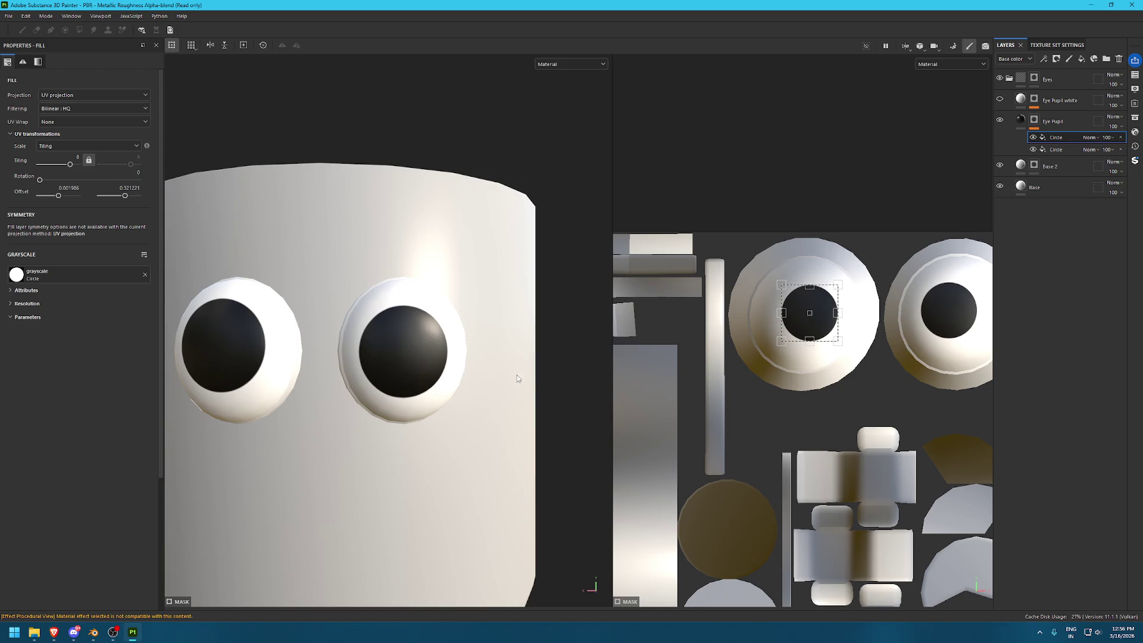
drag(809, 316, 816, 328)
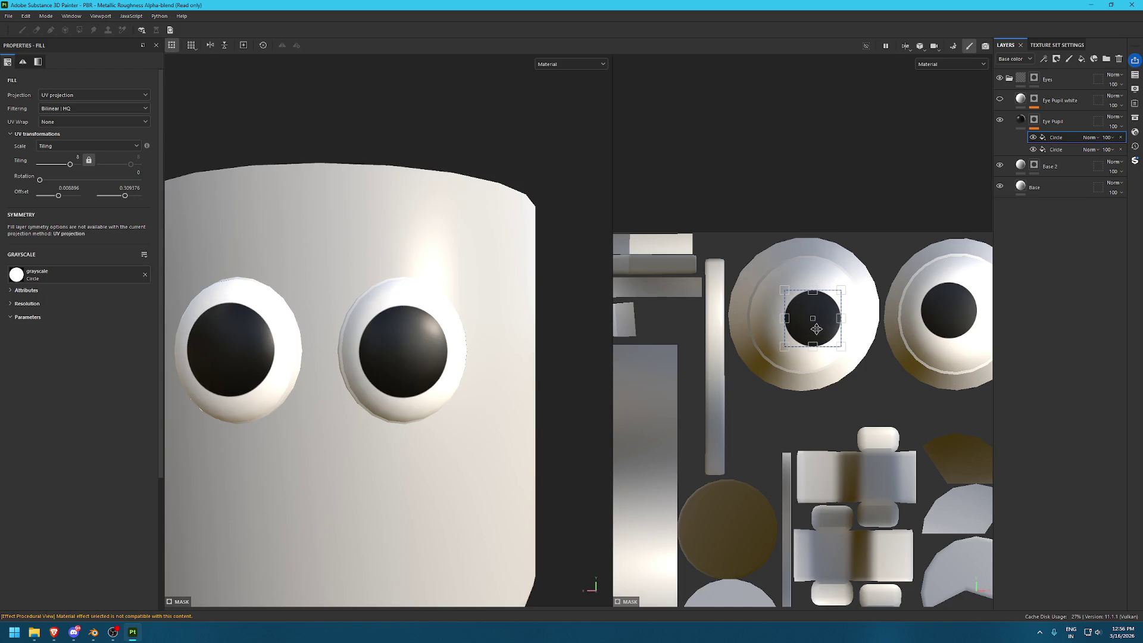
Shift the left pupil slightly left and check both eyes from several angles
key(f)
shift+right_drag(400, 359, 410, 369)
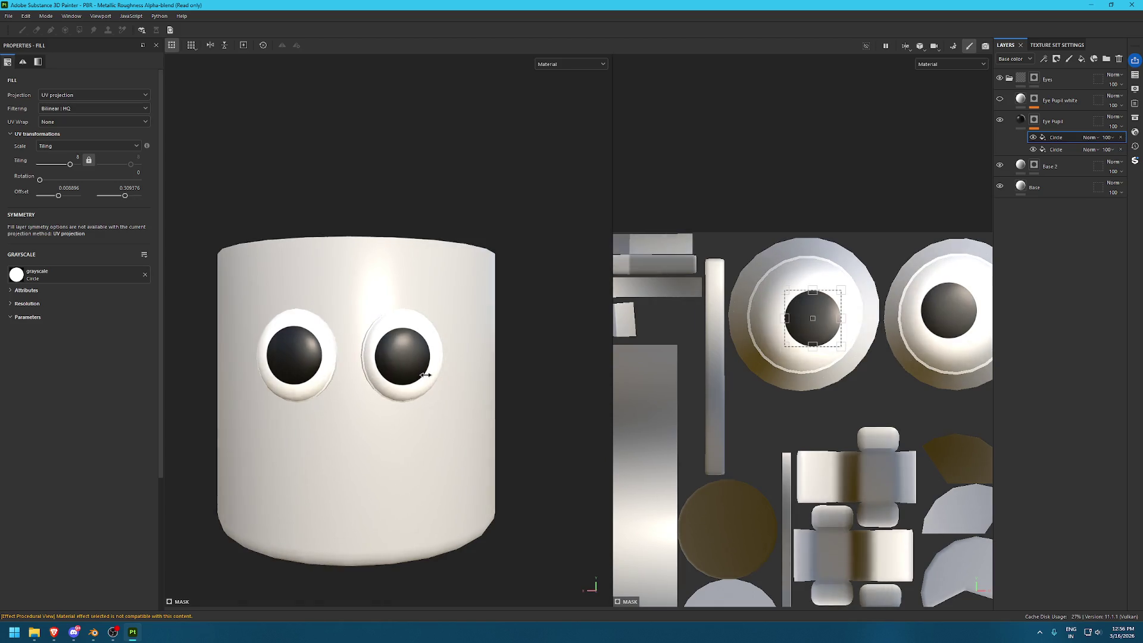
middle_drag(410, 370, 444, 321)
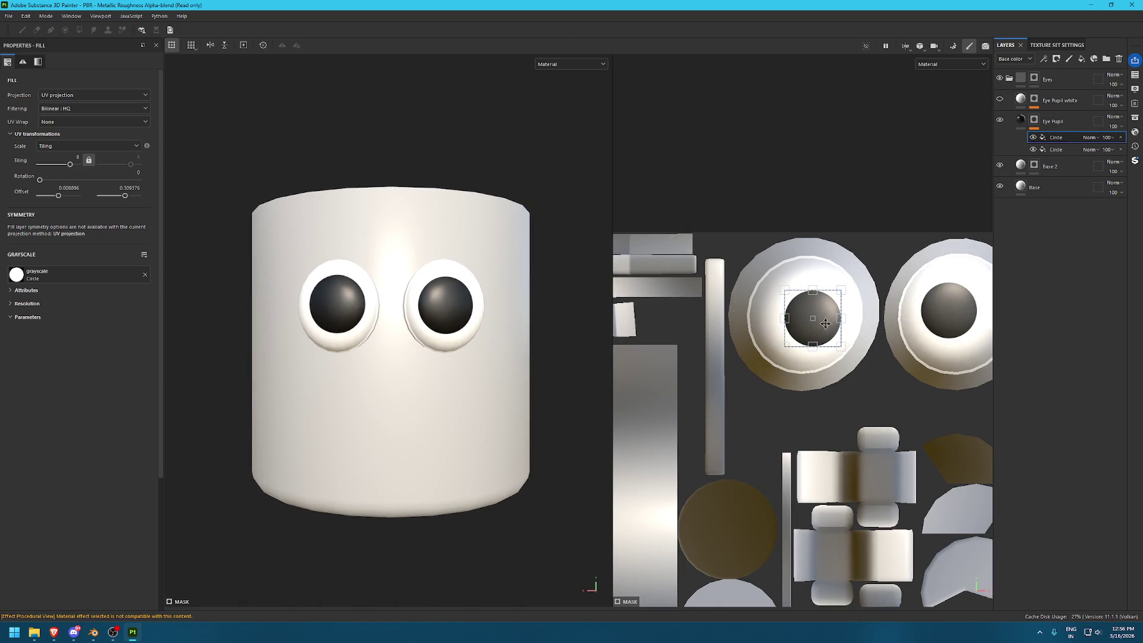
scroll(891, 290, up, 2)
drag(792, 341, 787, 343)
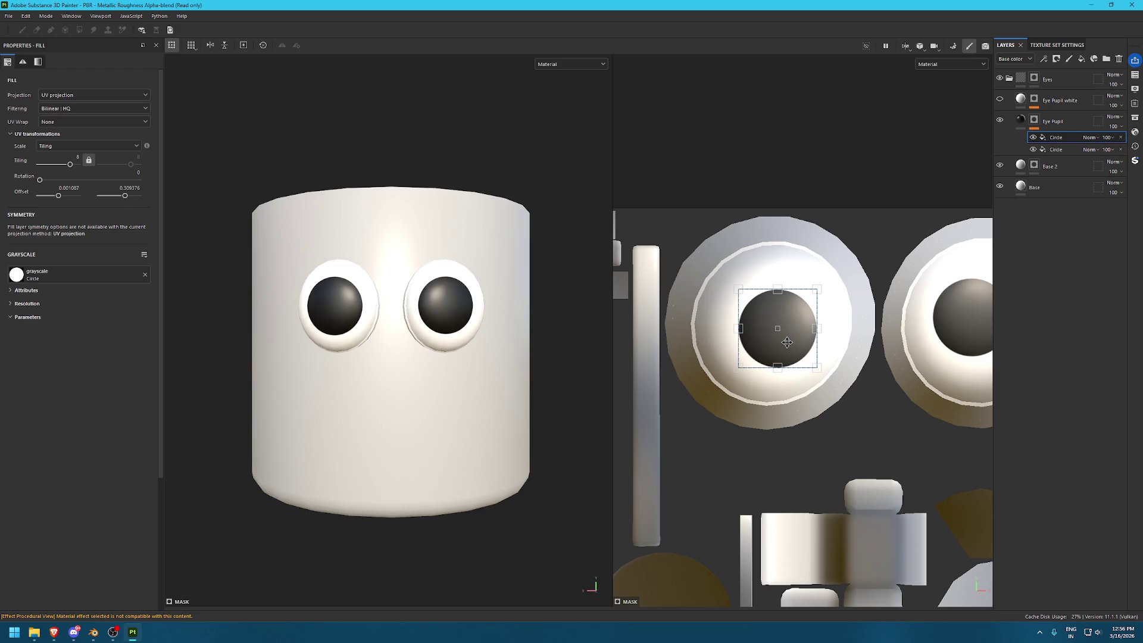
mouse_move(447, 462)
alt+mouse_down()
mouse_move(172, 435)
mouse_move(403, 345)
alt+mouse_up()
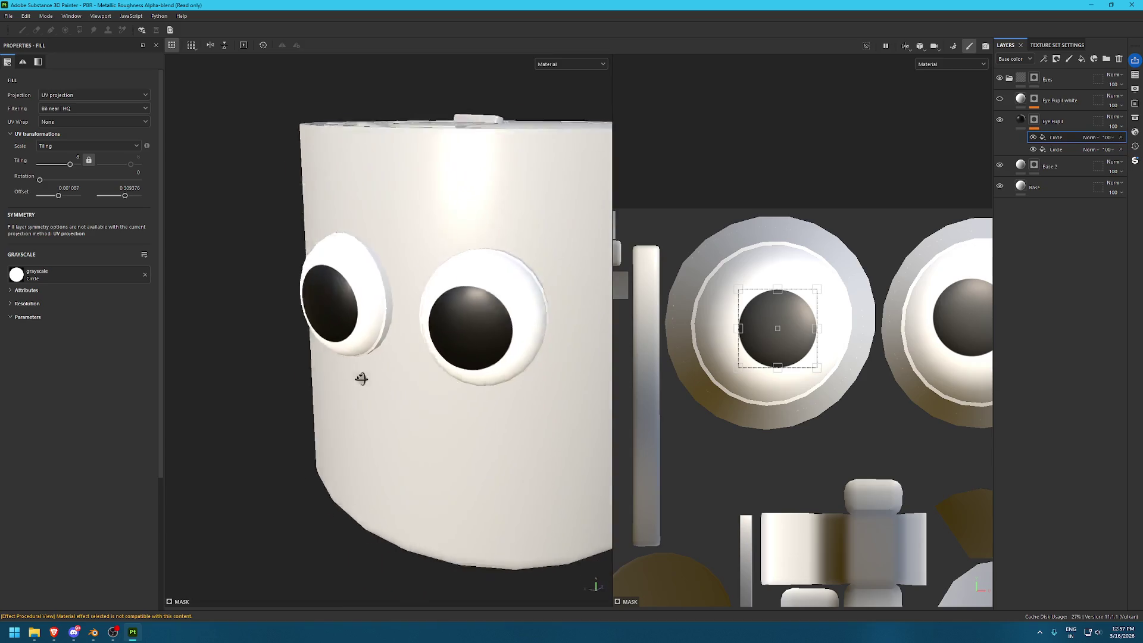
alt+right_drag(490, 287, 524, 602)
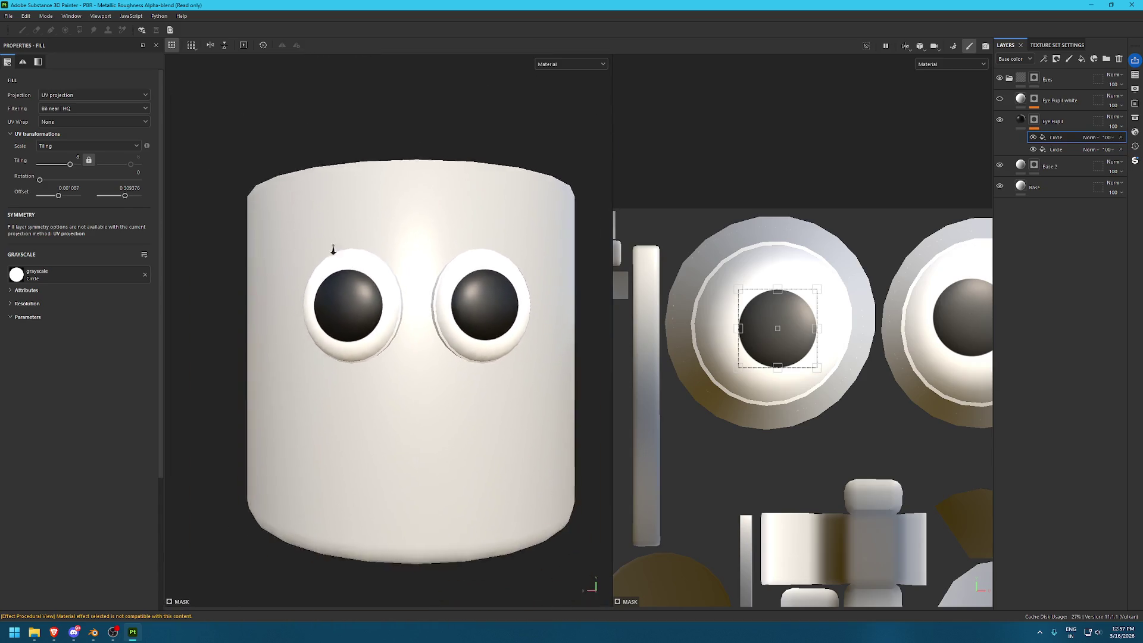
alt+drag(483, 419, 387, 404)
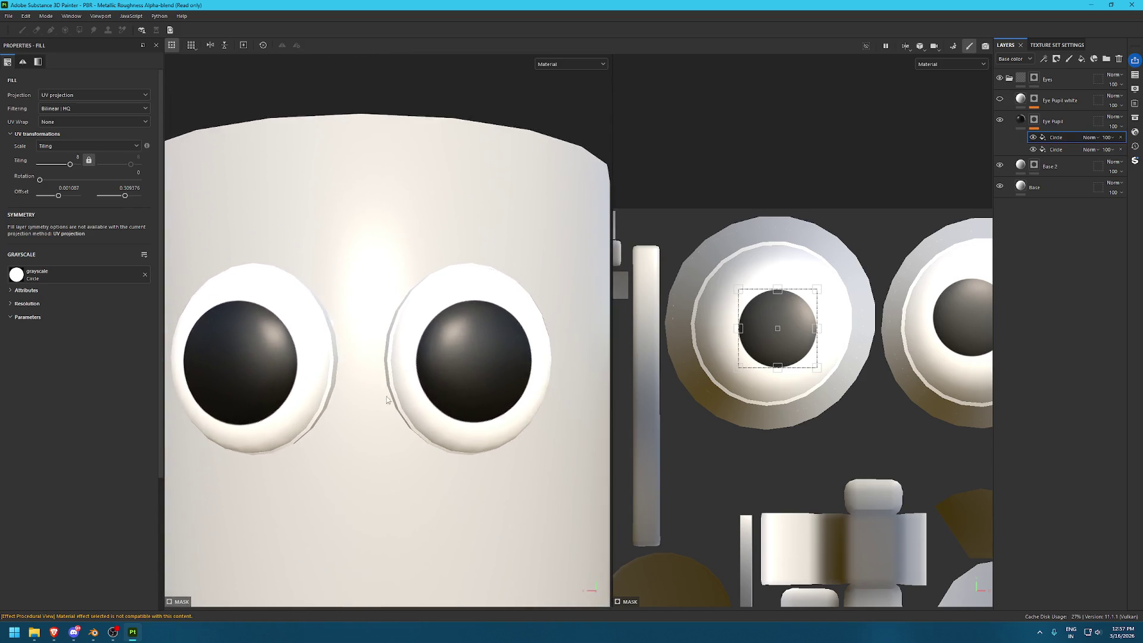
alt+right_drag(387, 404, 424, 372)
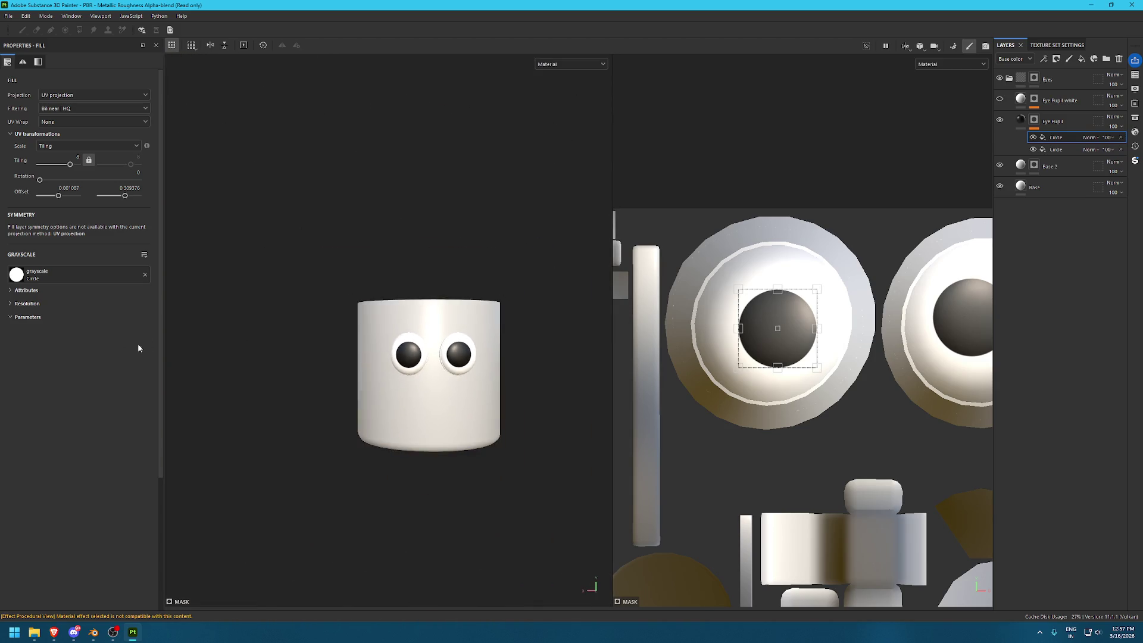
alt+middle_drag(424, 371, 370, 363)
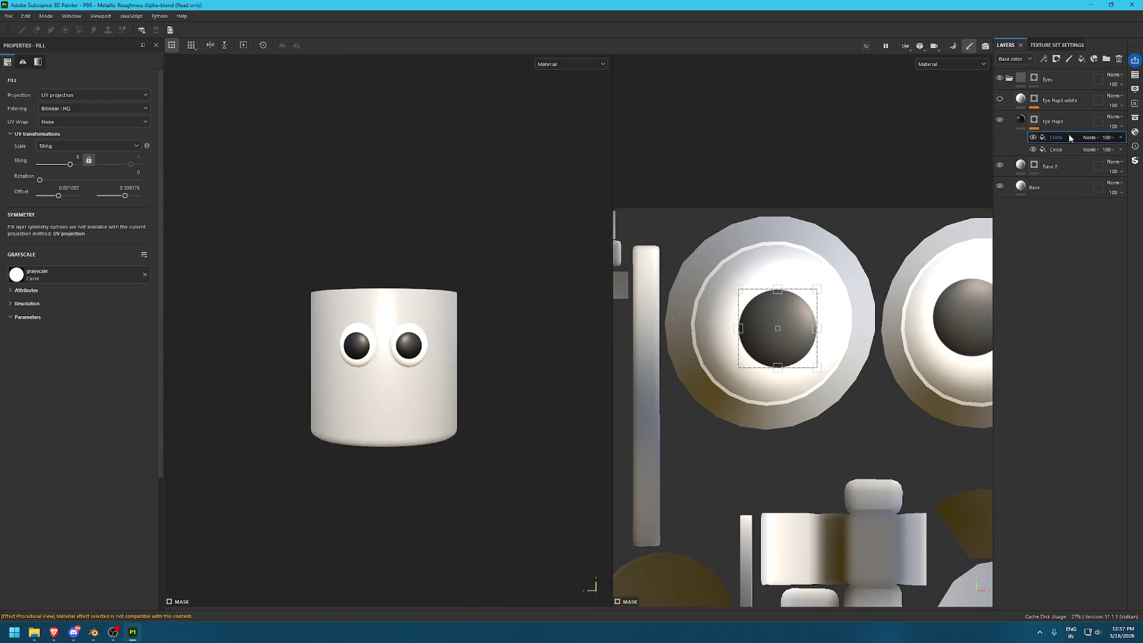
click(1035, 100)
Select the first Circle effect in Eye Pupil white and fit the UV layout in view
click(1056, 116)
scroll(444, 293, down, 5)
scroll(851, 351, up, 1)
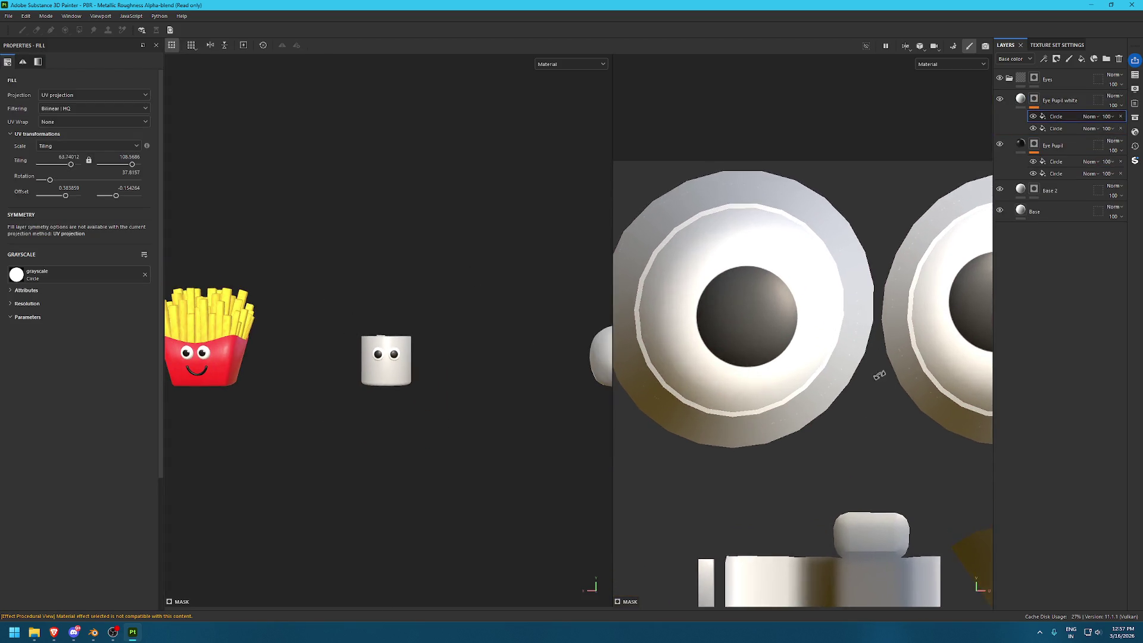
scroll(875, 381, down, 3)
scroll(893, 417, down, 2)
scroll(929, 517, up, 2)
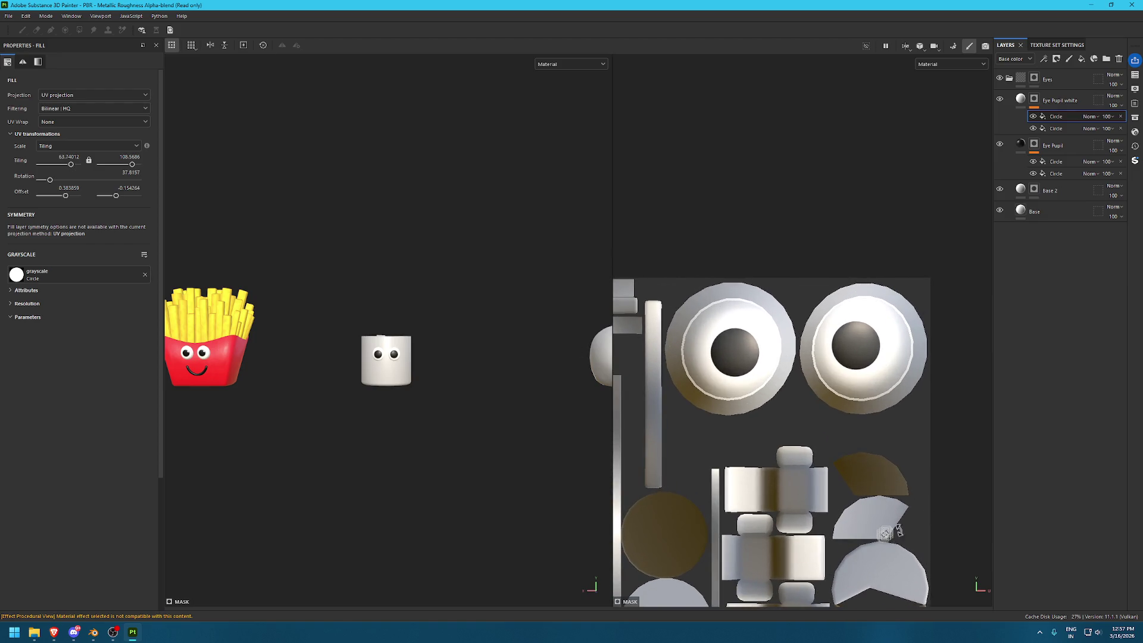
scroll(891, 533, up, 1)
scroll(883, 446, up, 2)
scroll(869, 345, up, 2)
scroll(879, 381, up, 2)
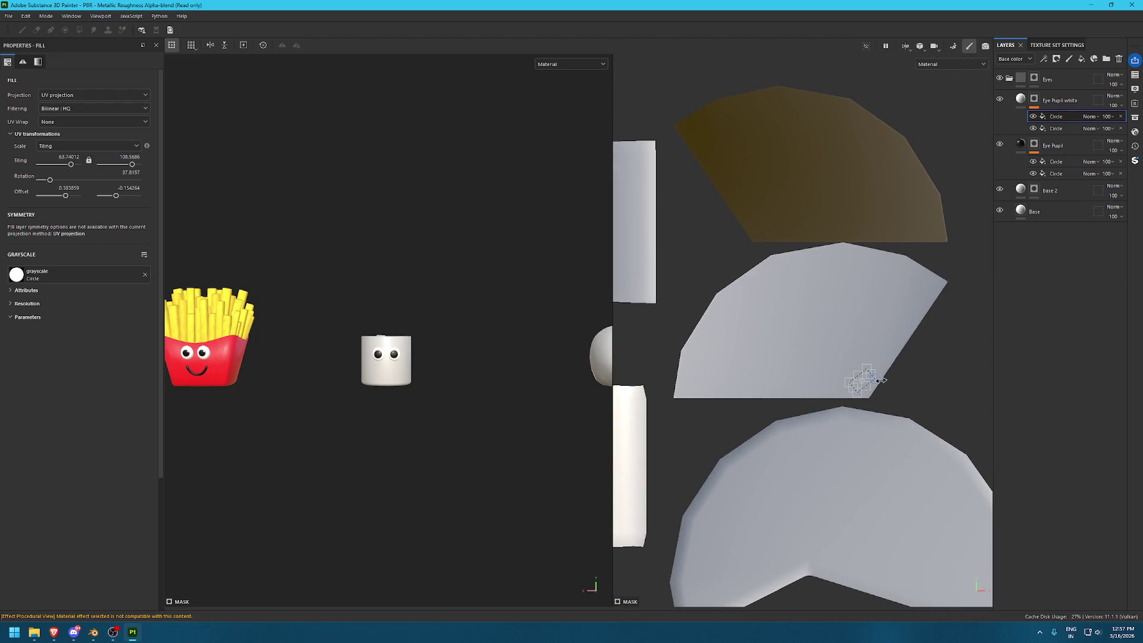
key(shift)
key(f)
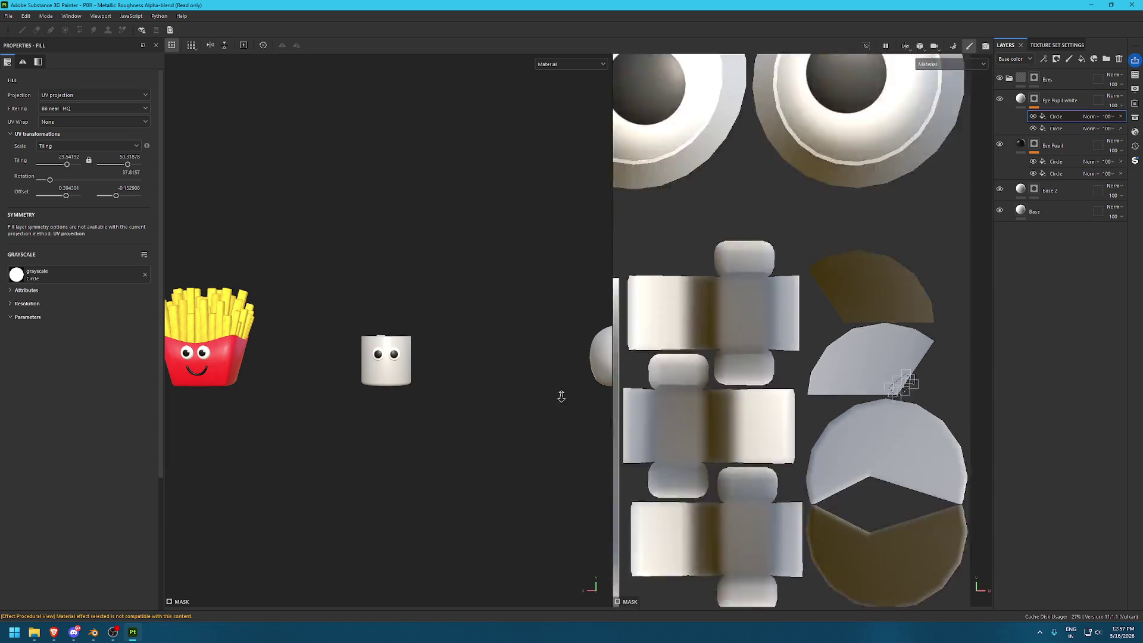
scroll(915, 387, up, 1)
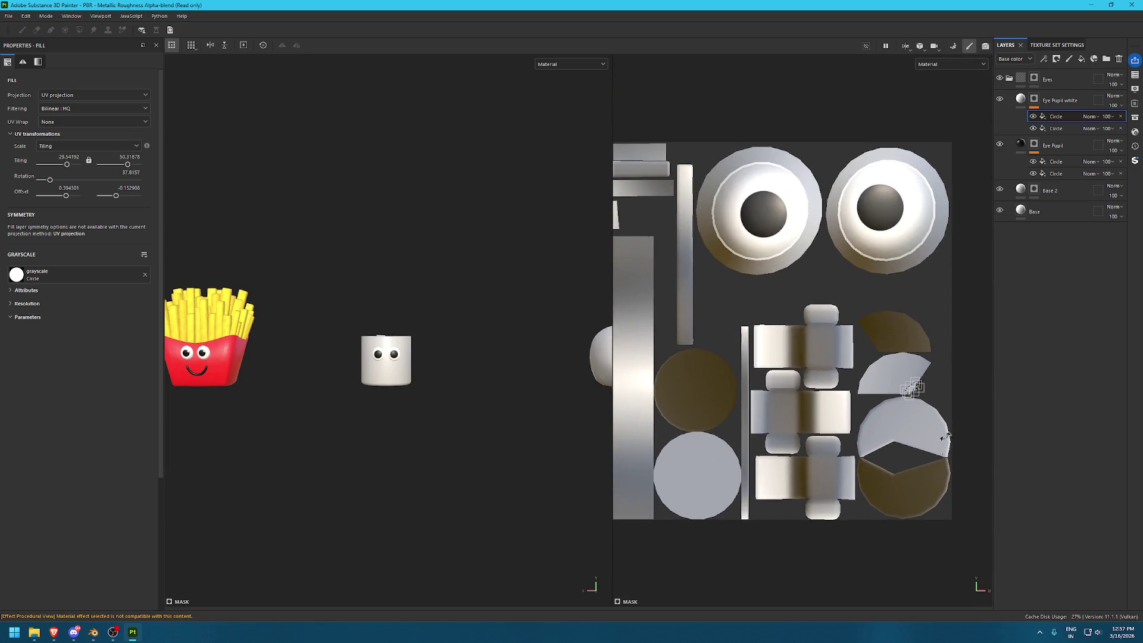
scroll(915, 388, up, 2)
scroll(917, 388, up, 2)
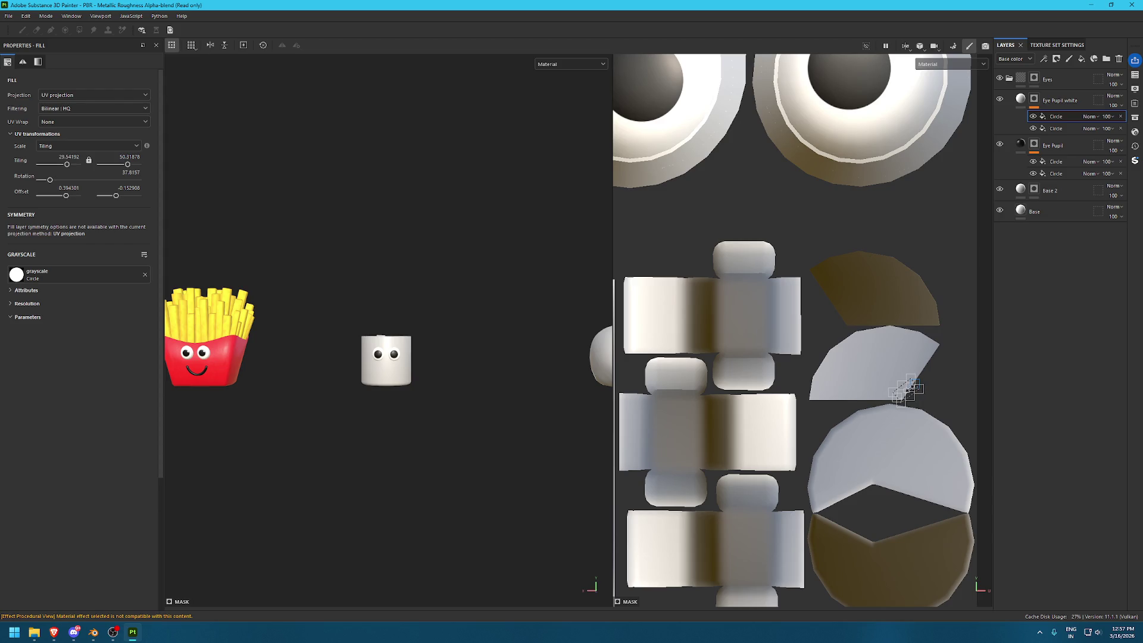
scroll(908, 393, up, 1)
scroll(912, 390, up, 1)
Place the white highlight on the upper right of the pupil, tilted slightly
drag(912, 390, 868, 415)
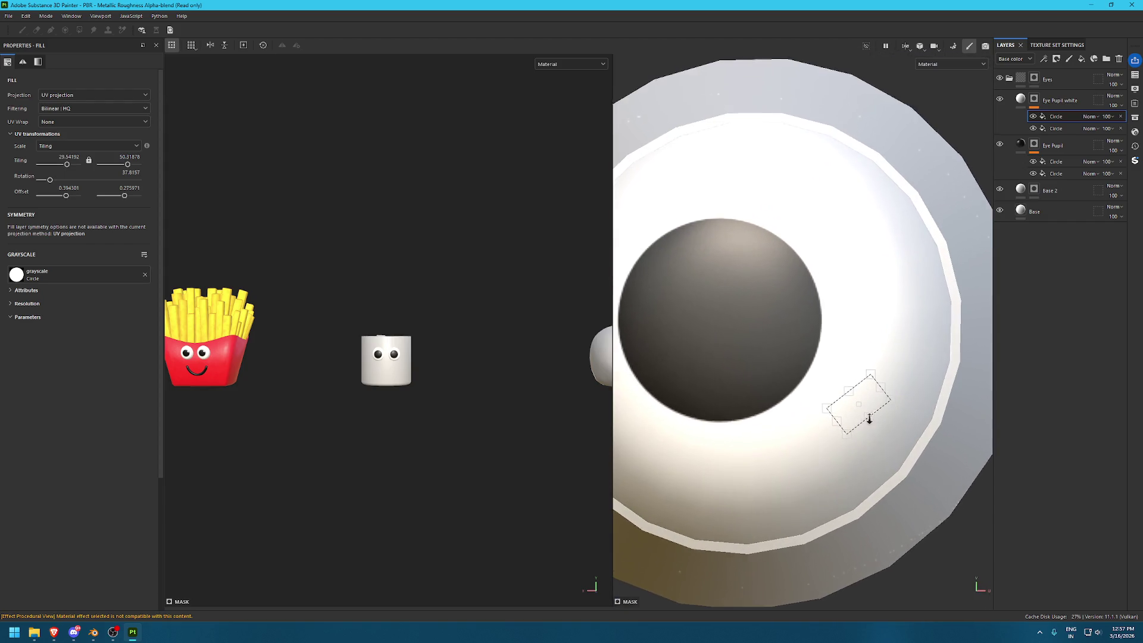
drag(858, 411, 676, 265)
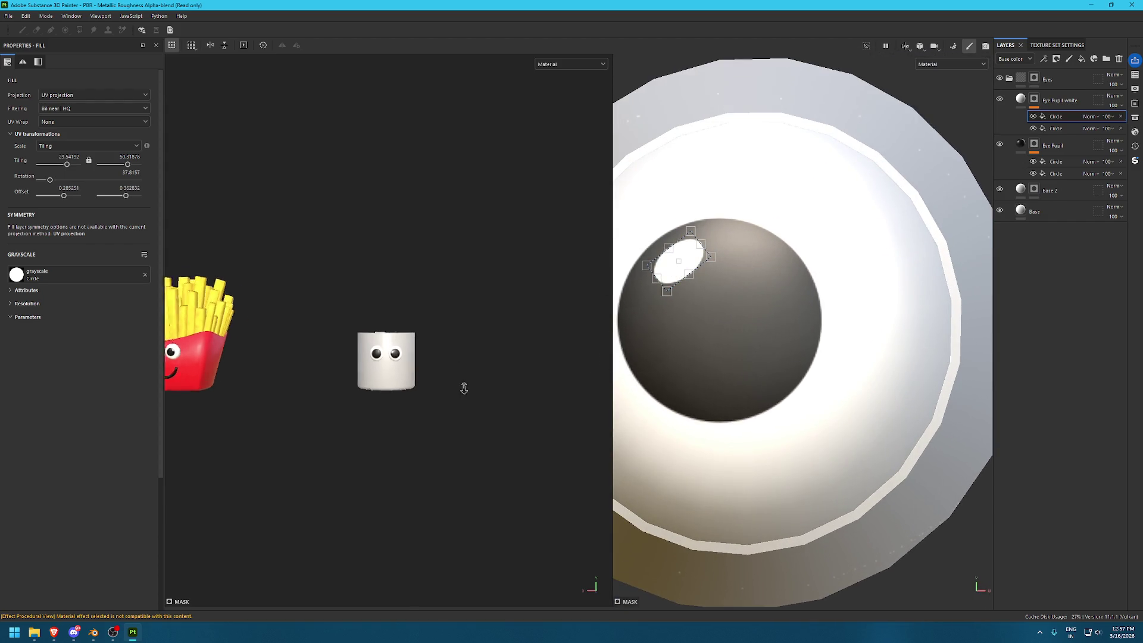
alt+right_drag(456, 356, 485, 505)
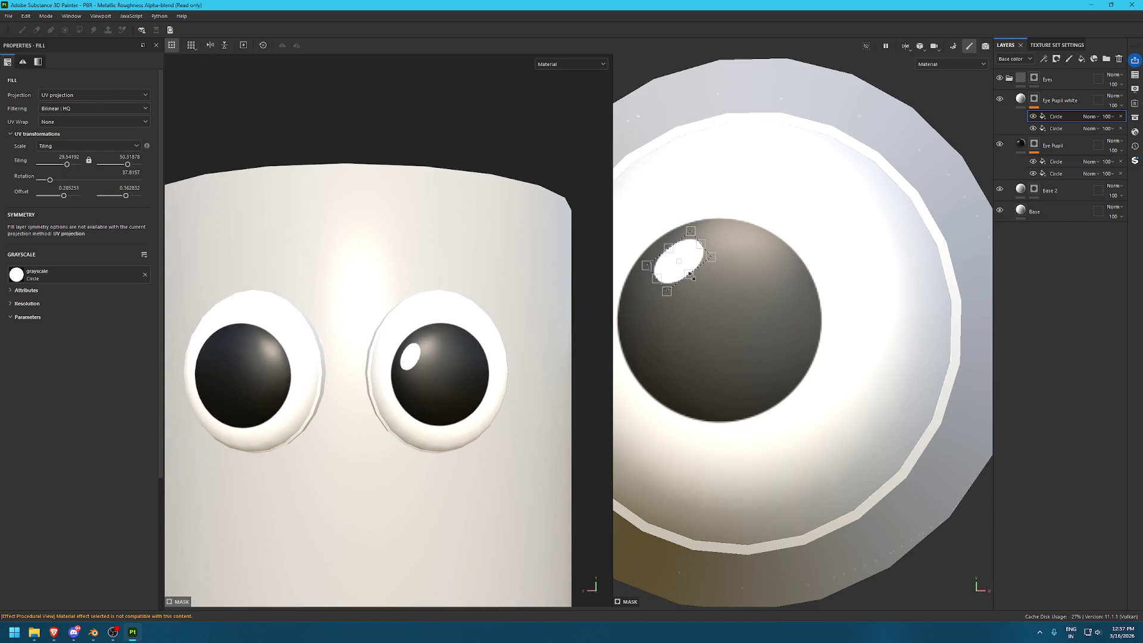
mouse_move(693, 267)
mouse_down()
mouse_move(779, 274)
mouse_move(754, 203)
mouse_up()
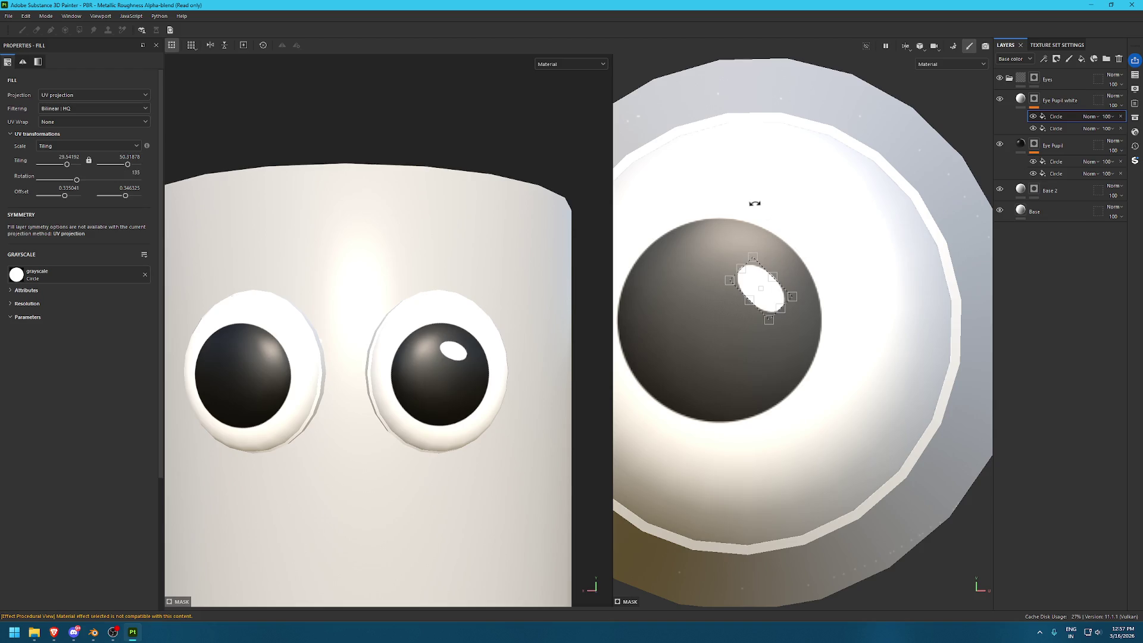
mouse_move(806, 296)
mouse_down()
mouse_move(800, 313)
mouse_move(786, 285)
mouse_move(795, 299)
mouse_up()
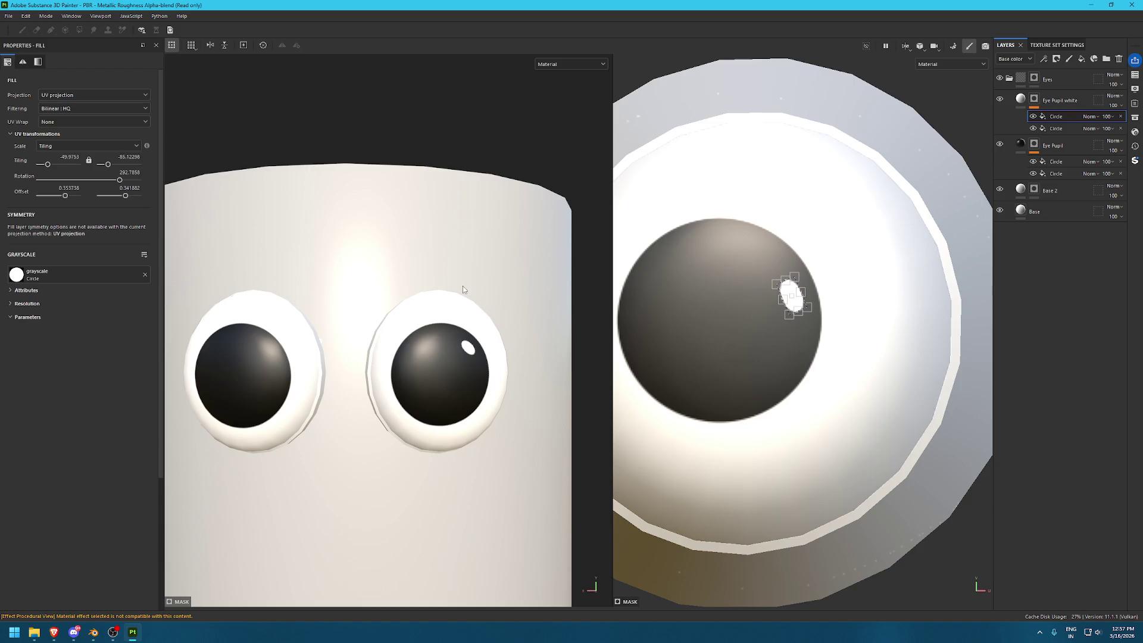
scroll(889, 265, down, 3)
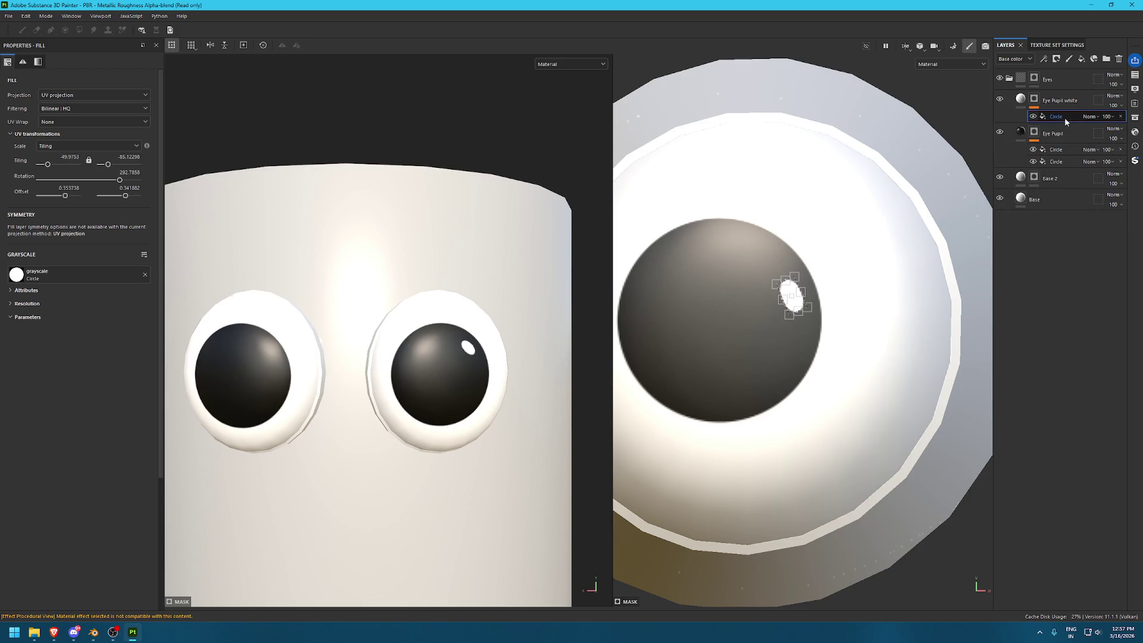
Duplicate the highlight Circle for the second eye and hide the side panels
middle_drag(796, 279, 933, 284)
scroll(932, 284, down, 2)
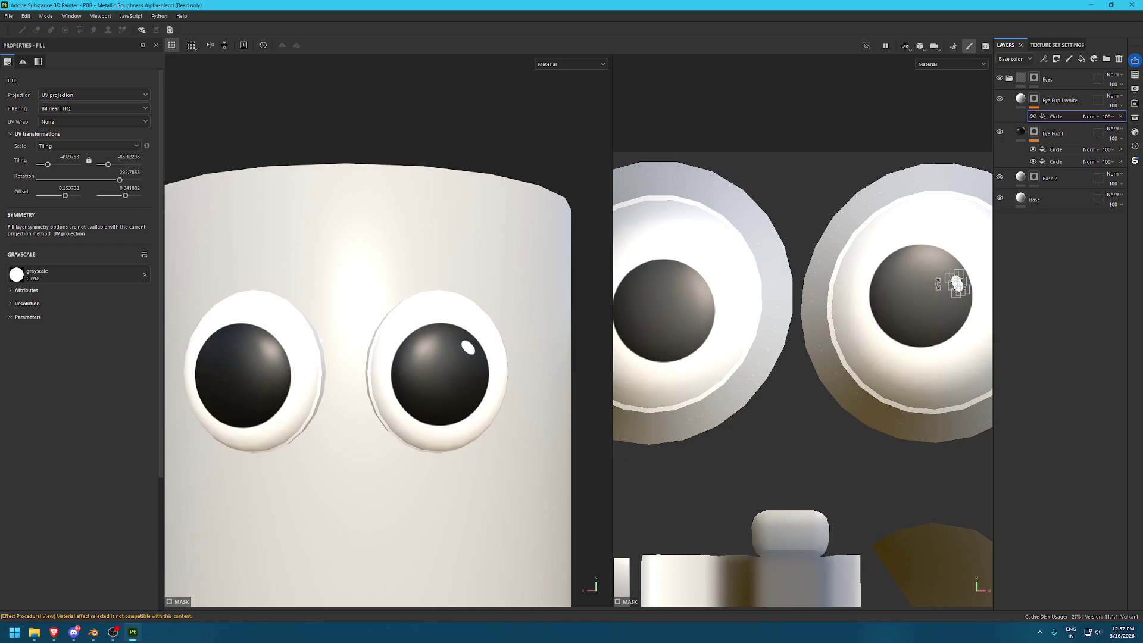
key(ctrl+d)
scroll(957, 303, up, 3)
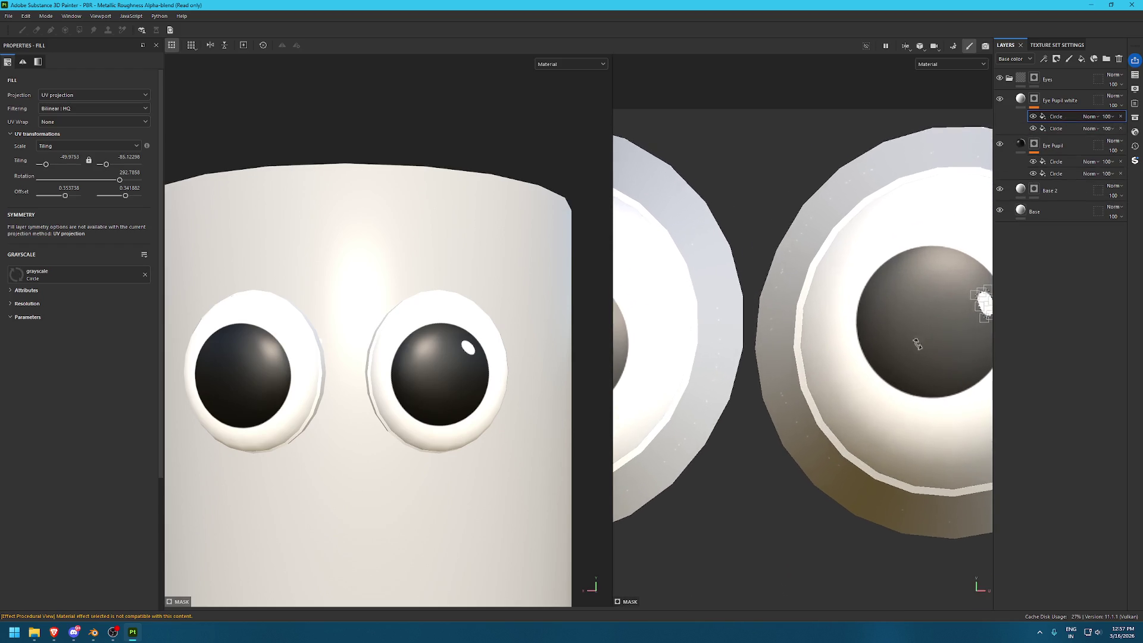
mouse_move(957, 304)
middle_down()
mouse_move(936, 302)
mouse_move(1020, 289)
middle_up()
key(Tab)
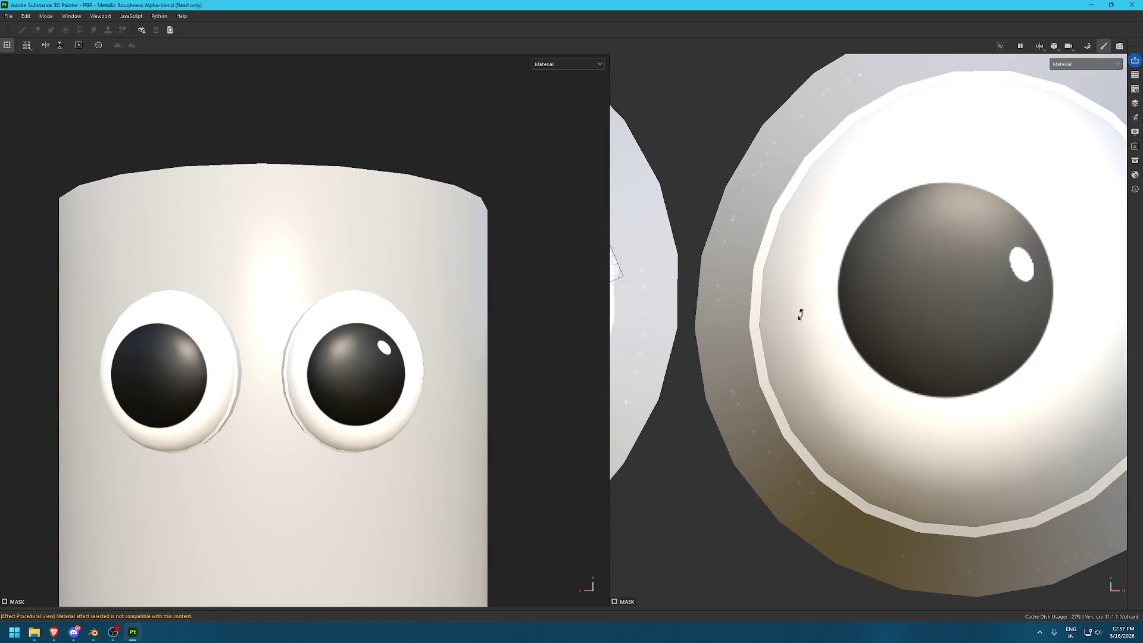
Move the second white catchlight across onto the left pupil
scroll(784, 312, up, 2)
drag(1007, 291, 852, 307)
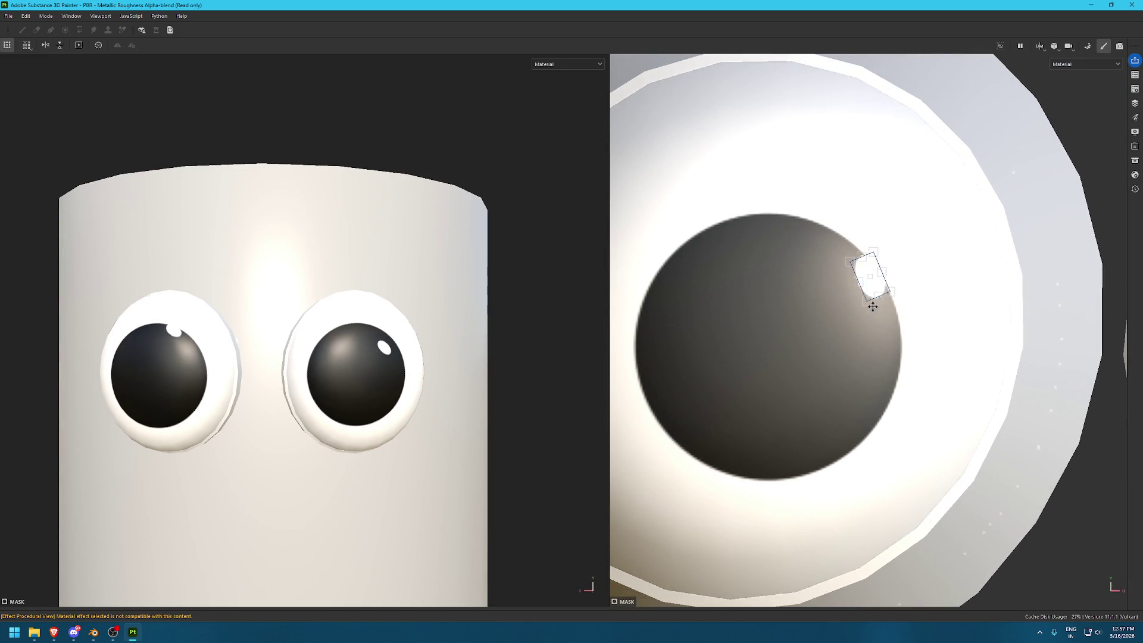
scroll(191, 324, up, 1)
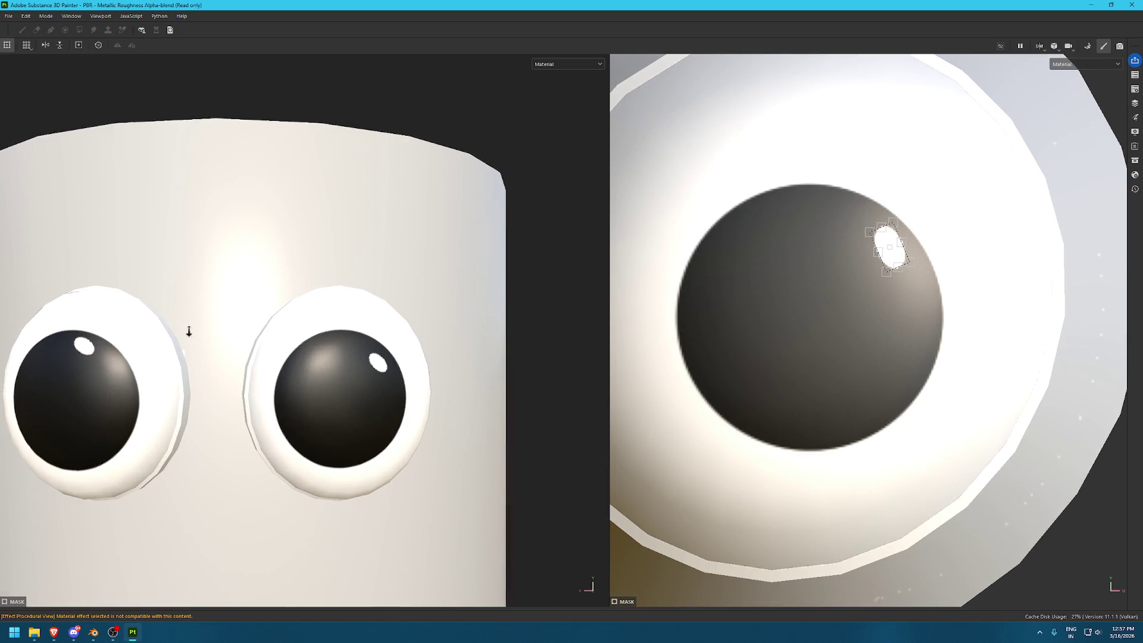
scroll(191, 324, up, 2)
scroll(334, 312, up, 2)
mouse_move(891, 257)
mouse_down()
mouse_move(889, 285)
mouse_move(904, 284)
mouse_up()
scroll(390, 282, down, 2)
scroll(389, 281, down, 2)
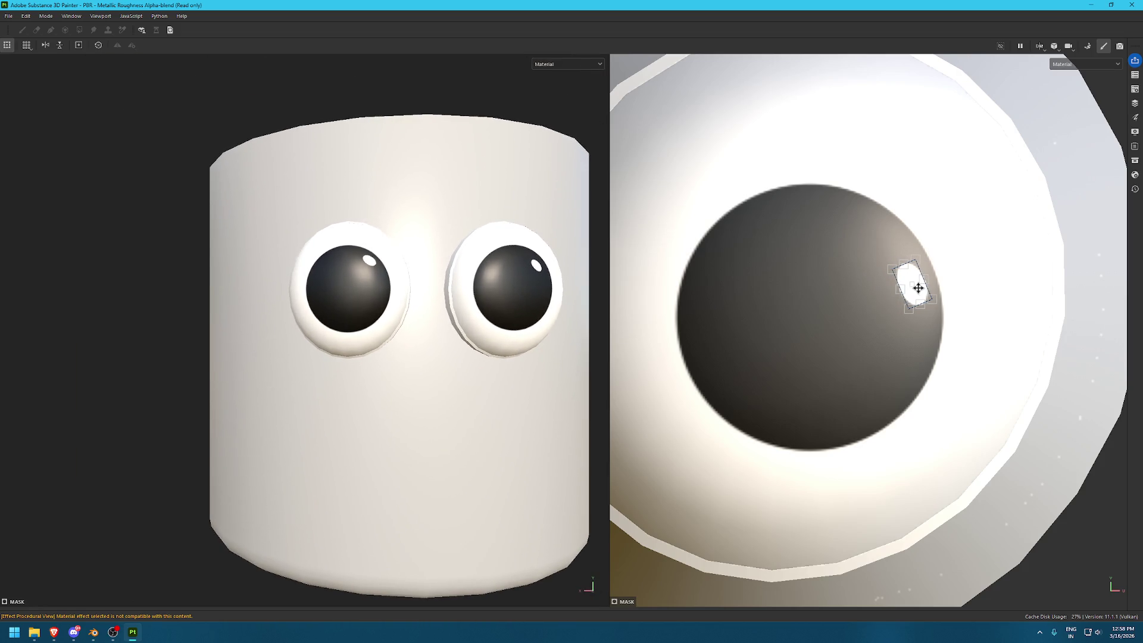
Nudge the left-eye catchlight into the pupil's upper right and rotate the environment light
mouse_move(911, 288)
mouse_down()
mouse_move(729, 309)
mouse_move(728, 269)
mouse_move(772, 229)
mouse_move(755, 265)
mouse_up()
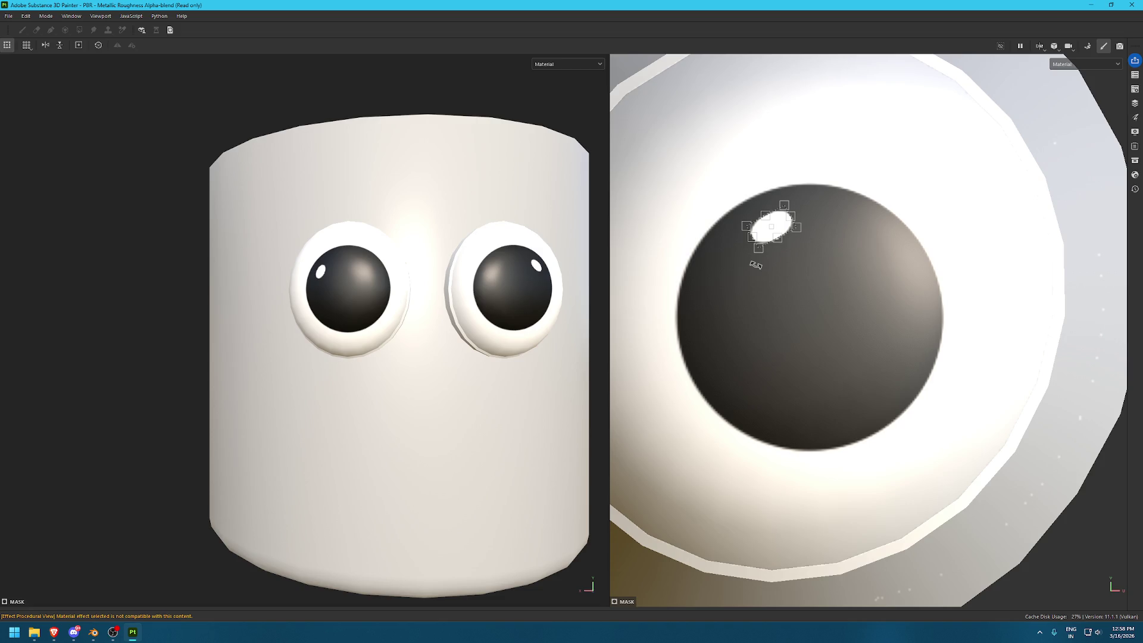
mouse_move(771, 227)
mouse_down()
mouse_move(861, 427)
mouse_move(774, 311)
mouse_up()
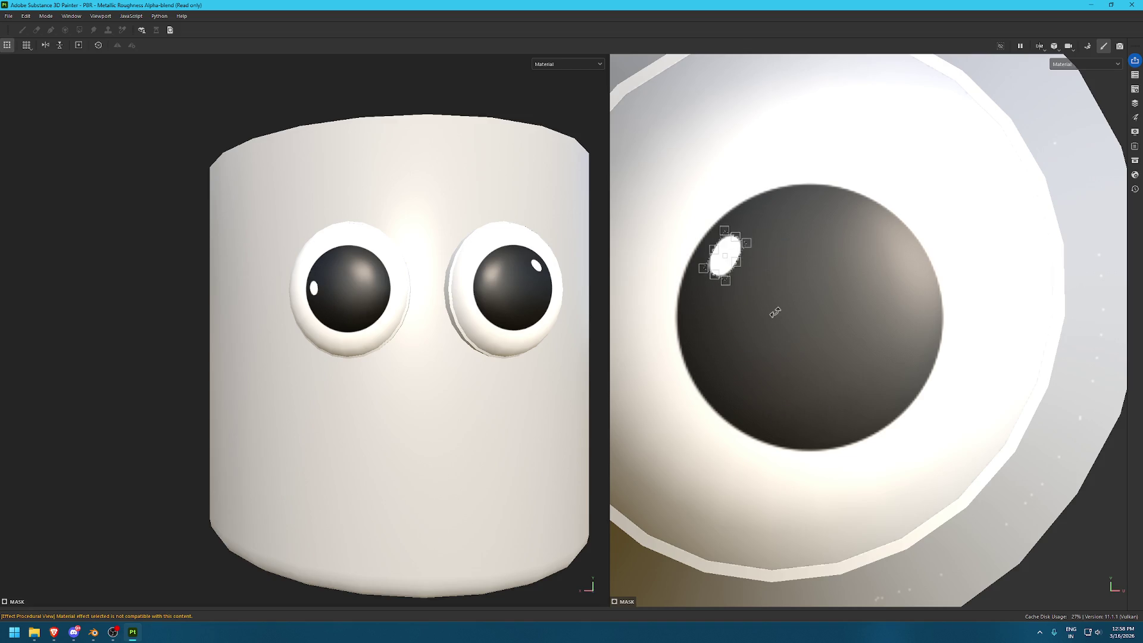
scroll(452, 461, up, 3)
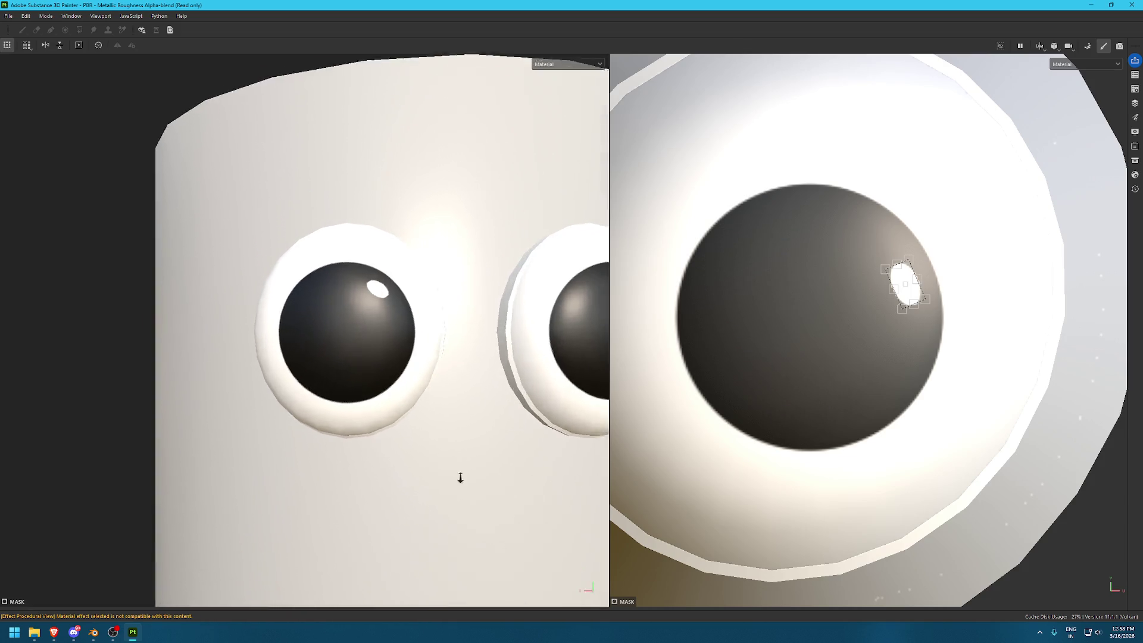
scroll(452, 461, down, 5)
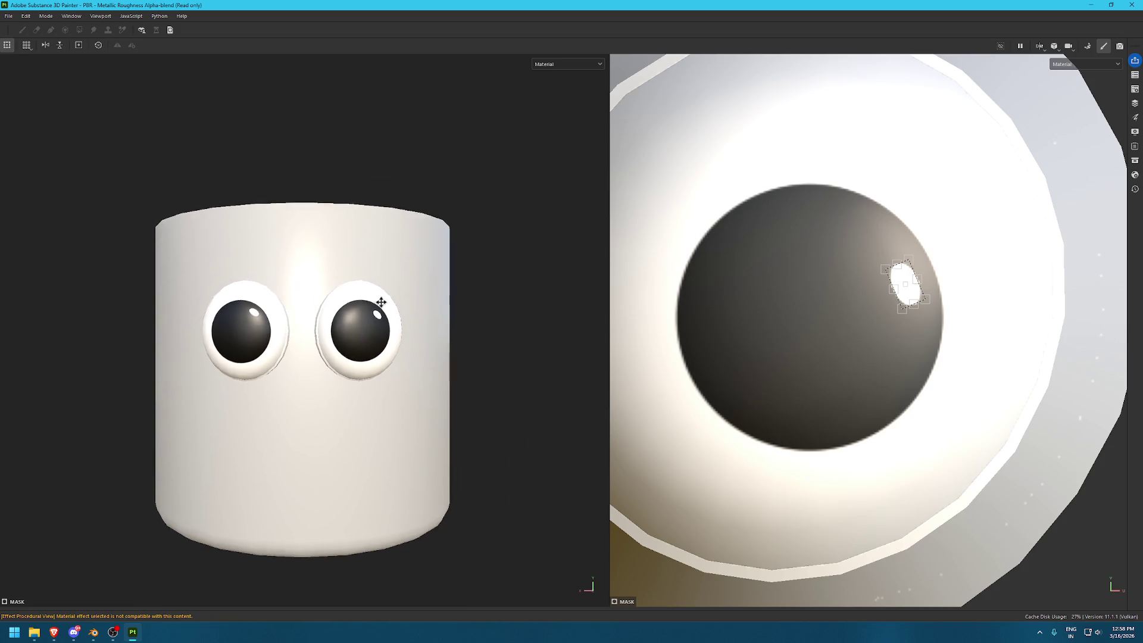
drag(913, 293, 942, 334)
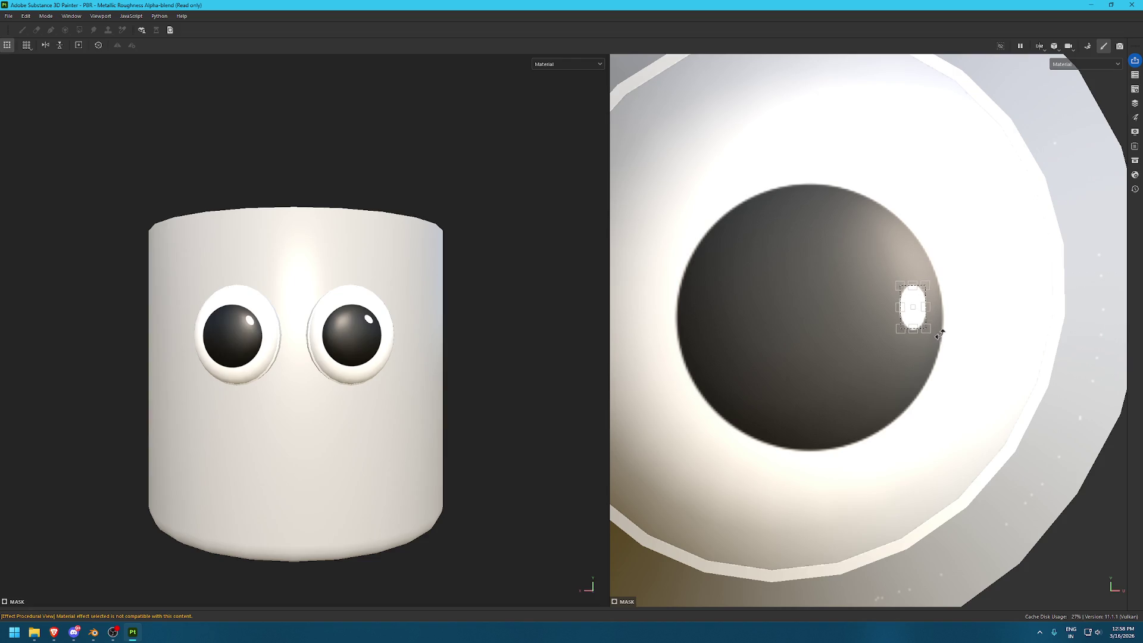
scroll(69, 319, down, 5)
scroll(375, 345, down, 3)
scroll(429, 415, up, 3)
scroll(429, 416, up, 2)
scroll(429, 415, up, 3)
shift+right_drag(419, 420, 440, 421)
key(Tab)
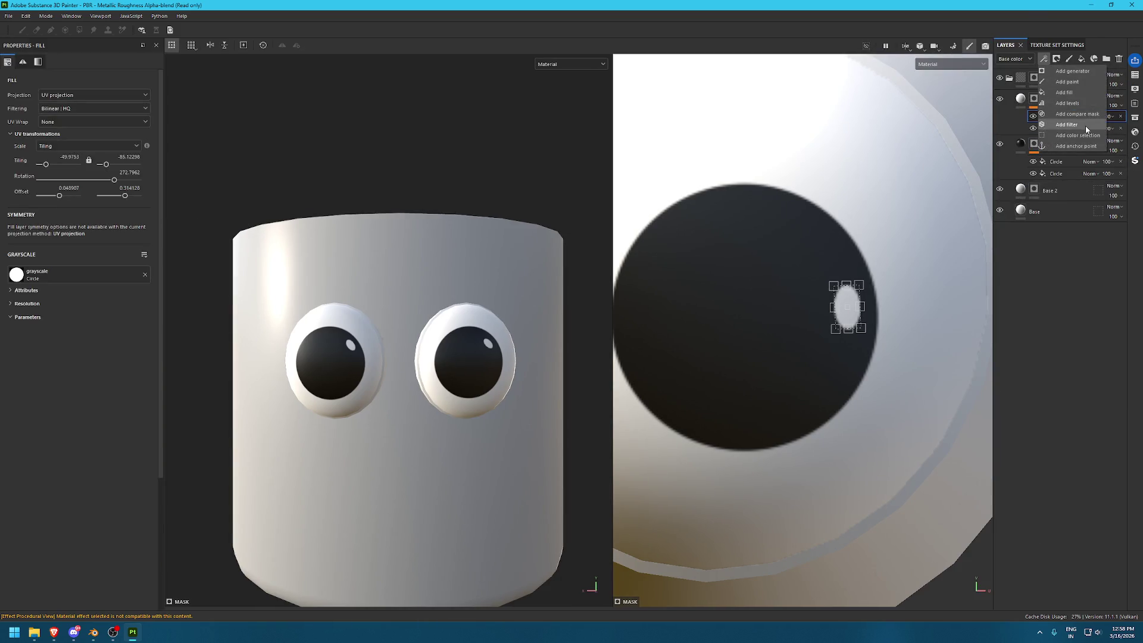
Add a Blur filter at 0.75 intensity to Eye Pupil white, then view the fries character
click(149, 88)
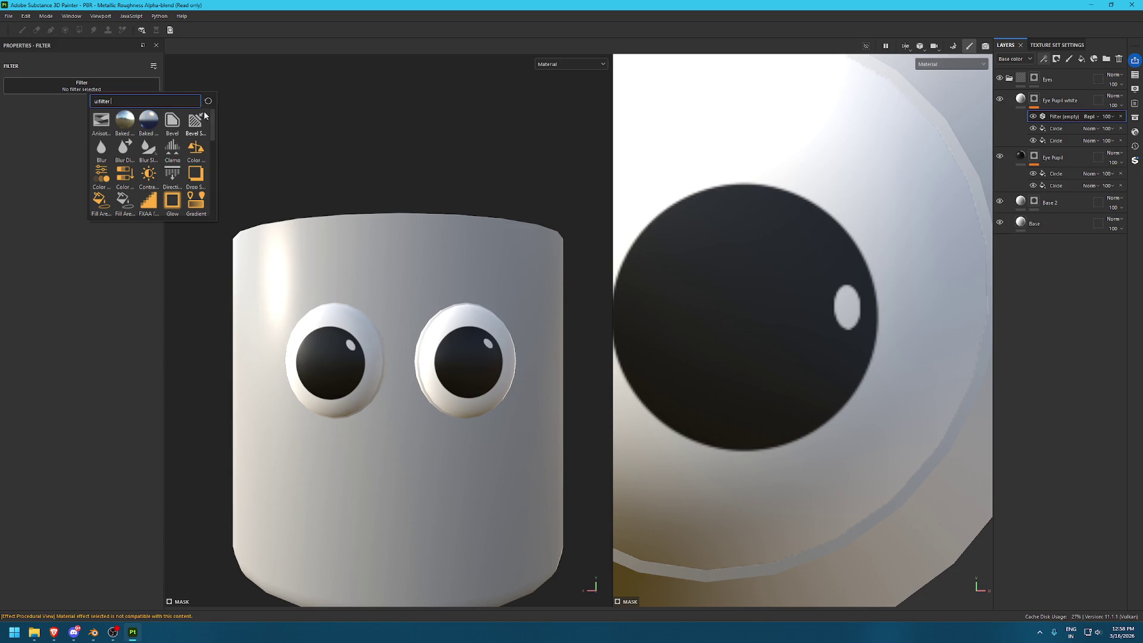
click(101, 150)
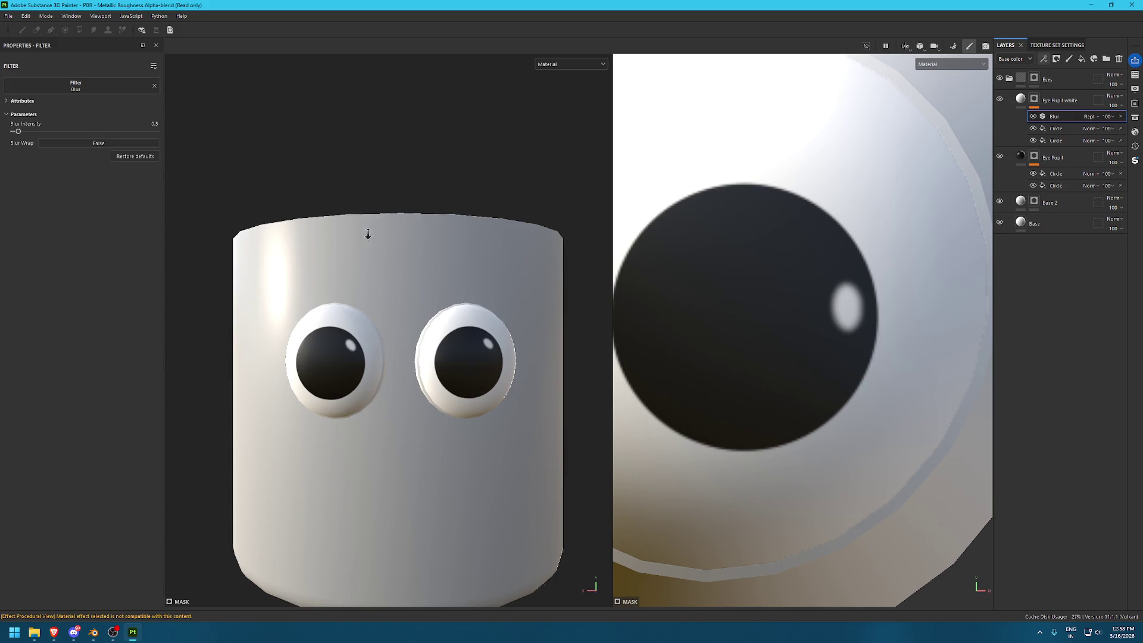
drag(17, 131, 22, 132)
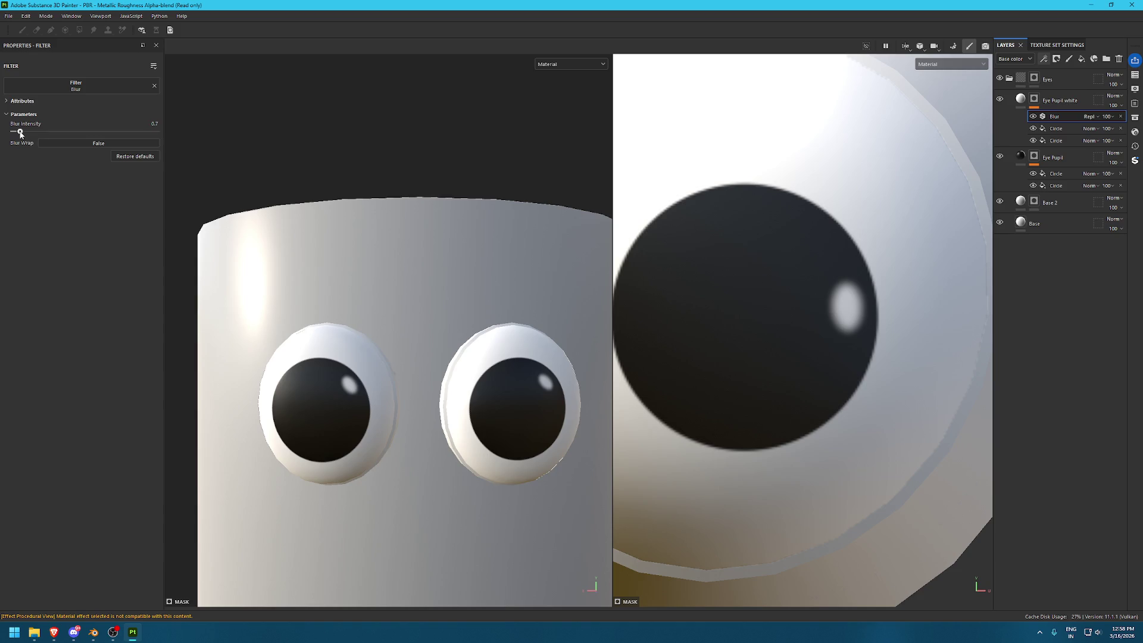
key(f)
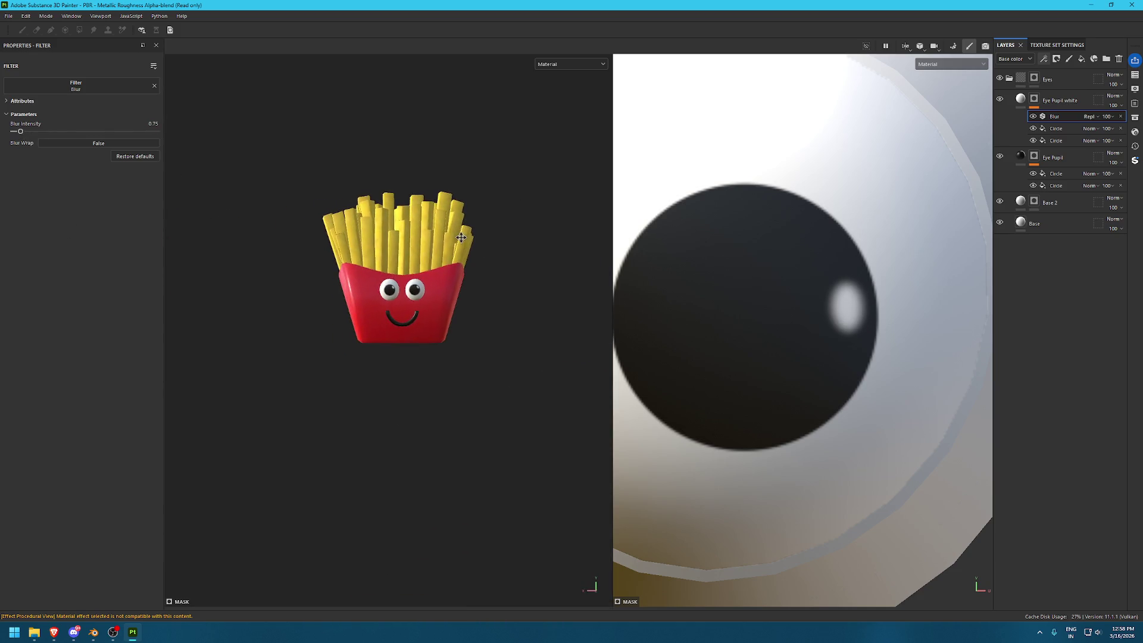
alt+right_drag(447, 472, 565, 269)
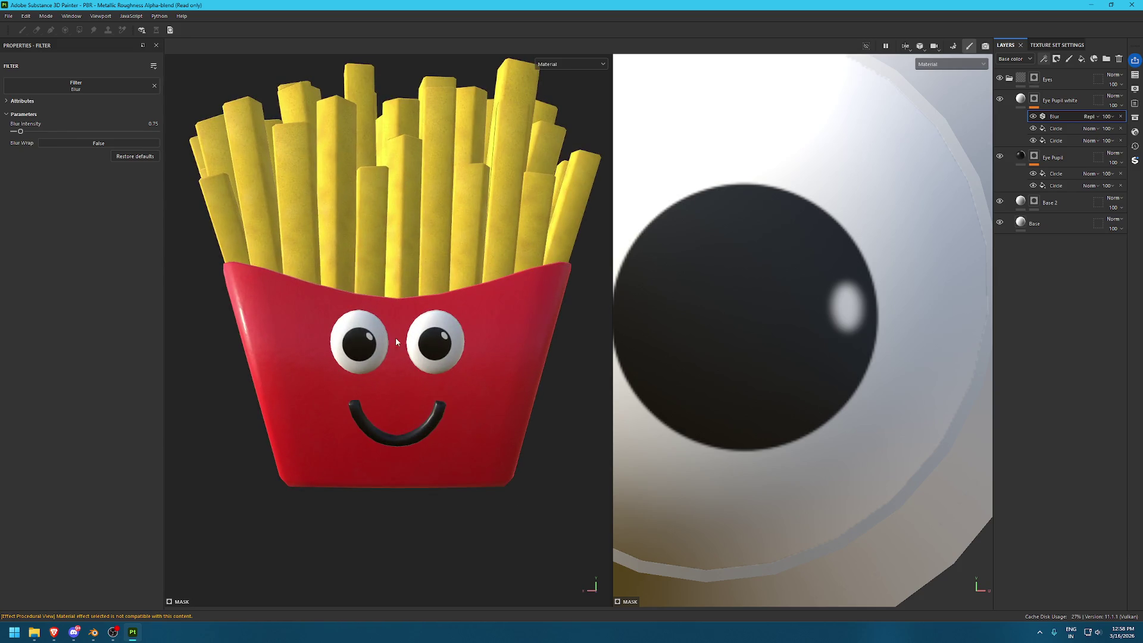
Add a Blur filter at 0.5 intensity to the fries character's Eye Pupil white layer
click(1059, 100)
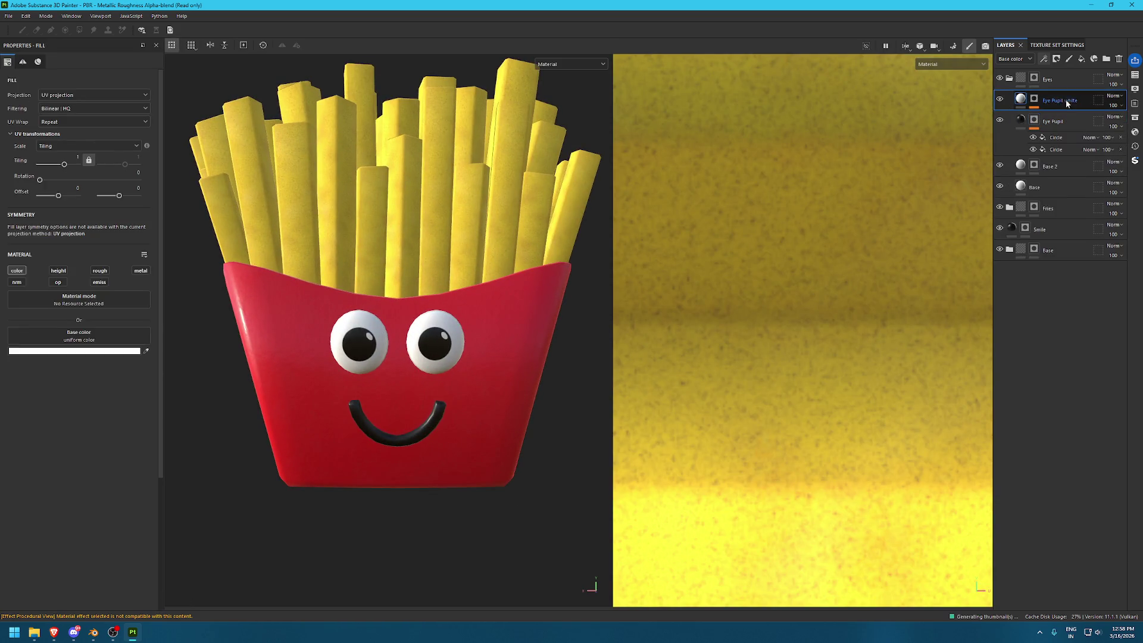
click(1043, 59)
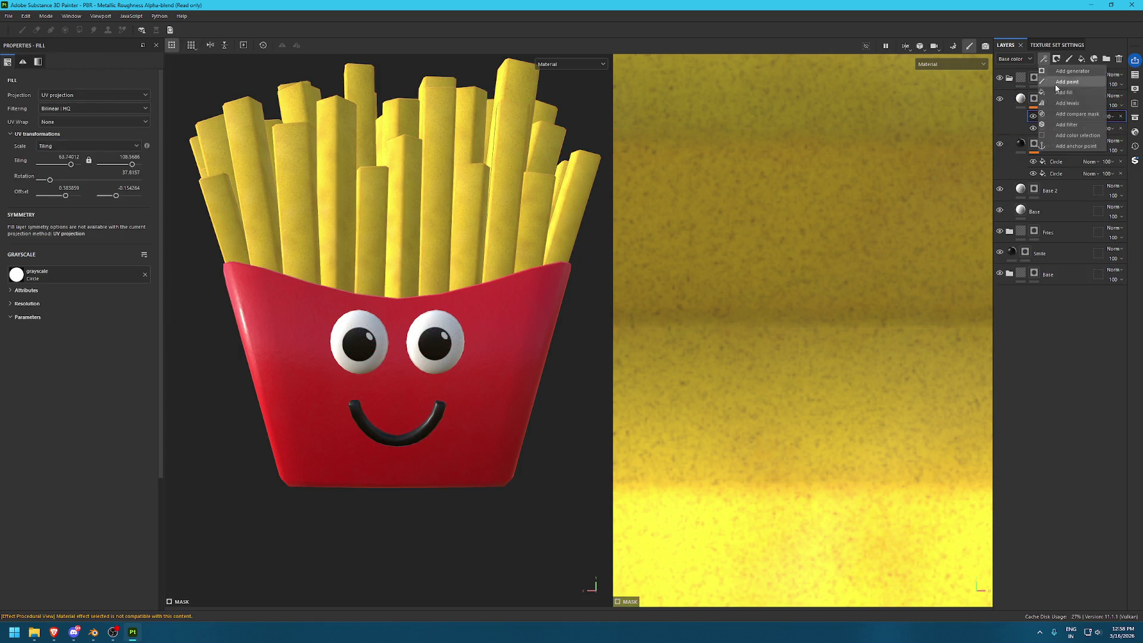
click(1063, 119)
click(112, 88)
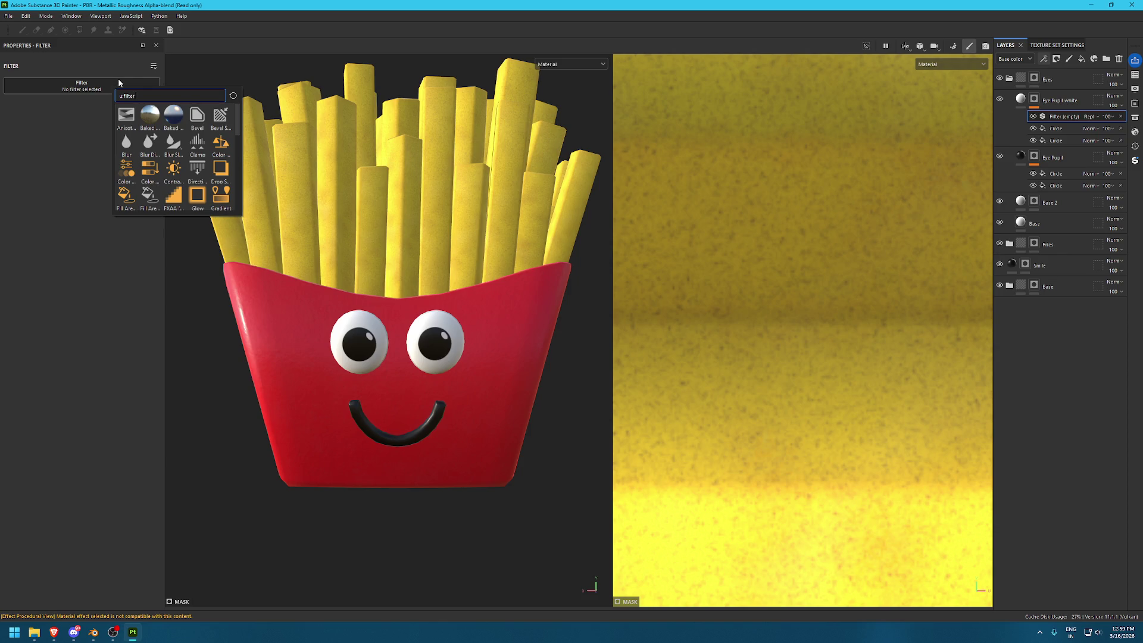
mouse_move(52, 634)
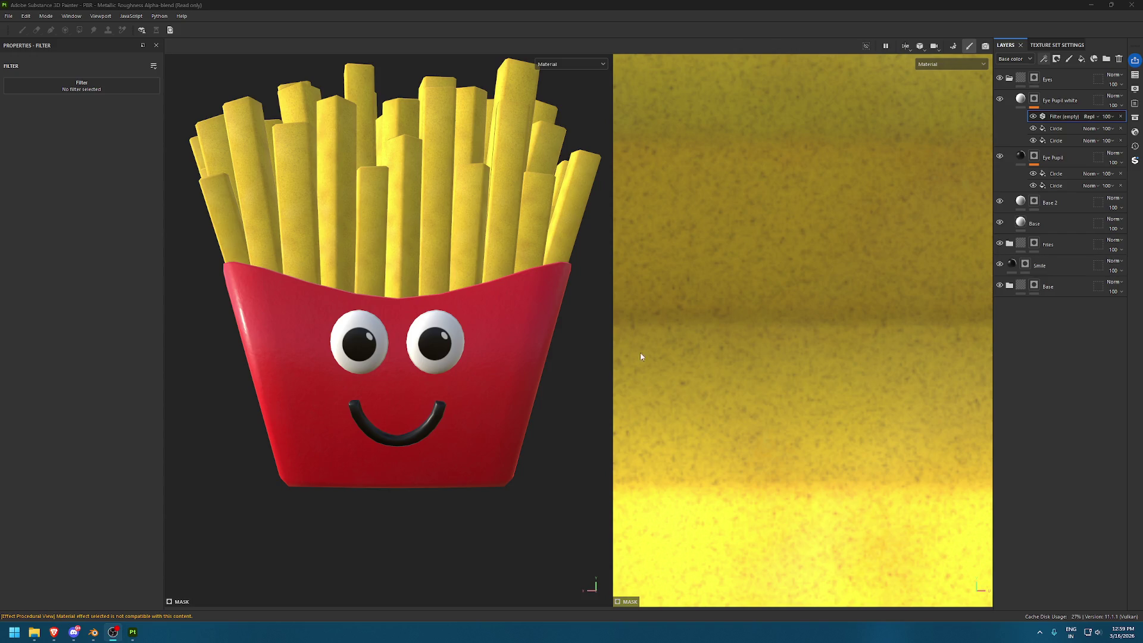
scroll(387, 298, down, 3)
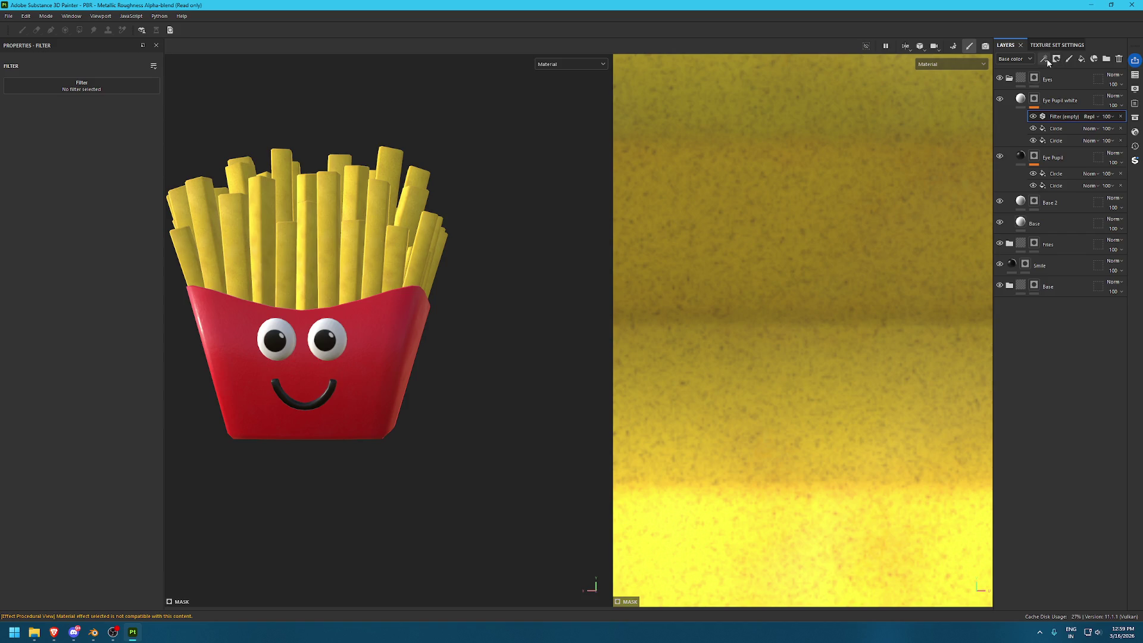
click(84, 87)
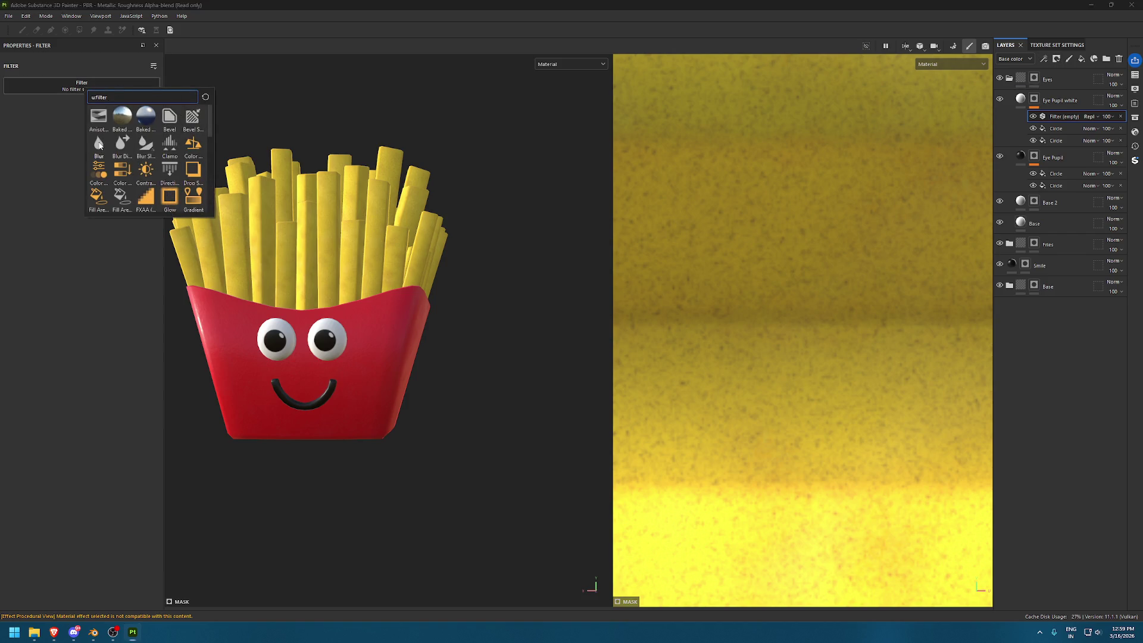
click(186, 119)
scroll(290, 342, up, 3)
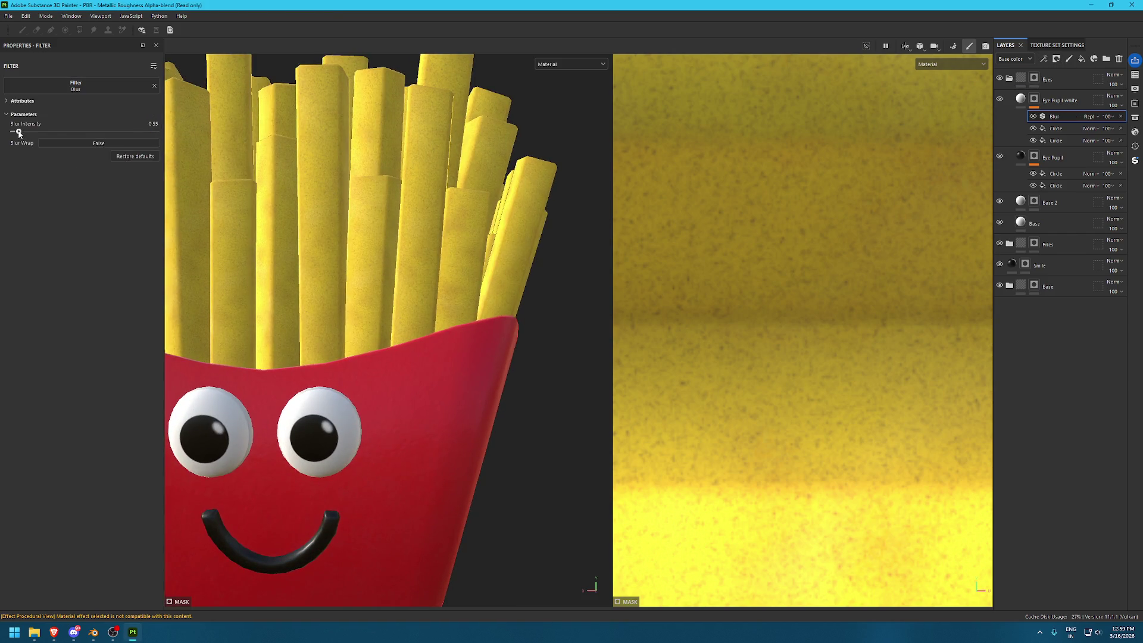
Frame the model and UV layout and turn the cube character to face forward
key(f)
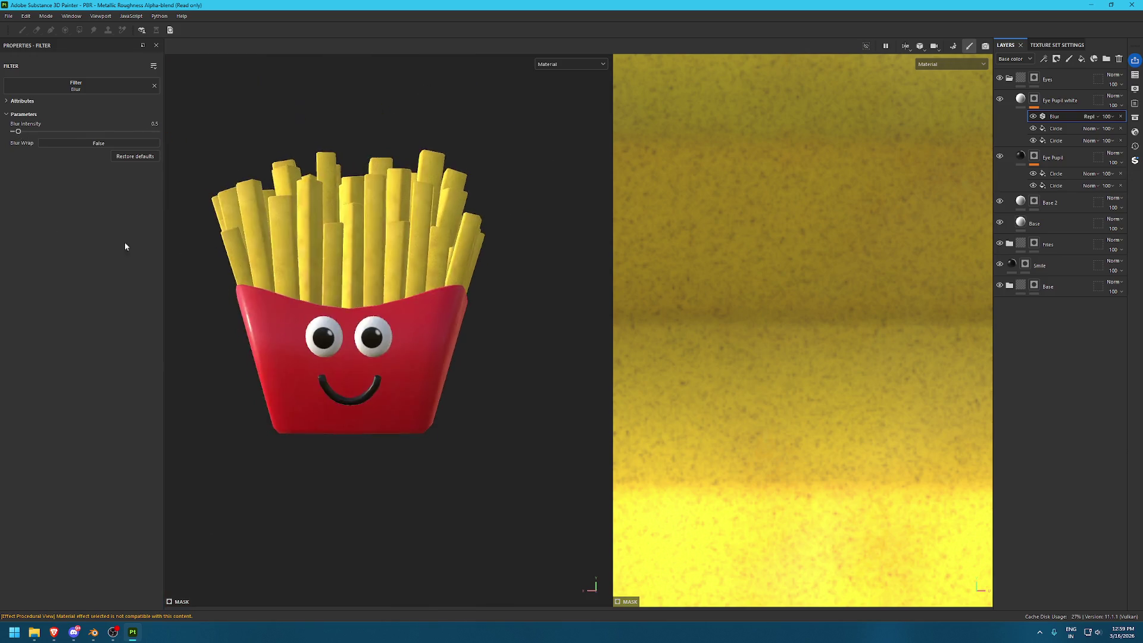
key(f)
scroll(360, 266, up, 5)
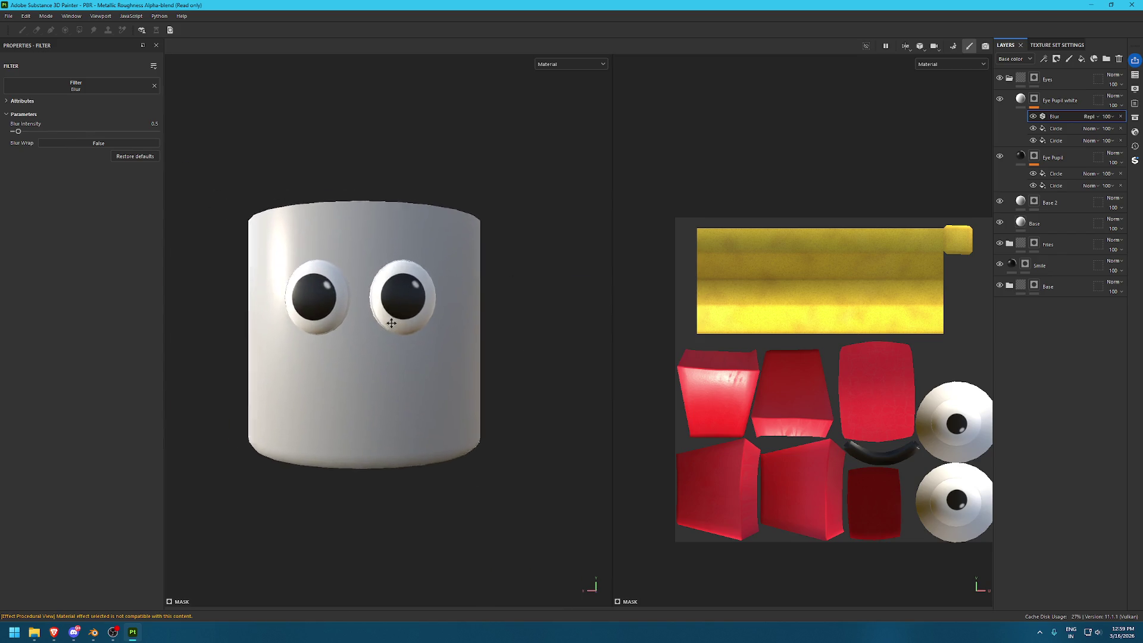
mouse_move(360, 266)
alt+right_down()
mouse_move(519, 463)
mouse_move(519, 441)
alt+right_up()
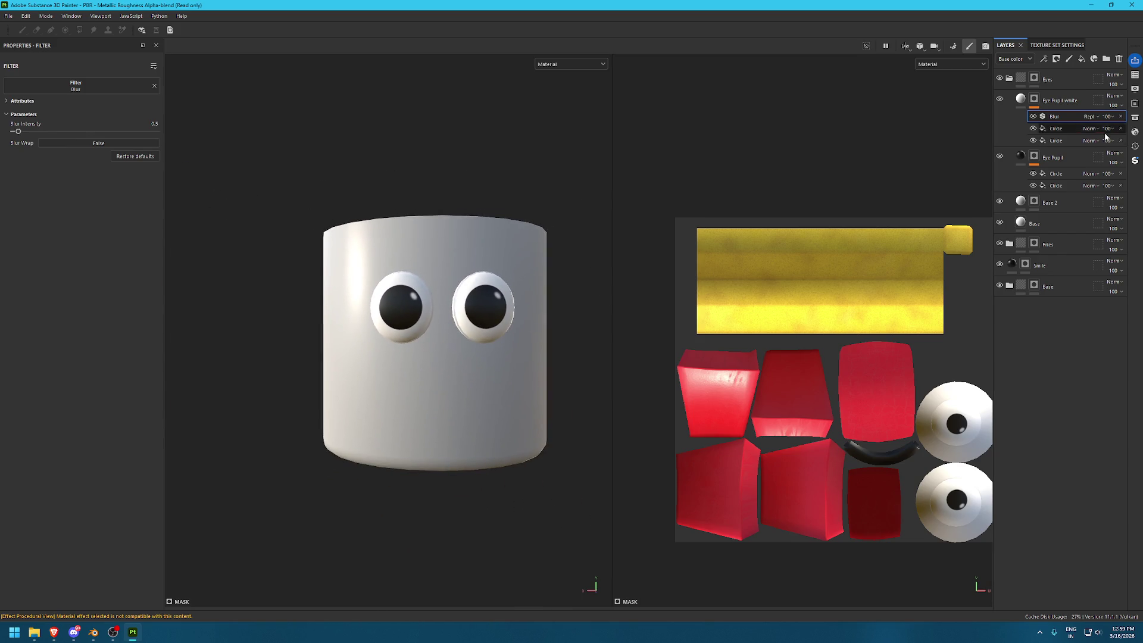
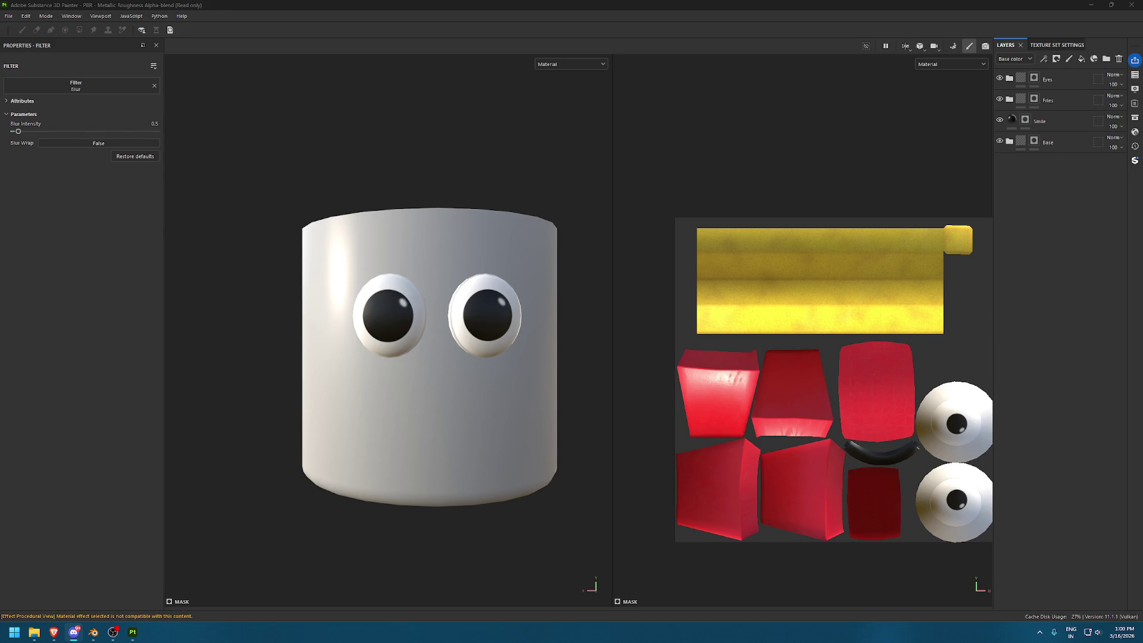
Close the cartoon eyes search tab in the browser and return to the Substance Painter project
key(alt+Tab)
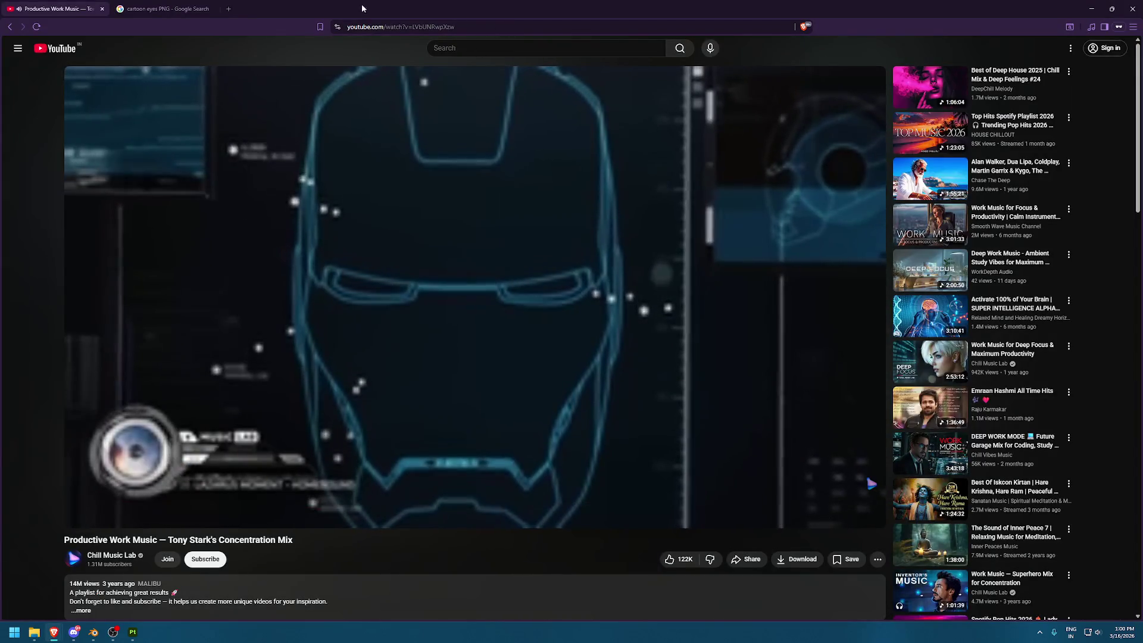
key(ctrl+Tab)
key(ctrl+w)
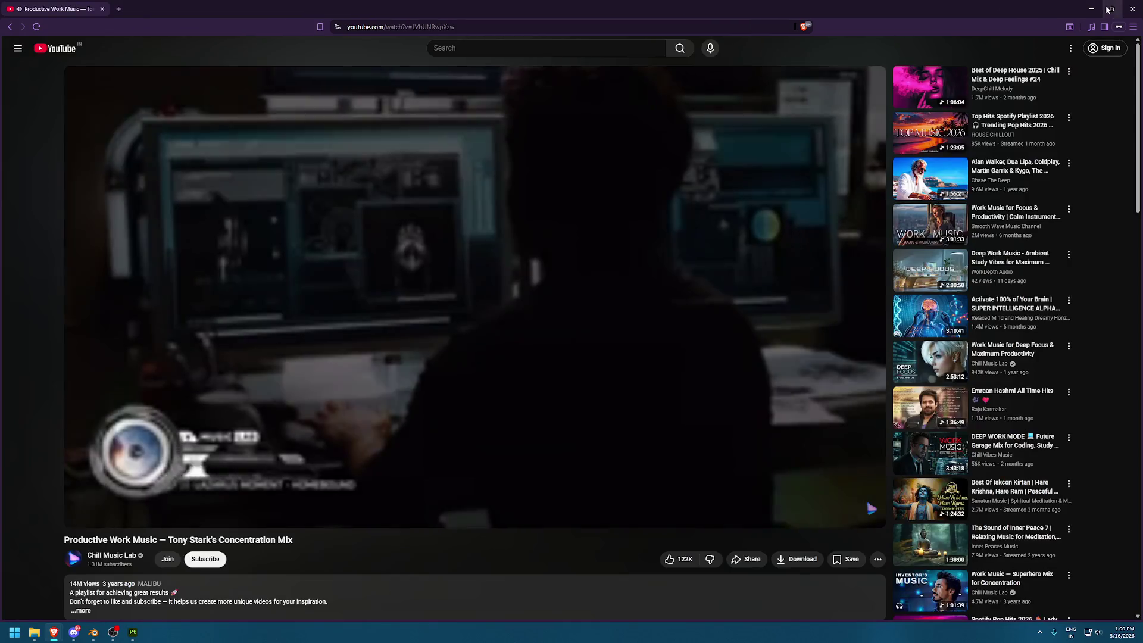
key(alt+Tab)
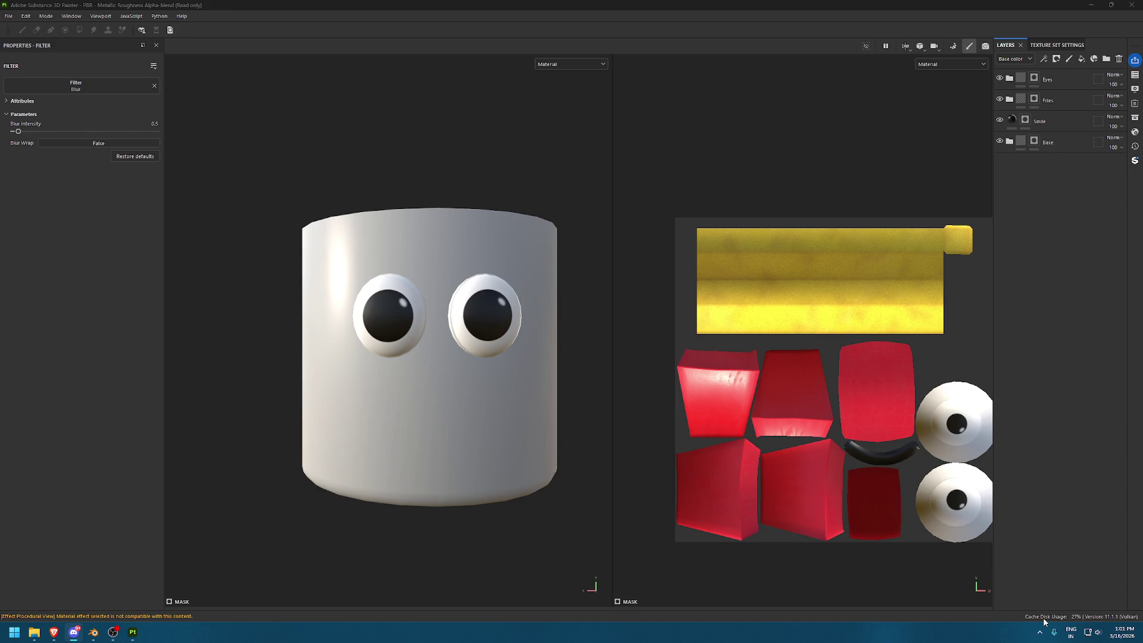
click(541, 375)
scroll(539, 416, up, 3)
Add a new fill layer above the eyes named 'Base'
scroll(474, 328, down, 1)
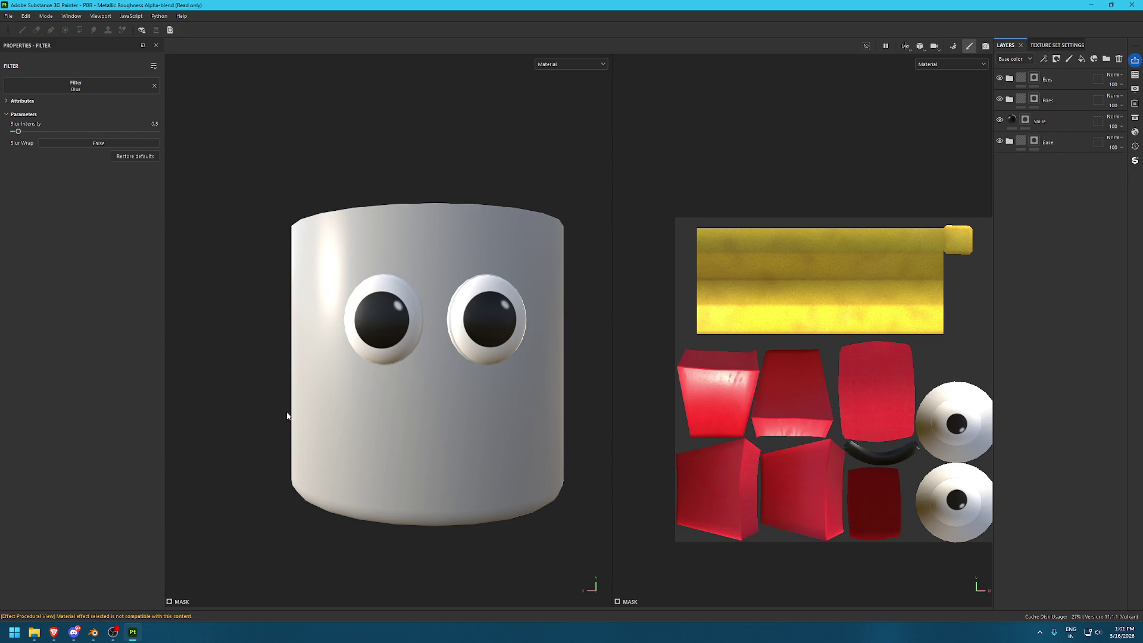
scroll(619, 419, up, 2)
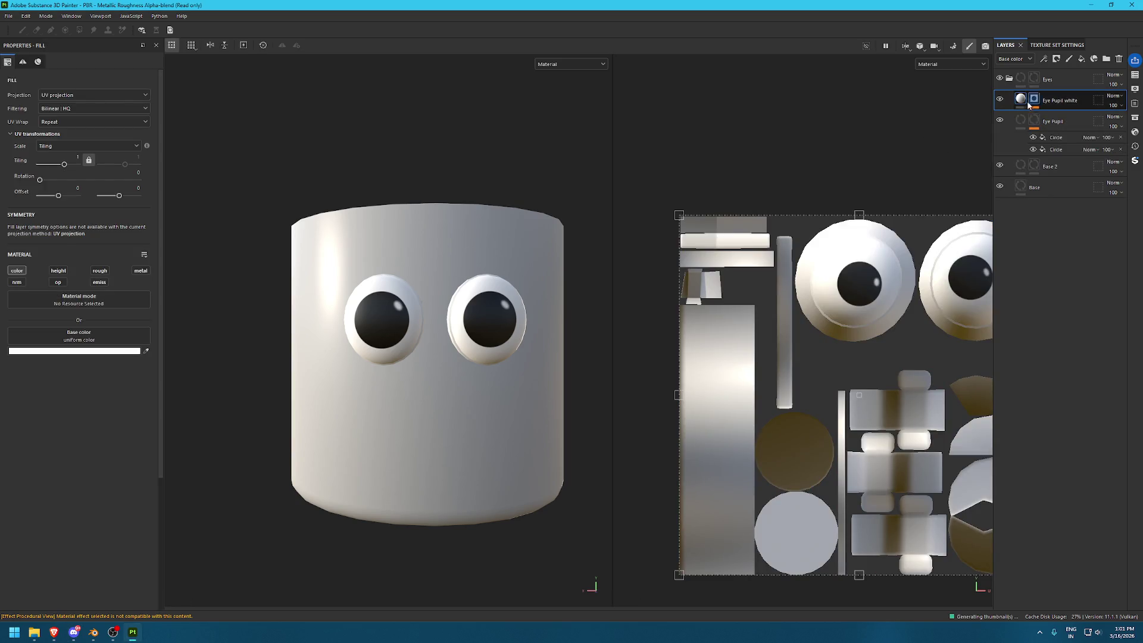
click(1080, 60)
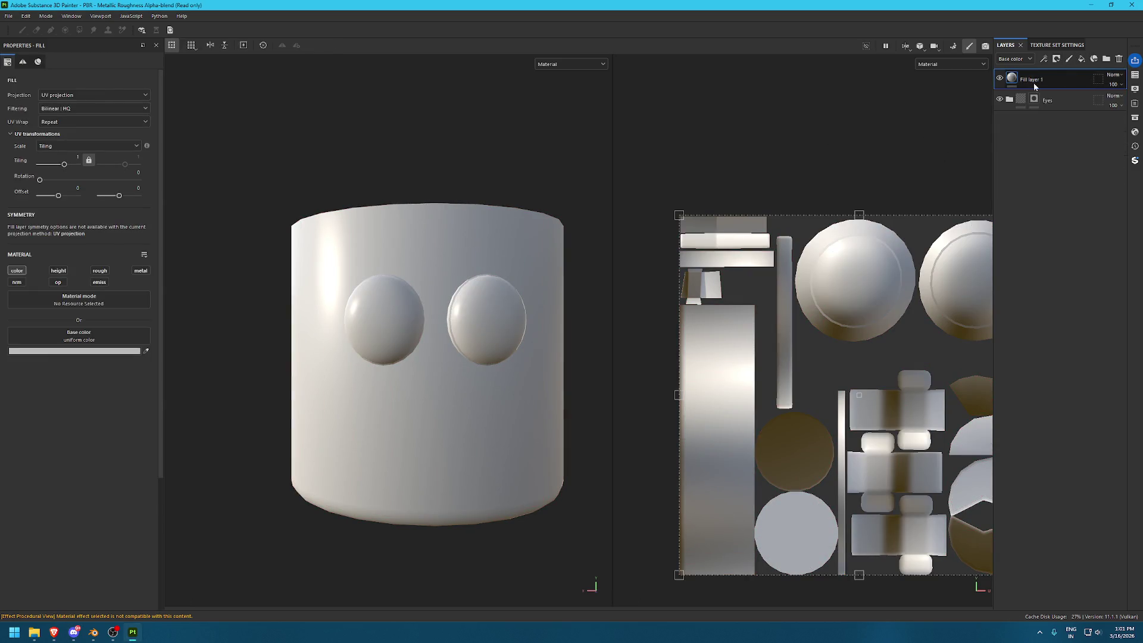
text(Base)
key(Return)
Group the Base layer into a folder named 'Sushi Outer'
key(ctrl+g)
double_click(1034, 78)
text(Sushi)
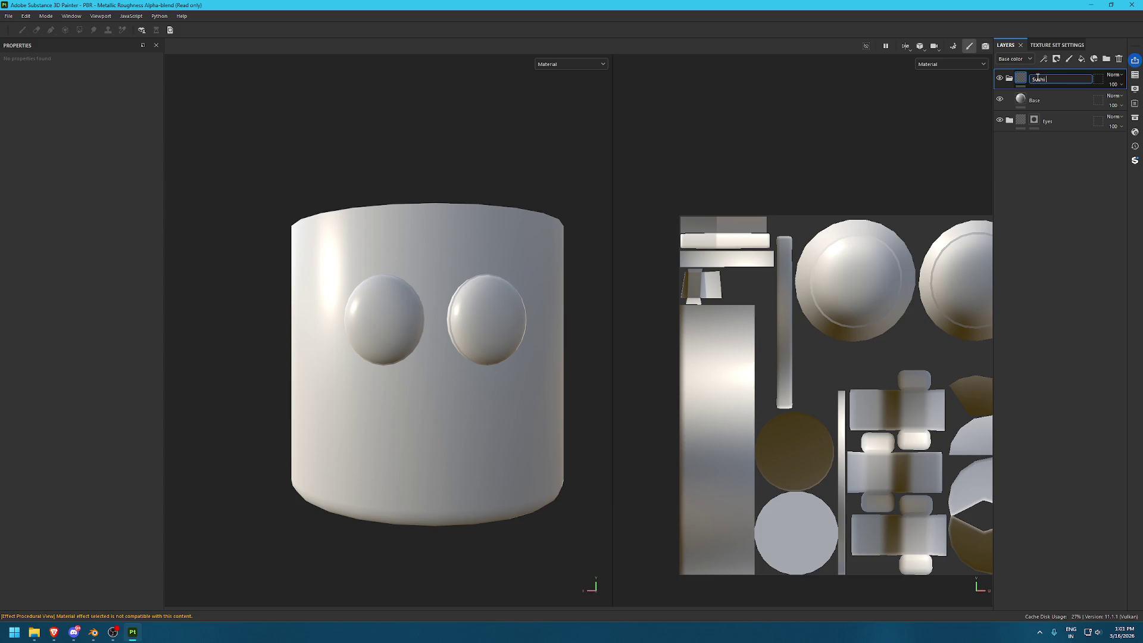
text( Out)
text(er)
key(Return)
Give the Sushi Outer folder a black mask and reselect the Base layer
click(1056, 58)
click(1071, 107)
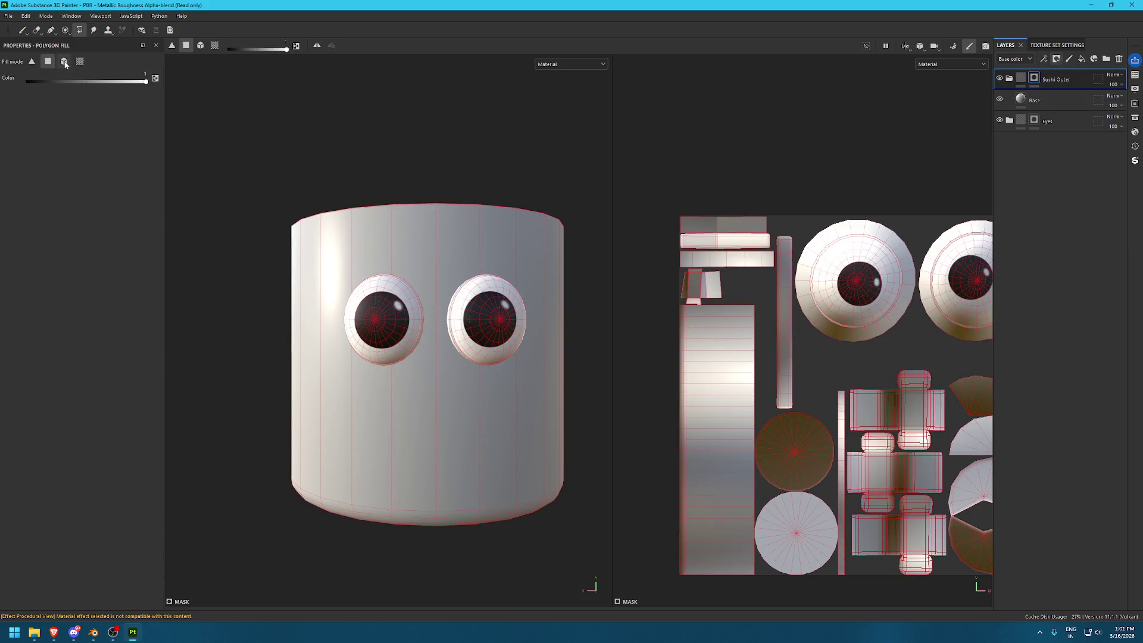
key(1)
alt+drag(510, 178, 510, 250)
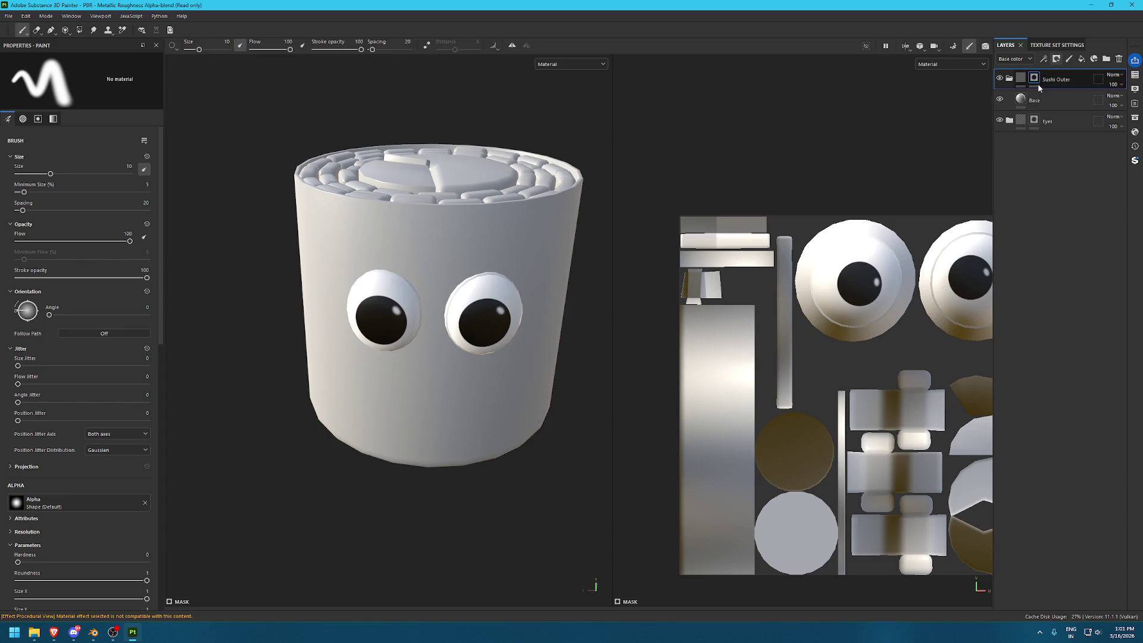
click(1020, 98)
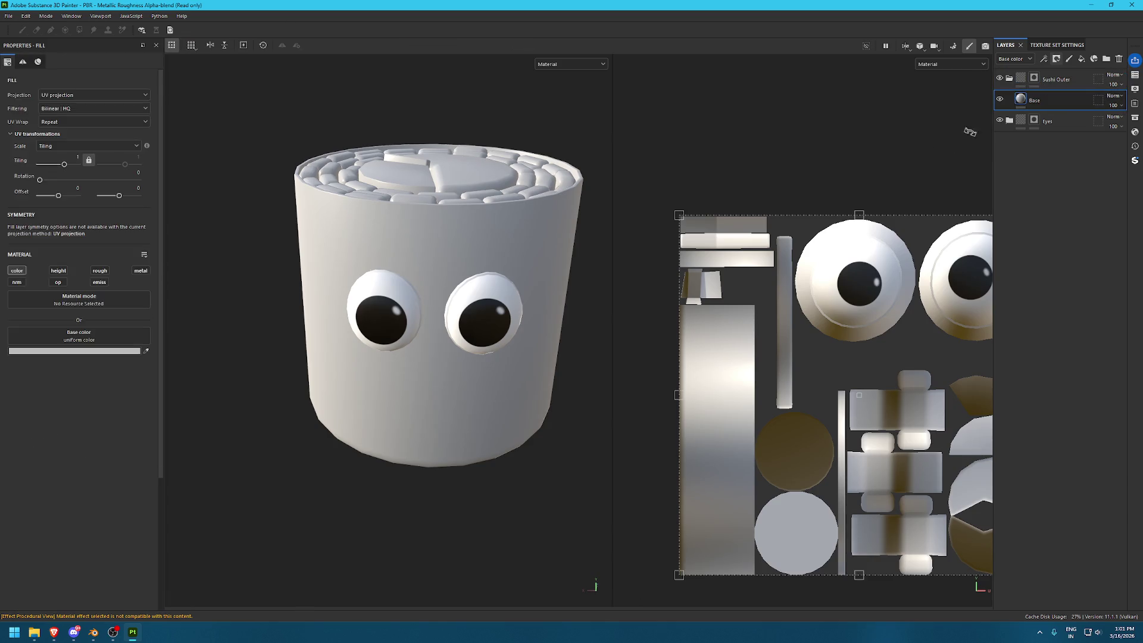
Make the Base fill olive green and enable its roughness channel
click(146, 351)
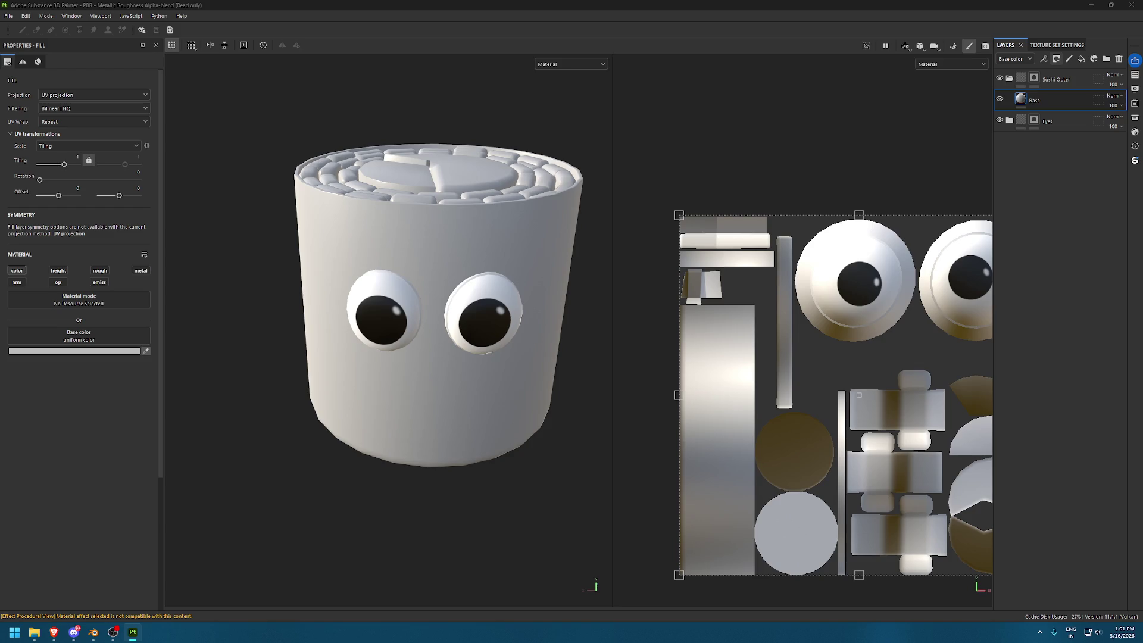
alt+drag(571, 314, 571, 242)
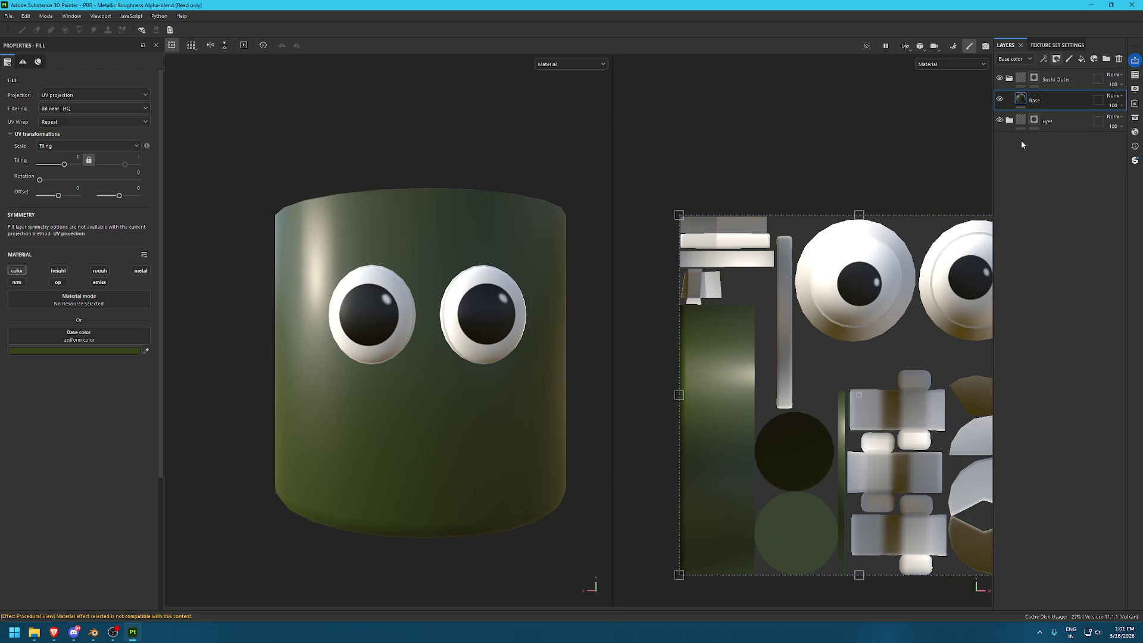
click(99, 270)
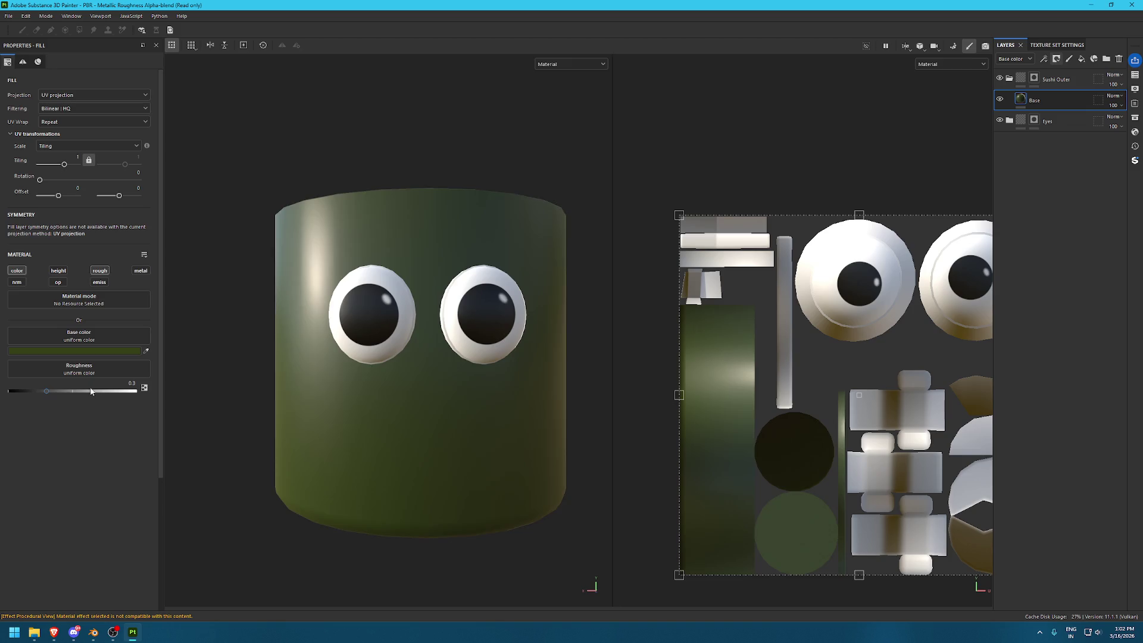
Duplicate the Base layer and rename the copy 'Color Var'
key(ctrl+d)
double_click(1059, 101)
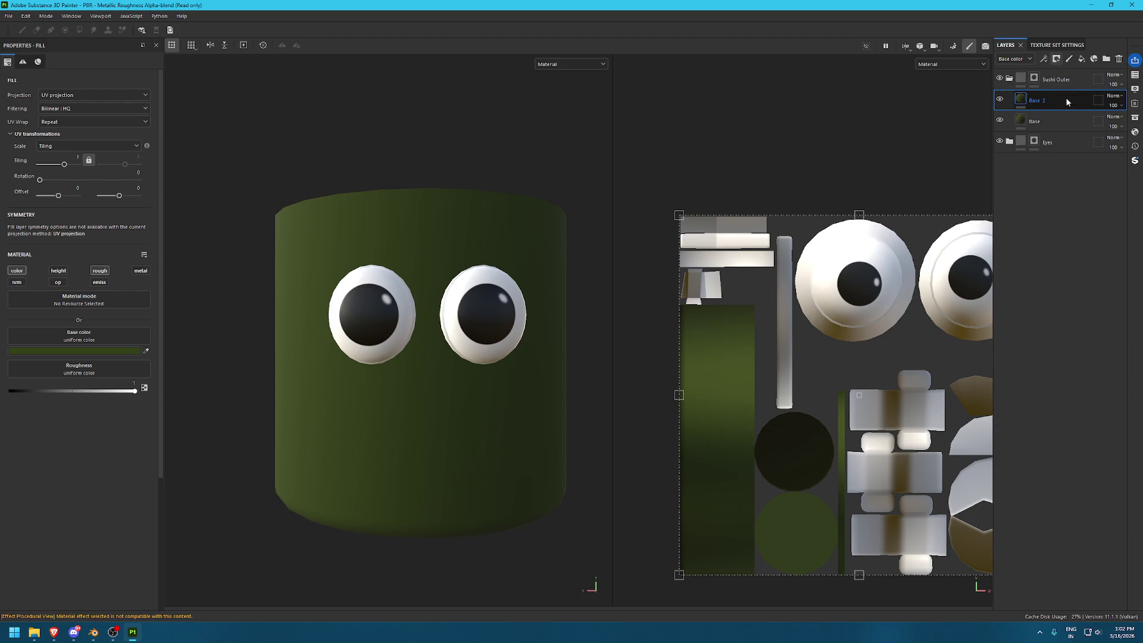
key(Return)
click(1056, 85)
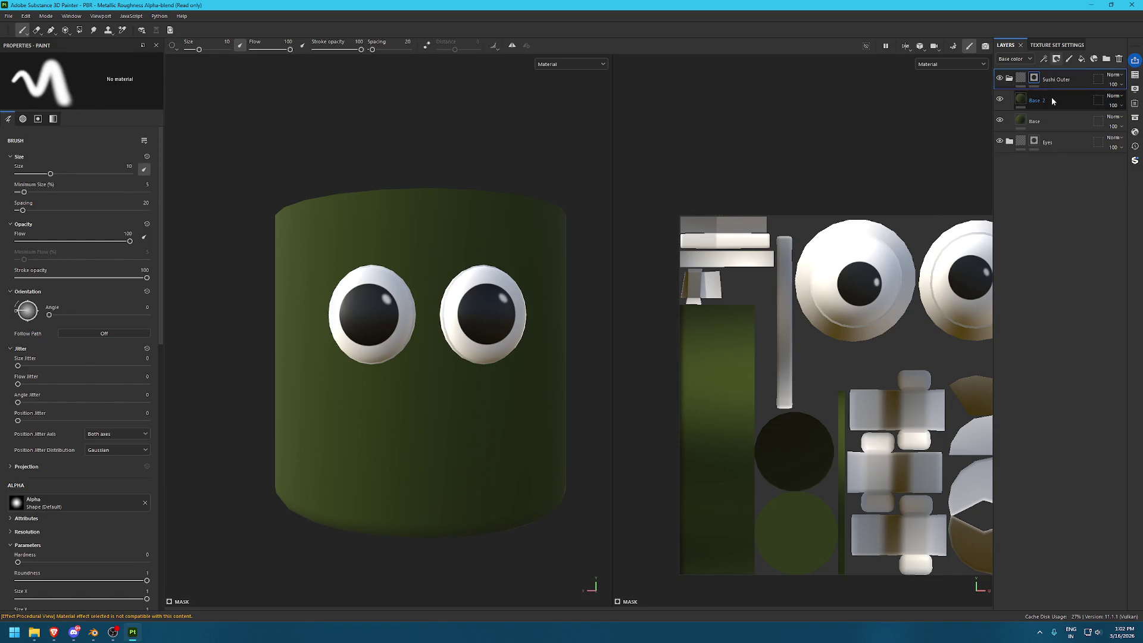
double_click(1051, 98)
text(Color Var)
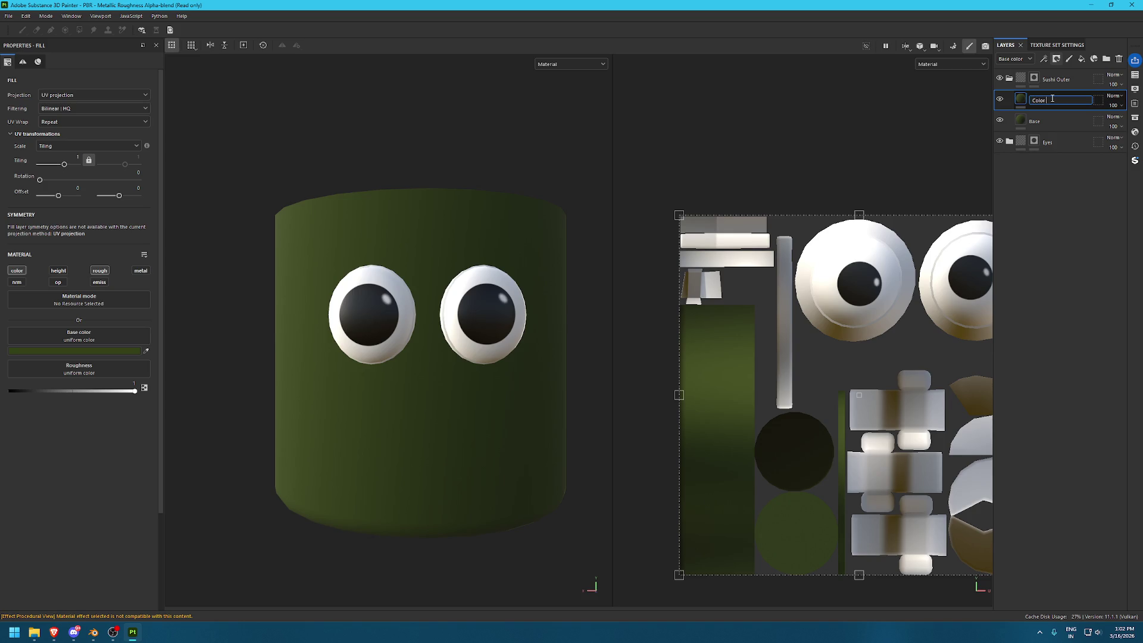
key(Return)
Add an empty filter effect to Color Var 01, then undo it
double_click(1064, 100)
right_click(1065, 99)
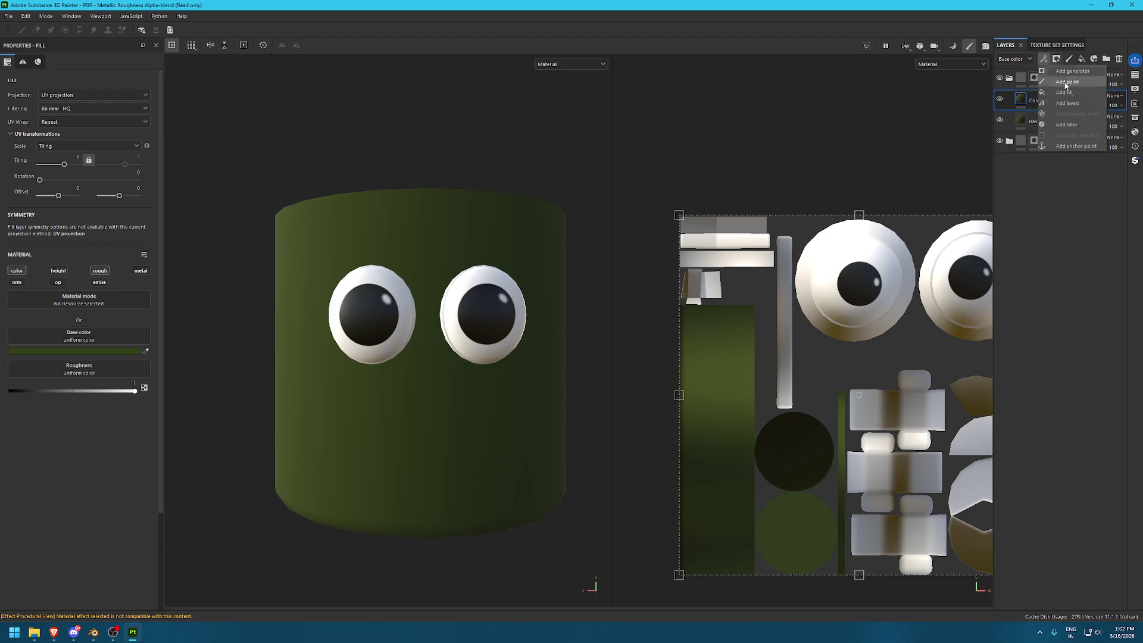
click(1079, 121)
key(ctrl+z)
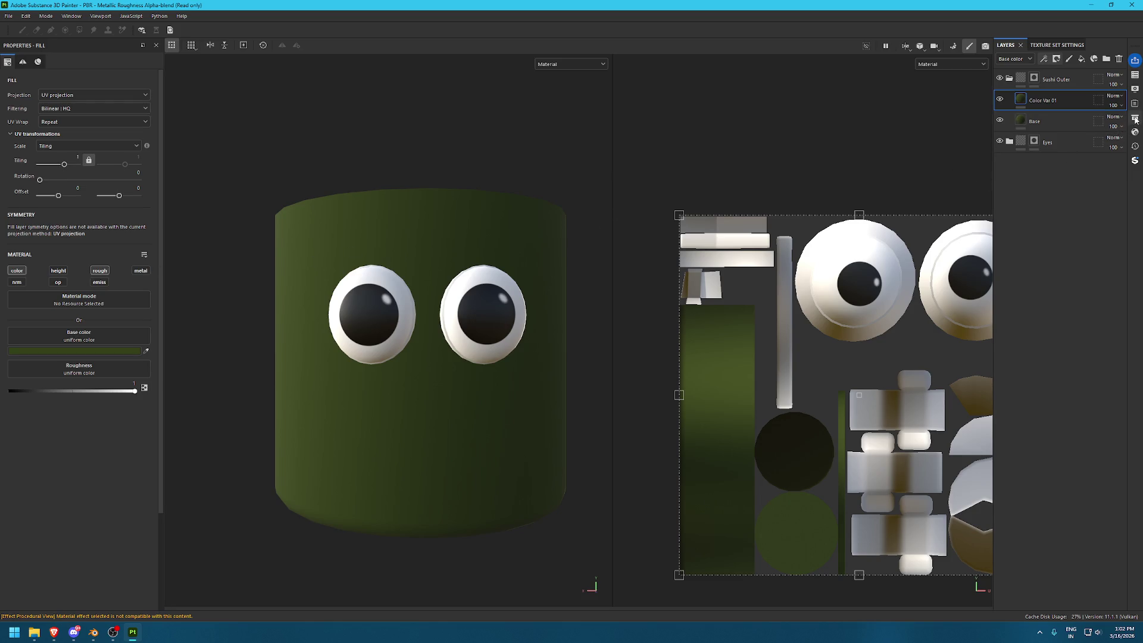
click(1043, 58)
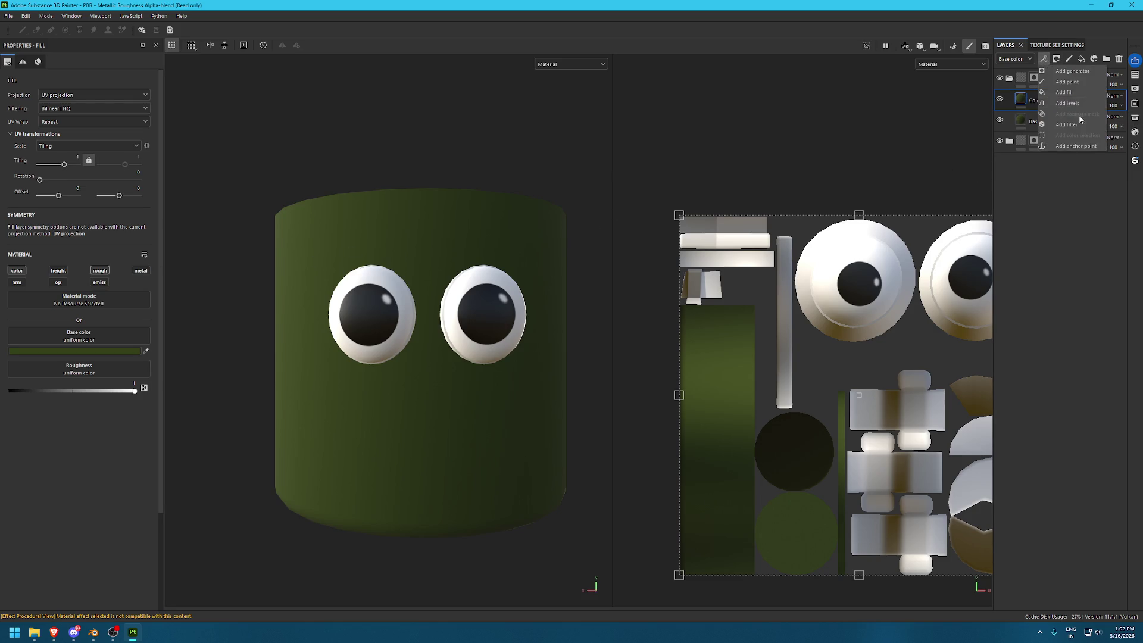
Add a fill effect to Color Var 01 and drag 3D Voronoi from Assets into its base colour
click(1070, 93)
click(1134, 117)
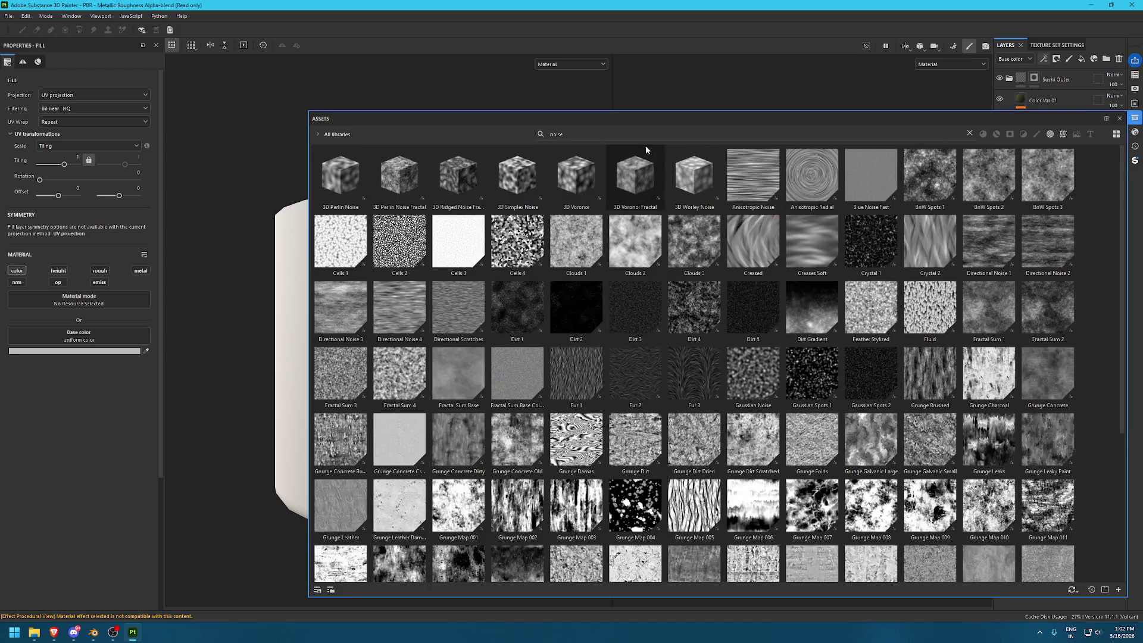
click(642, 136)
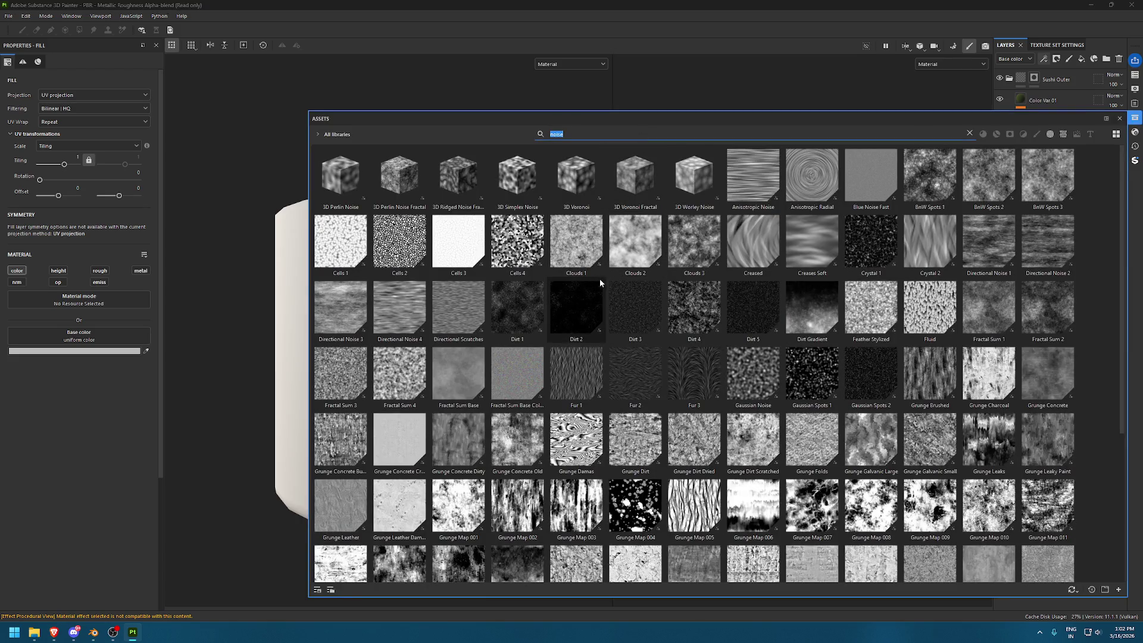
mouse_move(602, 277)
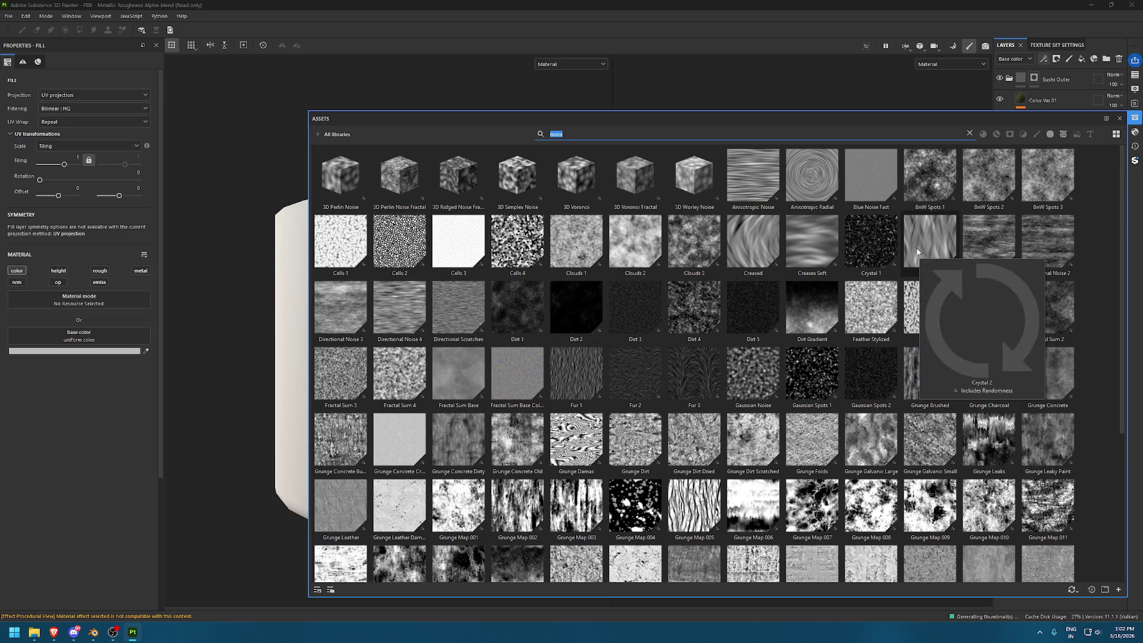
mouse_move(891, 243)
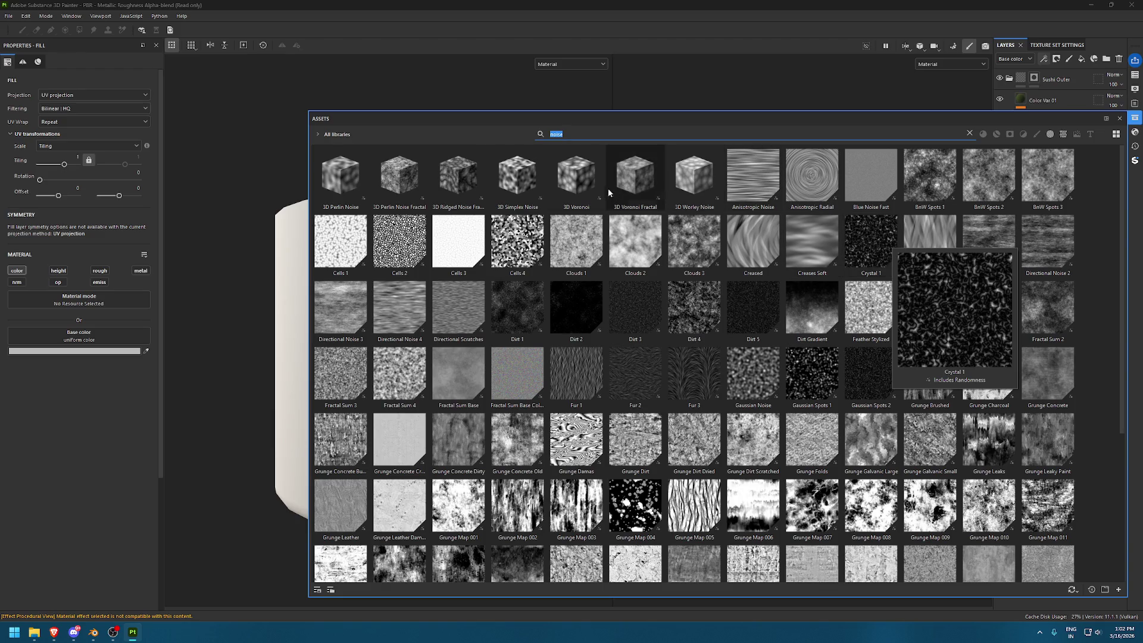
mouse_move(577, 180)
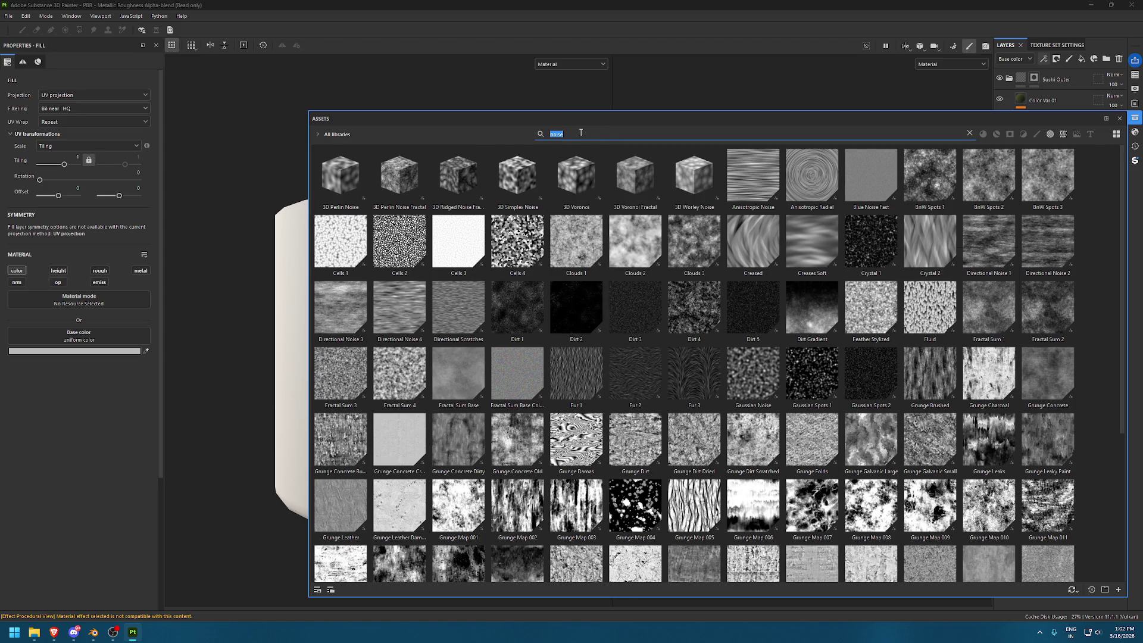
text(cell)
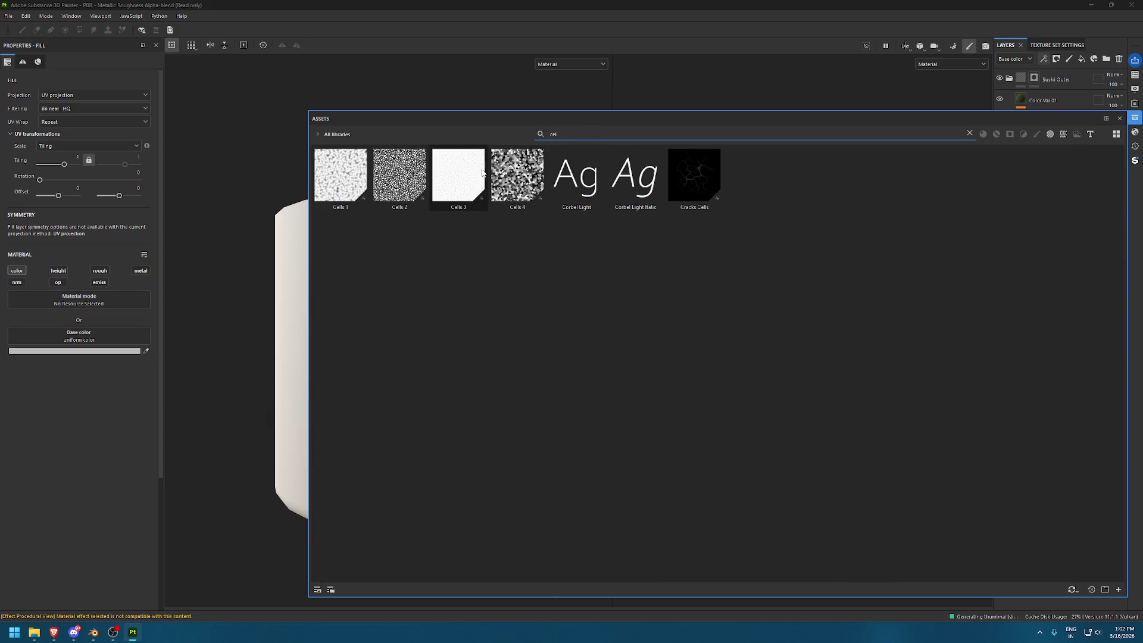
key(ctrl+a)
key(BackSpace)
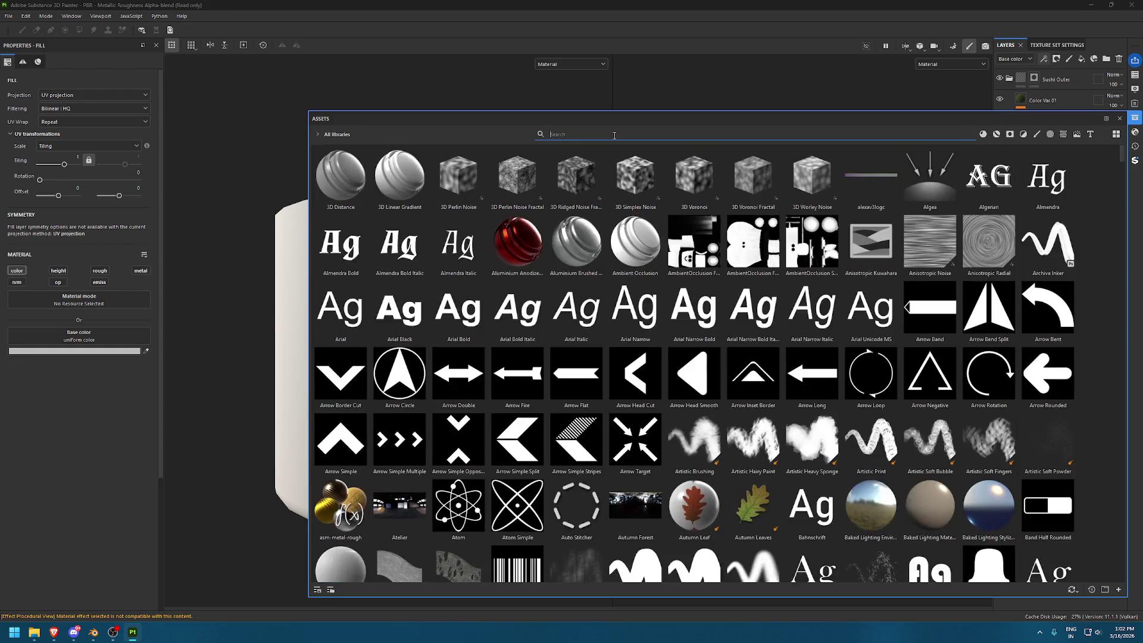
mouse_move(699, 175)
mouse_down()
mouse_move(98, 229)
mouse_move(90, 337)
mouse_up()
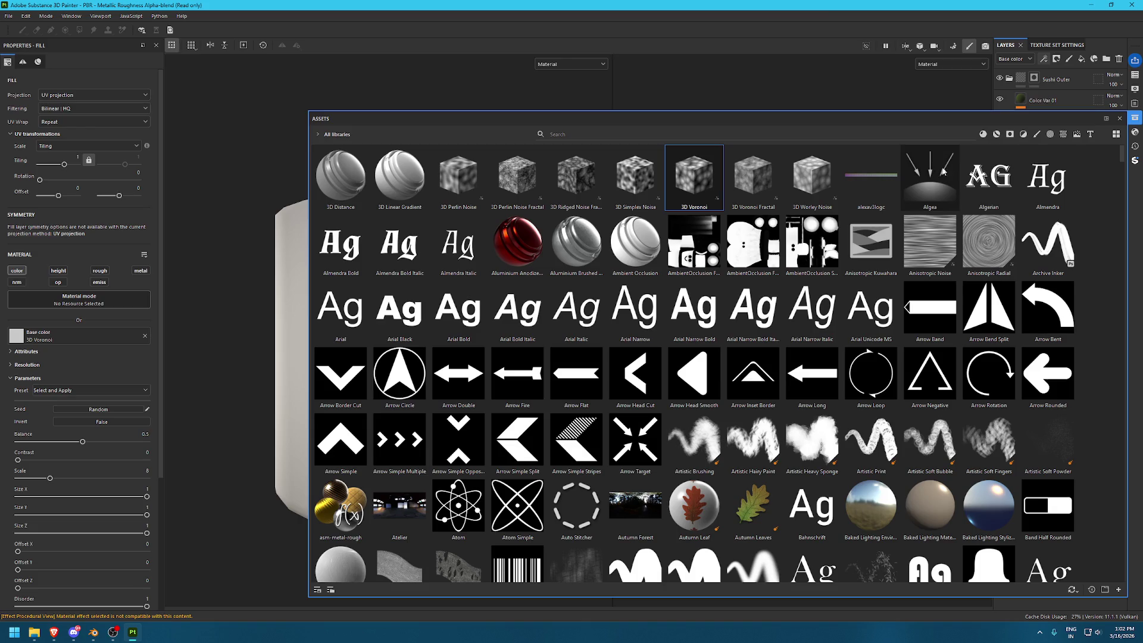
click(1134, 117)
scroll(464, 273, down, 2)
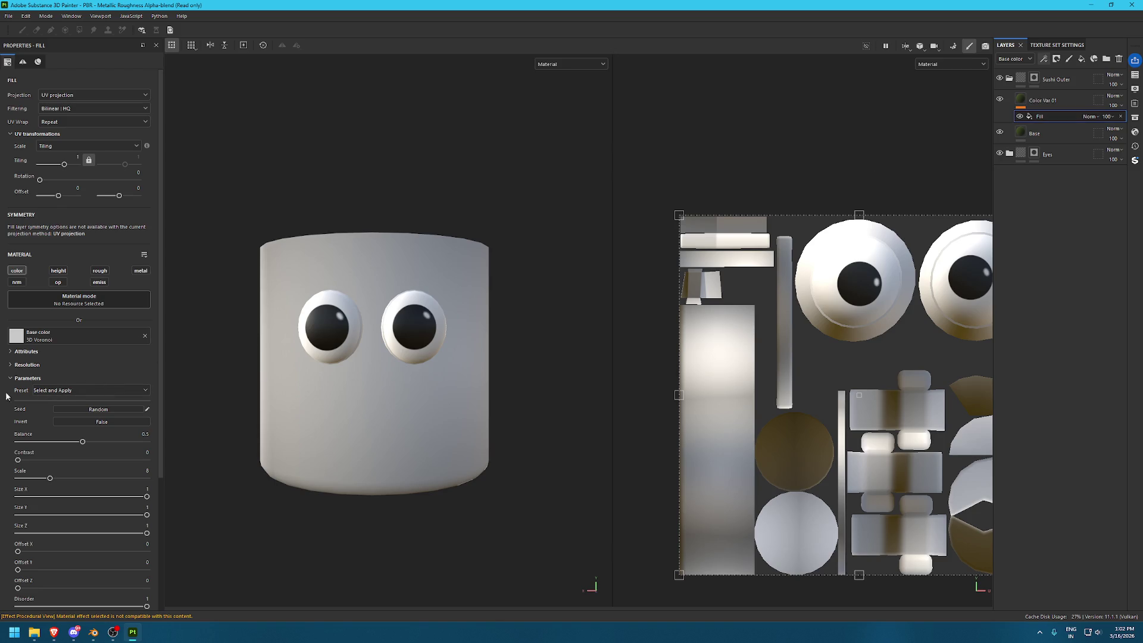
Add a filter effect to Color Var 01 and set it to Gradient
scroll(3, 395, down, 3)
click(1044, 58)
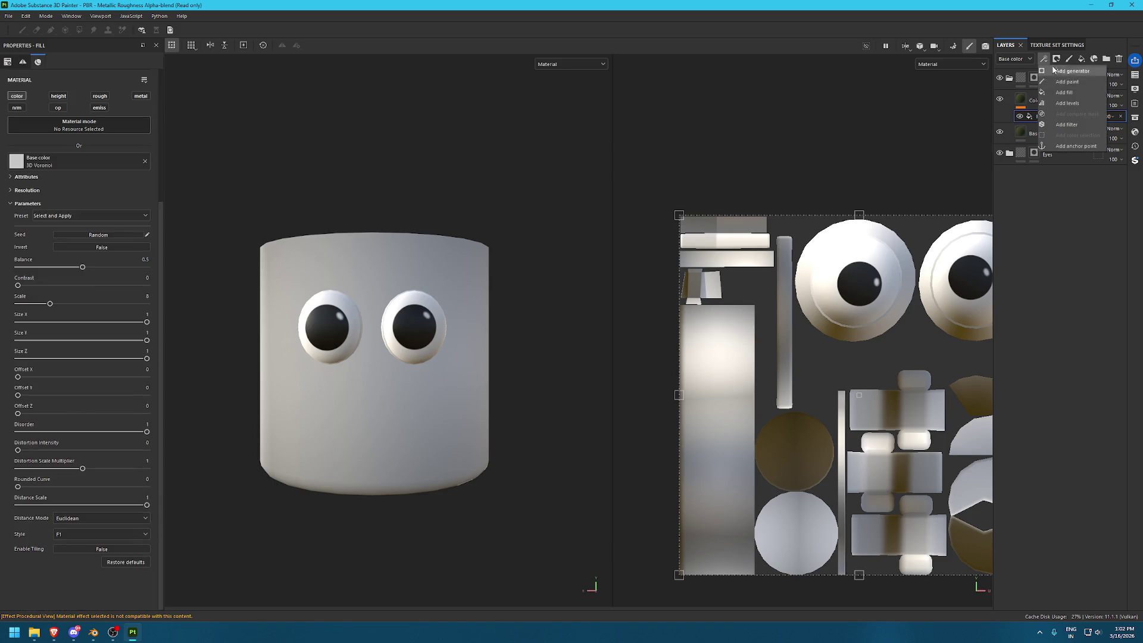
click(1066, 125)
click(119, 99)
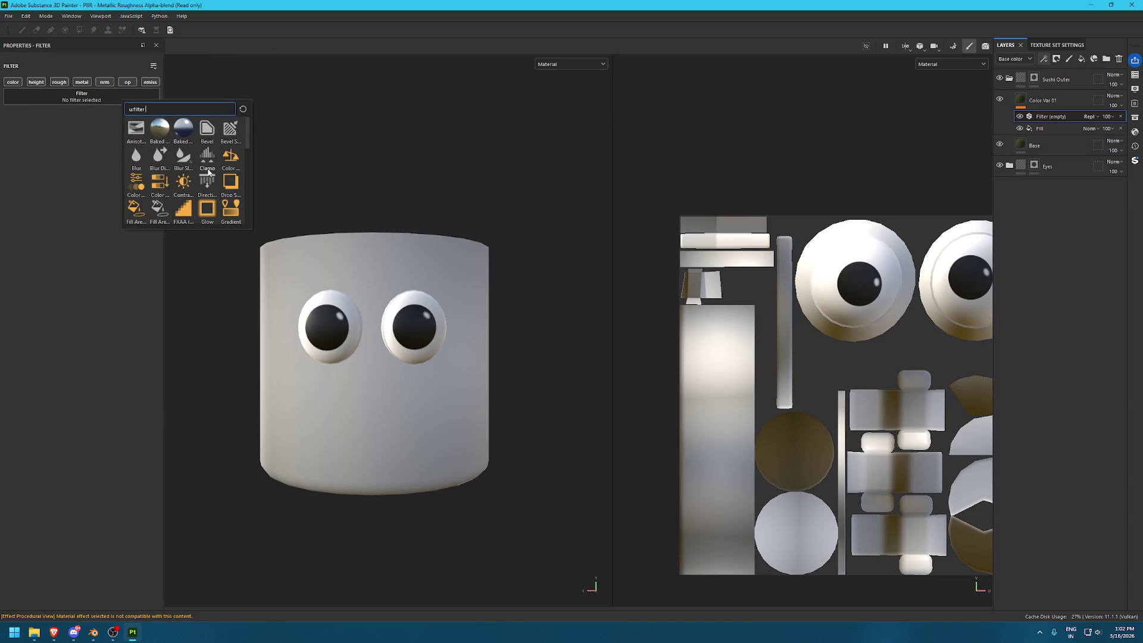
scroll(159, 181, down, 3)
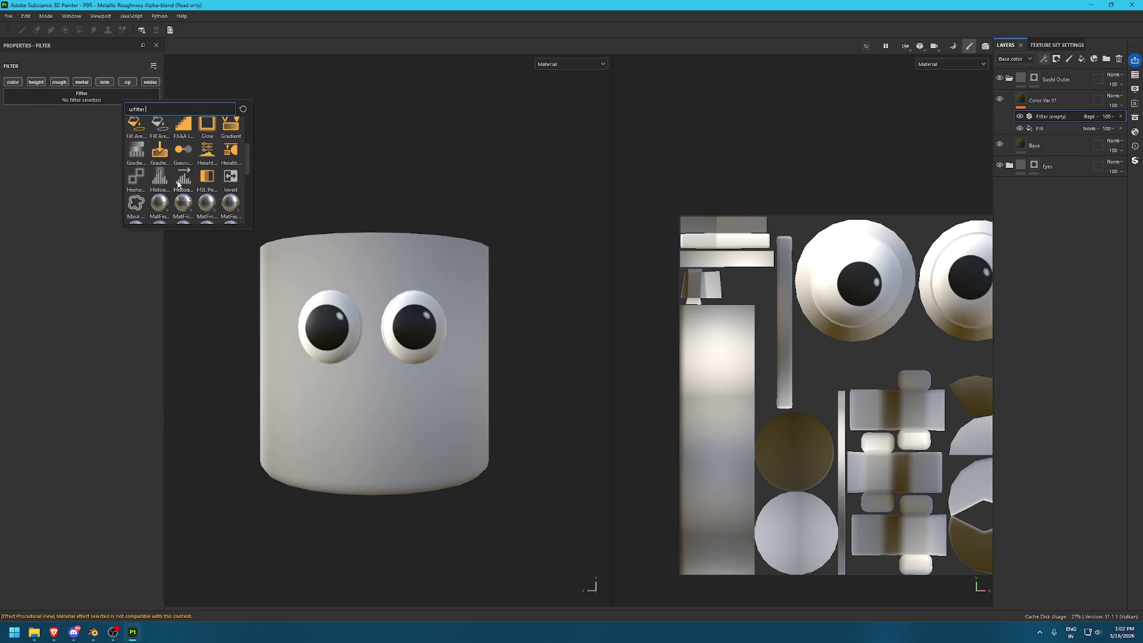
click(159, 151)
scroll(327, 285, up, 1)
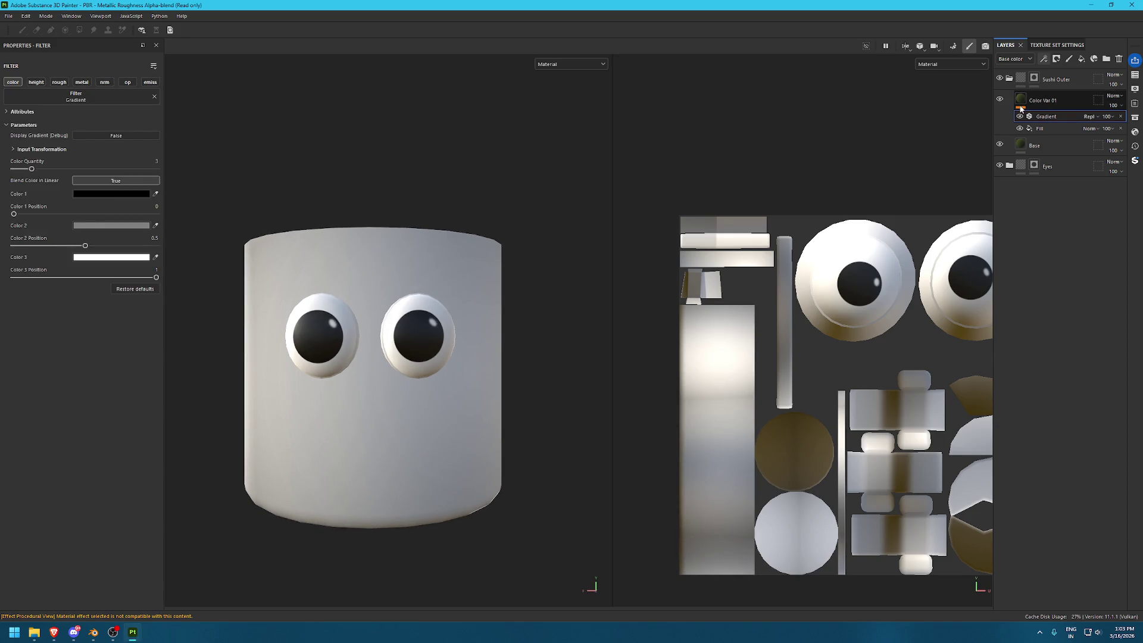
Sample gradient colours from the view: dark grey first, olive green middle and last
click(1035, 81)
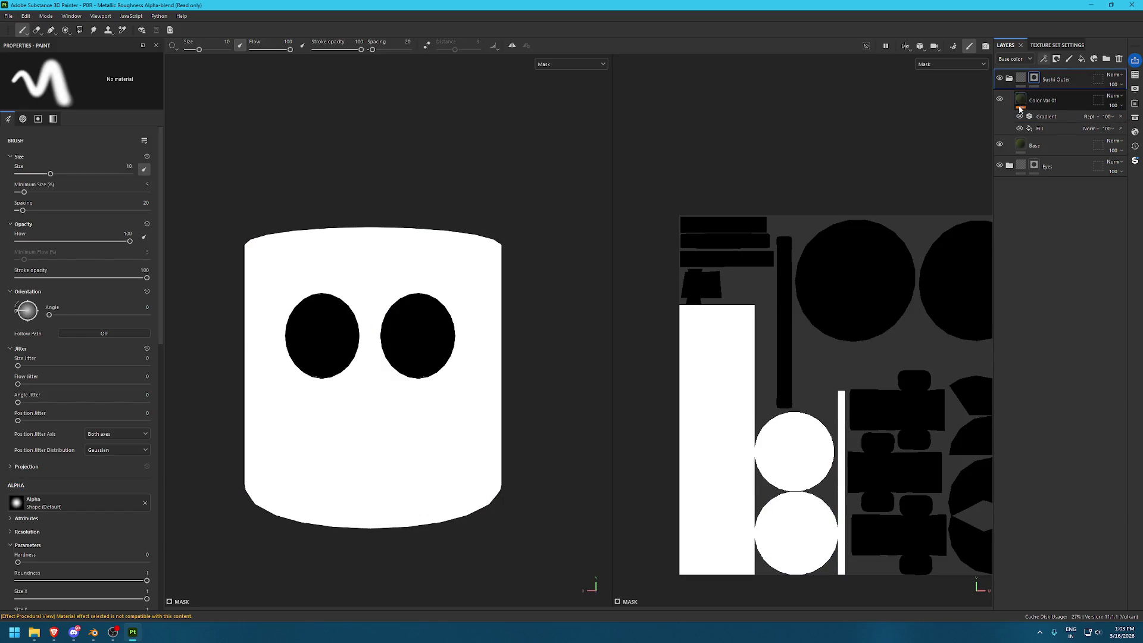
click(1021, 106)
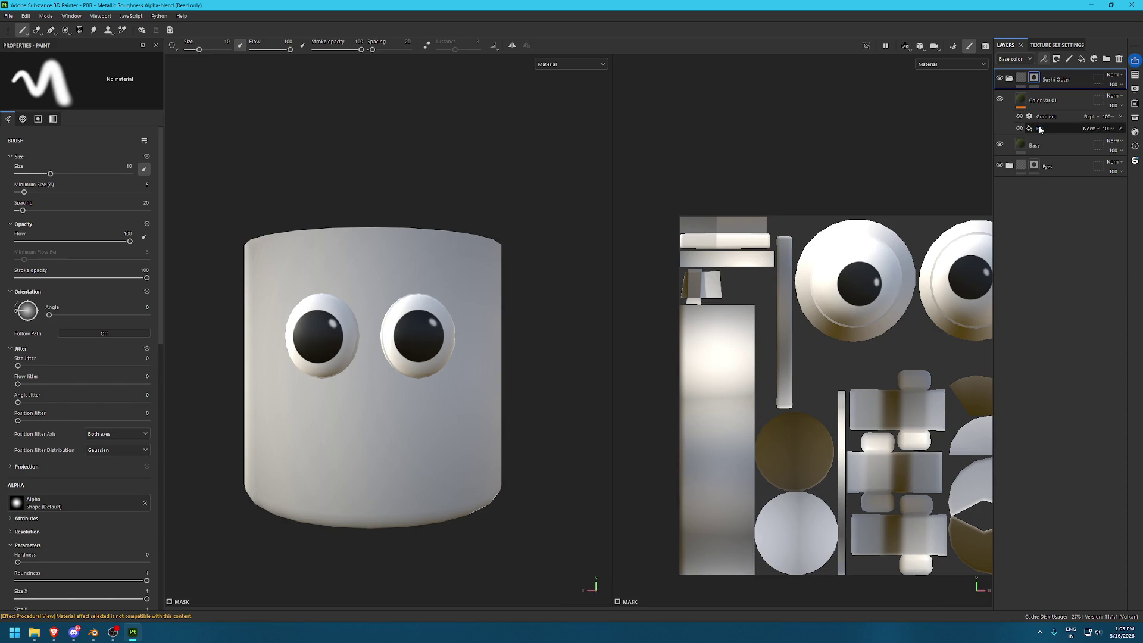
click(1046, 117)
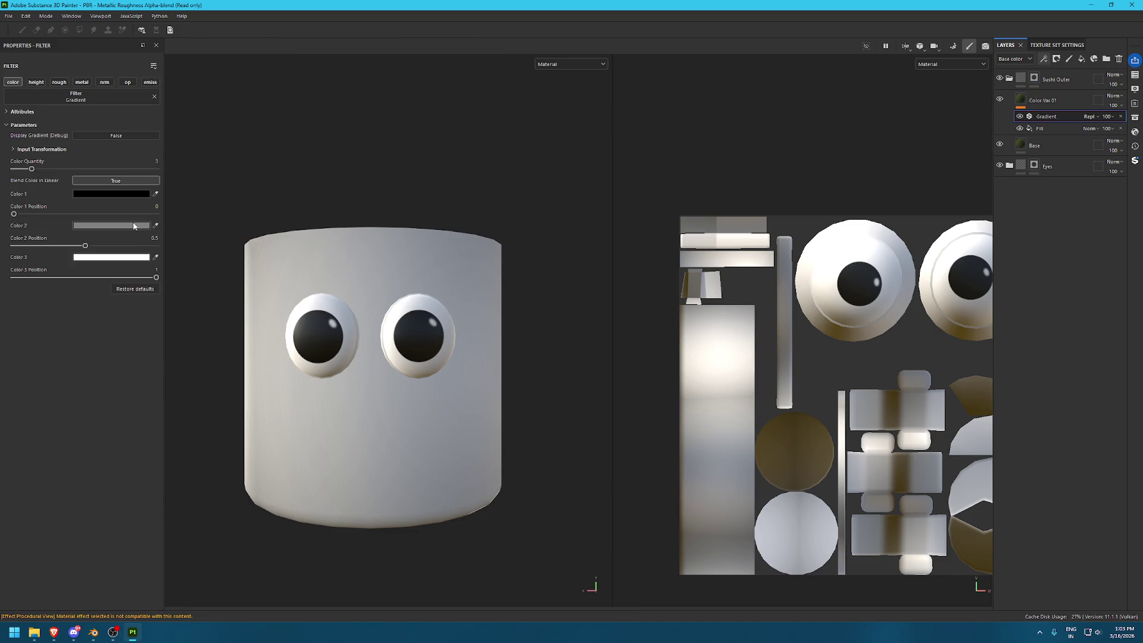
click(157, 225)
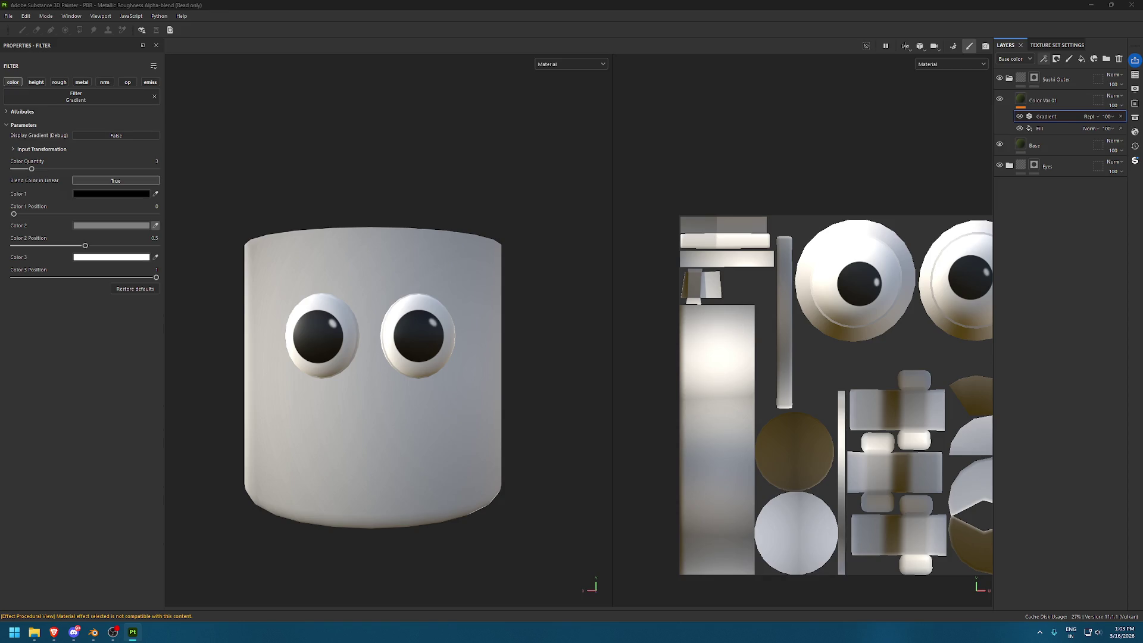
click(293, 368)
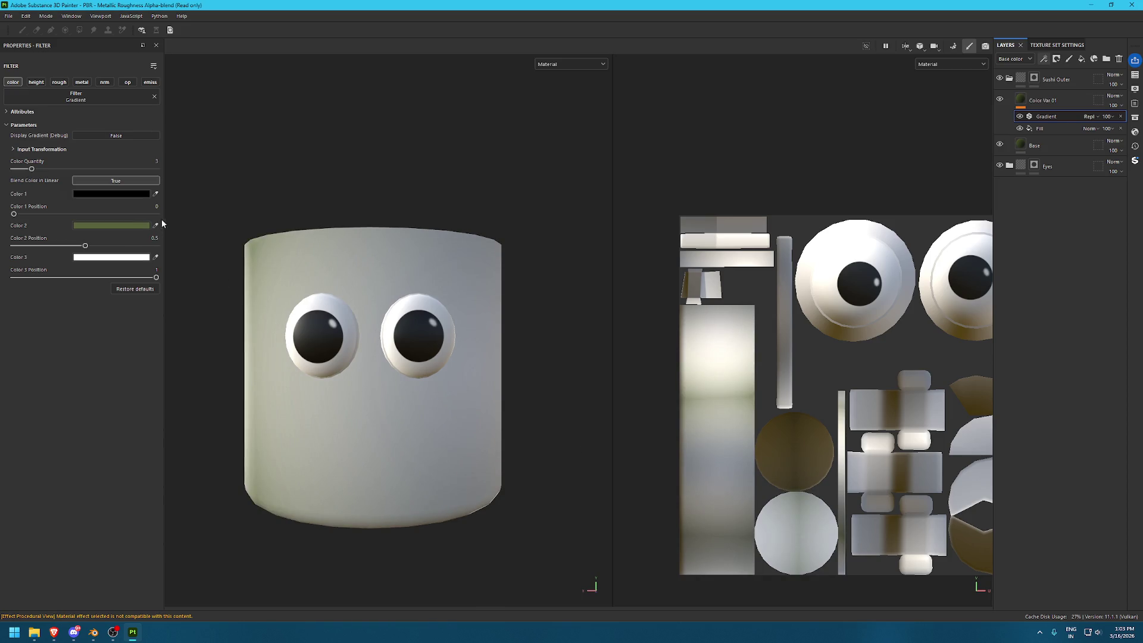
click(156, 193)
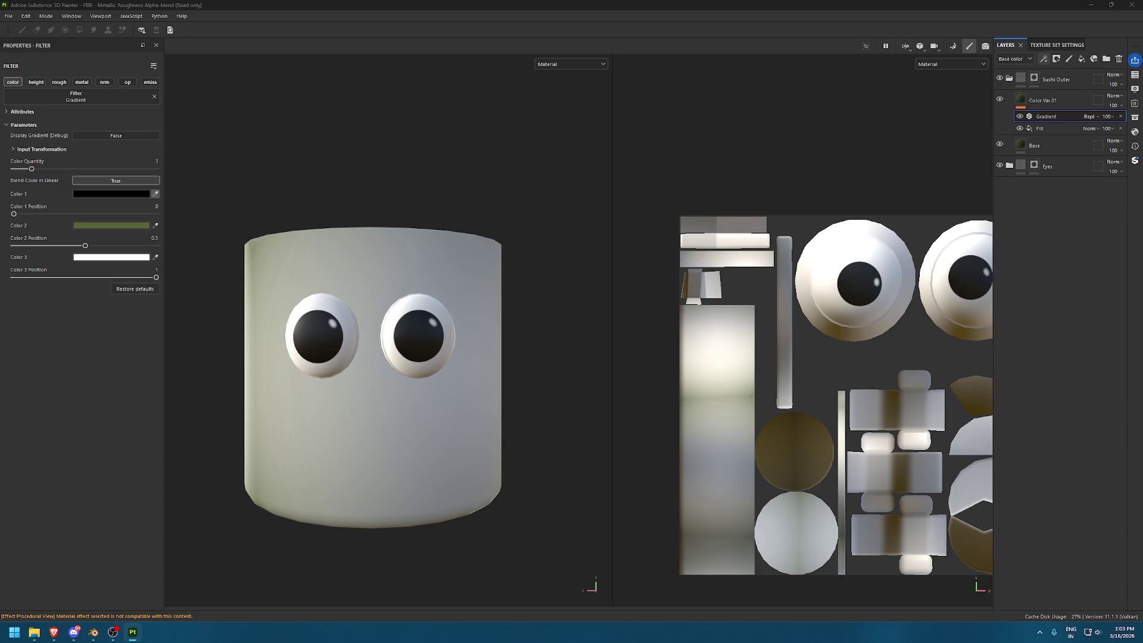
click(509, 361)
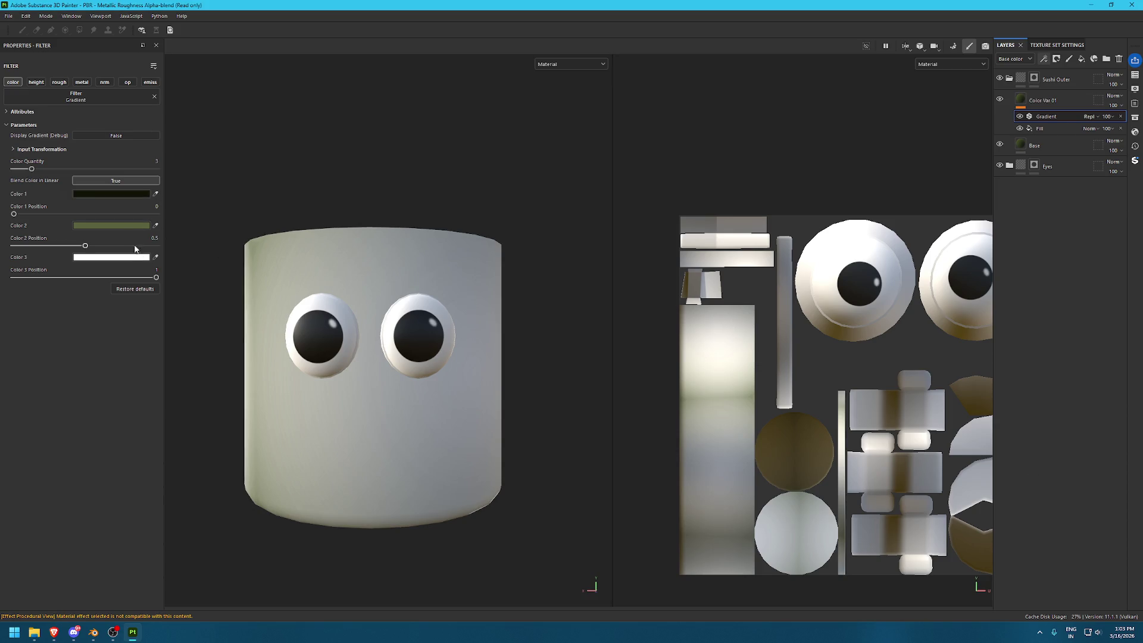
click(155, 257)
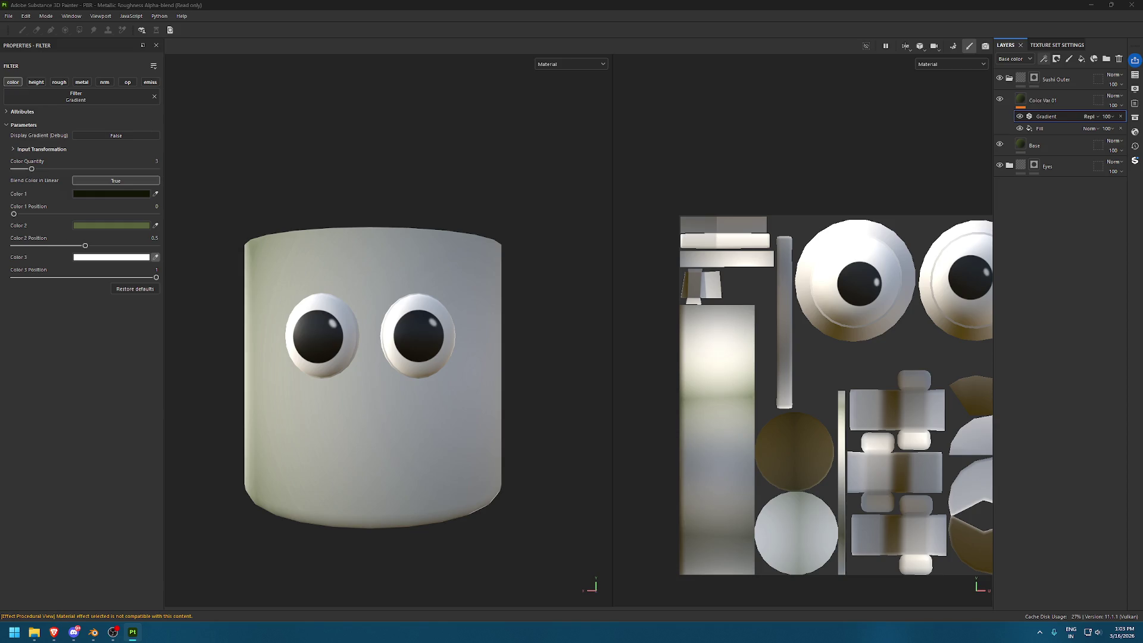
click(111, 225)
Set the Voronoi fill's balance to 0.55 and contrast to 0.37
scroll(482, 320, up, 5)
scroll(482, 320, down, 3)
scroll(600, 380, up, 1)
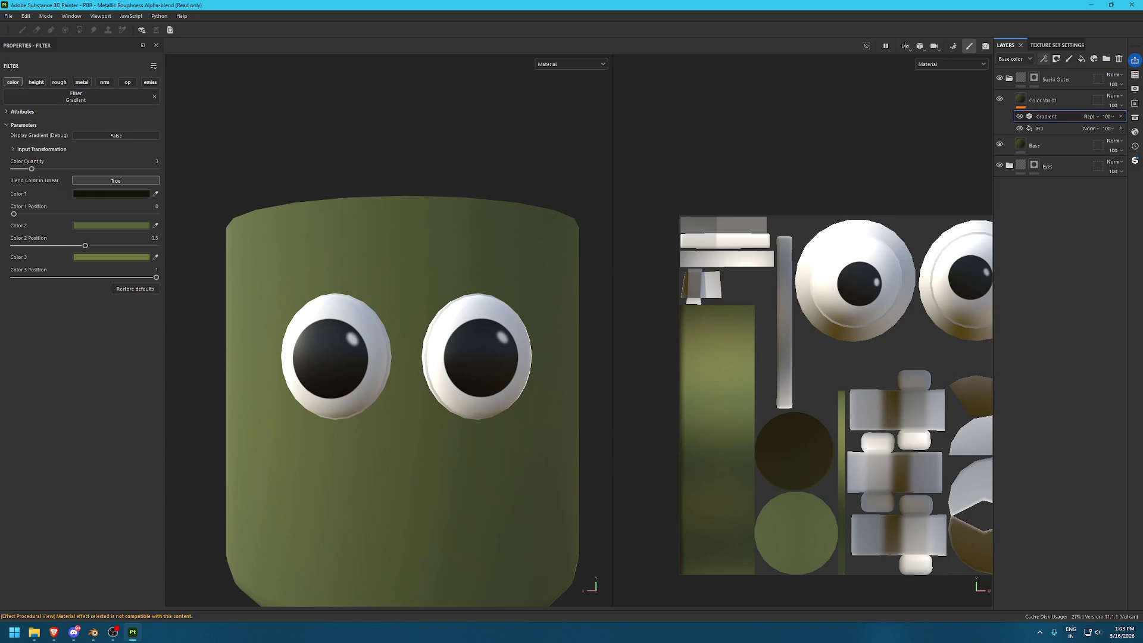
click(1040, 129)
drag(82, 267, 89, 267)
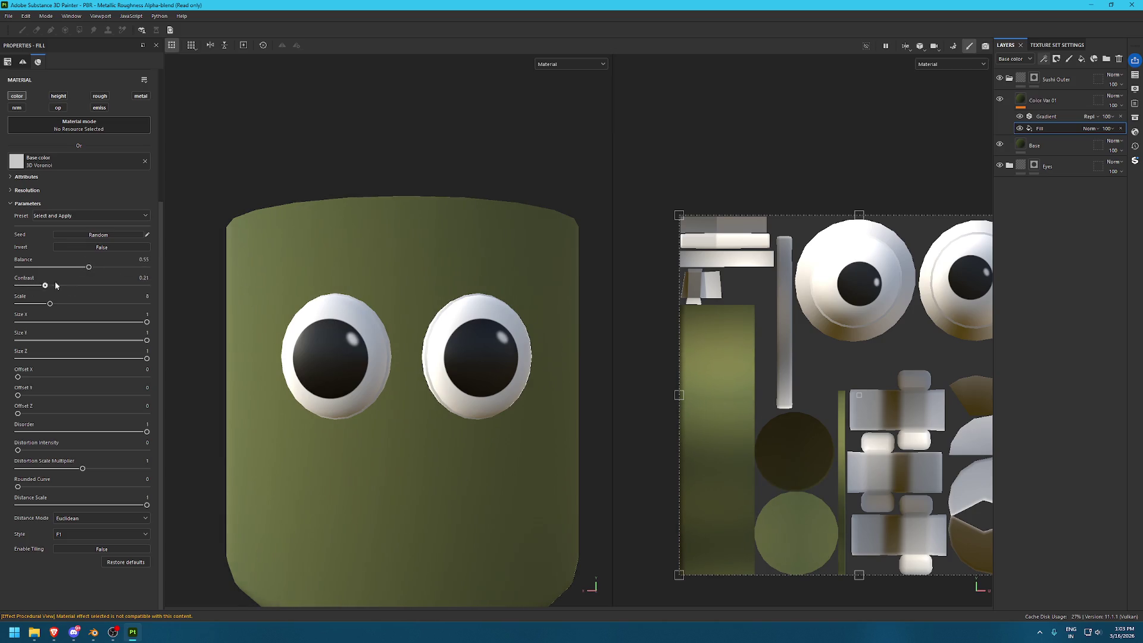
drag(47, 286, 65, 285)
scroll(77, 147, up, 5)
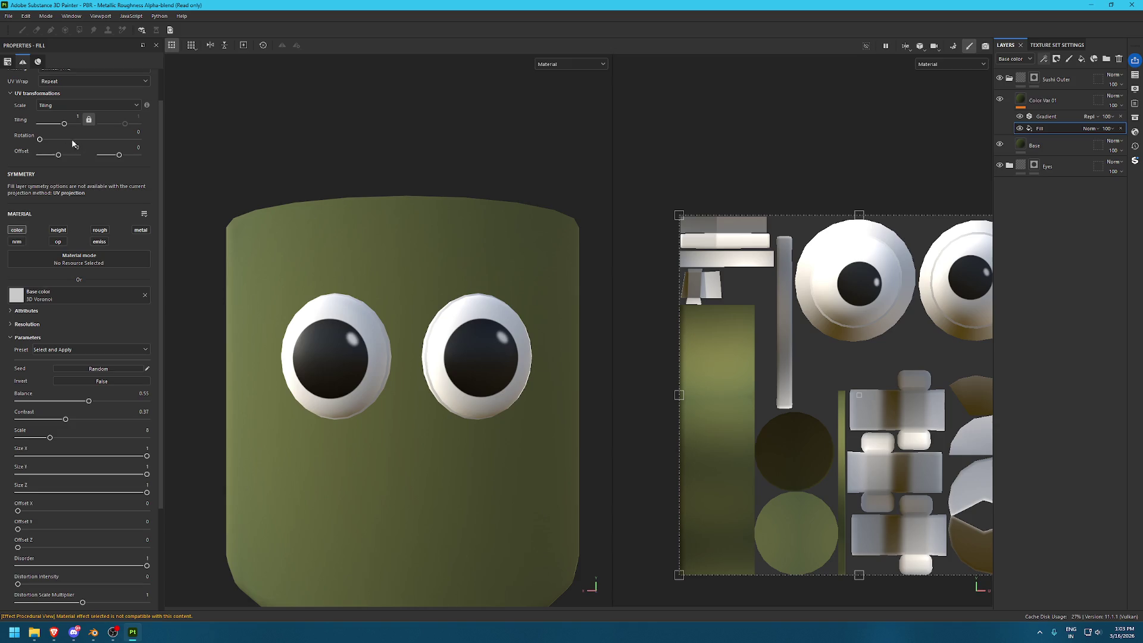
Increase the Voronoi tiling, then replace it with Cells 2 from the assets
drag(64, 124, 76, 124)
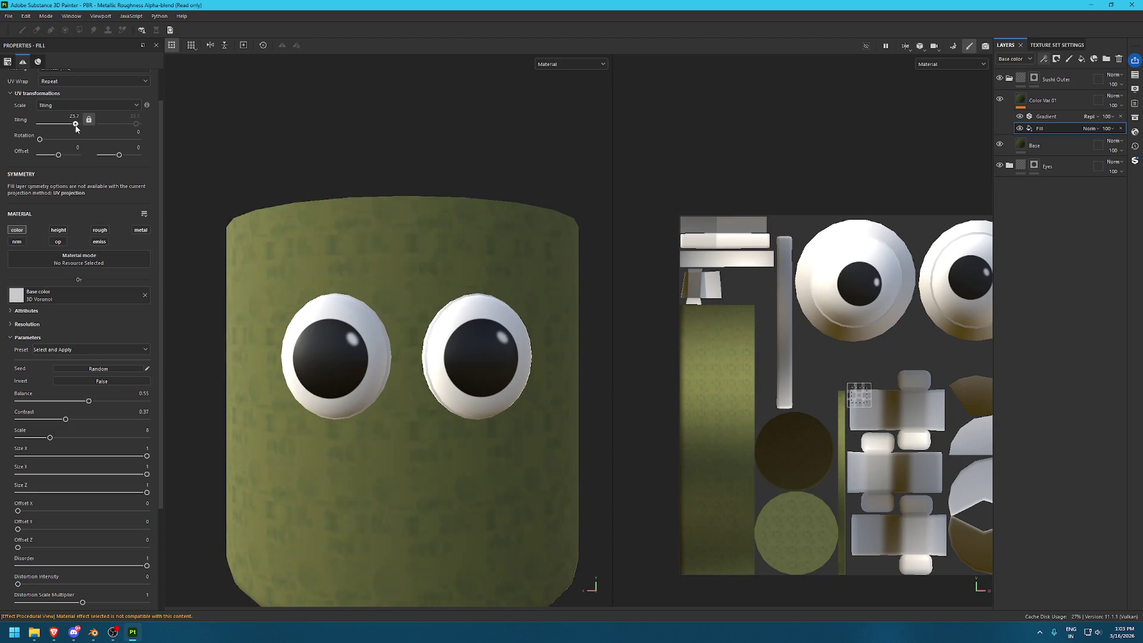
click(1134, 118)
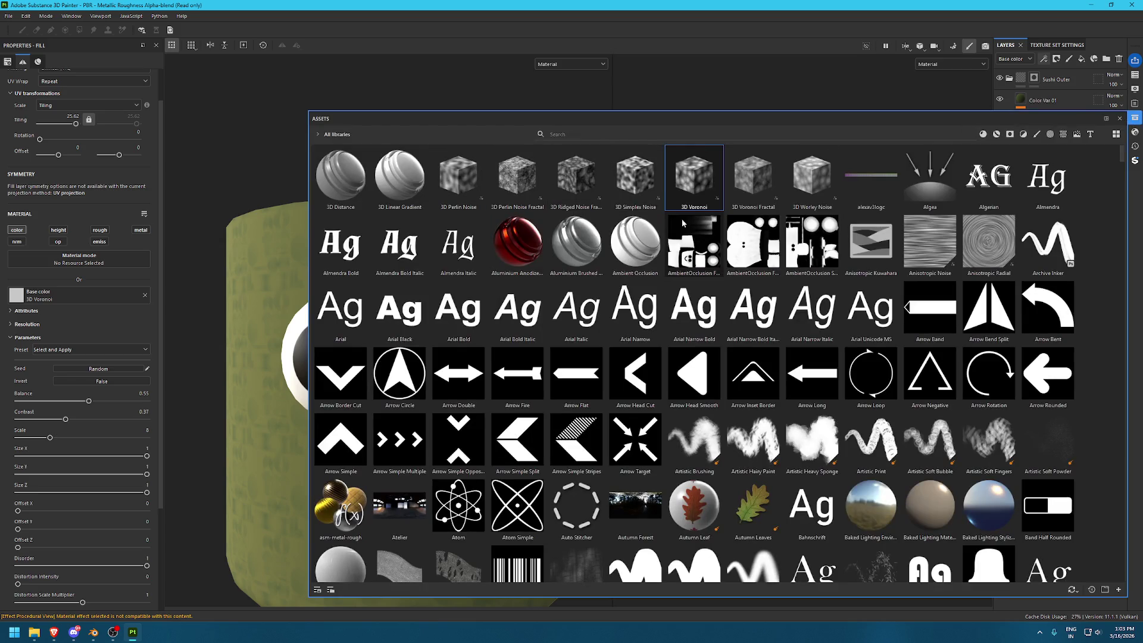
click(599, 134)
text(cell)
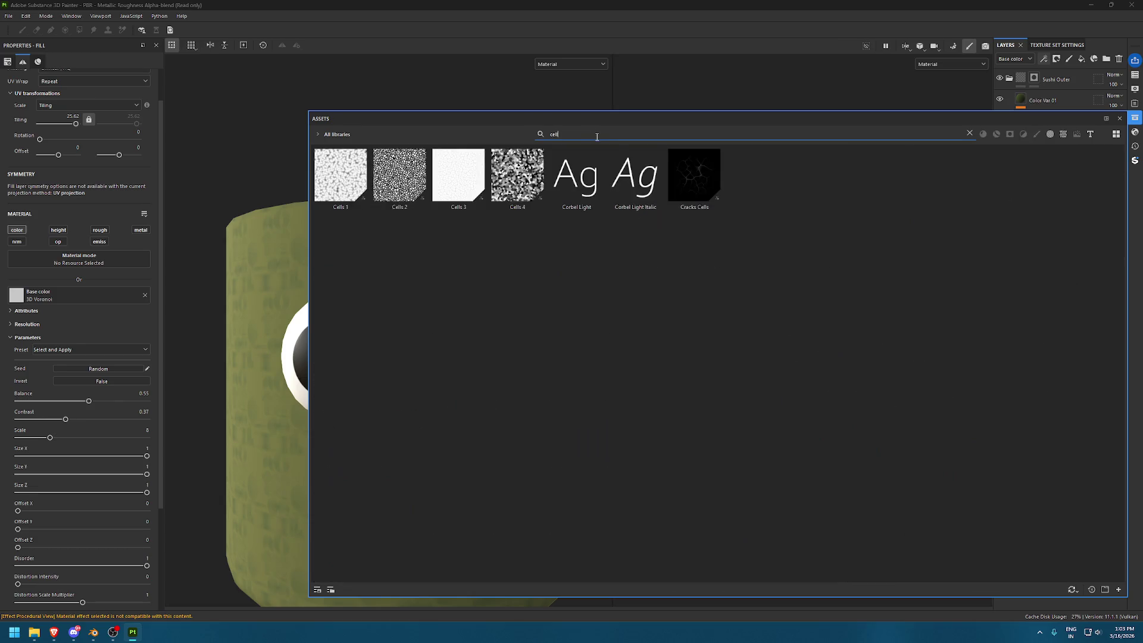
drag(399, 174, 77, 295)
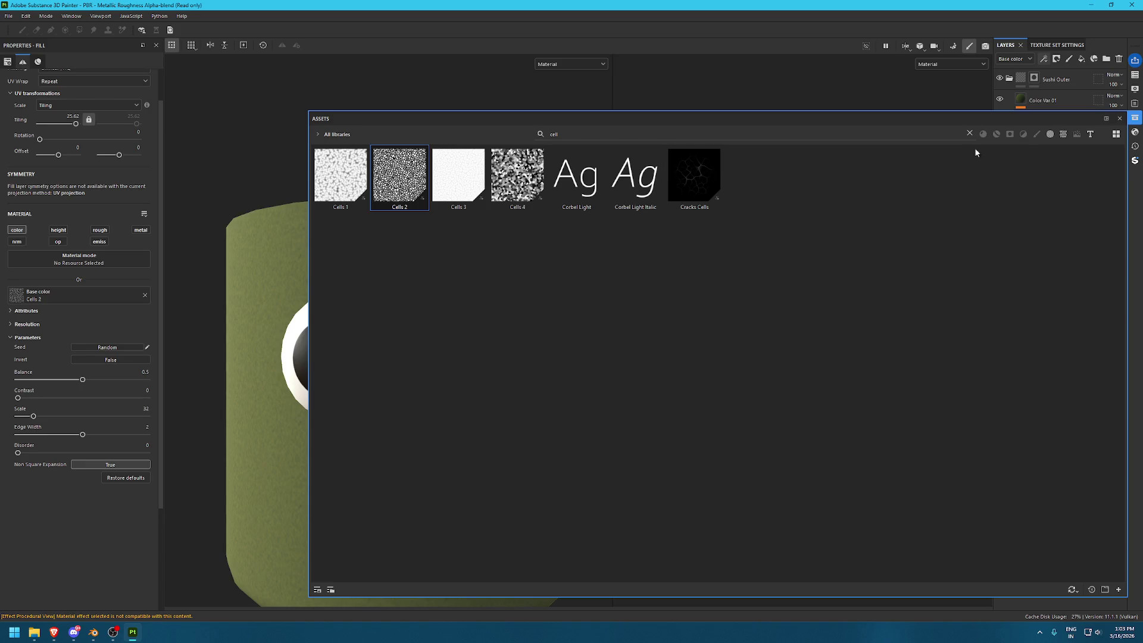
click(1135, 118)
Set the Cells 2 tiling to 3 and thin the edge width to 1.88
drag(75, 121, 63, 122)
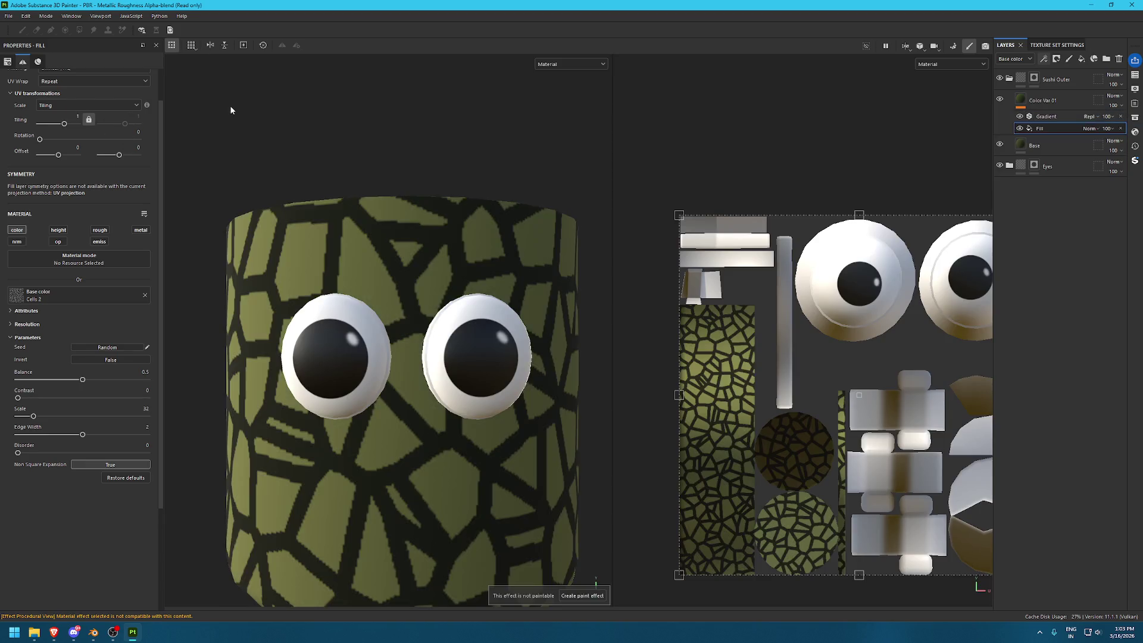
click(73, 119)
mouse_move(332, 151)
alt+right_down()
mouse_move(506, 310)
mouse_move(449, 333)
alt+right_up()
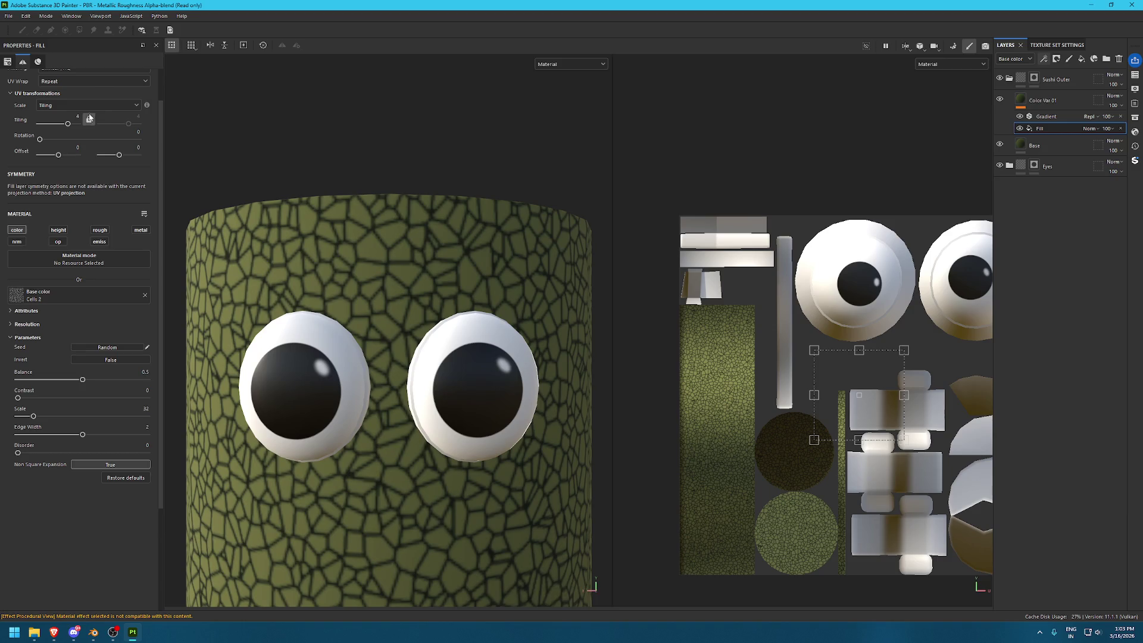
text(2)
key(Return)
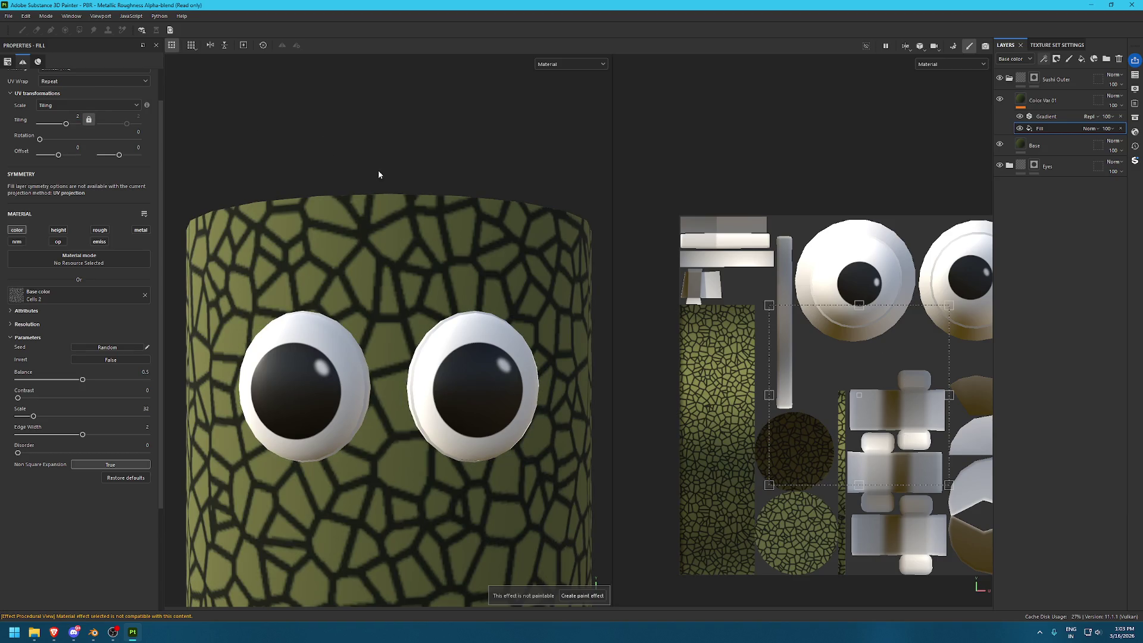
text(3)
key(Return)
scroll(401, 142, down, 3)
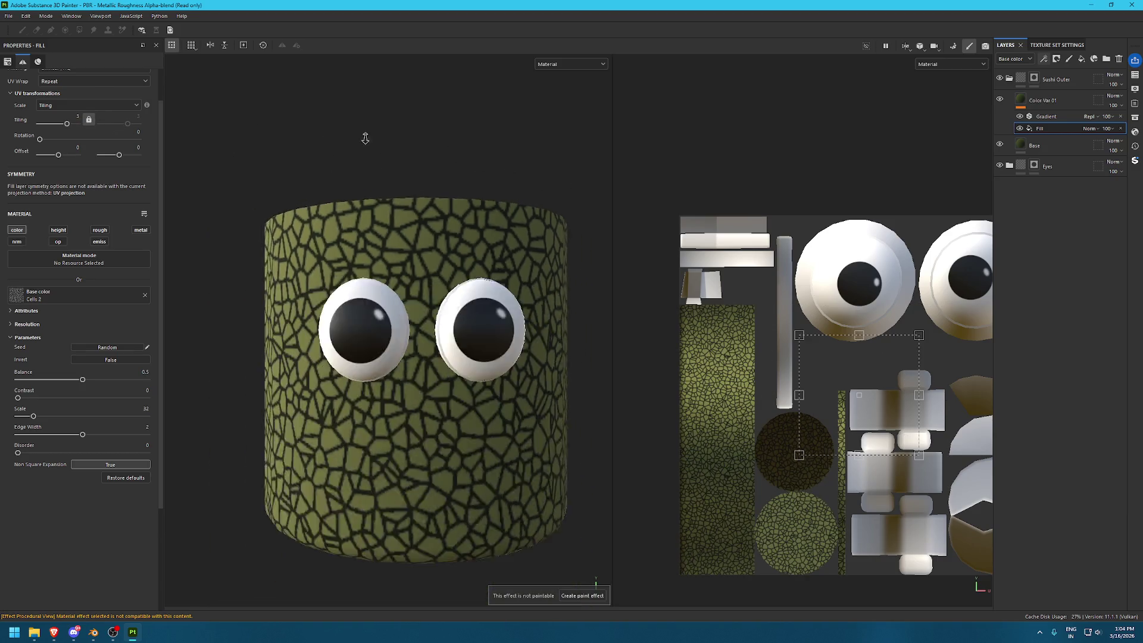
mouse_move(70, 435)
mouse_down()
mouse_move(52, 438)
mouse_move(84, 435)
mouse_move(59, 453)
mouse_up()
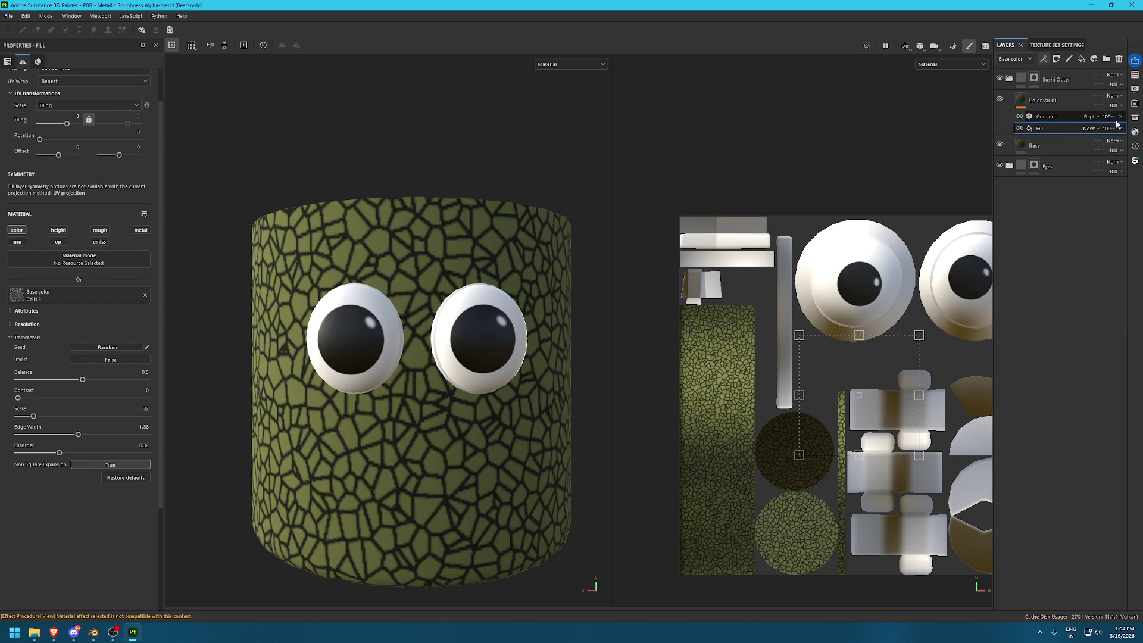
click(1135, 118)
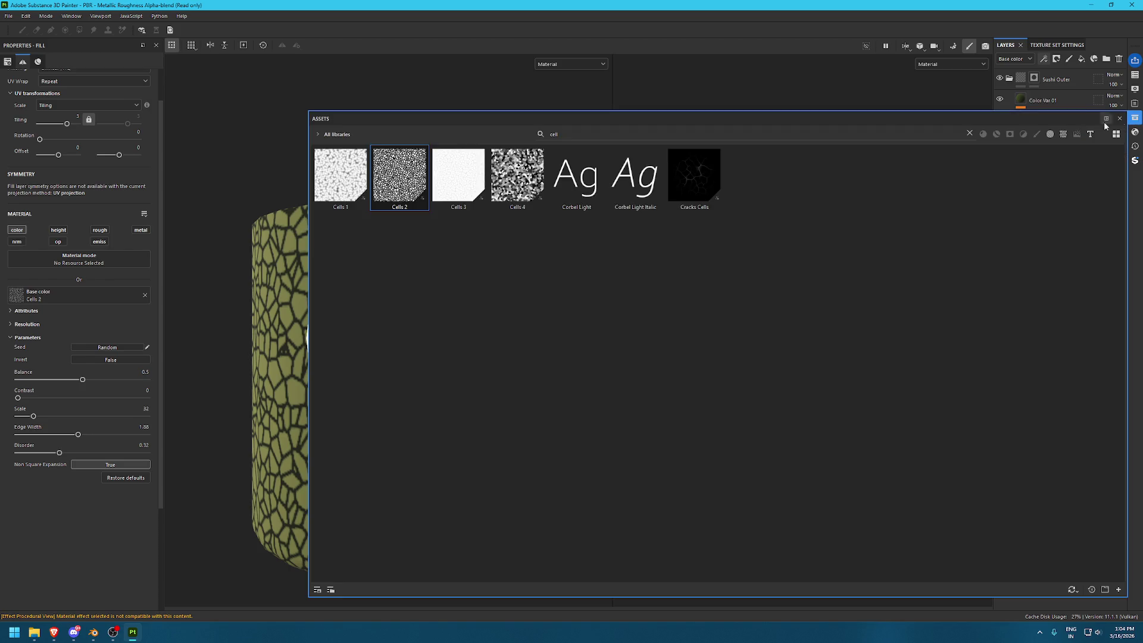
Clear the asset search and replace the cell pattern with BnW Spots 3
double_click(576, 135)
key(BackSpace)
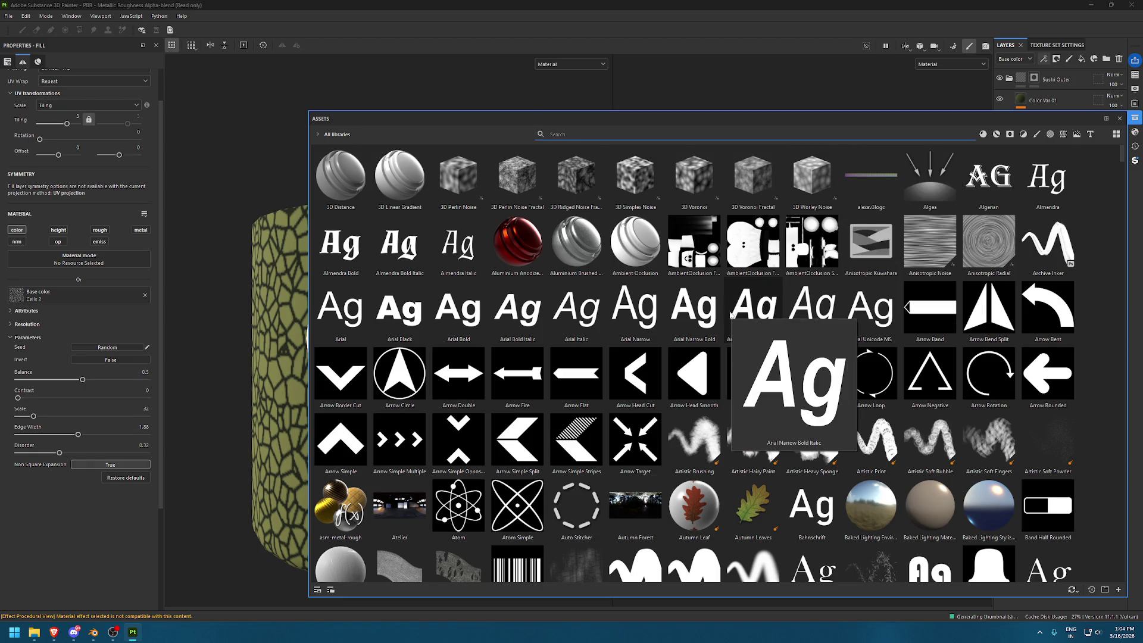
scroll(733, 314, down, 3)
scroll(733, 313, down, 3)
scroll(733, 308, down, 3)
scroll(733, 308, up, 3)
mouse_move(398, 364)
mouse_down()
mouse_move(74, 310)
mouse_move(78, 295)
mouse_up()
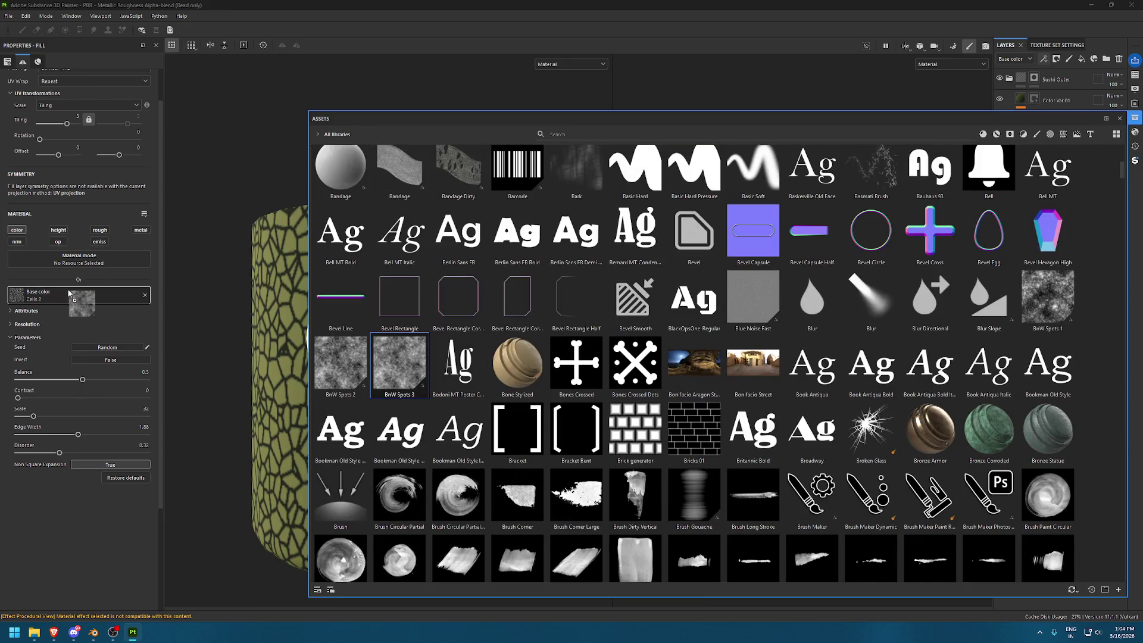
click(1135, 119)
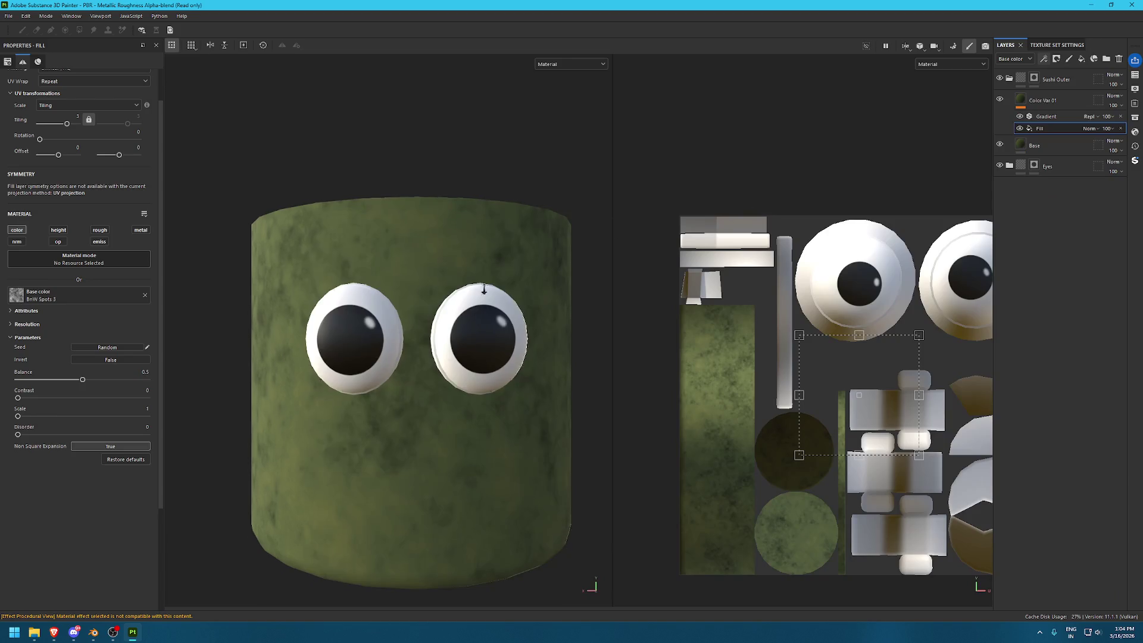
Lower the spots balance to 0.48 and move the gradient's dark colour position to 0.35
drag(81, 378, 80, 381)
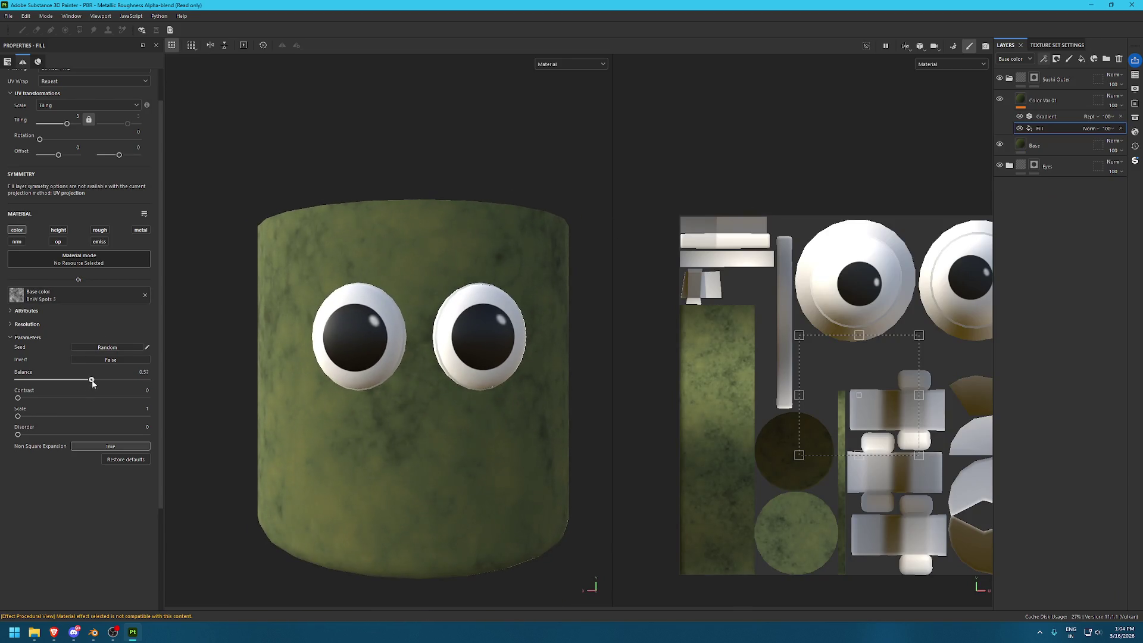
click(1045, 116)
mouse_move(13, 214)
mouse_down()
mouse_move(63, 214)
mouse_move(126, 244)
mouse_up()
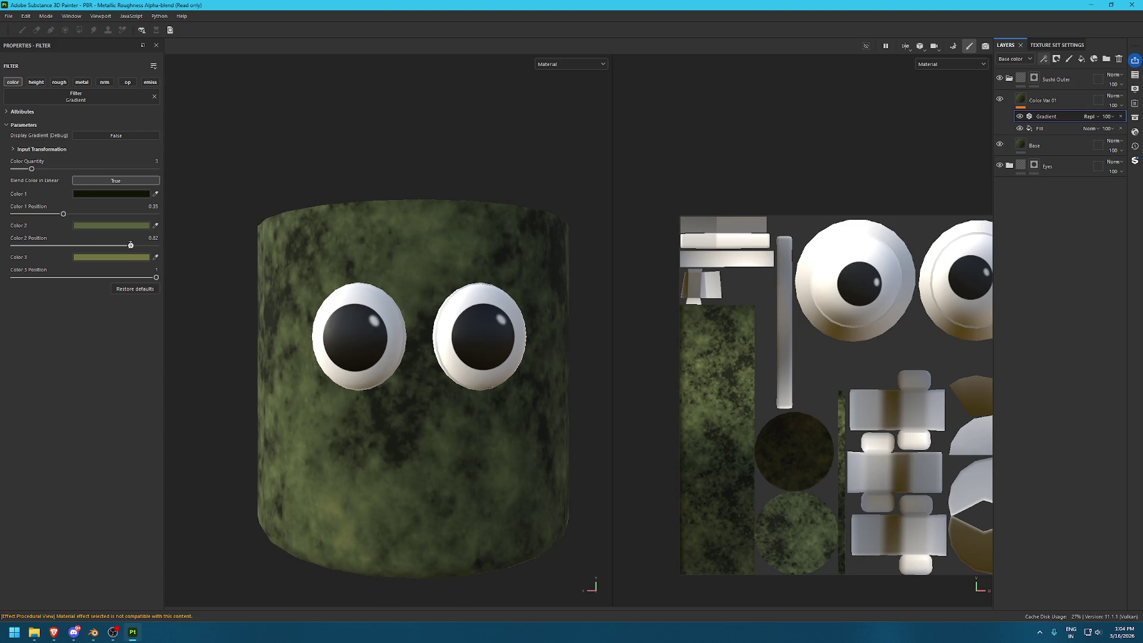
Move gradient positions to 0.74 and 0.83 and brighten the last olive colour
drag(156, 278, 132, 277)
drag(122, 244, 119, 244)
click(111, 257)
mouse_move(206, 444)
mouse_down()
mouse_move(227, 437)
mouse_move(217, 442)
mouse_move(259, 467)
mouse_up()
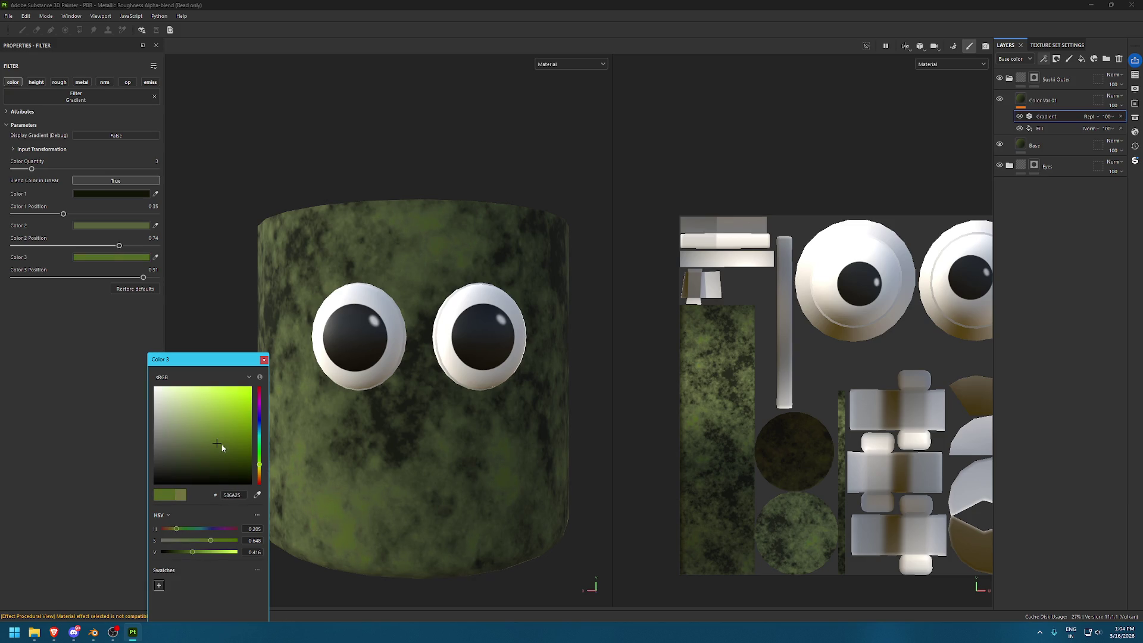
click(292, 458)
click(263, 359)
Try a Blur filter on Color Var 01, then delete the filter effect
alt+drag(513, 210, 570, 249)
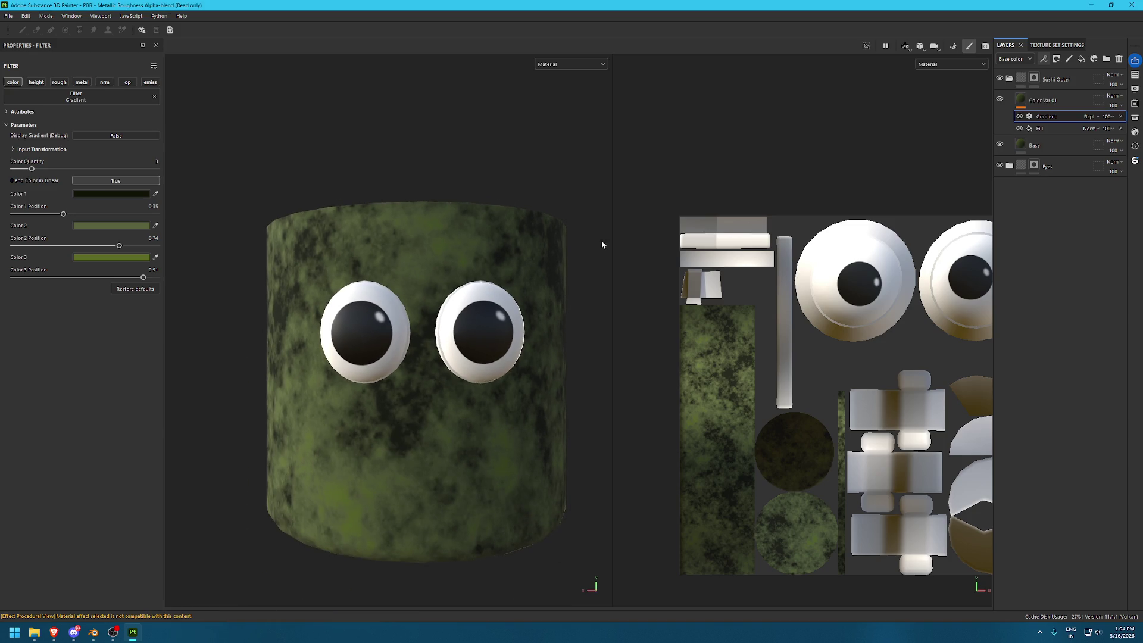
click(1043, 59)
click(1065, 123)
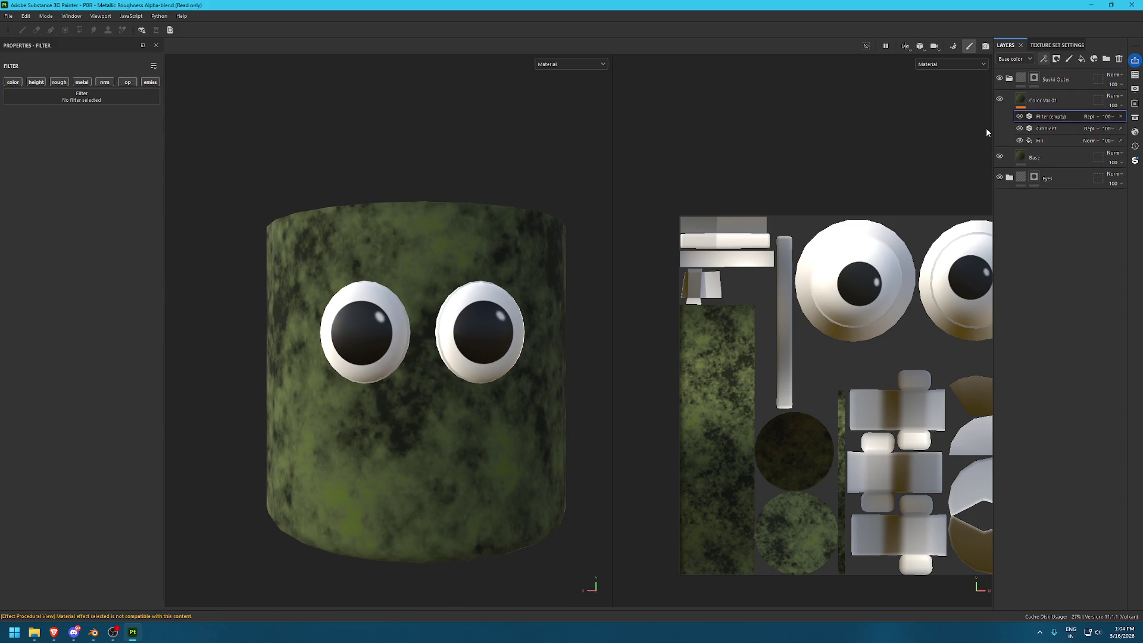
click(85, 104)
click(106, 158)
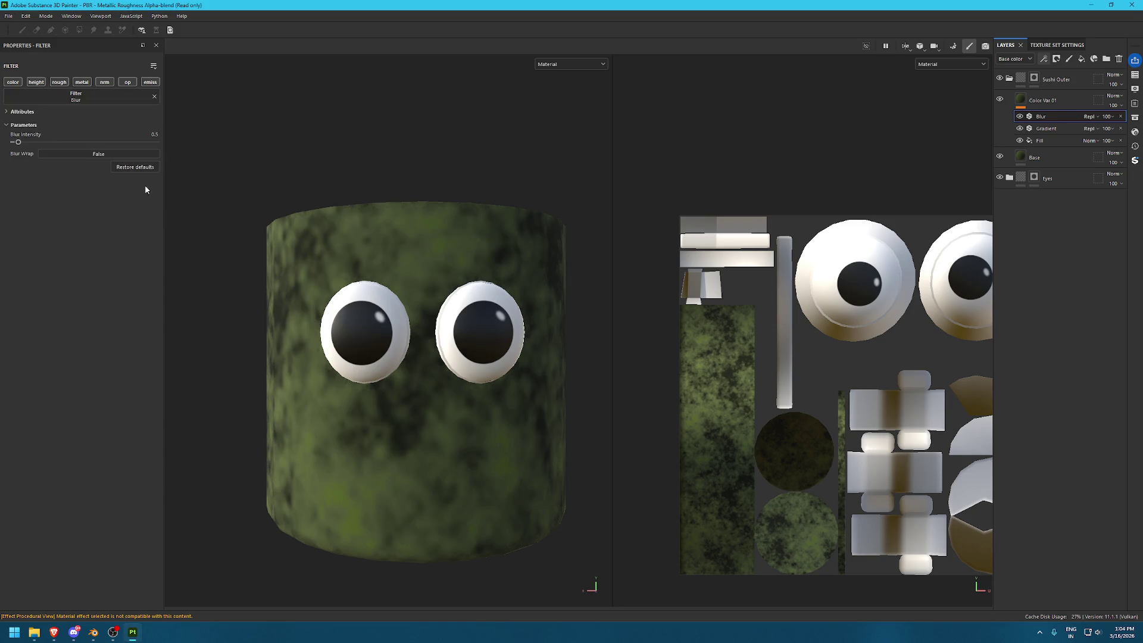
mouse_move(19, 142)
mouse_down()
mouse_move(46, 143)
mouse_move(20, 144)
mouse_up()
click(1120, 117)
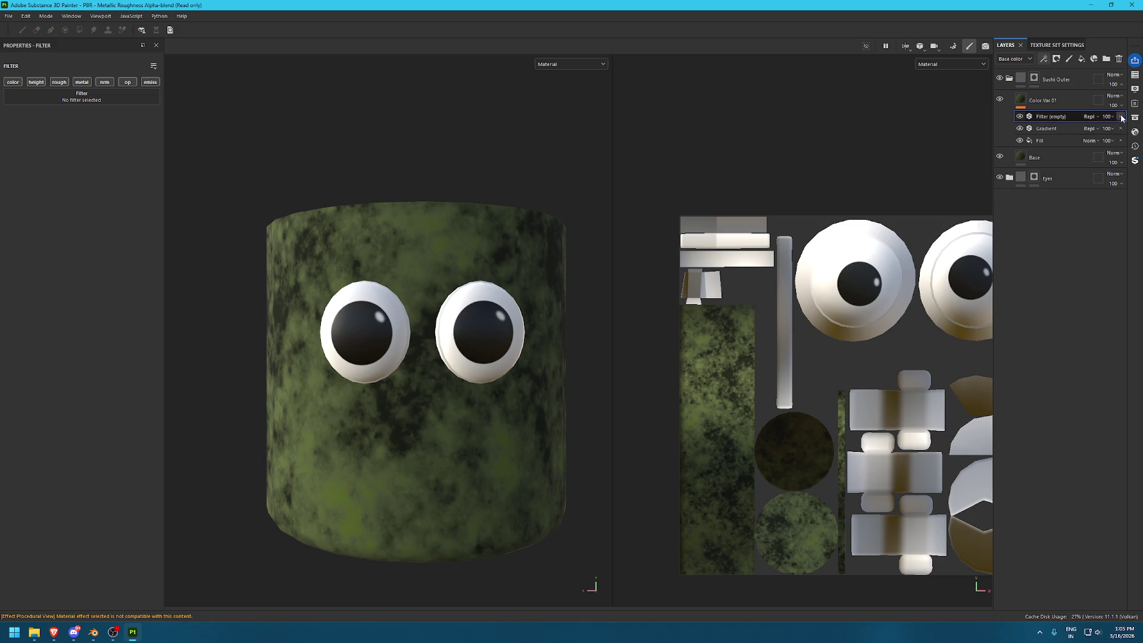
click(1121, 117)
Add a black mask to Color Var 01
click(1056, 59)
click(1071, 72)
click(1045, 59)
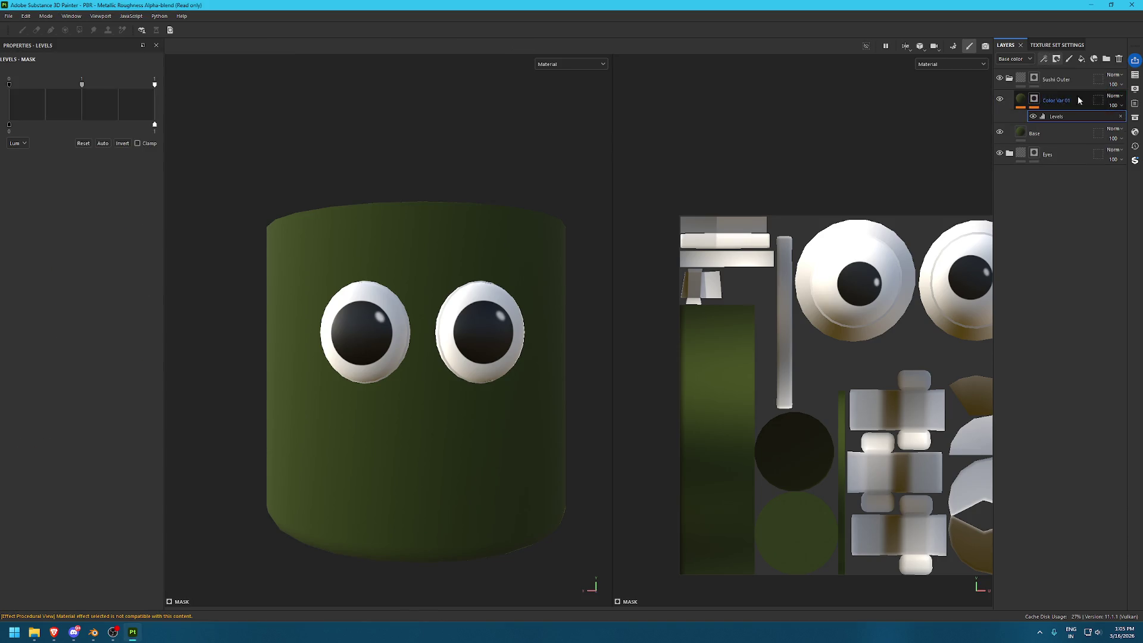
Add a fill to the mask and drag Cells 1 from Assets into its grayscale slot
click(1064, 92)
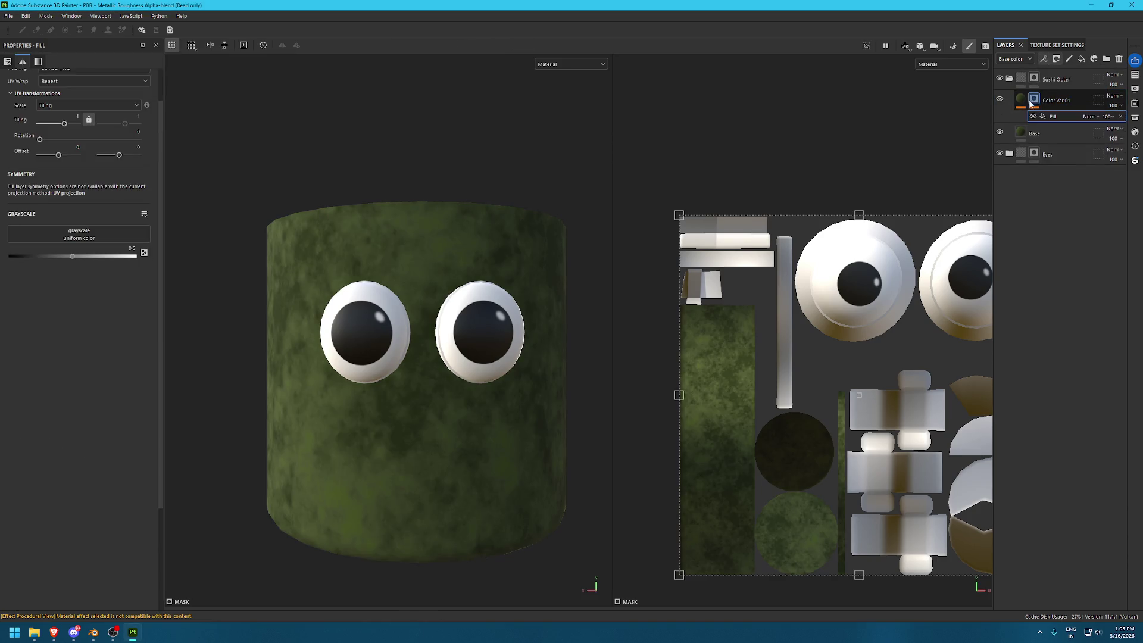
mouse_move(1024, 108)
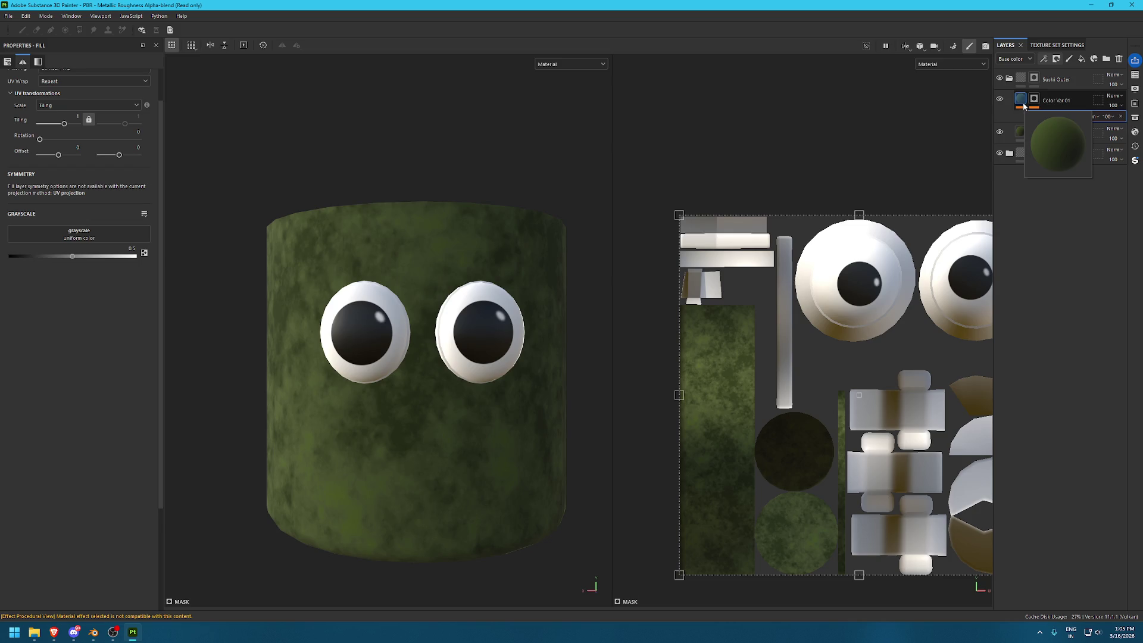
click(1135, 117)
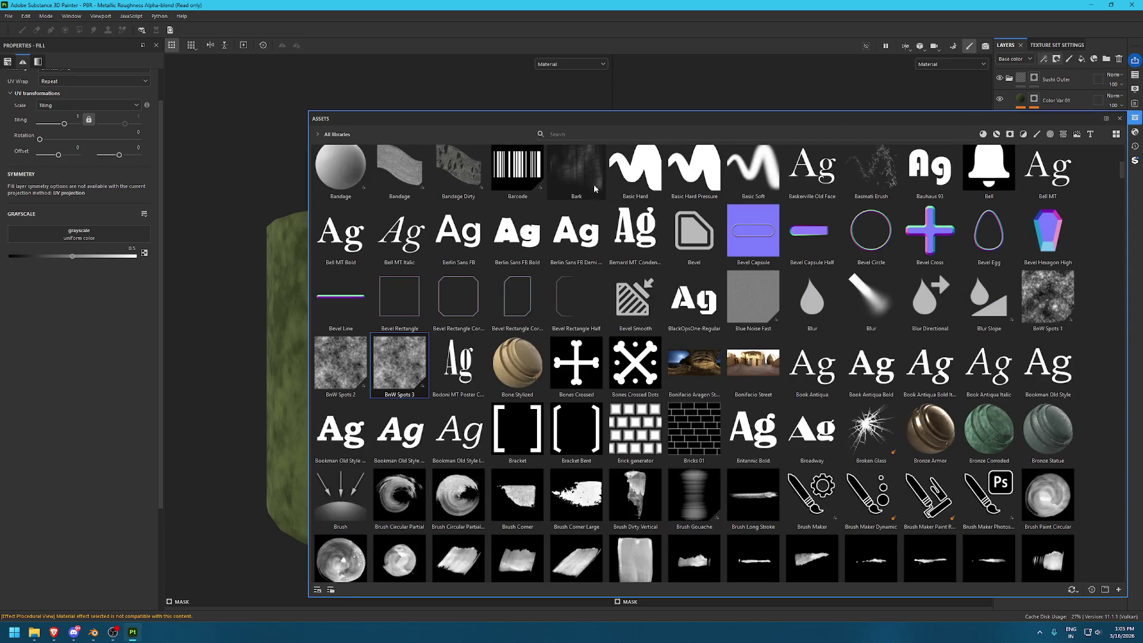
scroll(715, 237, down, 3)
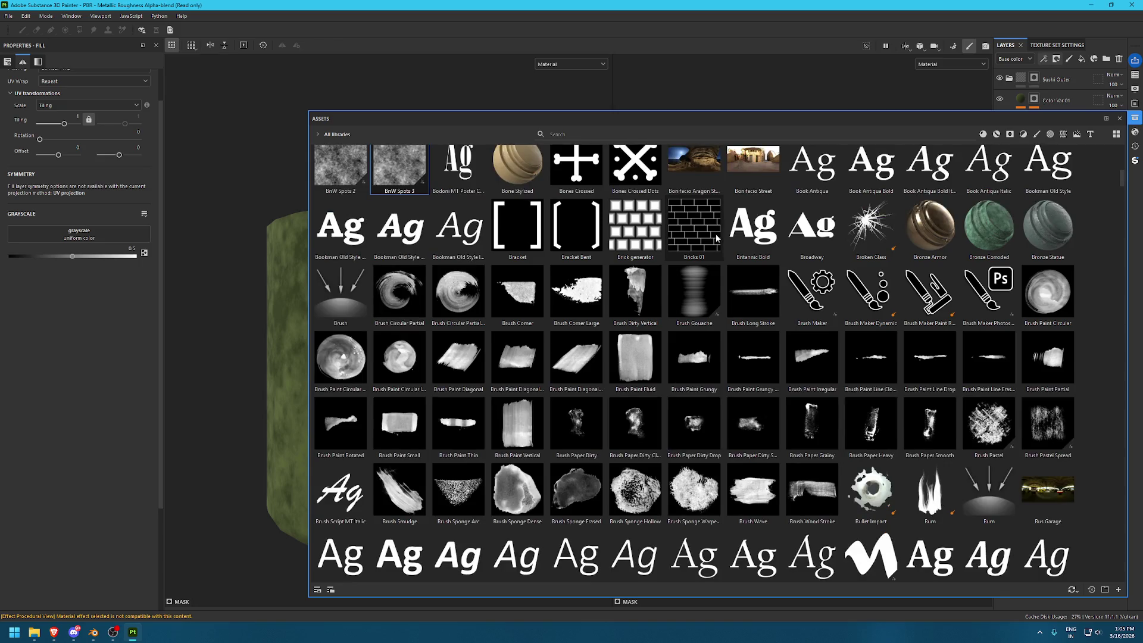
scroll(717, 235, down, 5)
scroll(717, 236, down, 5)
scroll(673, 244, up, 20)
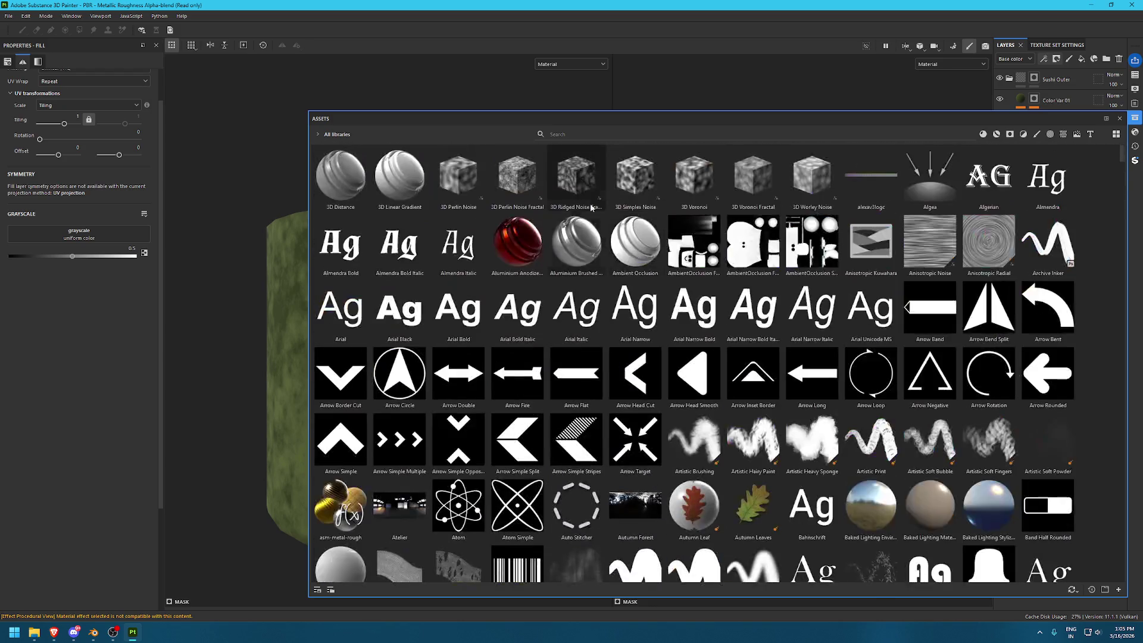
text(cell)
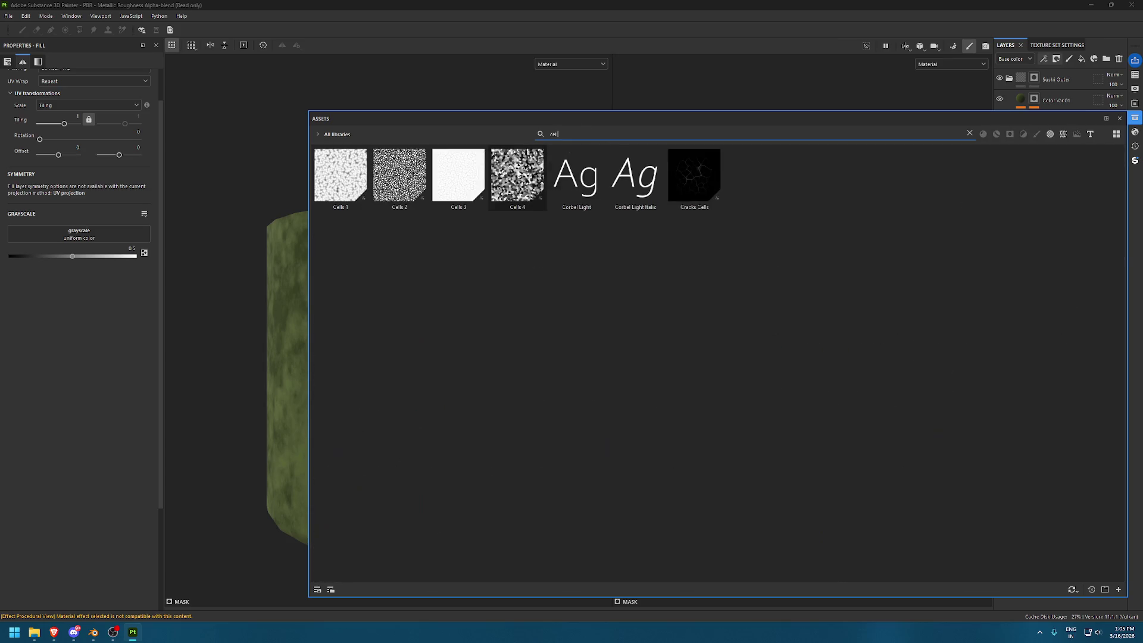
drag(327, 172, 83, 235)
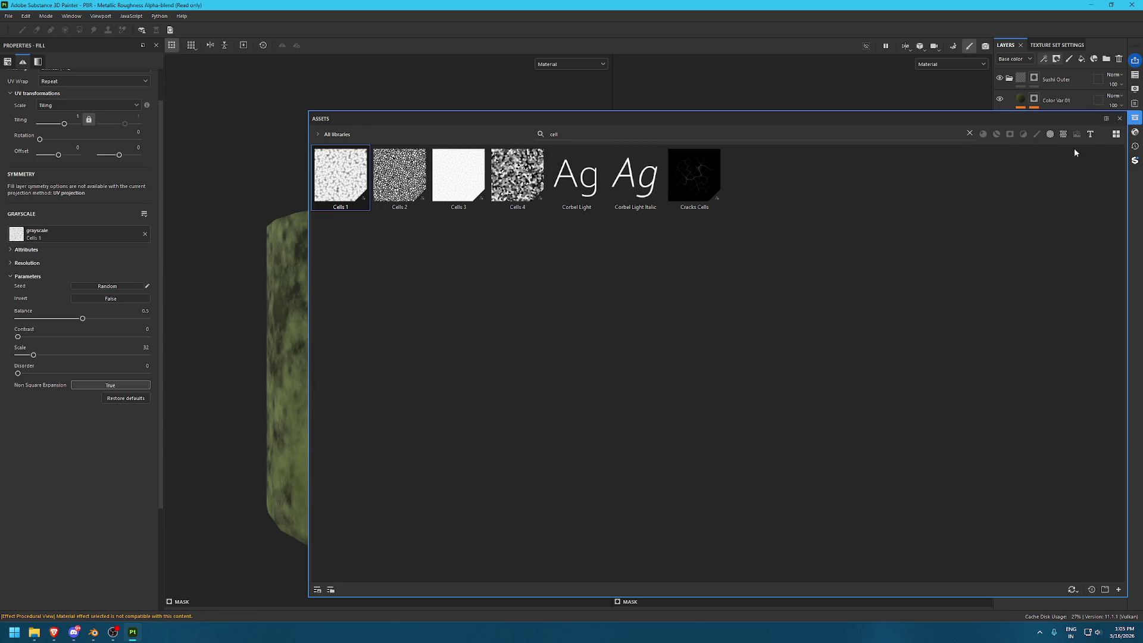
click(1133, 119)
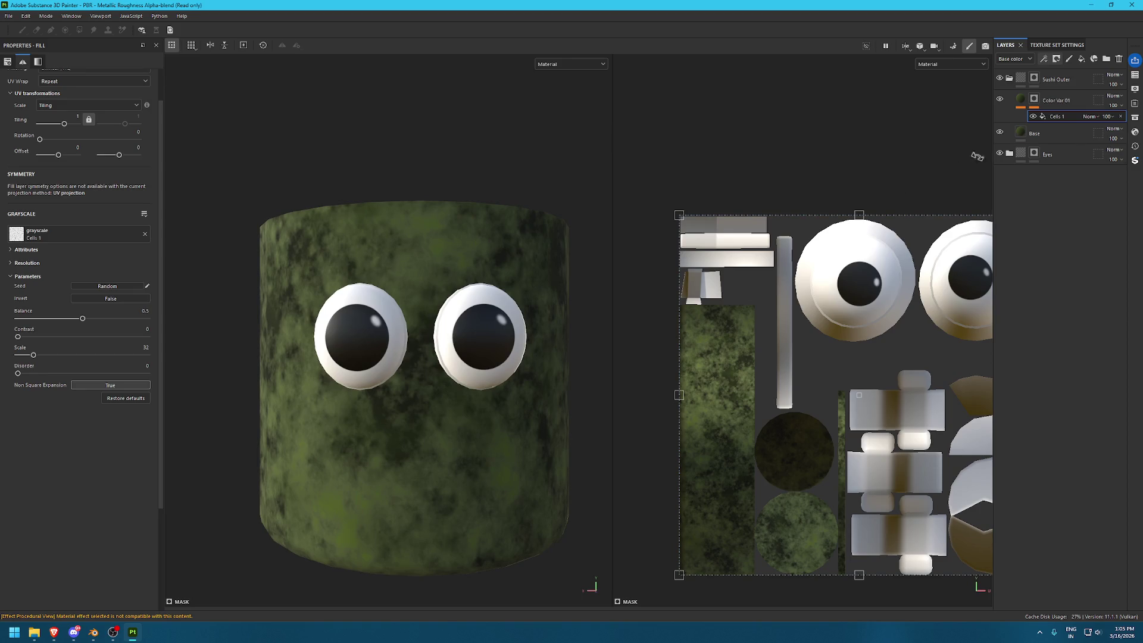
Tile Cells 1 3.3 times, raise contrast, lower balance to 0.21, and add disorder
alt+click(1035, 99)
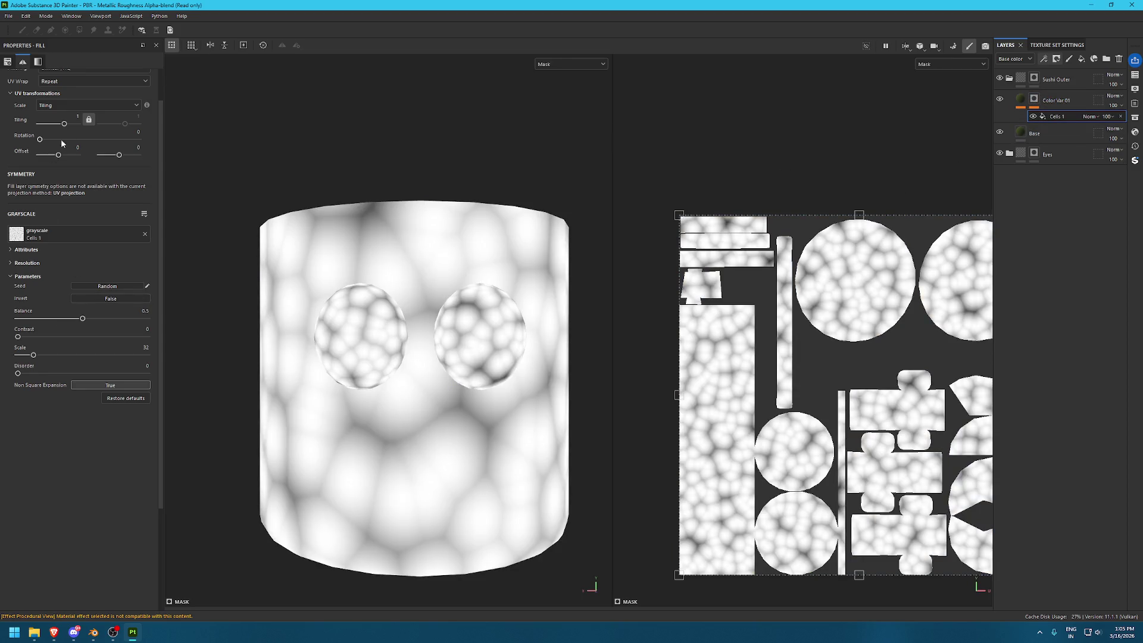
drag(64, 123, 89, 126)
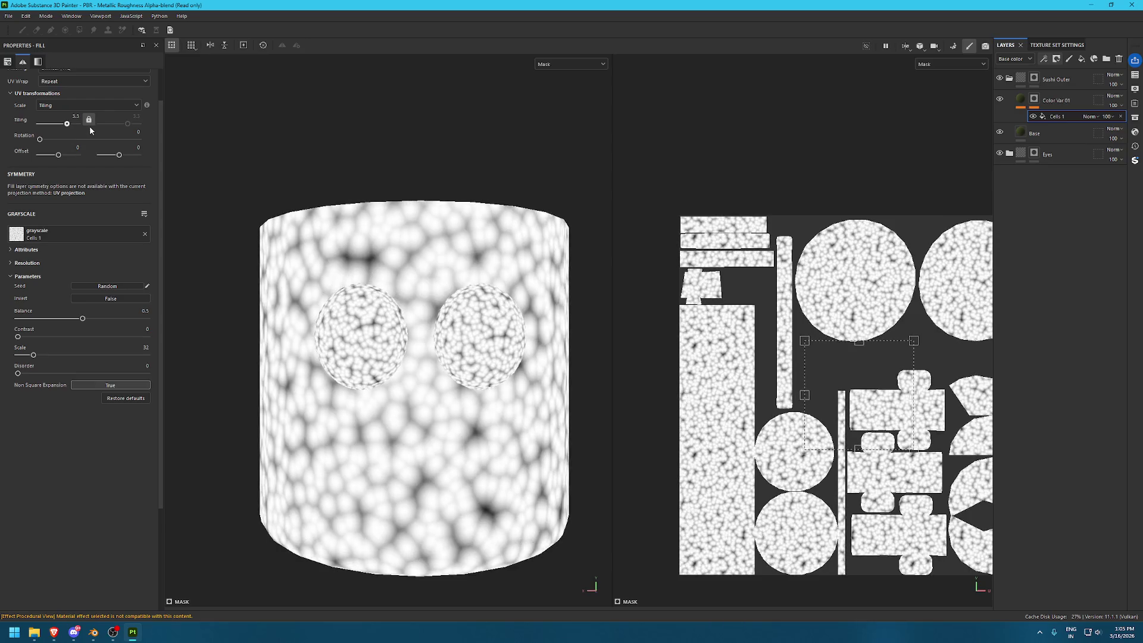
drag(18, 336, 71, 337)
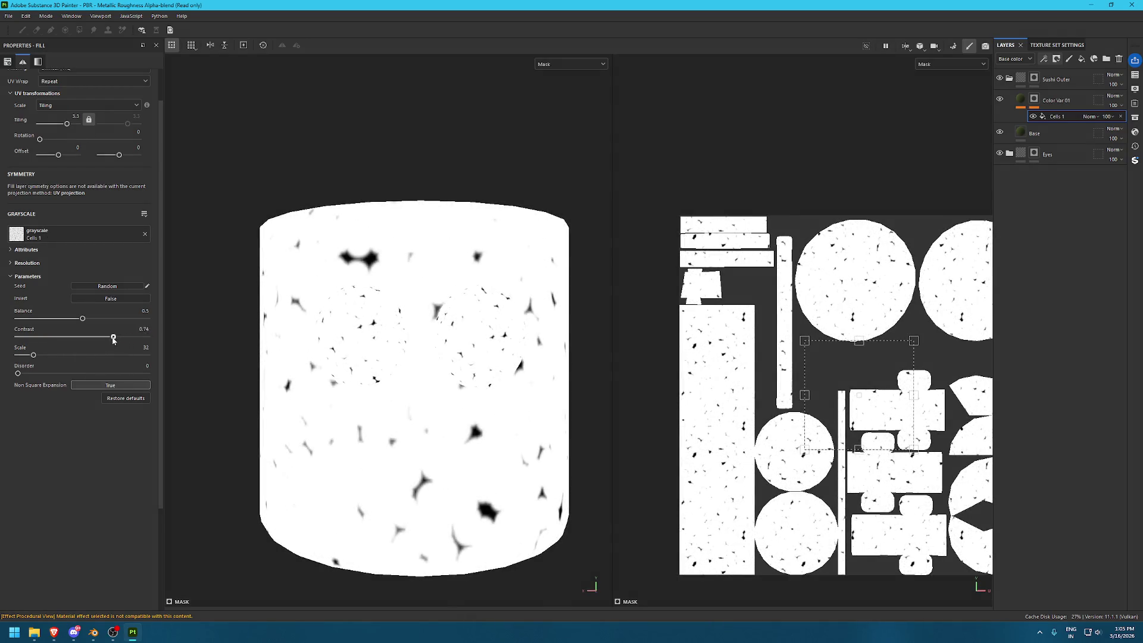
drag(82, 319, 44, 318)
drag(18, 374, 23, 373)
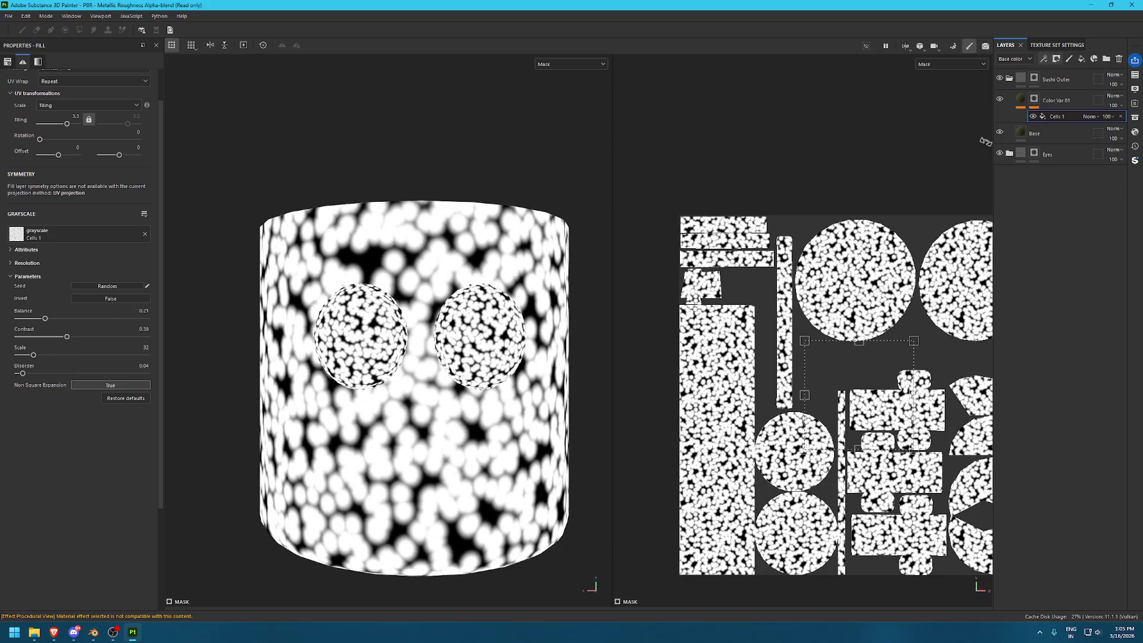
click(1046, 60)
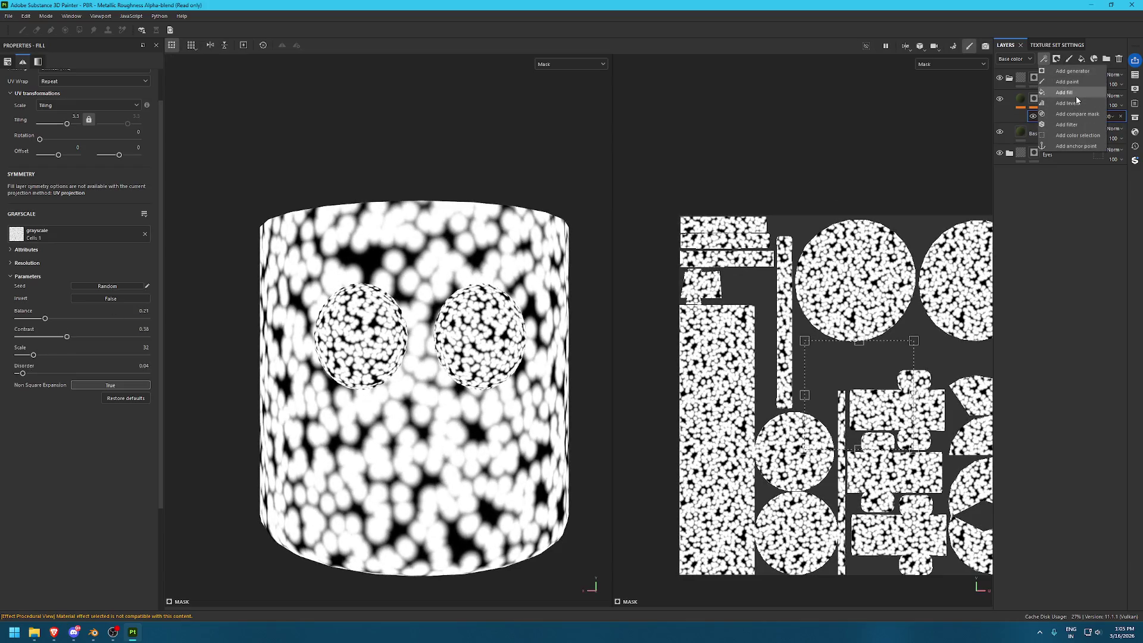
click(1076, 99)
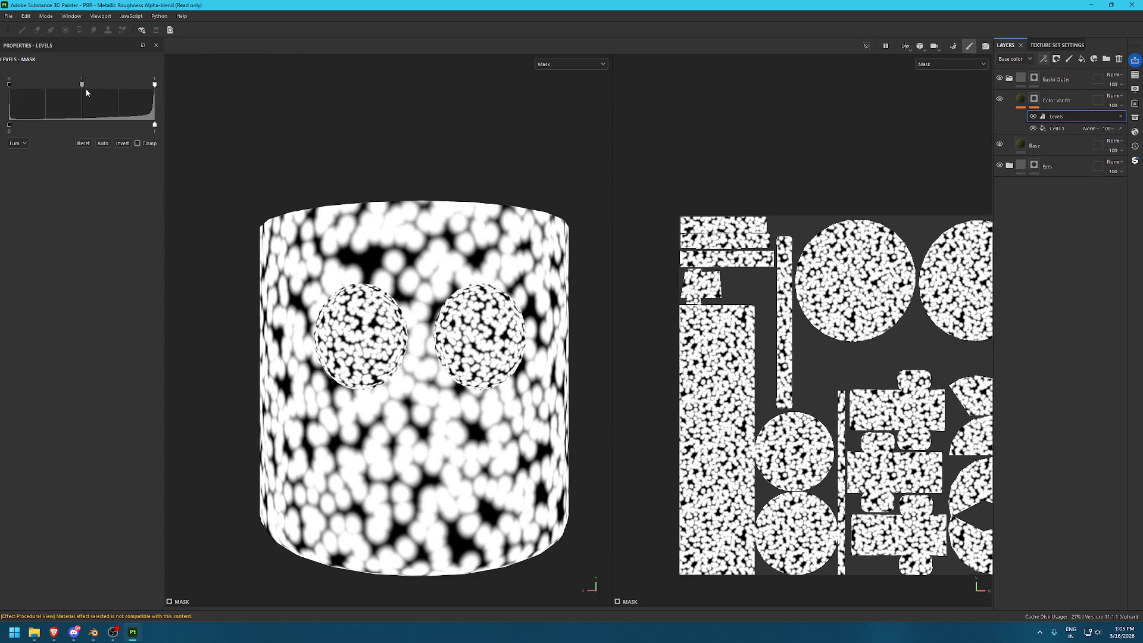
Adjust the Levels midtones and black point, and lower Cells tiling to 1.29
drag(82, 87, 121, 87)
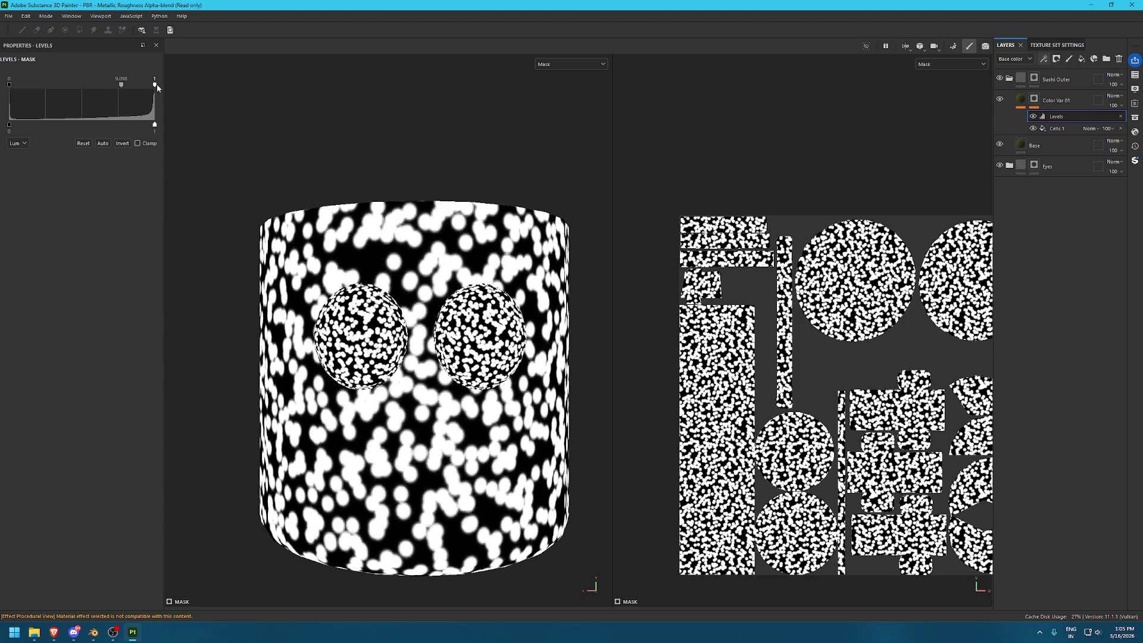
drag(13, 87, 85, 88)
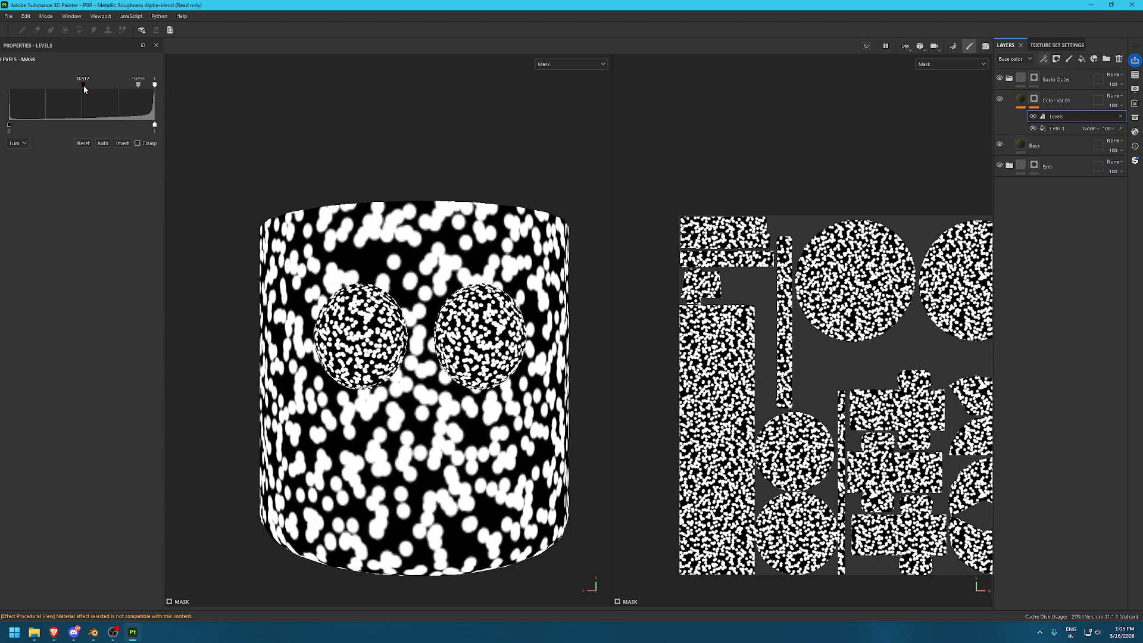
click(1069, 129)
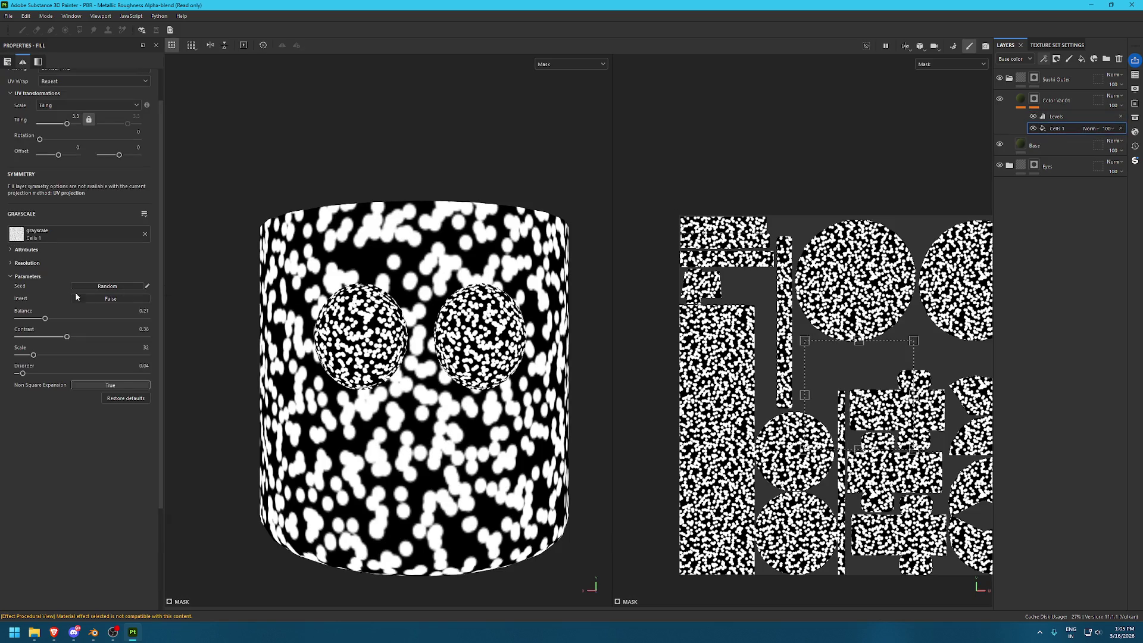
drag(67, 126, 43, 129)
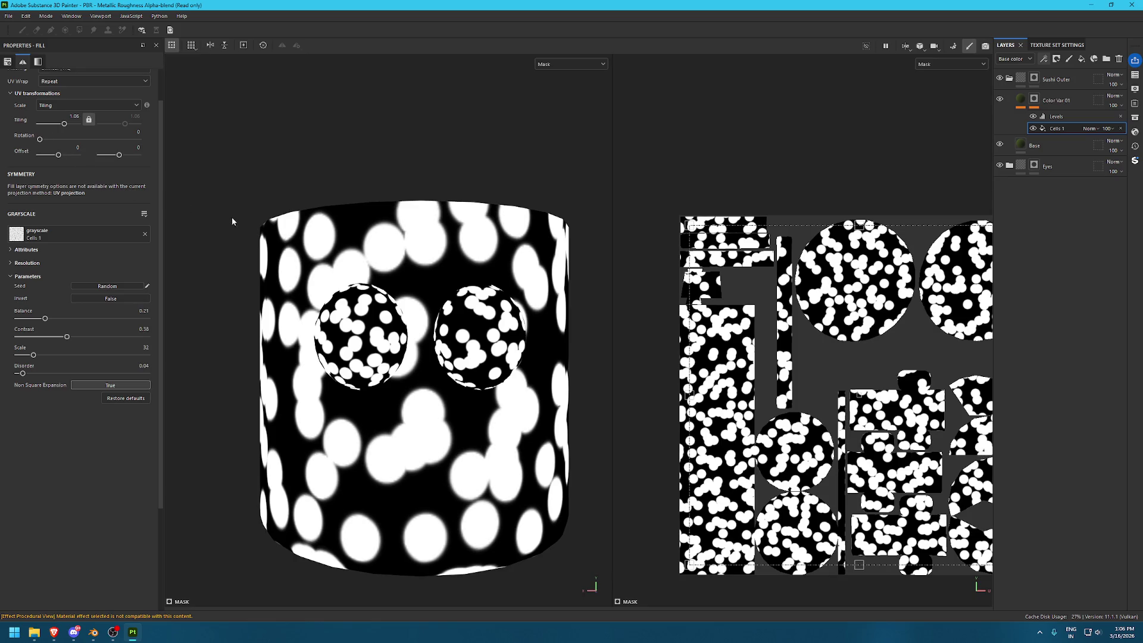
key(m)
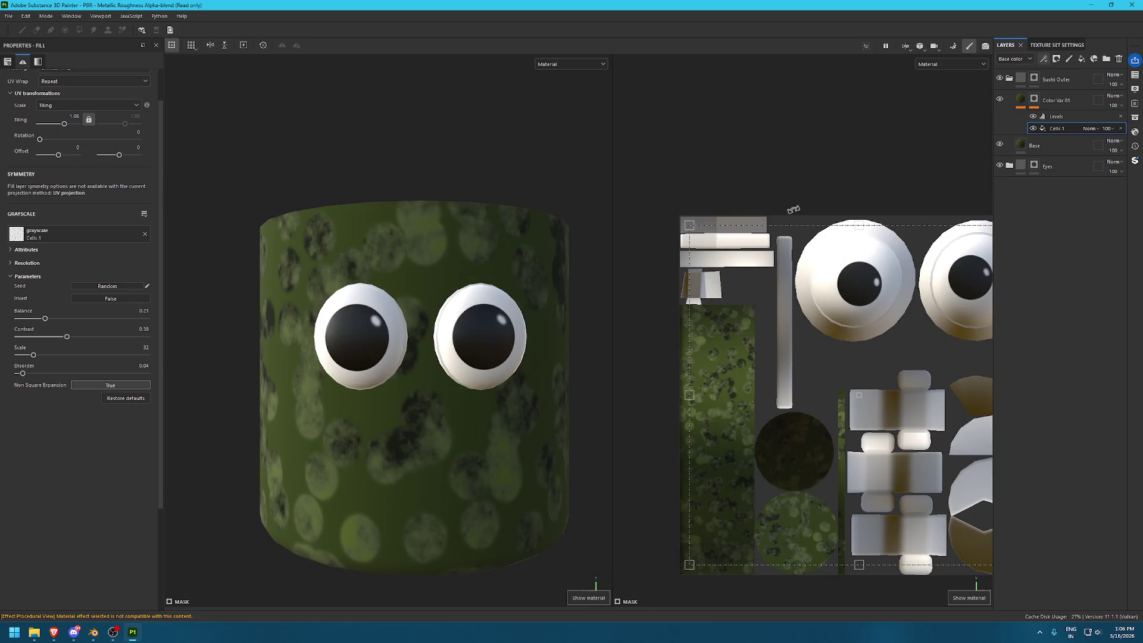
Delete the Levels and Cells 1 effects and clear Color Var 01's mask
click(1121, 117)
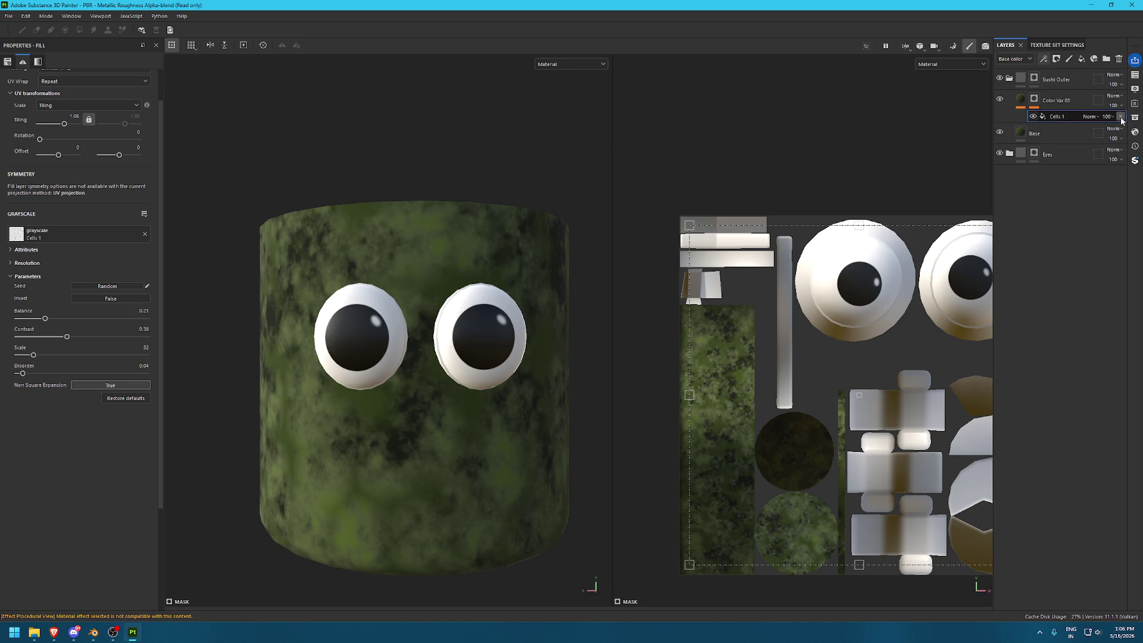
click(1120, 117)
right_click(1036, 104)
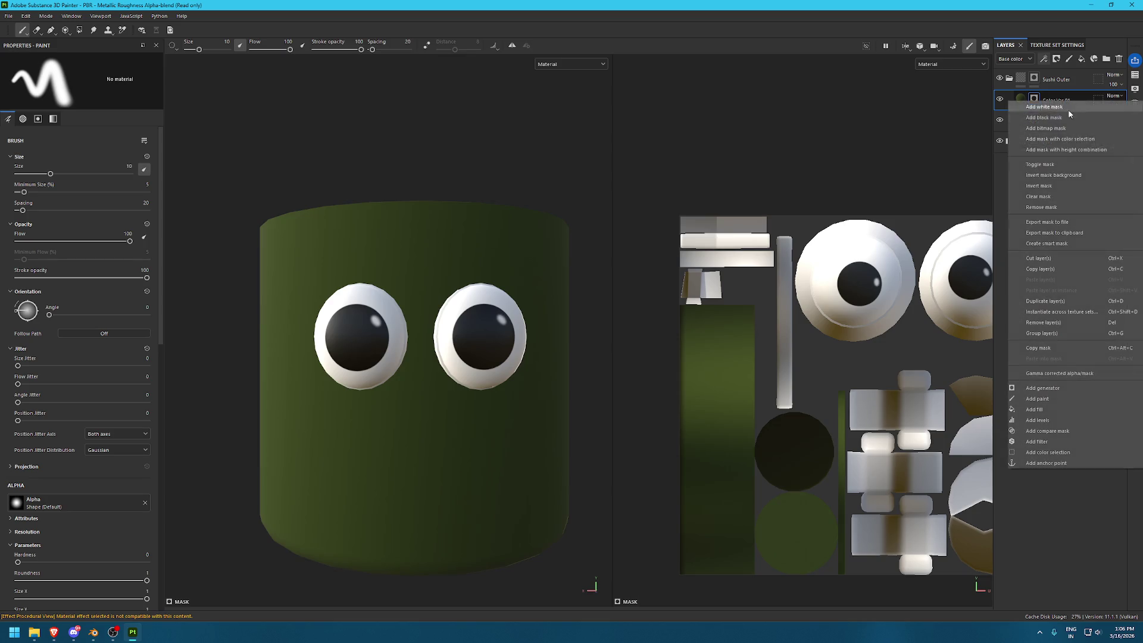
click(1065, 196)
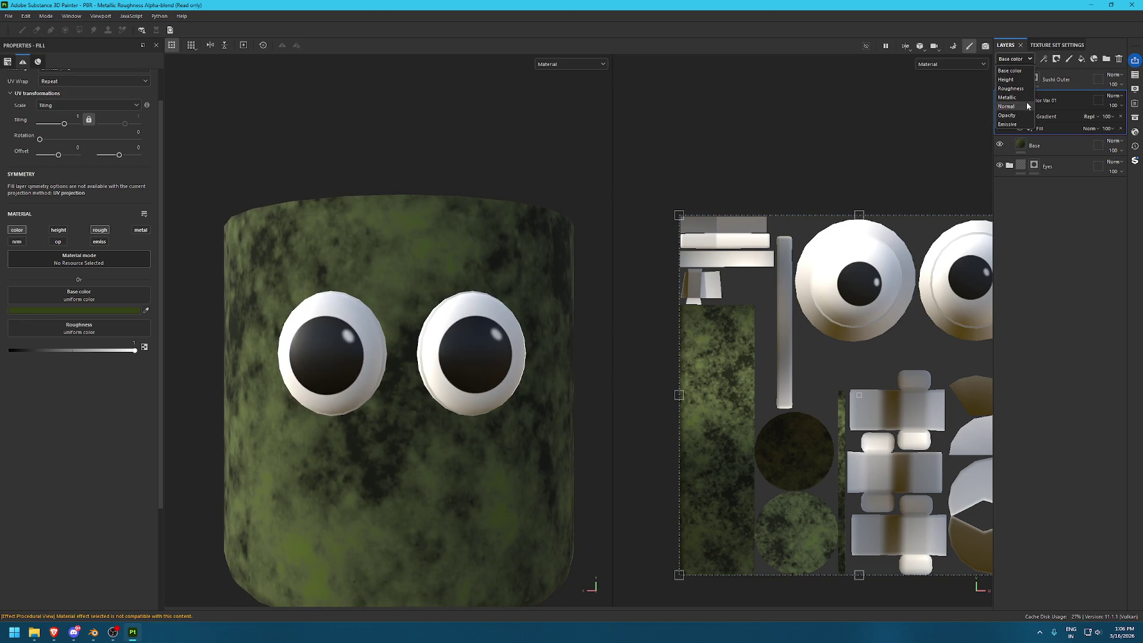
Add a filter effect to Color Var 01 and try Bevel with an adjusted distance
click(1043, 59)
click(1066, 114)
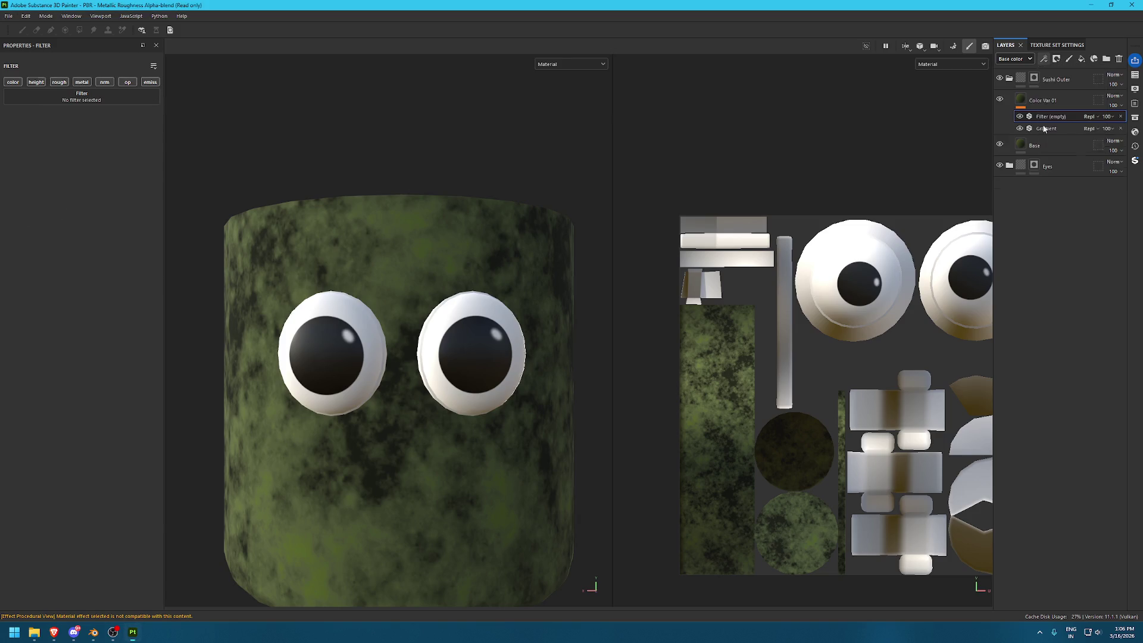
click(98, 99)
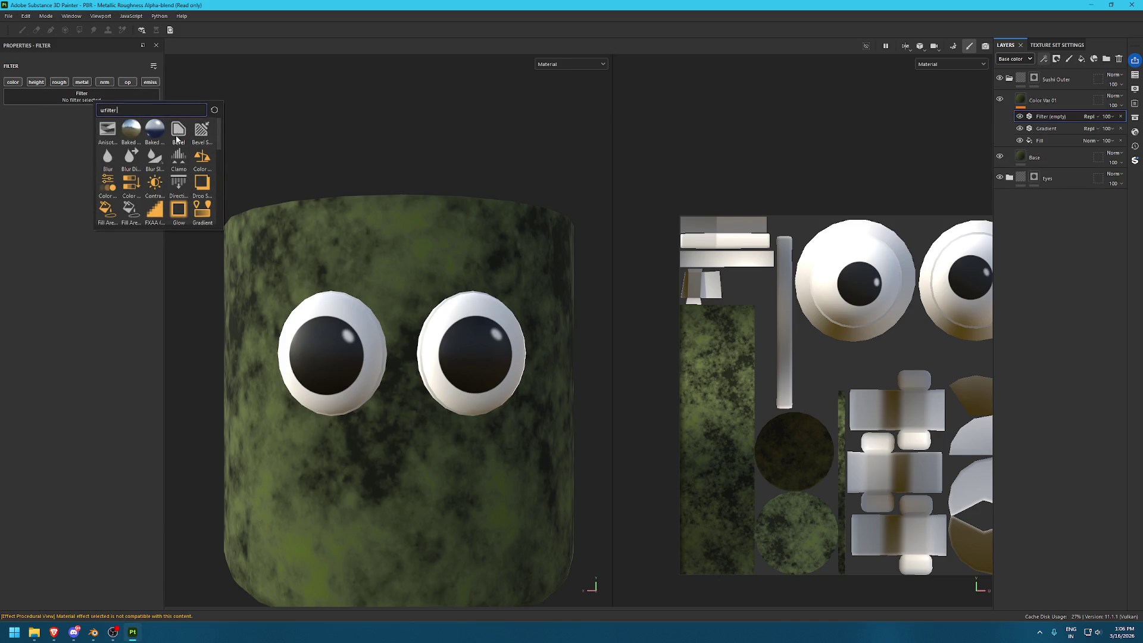
click(176, 141)
click(79, 156)
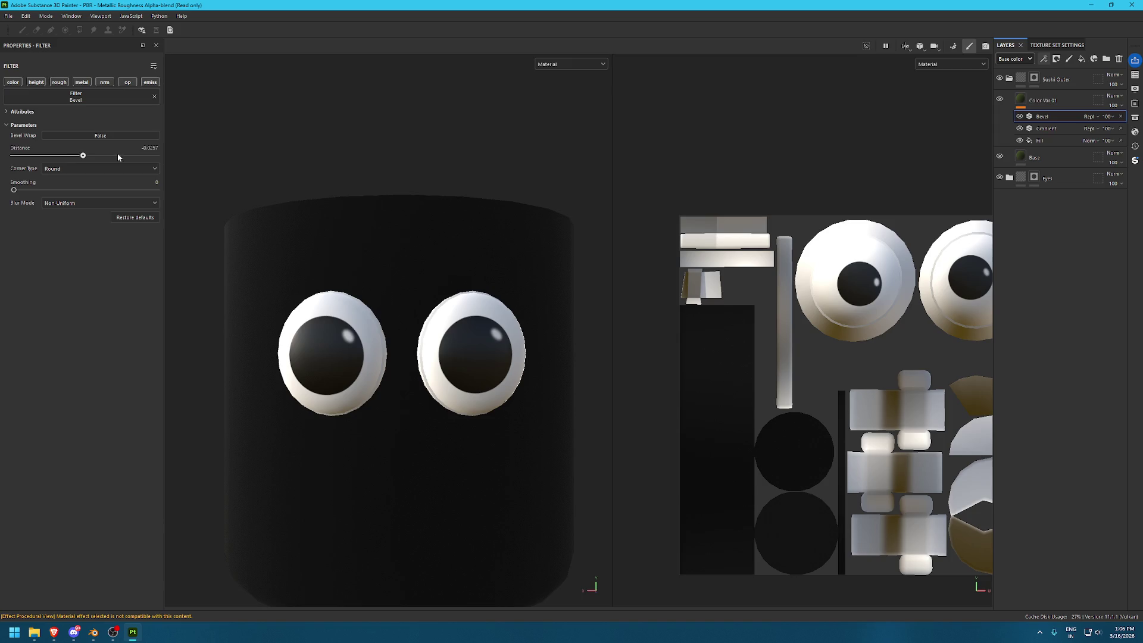
Replace Bevel with Warp at about 0.63 intensity and adjust its source blur
click(94, 100)
scroll(171, 183, down, 5)
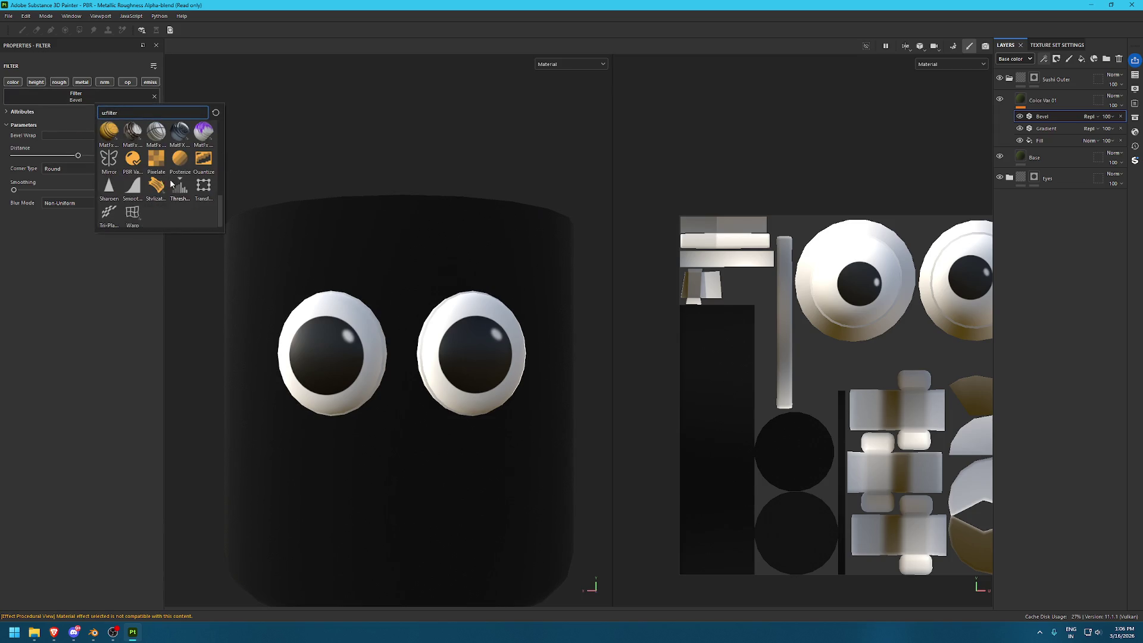
click(134, 214)
drag(28, 171, 82, 173)
drag(241, 175, 423, 176)
drag(308, 179, 103, 183)
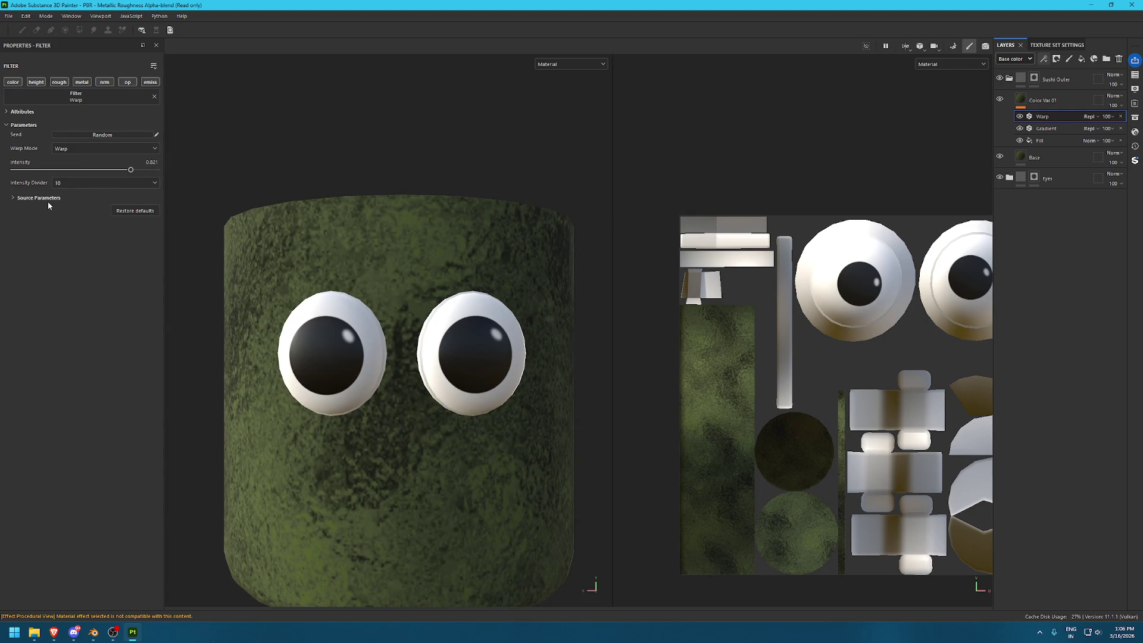
click(32, 199)
drag(31, 231, 28, 231)
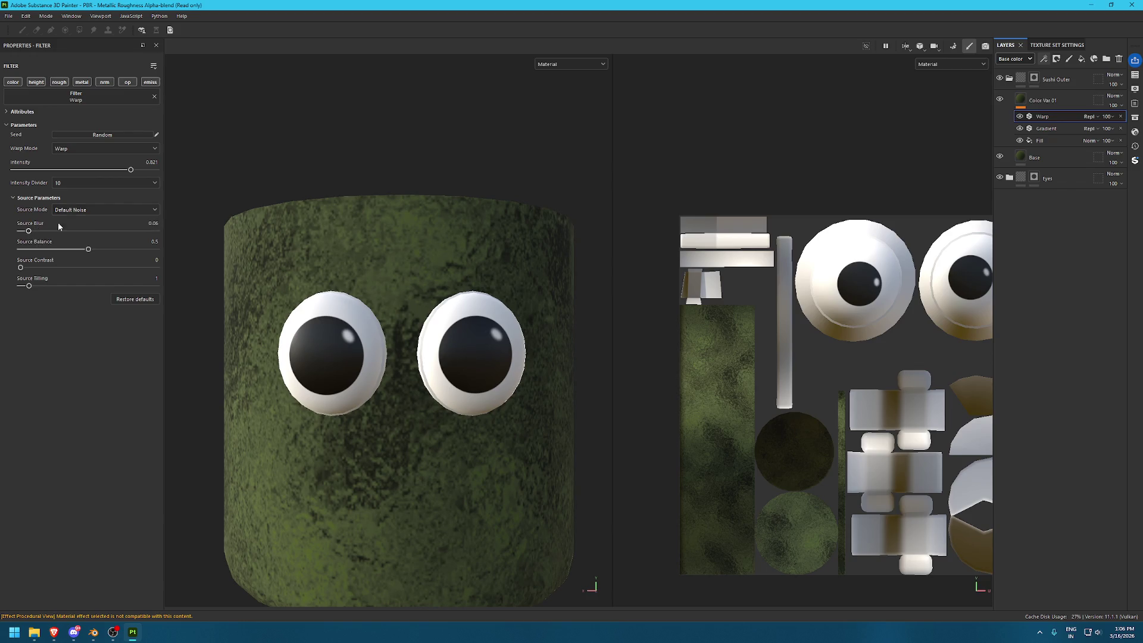
Duplicate the Warp filter and change the copy to Blur Slope with raised intensity
key(ctrl+d)
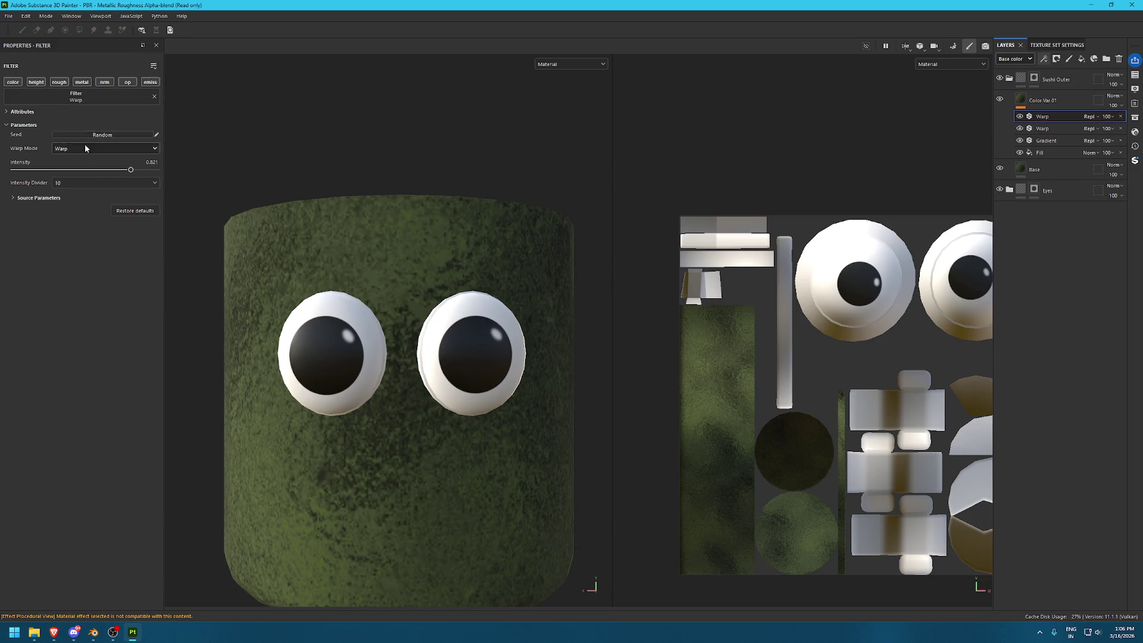
click(75, 96)
click(122, 156)
drag(25, 141, 38, 142)
click(76, 97)
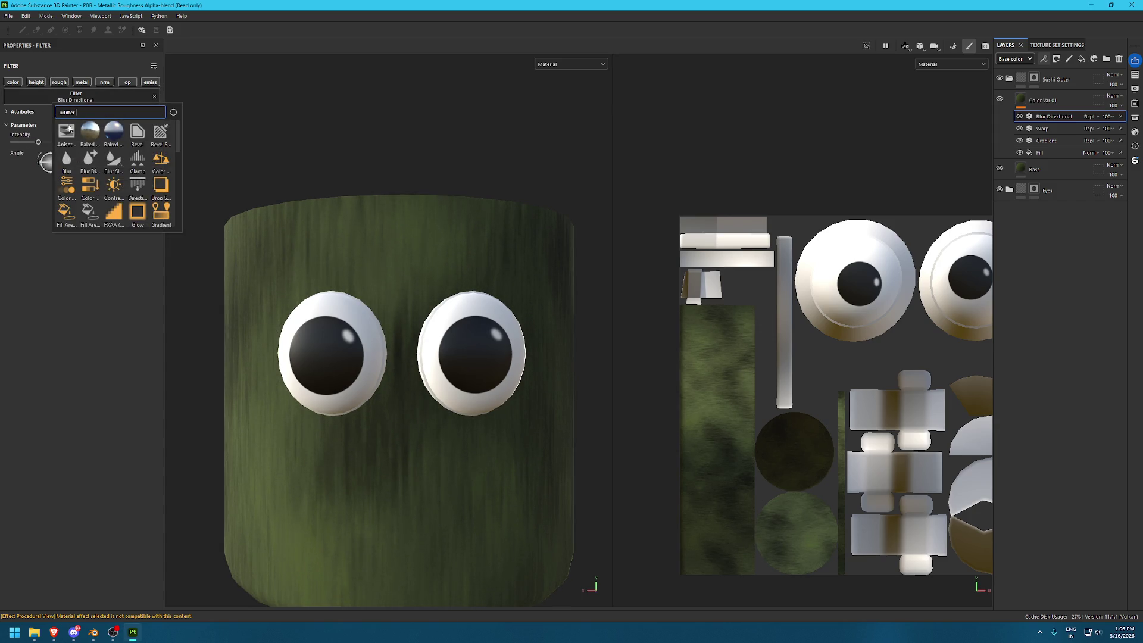
click(107, 166)
mouse_move(36, 155)
mouse_down()
mouse_move(53, 156)
mouse_move(19, 155)
mouse_up()
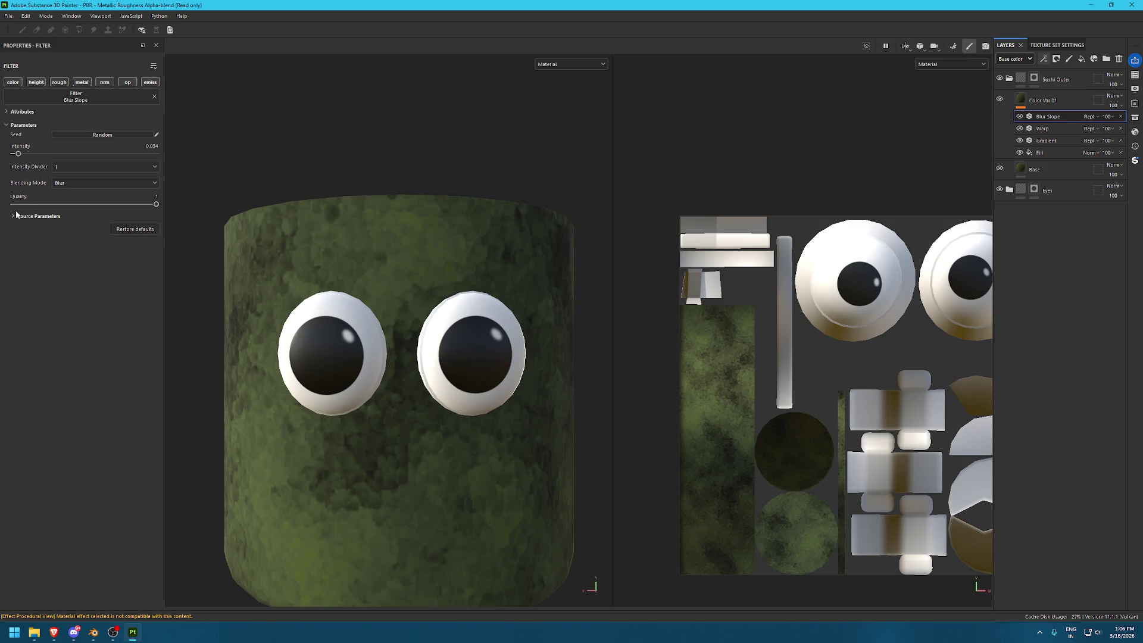
Set the Blur Slope Intensity Divider back to 1 and add more source blur
click(90, 166)
click(85, 185)
click(85, 167)
click(78, 187)
click(78, 167)
click(78, 178)
click(53, 217)
mouse_move(22, 249)
mouse_down()
mouse_move(49, 252)
mouse_move(21, 250)
mouse_up()
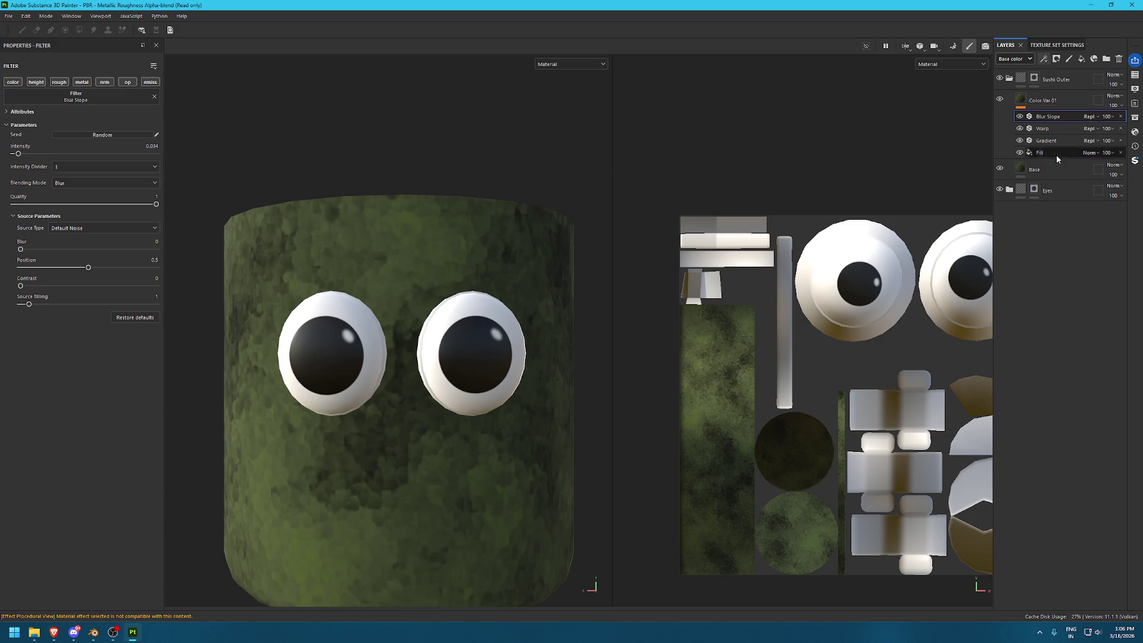
Add a plain Blur filter above Blur Slope with its intensity set to 0
click(52, 100)
click(103, 154)
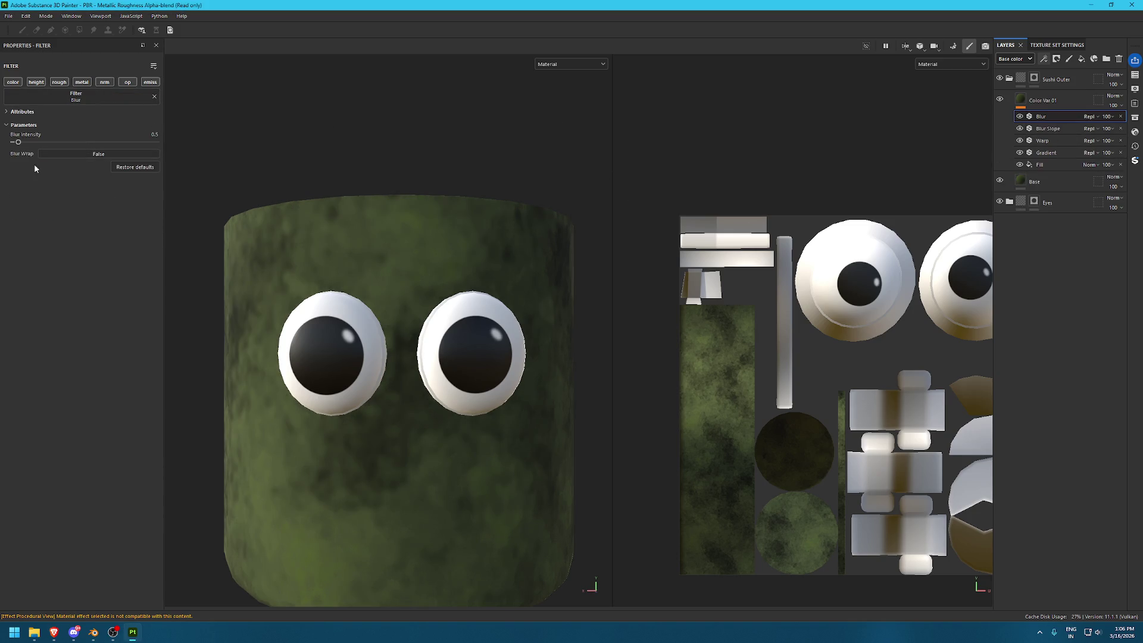
drag(19, 141, 16, 142)
drag(14, 143, 13, 144)
click(1005, 166)
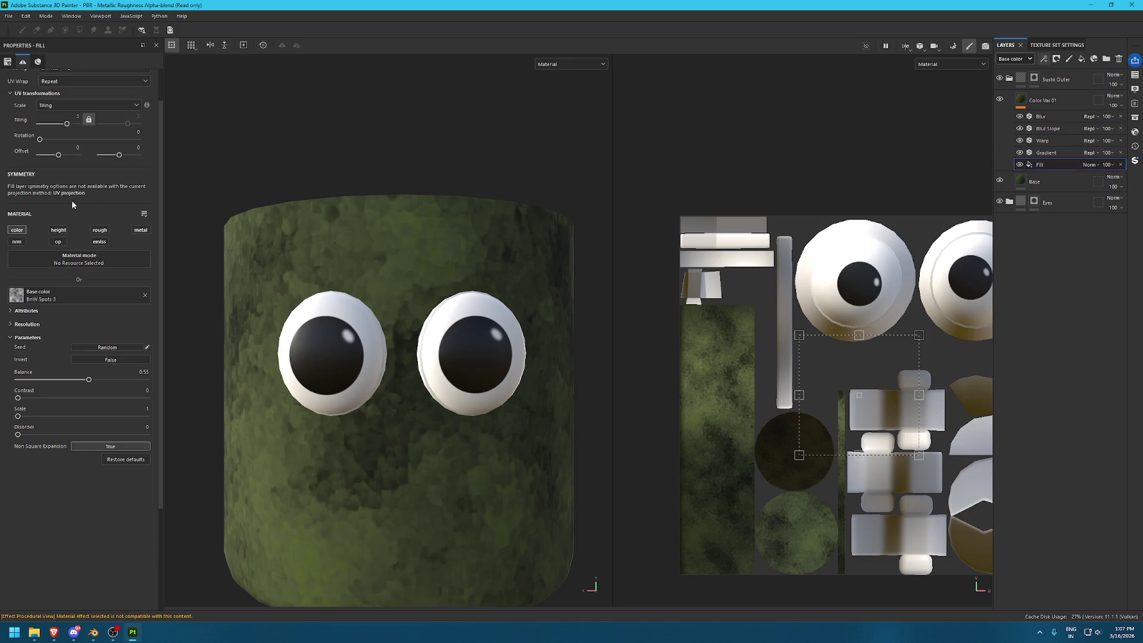
Lower the Fill layer's tiling for a larger pattern and set Color Var 01 opacity to 79
drag(66, 124, 66, 124)
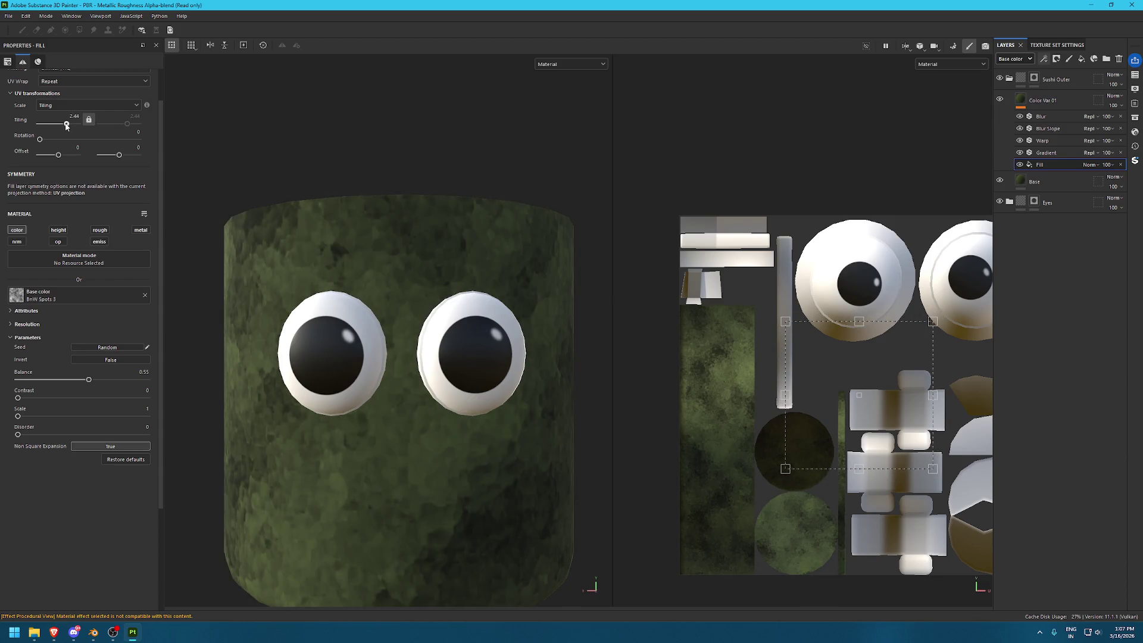
alt+right_drag(454, 186, 510, 382)
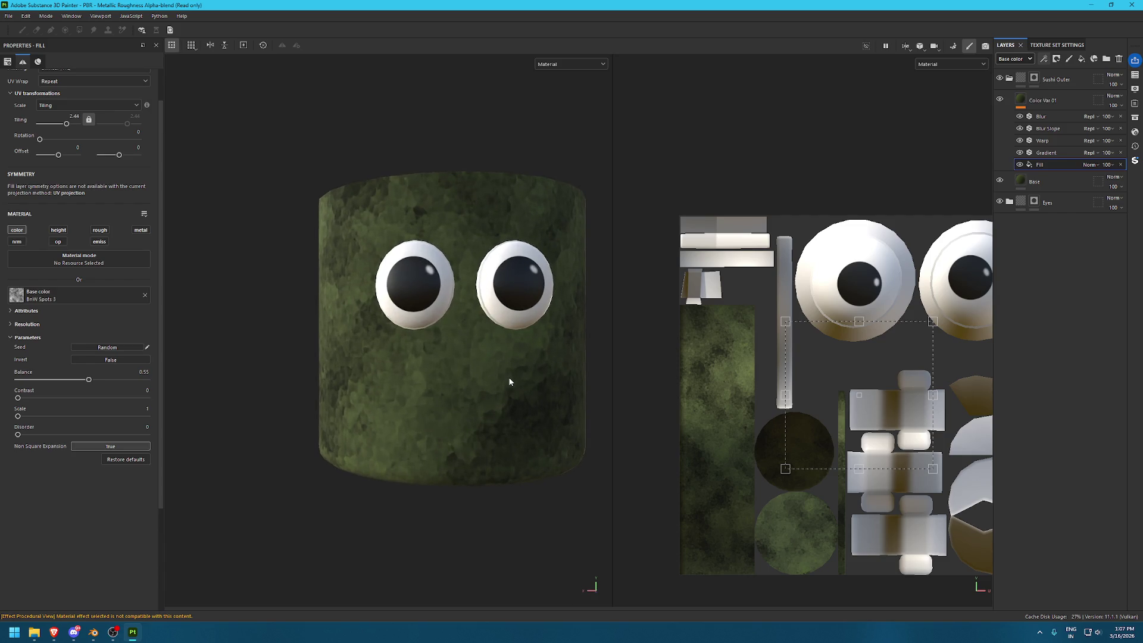
click(1067, 100)
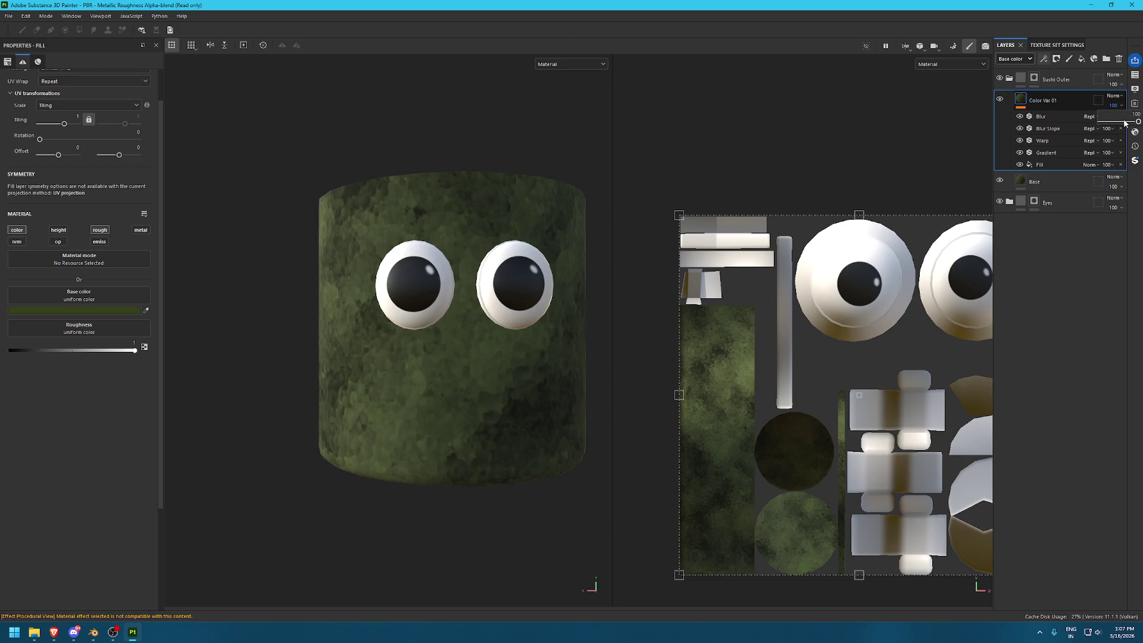
click(1122, 121)
drag(1123, 121, 1129, 121)
scroll(643, 176, up, 2)
middle_drag(514, 261, 444, 256)
scroll(443, 256, up, 2)
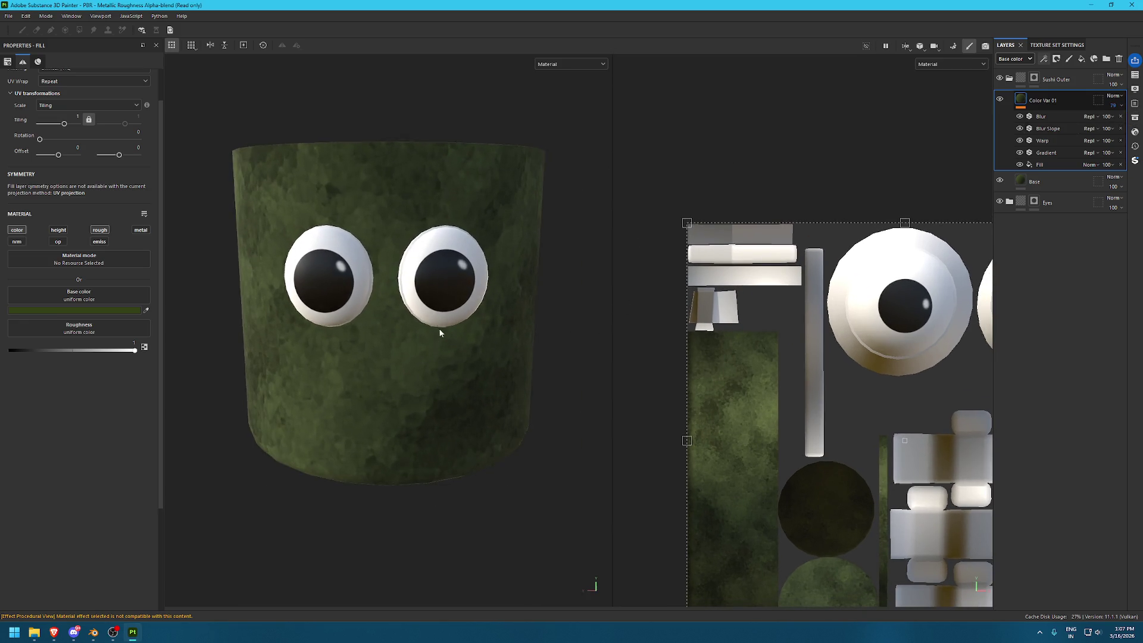
shift+right_drag(437, 331, 418, 303)
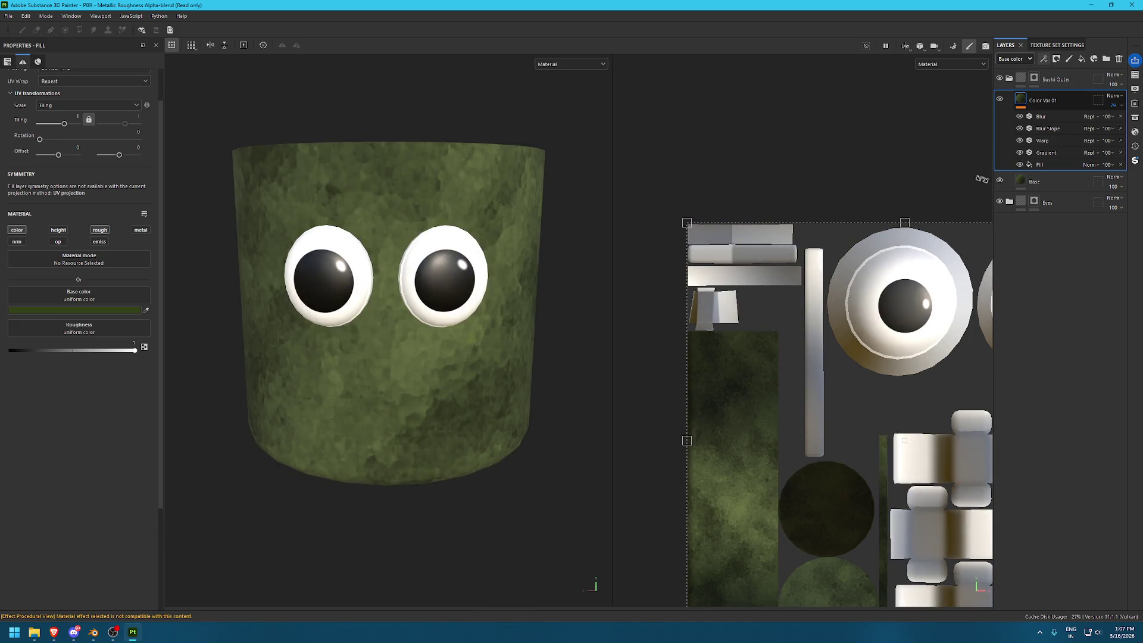
Add a new fill layer above Color Var 01 named 'Bumps'
click(1081, 60)
double_click(1049, 101)
text(Bumps)
key(Return)
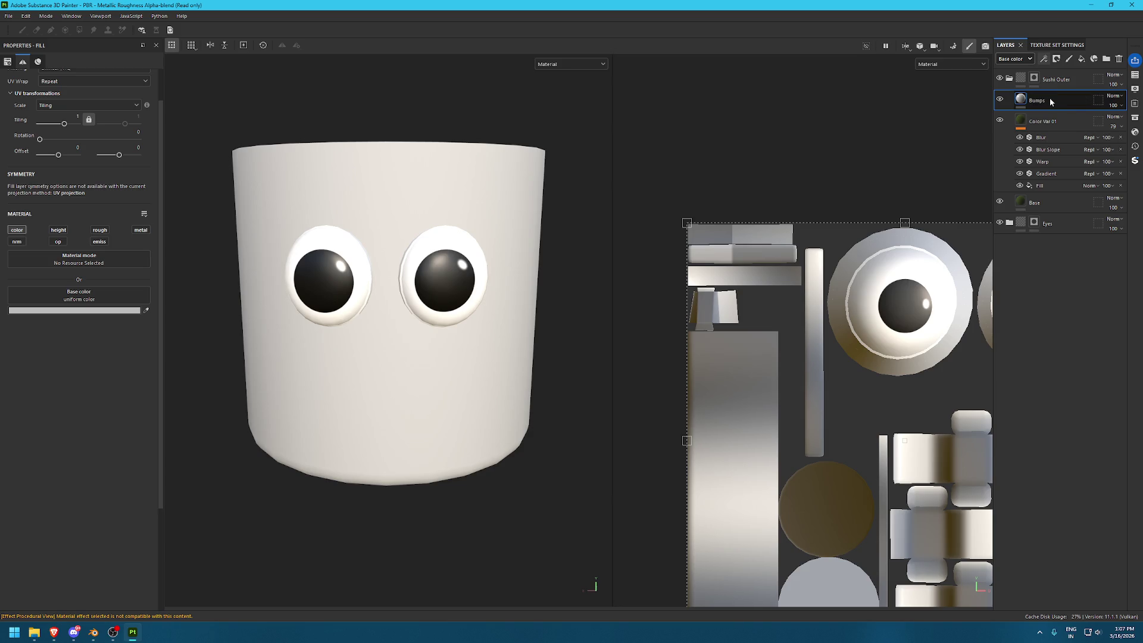
Sample the olive green as base colour, enable height at 0.2195, and add a black mask
click(146, 312)
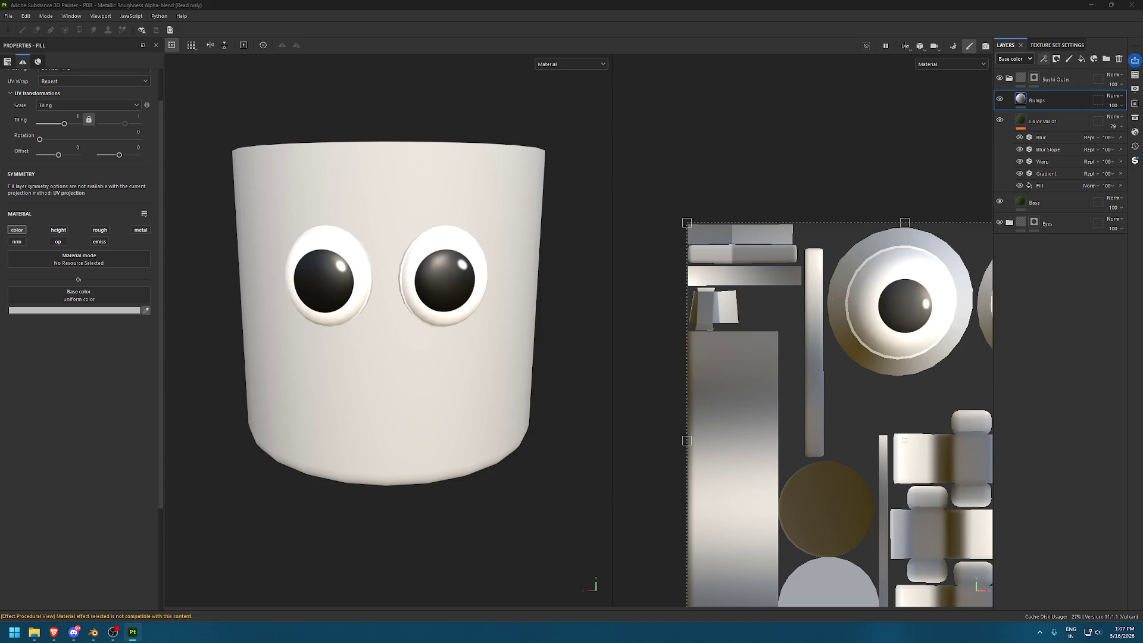
click(73, 241)
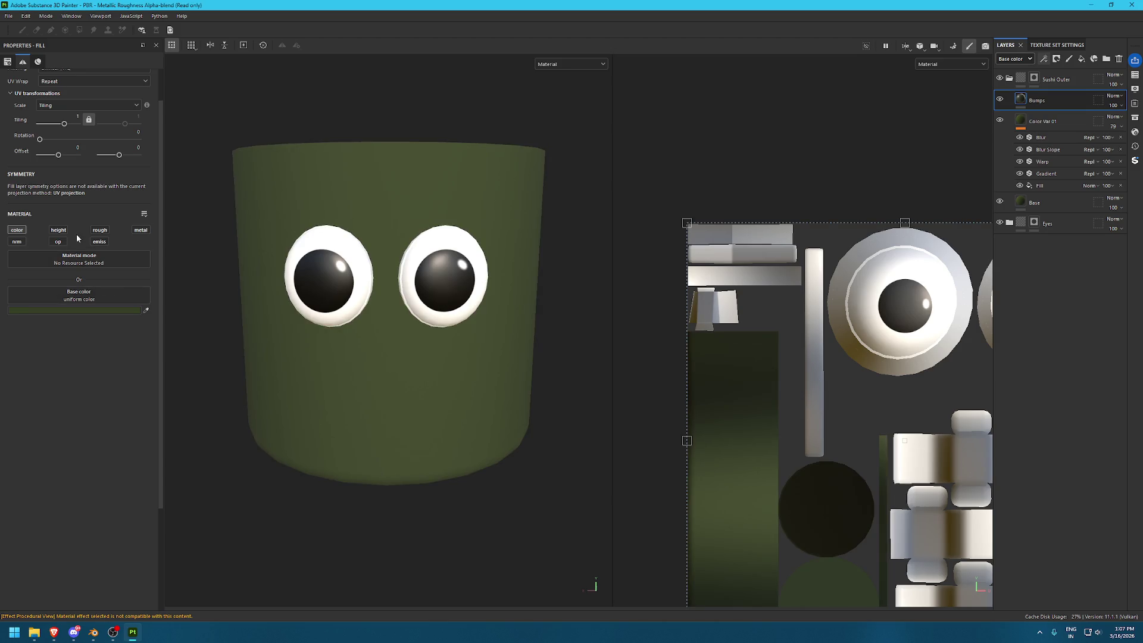
click(59, 230)
click(87, 351)
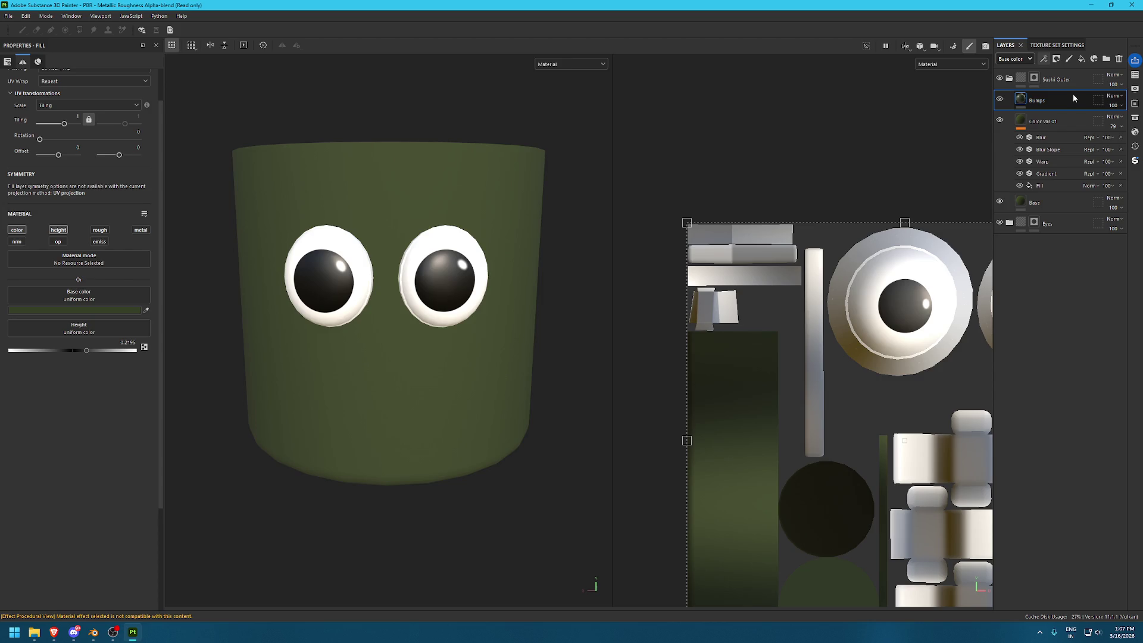
click(1056, 59)
click(1061, 68)
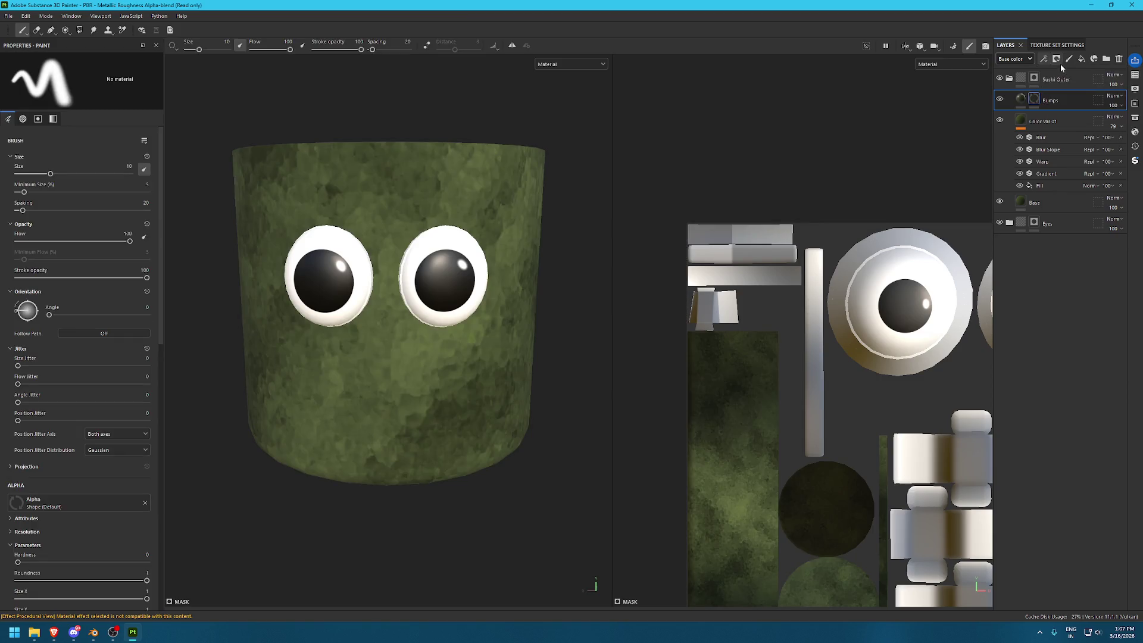
Add a fill to the Bumps mask using the Cells 1 pattern
click(1043, 58)
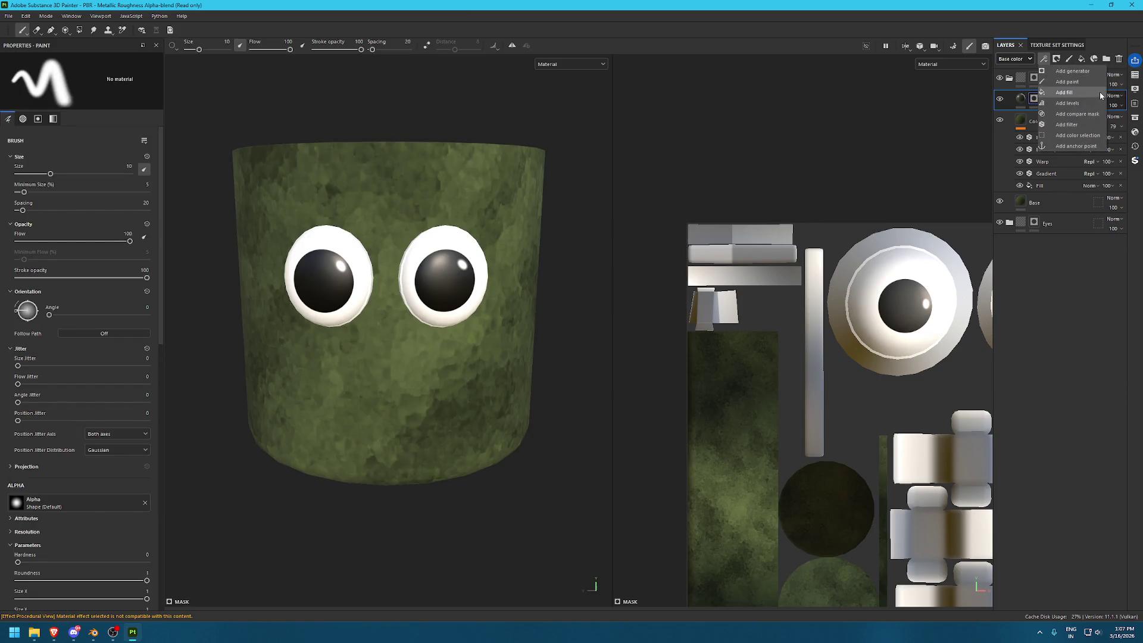
click(1099, 91)
click(1134, 117)
click(697, 138)
drag(341, 176, 79, 234)
click(1135, 122)
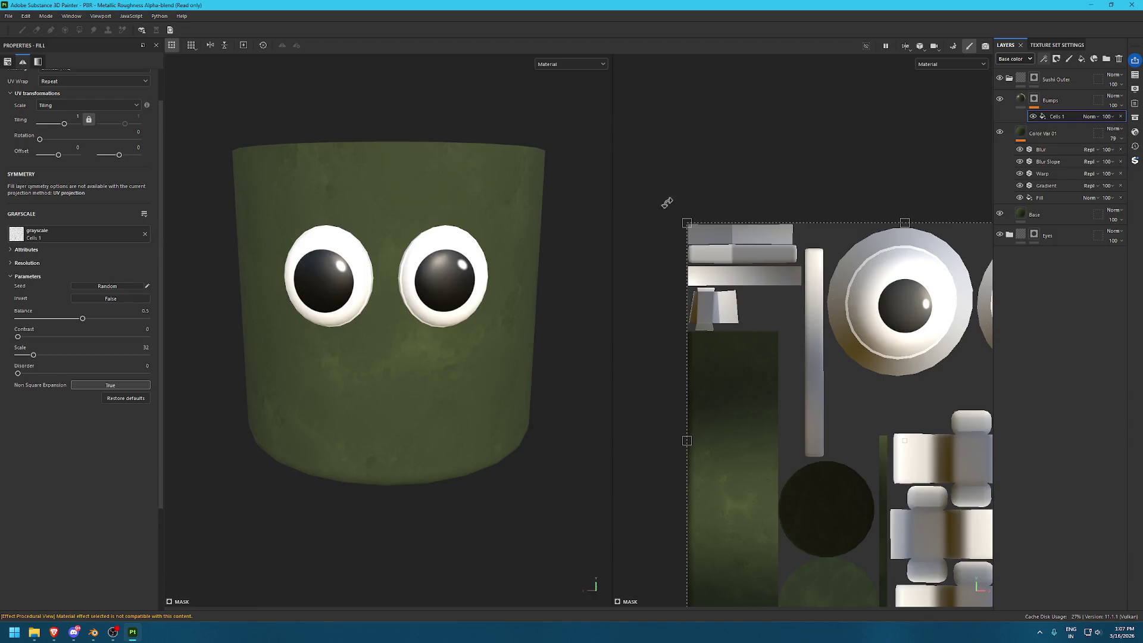
Raise the Bumps height, set Cells 1 tiling to 4.17, and turn off Bumps colour
click(1020, 98)
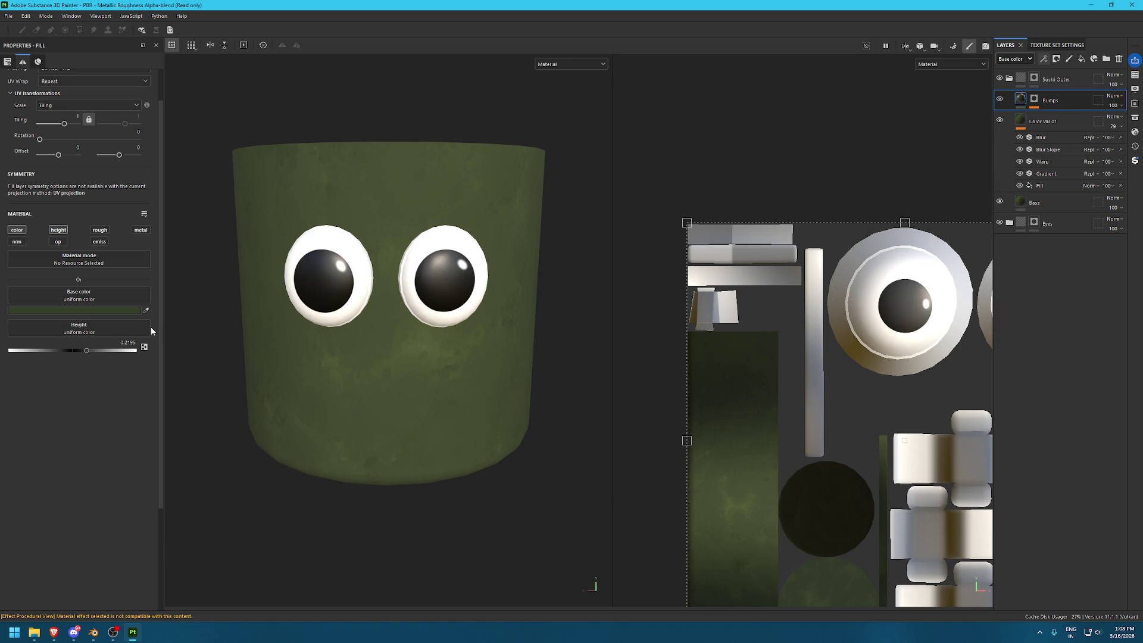
drag(92, 352, 166, 350)
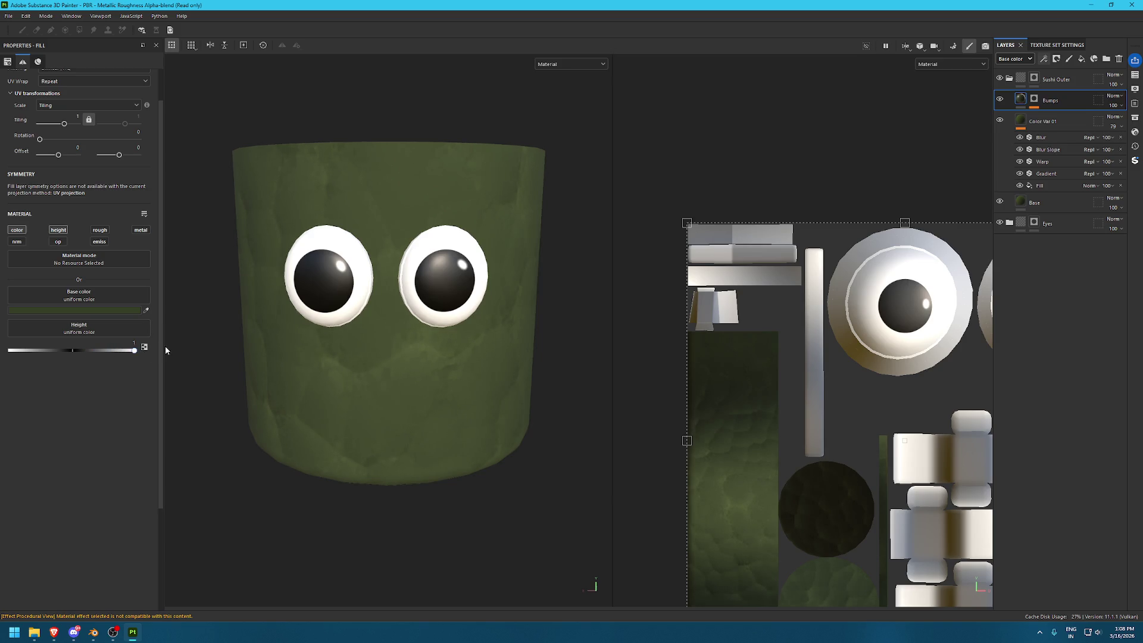
click(1034, 99)
drag(65, 126, 93, 127)
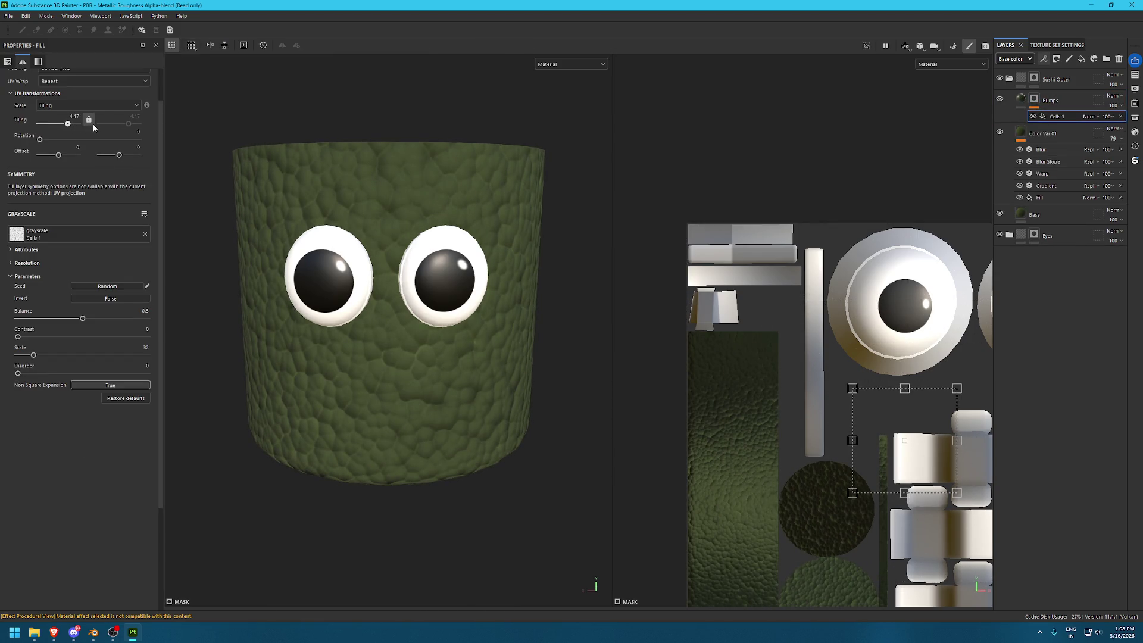
click(1015, 98)
click(17, 231)
scroll(523, 364, up, 3)
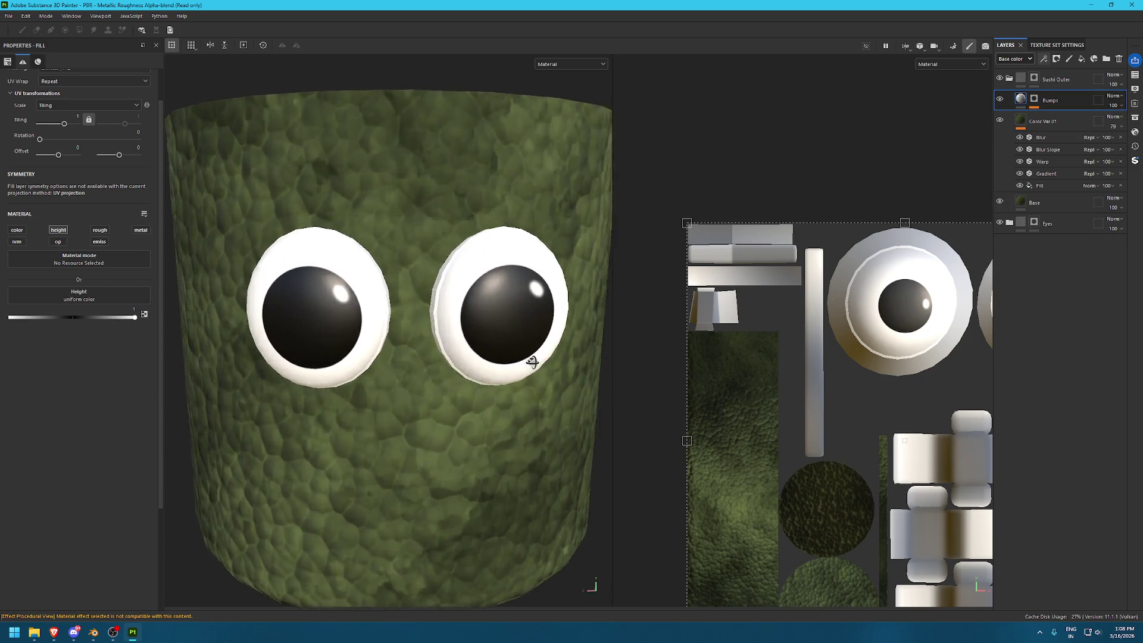
mouse_move(524, 364)
alt+mouse_down()
mouse_move(504, 404)
mouse_move(364, 351)
alt+mouse_up()
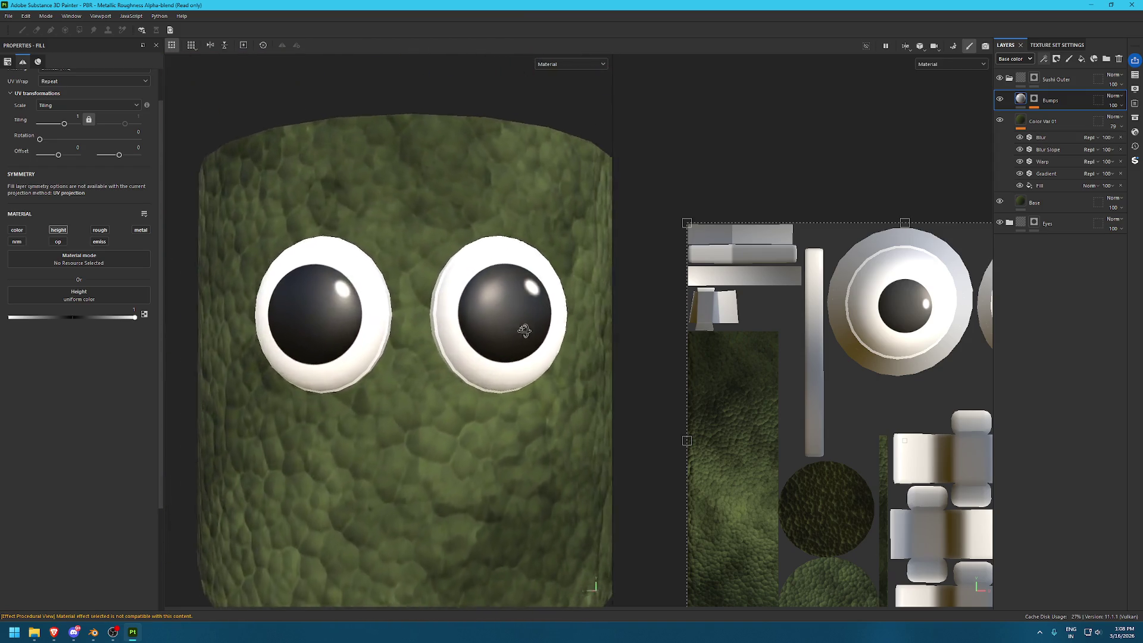
scroll(191, 274, down, 3)
scroll(191, 273, up, 3)
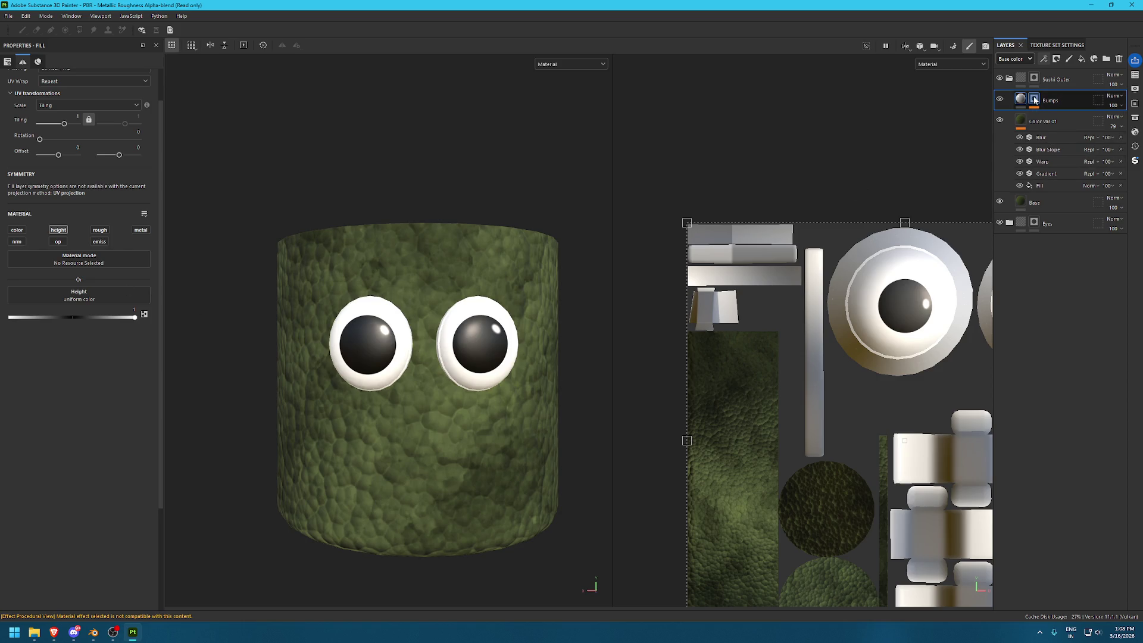
Change the Cells 1 mask fill tiling to 2
drag(124, 288, 1034, 100)
click(74, 116)
text(2)
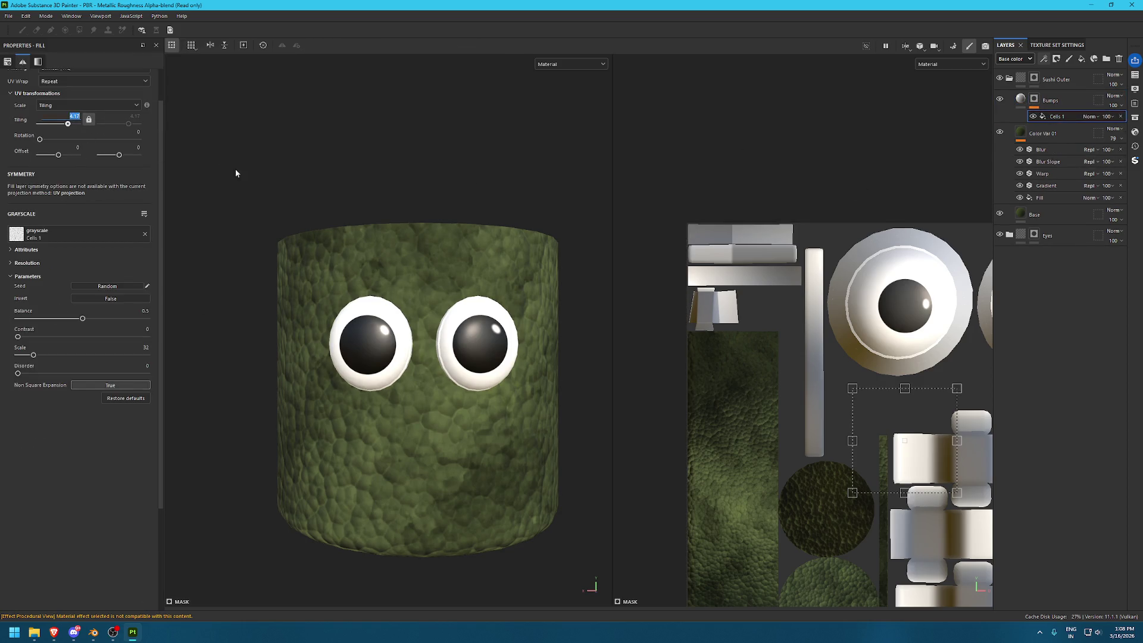
key(Return)
Try more cells contrast and raise the Cells 1 scale to 60
alt+drag(456, 191, 519, 294)
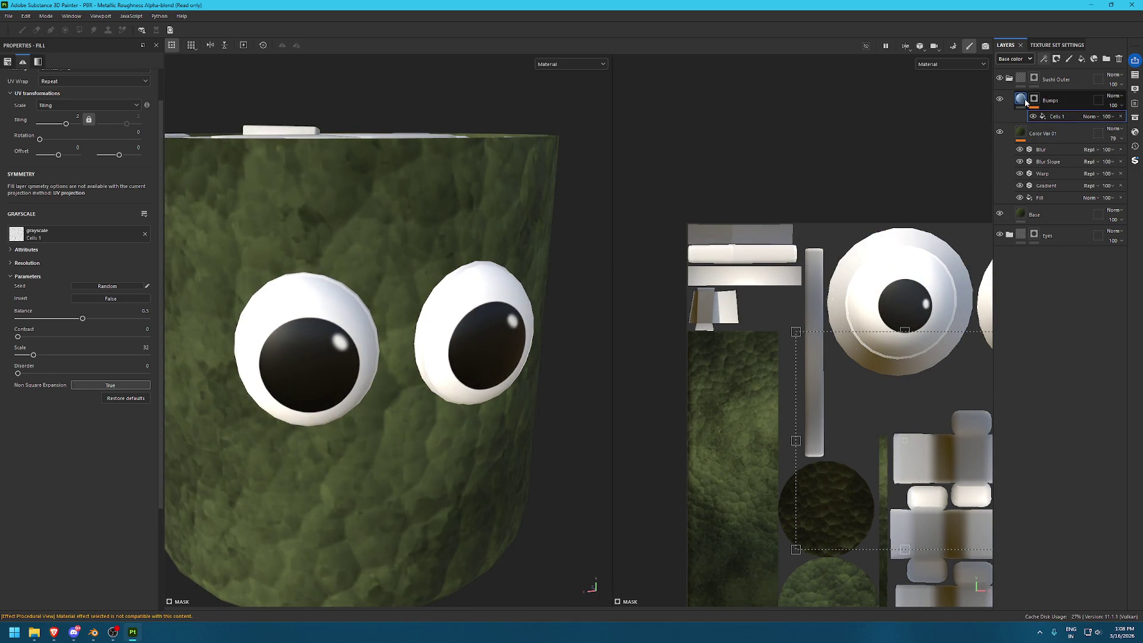
mouse_move(17, 337)
mouse_down()
mouse_move(3, 325)
mouse_move(43, 322)
mouse_move(3, 317)
mouse_up()
drag(34, 355, 45, 356)
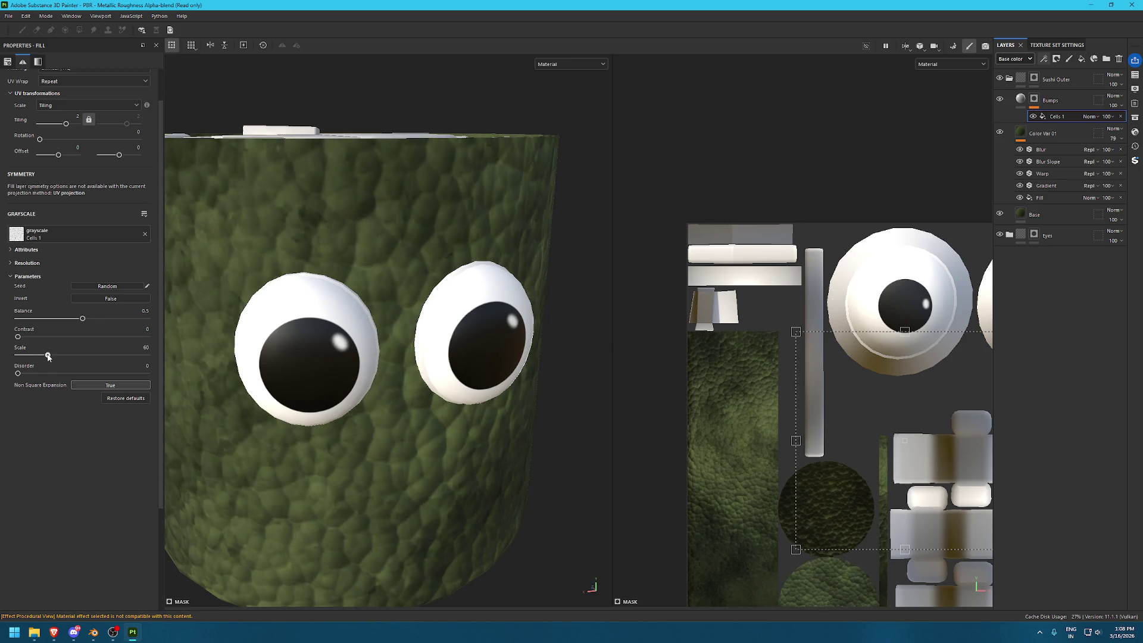
drag(46, 356, 48, 355)
mouse_move(405, 303)
alt+mouse_down()
mouse_move(424, 298)
mouse_move(548, 442)
alt+mouse_up()
scroll(424, 297, down, 2)
scroll(424, 297, down, 3)
scroll(424, 298, up, 3)
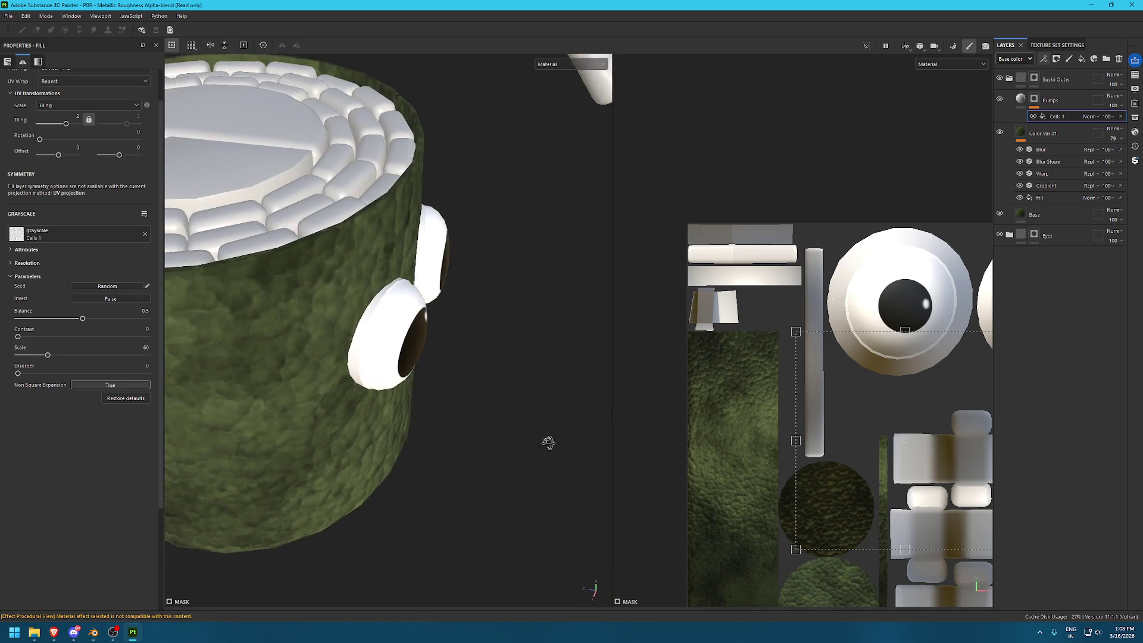
key(f)
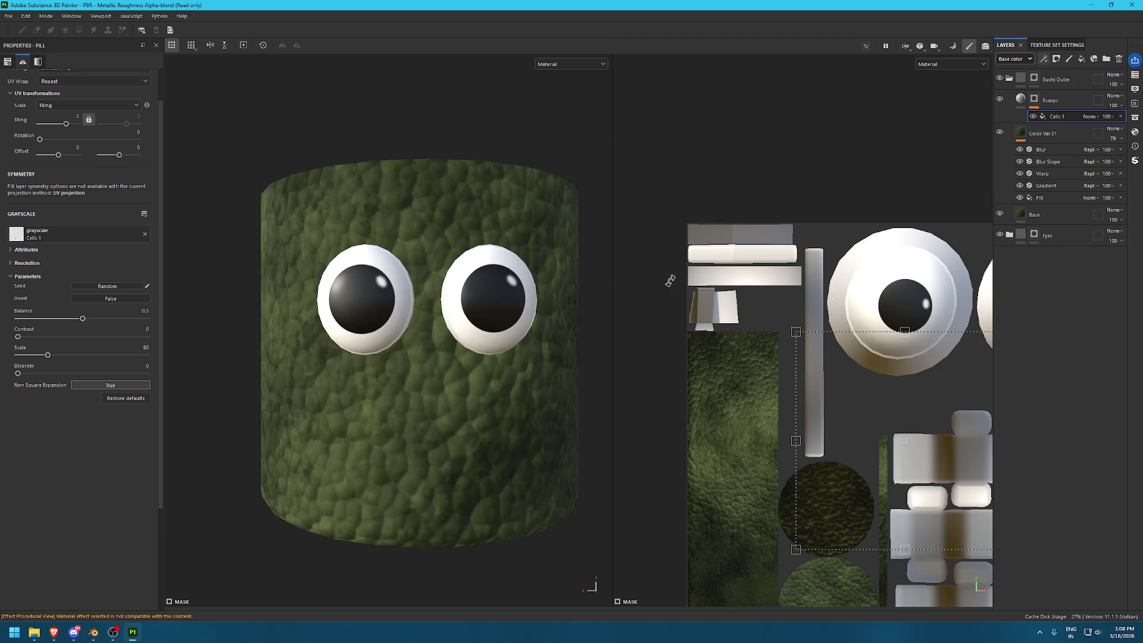
click(1059, 101)
Add a new fill layer above Bumps named 'Roughness'
click(1081, 59)
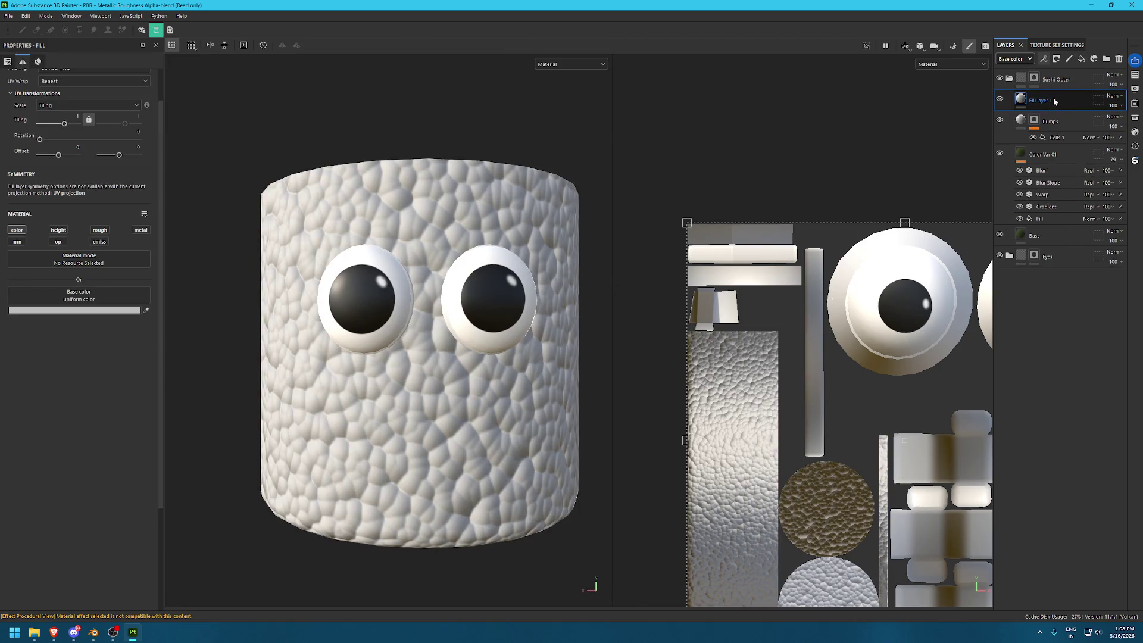
key(F2)
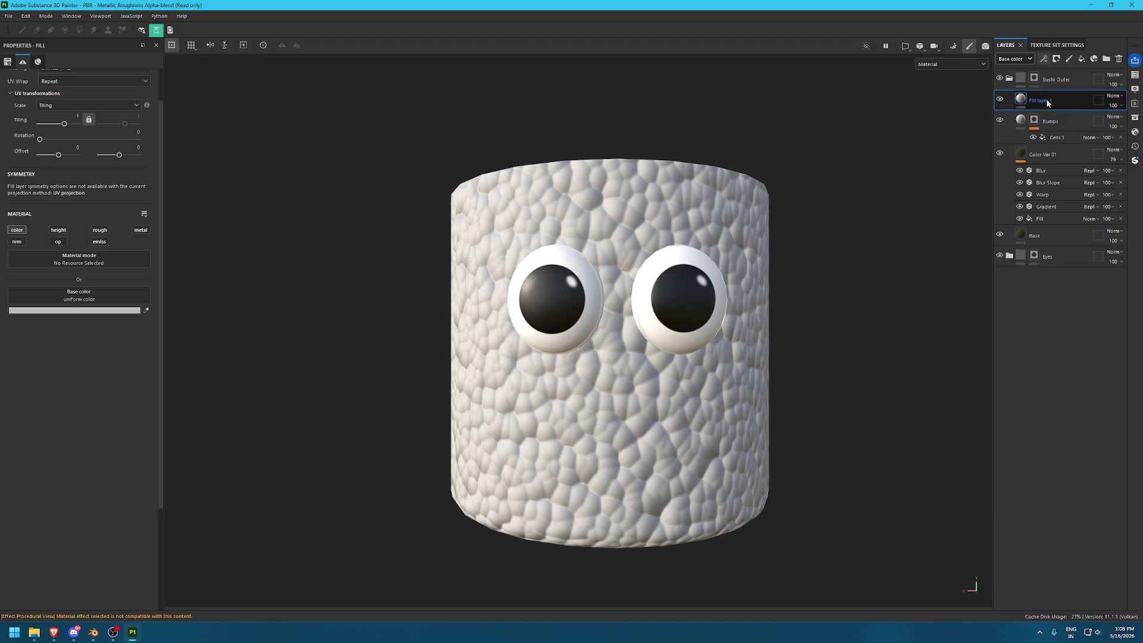
double_click(1038, 100)
text(Roughn)
text(ess)
key(Return)
Give Roughness a mask with a fill effect and search the assets for 'grunge'
click(1056, 58)
click(1050, 68)
click(1050, 61)
click(1079, 99)
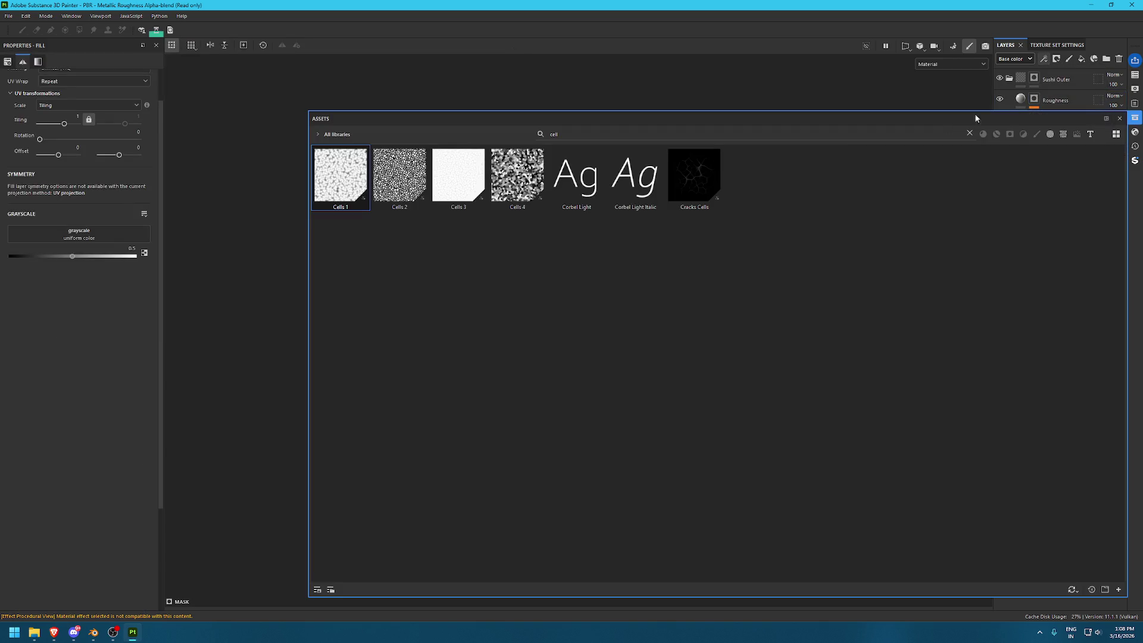
triple_click(752, 132)
text(grunge)
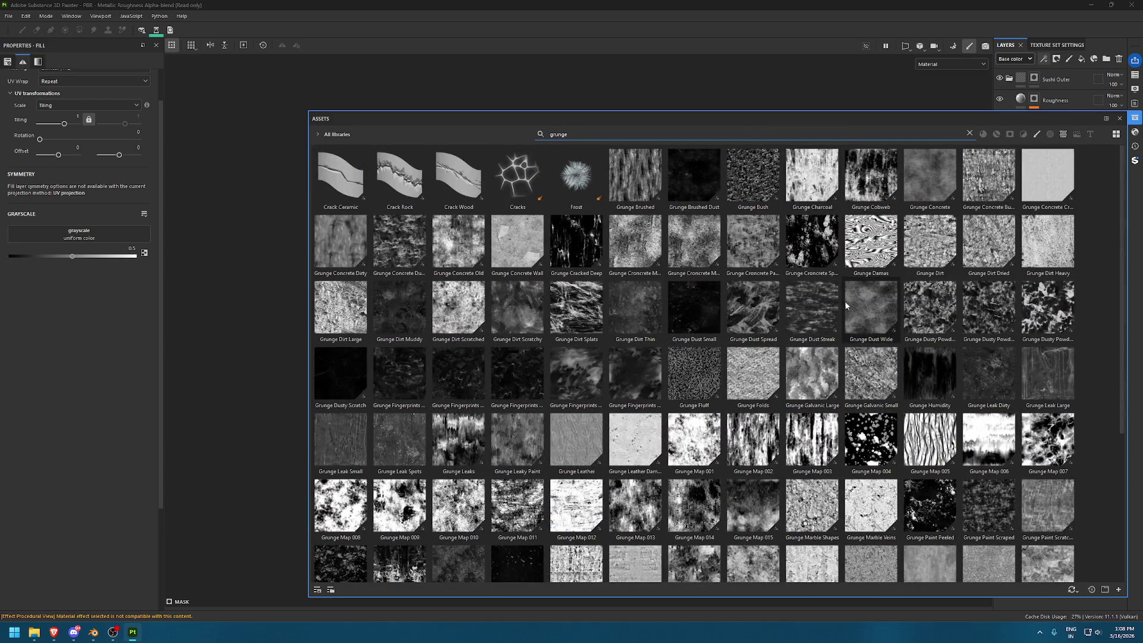
Browse the grunge texture results in the Assets panel
mouse_move(629, 345)
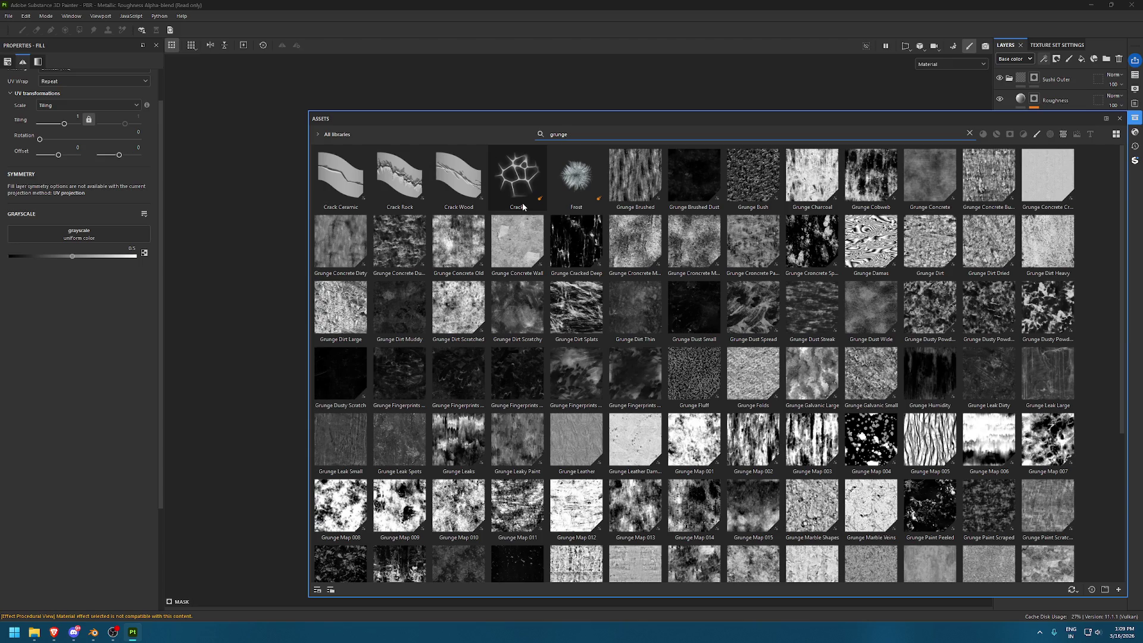
mouse_move(720, 341)
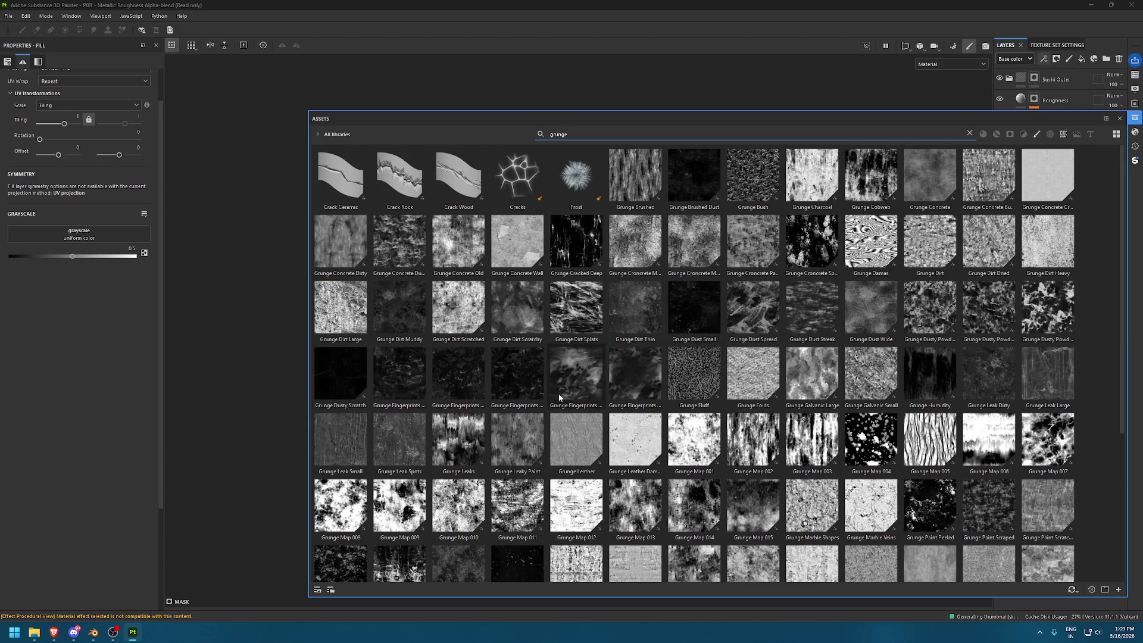
scroll(566, 385, down, 3)
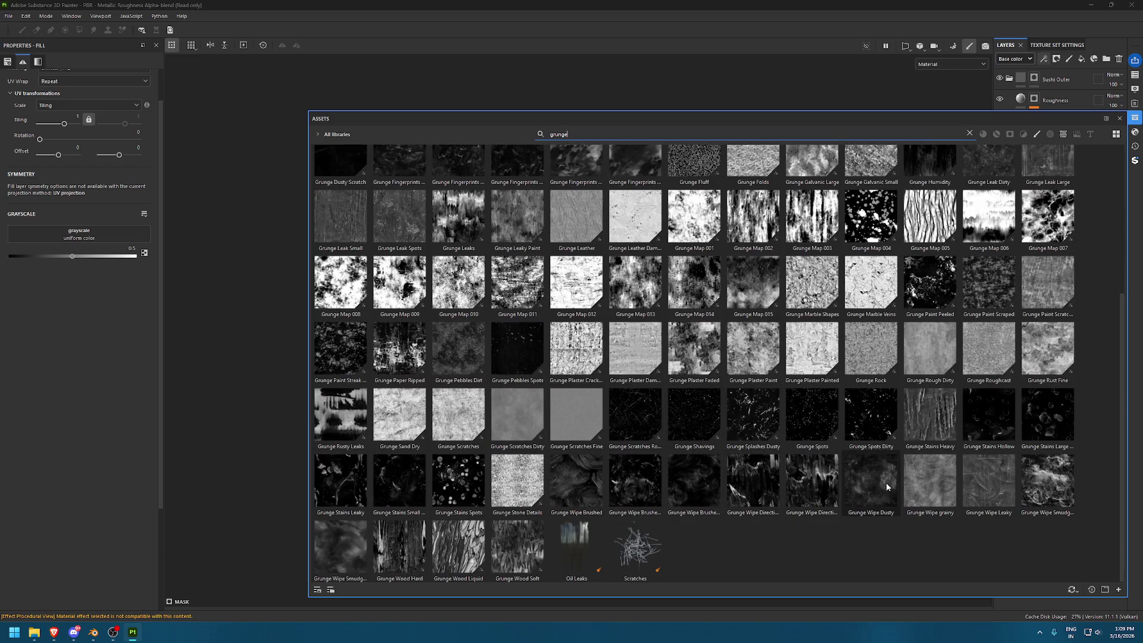
mouse_move(912, 396)
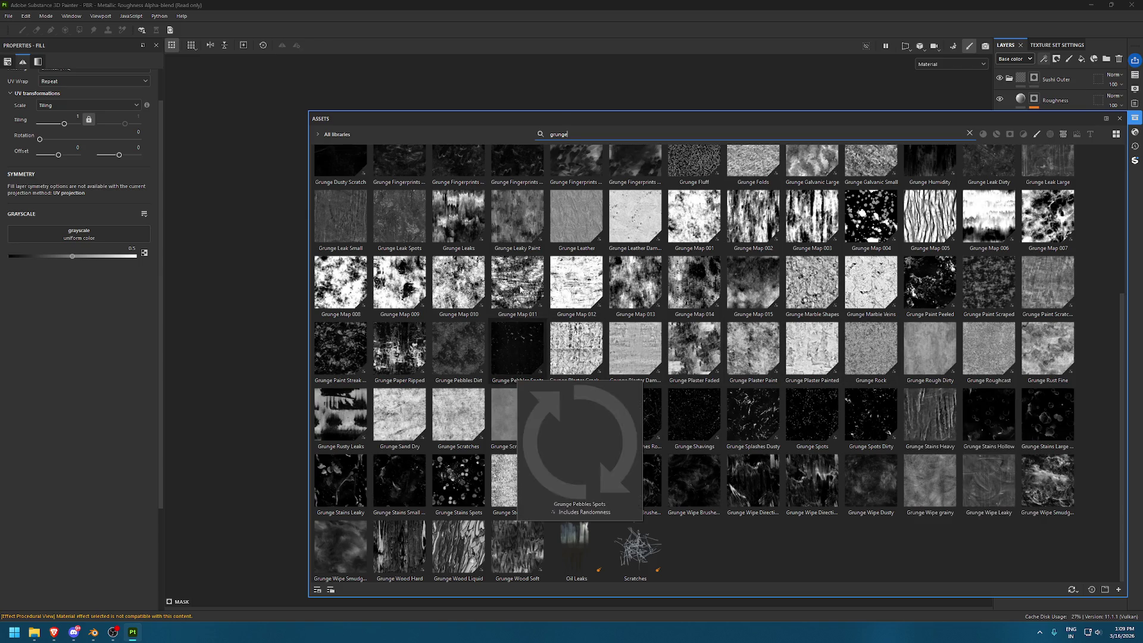
mouse_move(857, 386)
scroll(857, 385, up, 3)
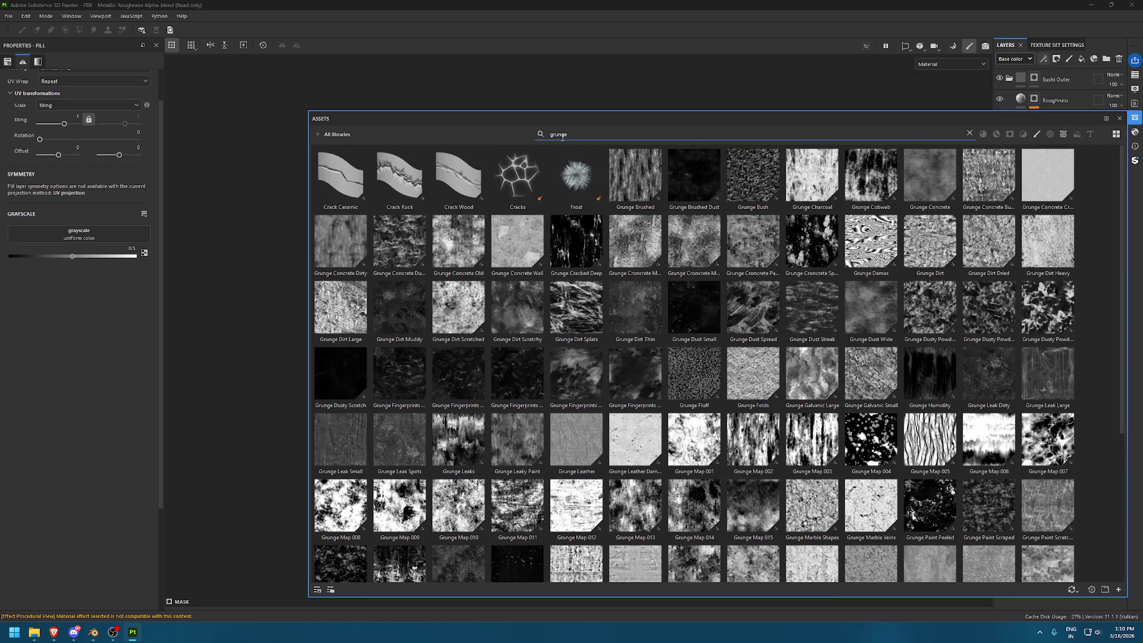
Refine the search to 'map' and drop Grunge Paint Scraped into the mask fill's Grayscale slot
drag(560, 134, 568, 134)
text(dge)
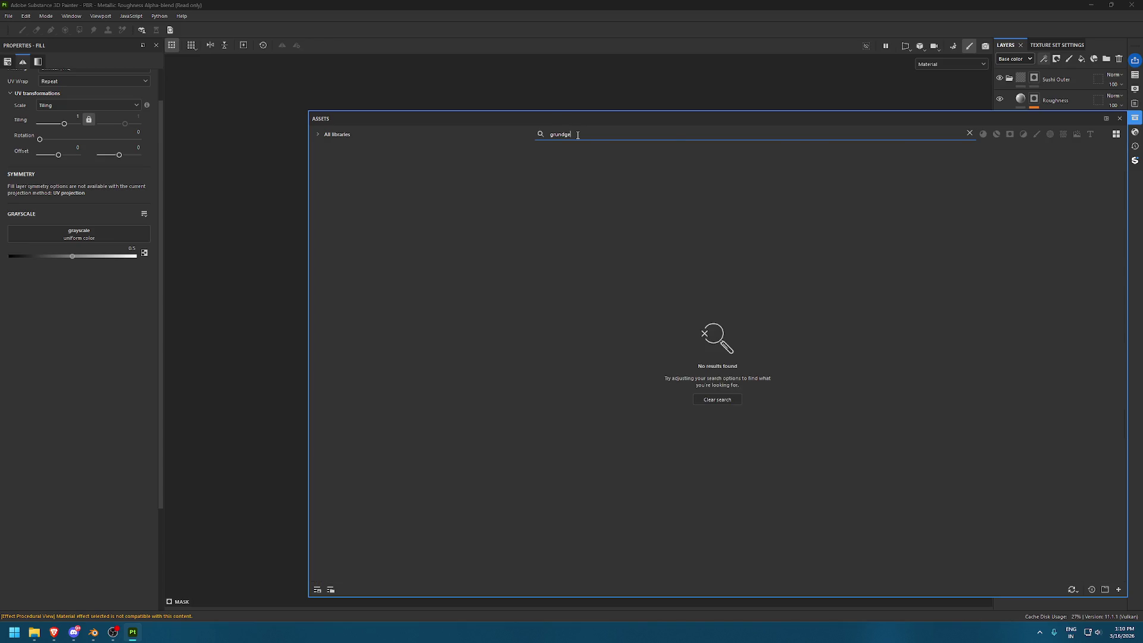
double_click(578, 135)
text(gr)
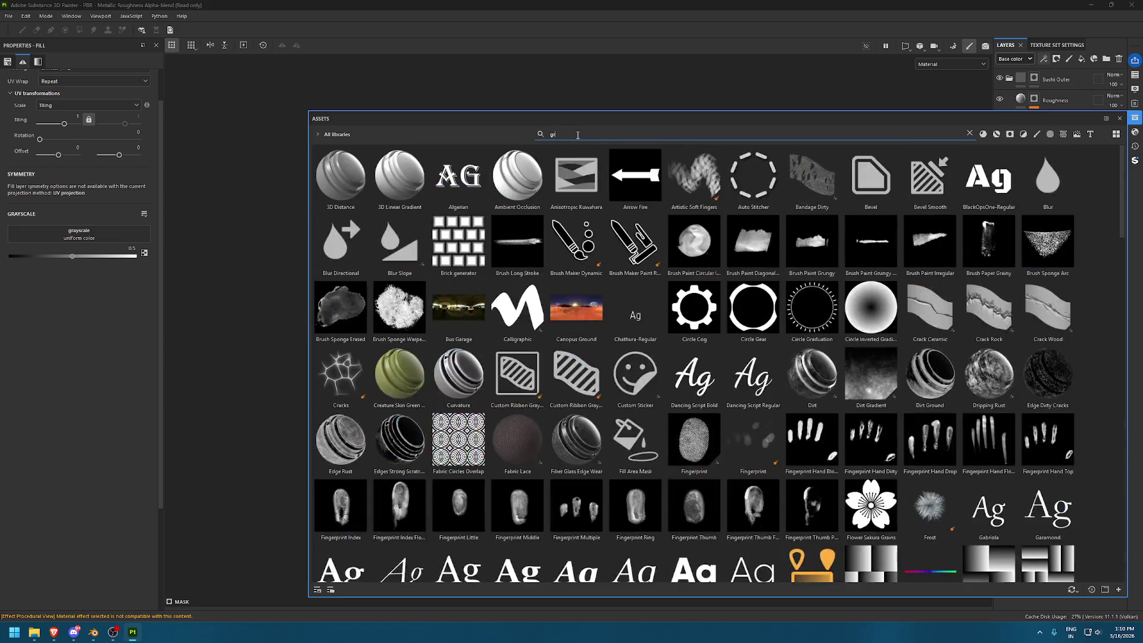
text(u)
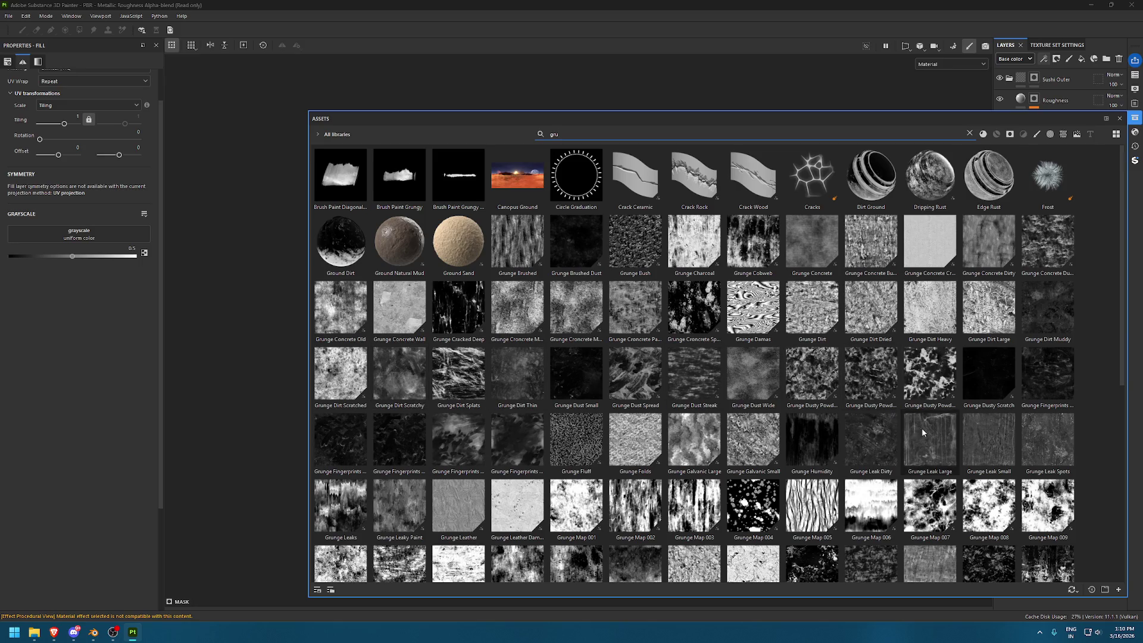
scroll(919, 426, down, 3)
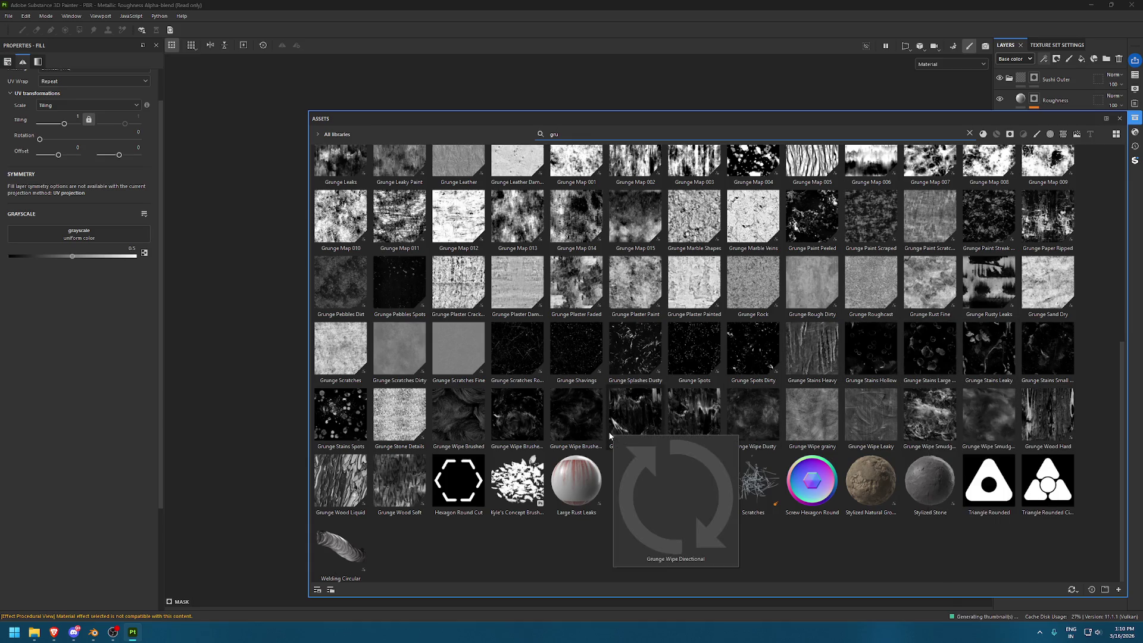
scroll(858, 374, up, 3)
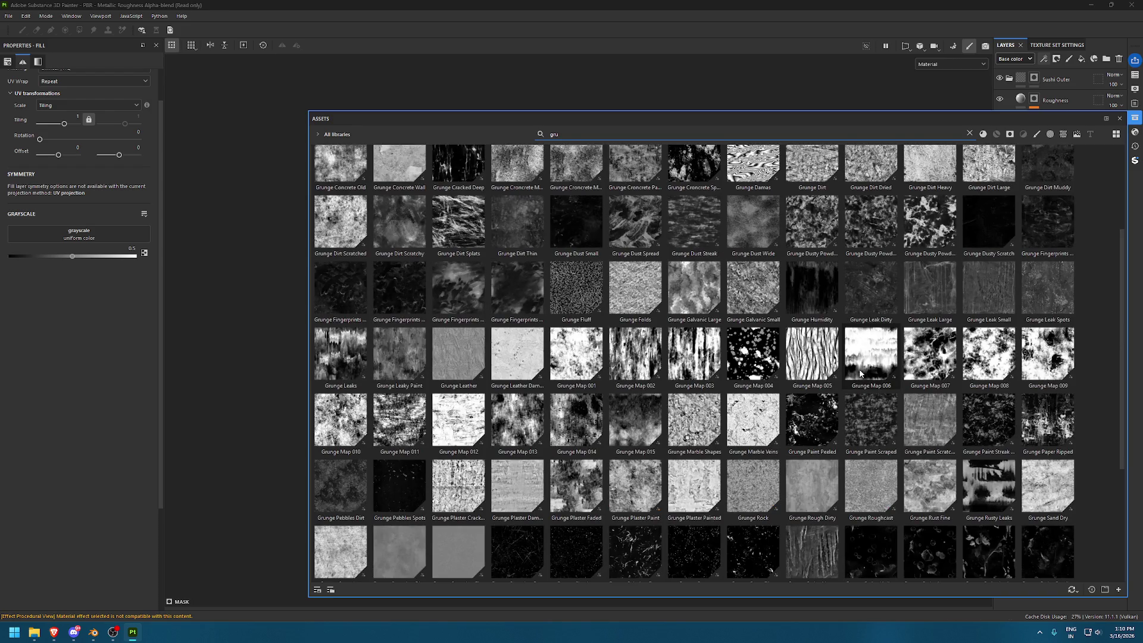
mouse_move(859, 372)
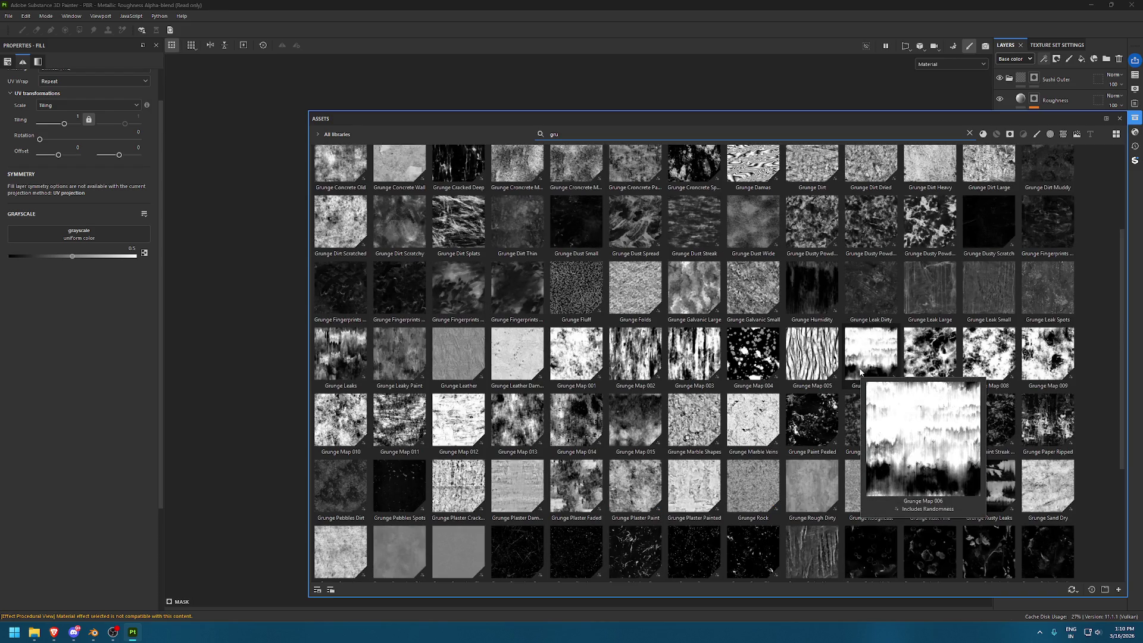
text(map)
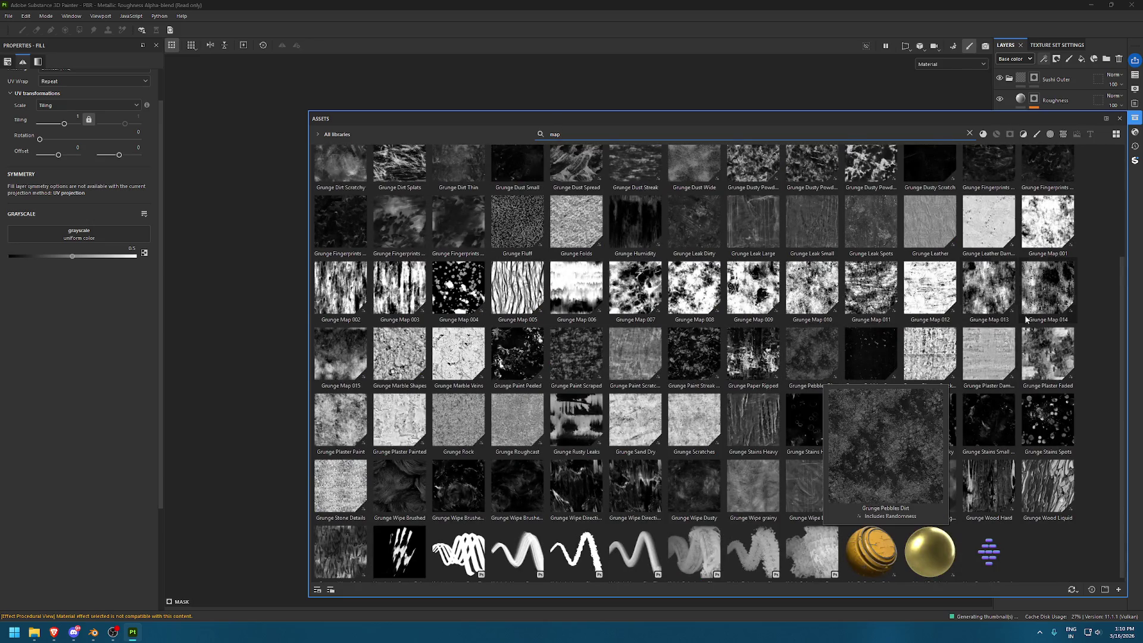
mouse_move(791, 417)
drag(576, 356, 79, 233)
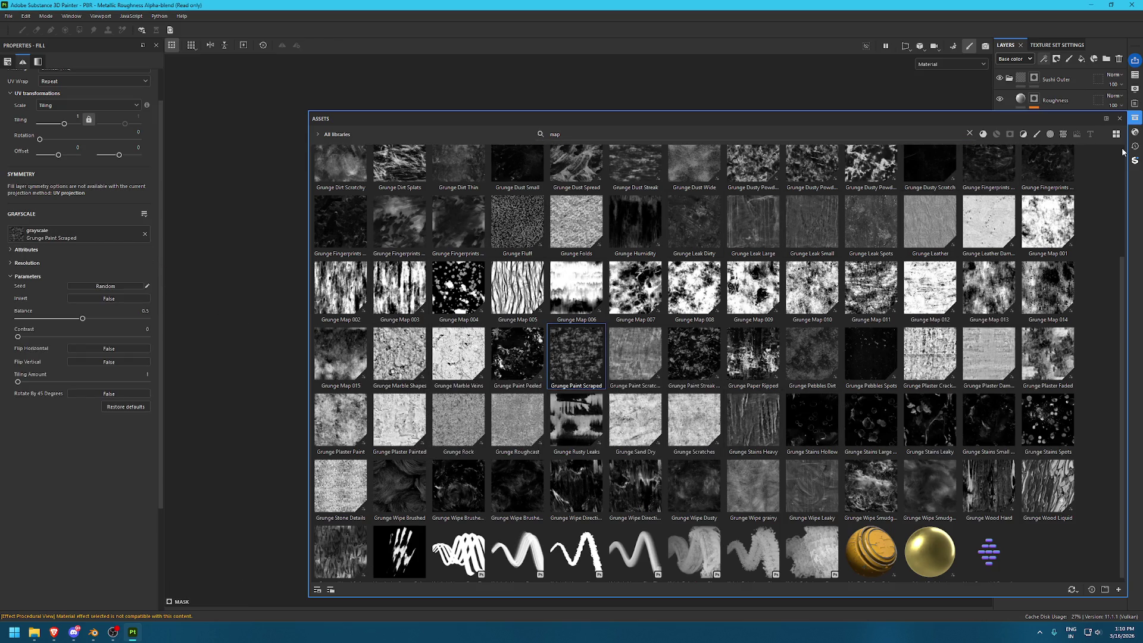
click(1134, 118)
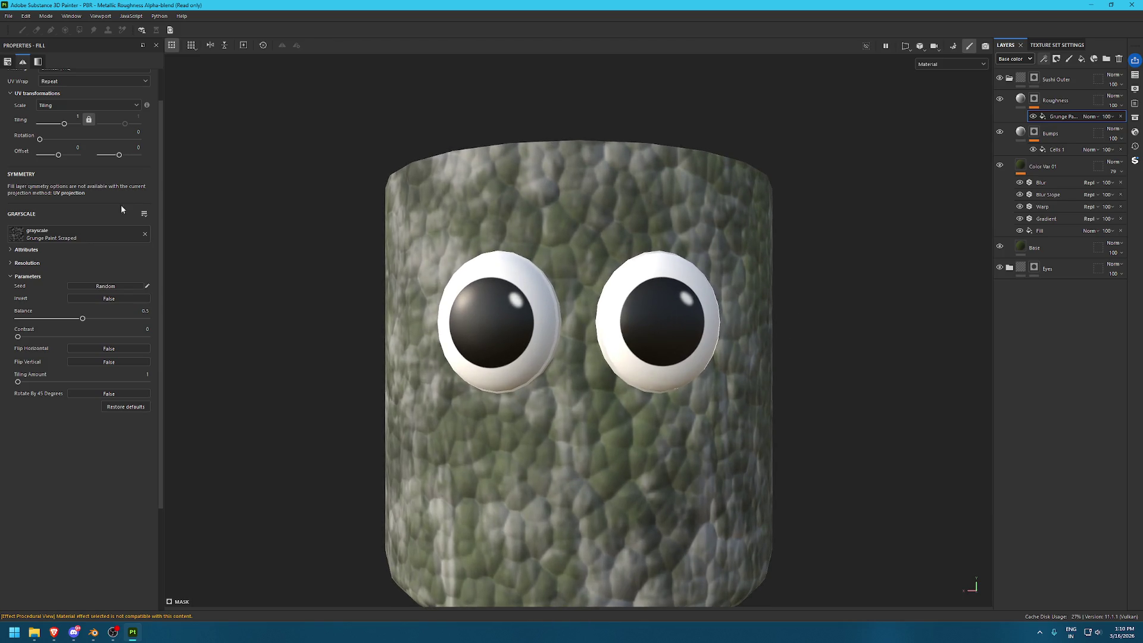
Turn off colour on the Roughness layer, inspect its Grunge Paint Scraped fill, and toggle Color Var 01's colour
click(1055, 100)
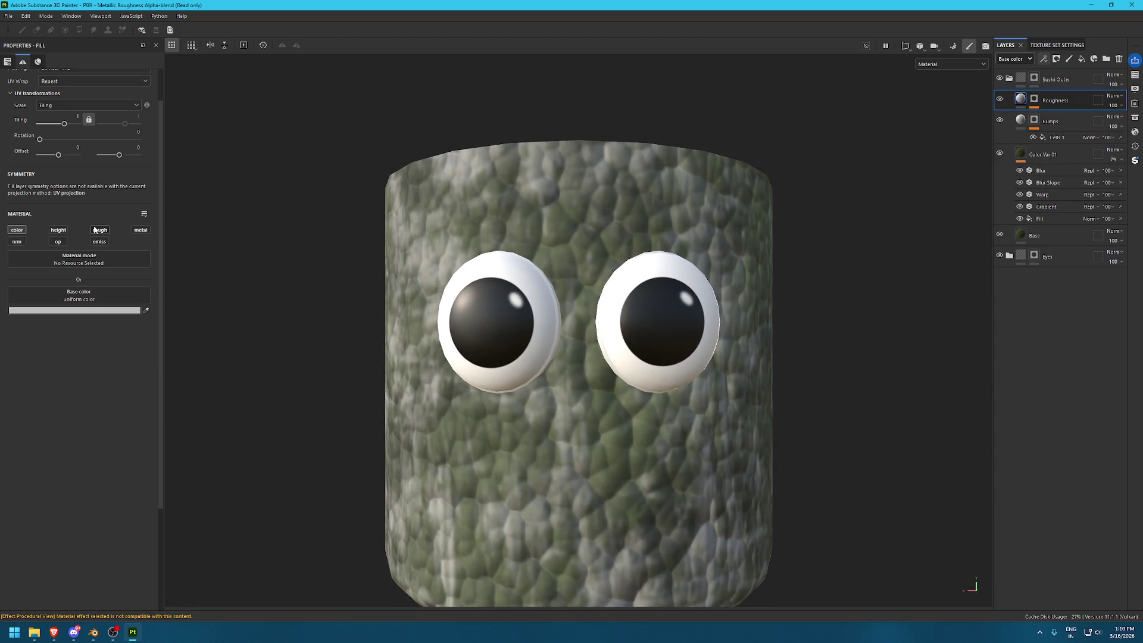
click(16, 231)
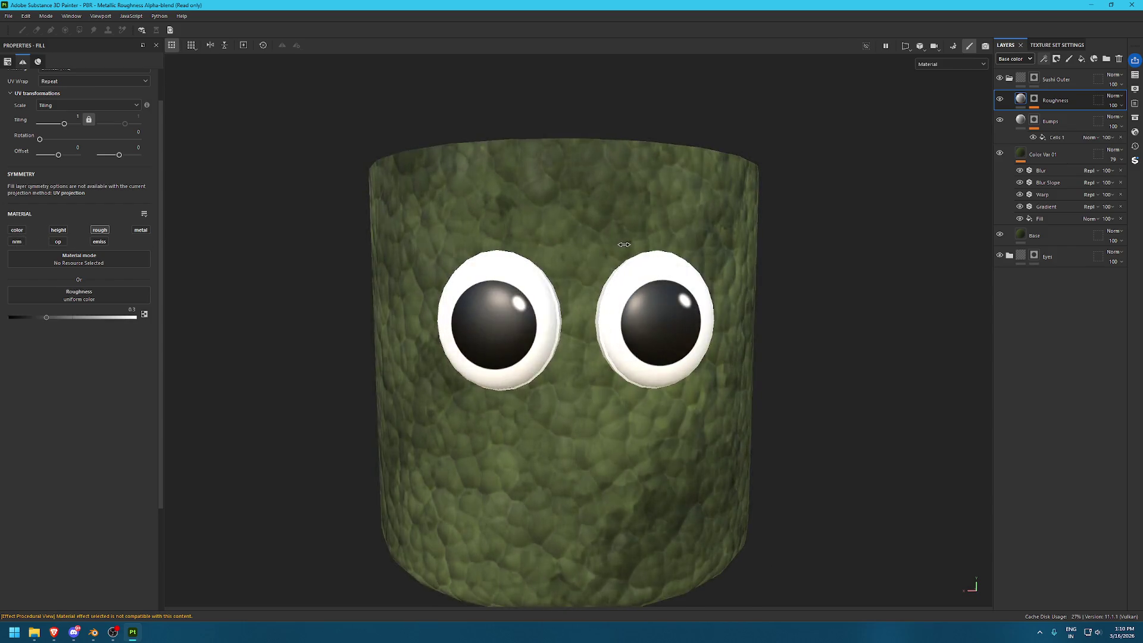
click(1033, 99)
click(1063, 116)
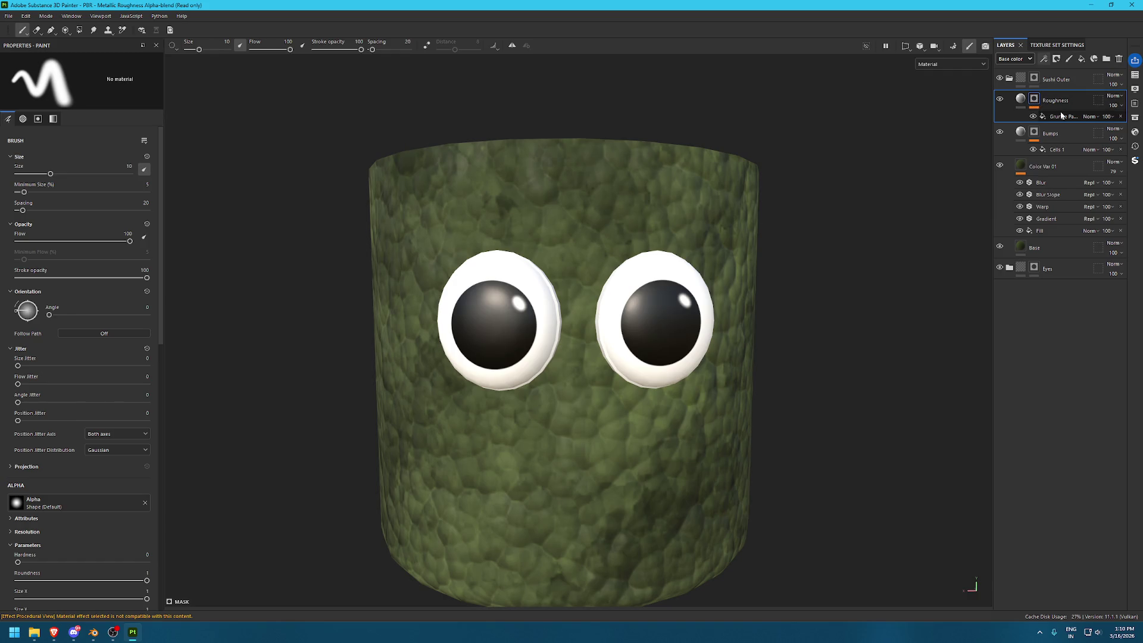
click(1021, 165)
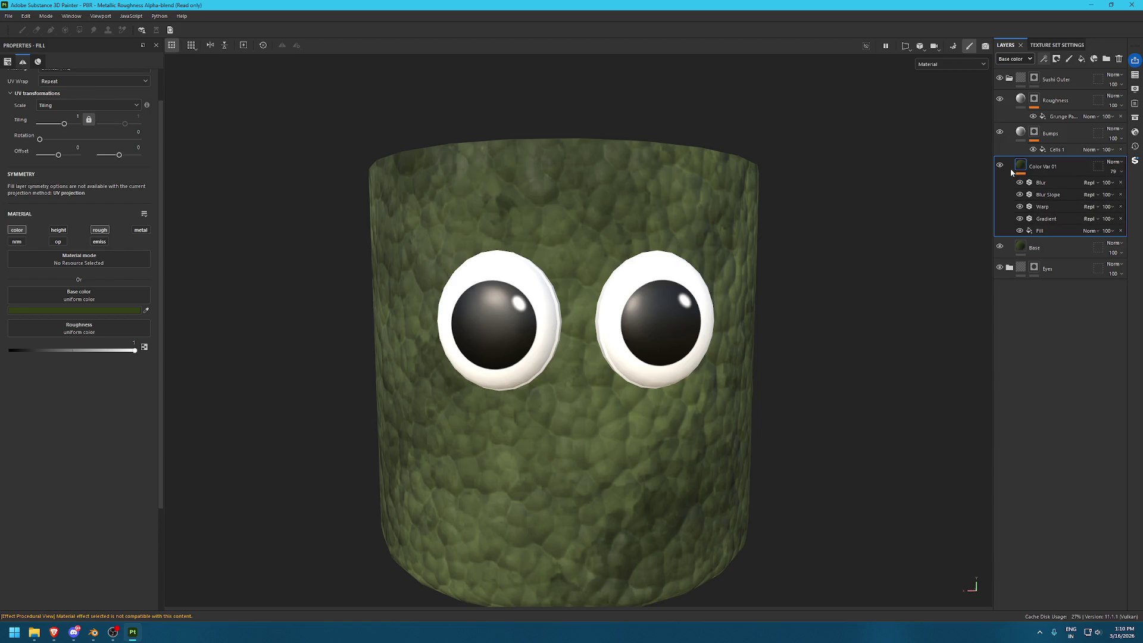
click(22, 232)
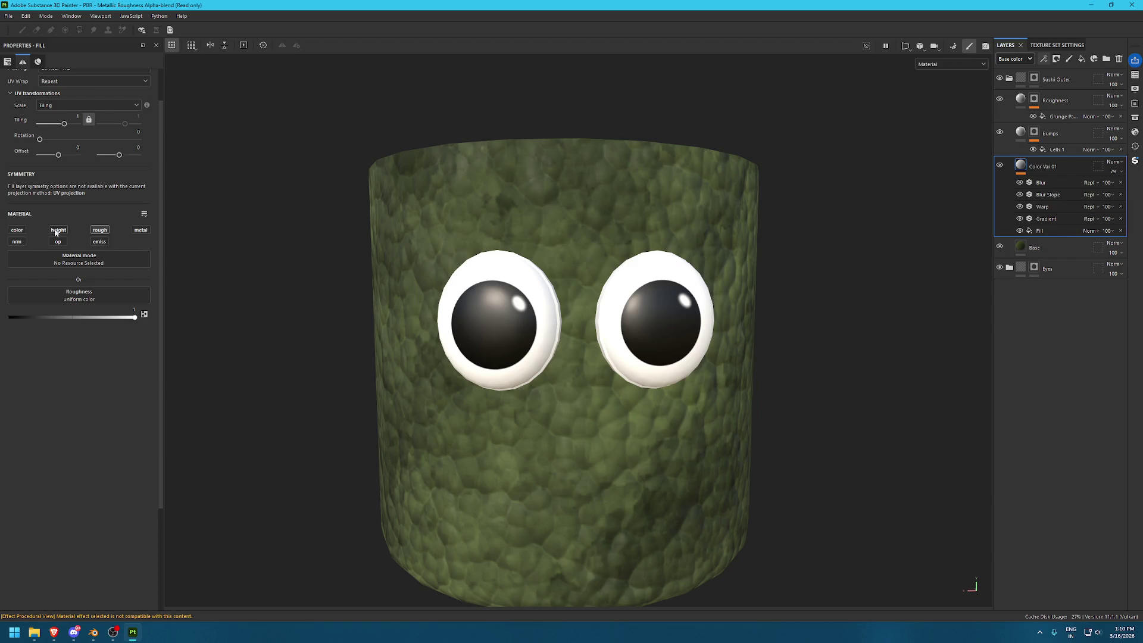
Move the Gradient's Color 1 position and lower Color 3 to about 0.63
click(1048, 230)
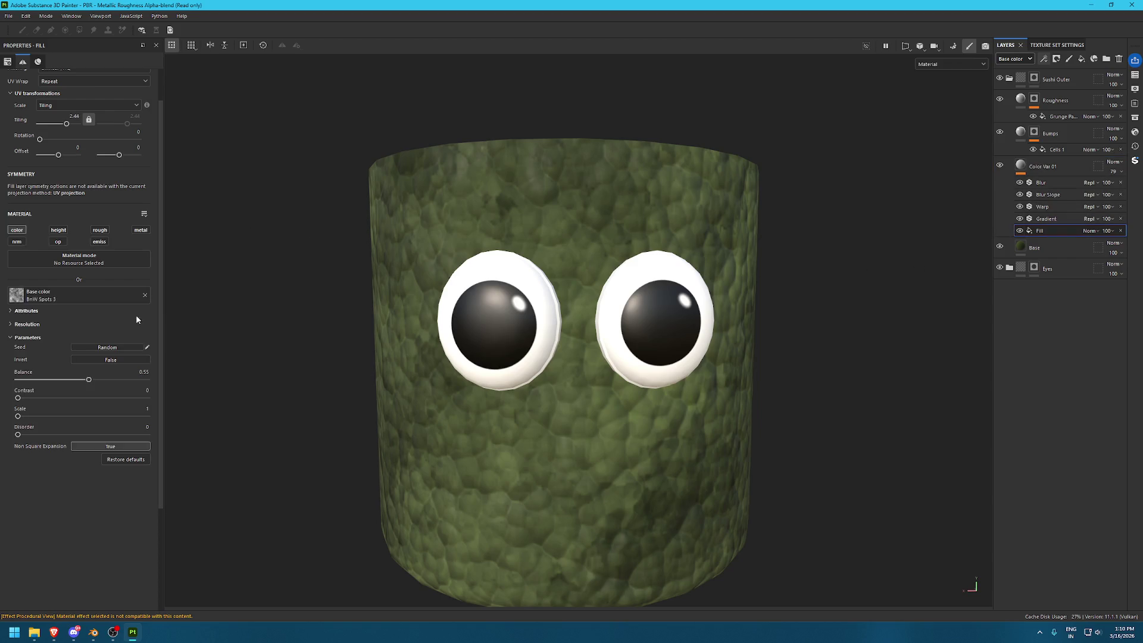
click(1047, 219)
mouse_move(79, 214)
mouse_down()
mouse_move(100, 211)
mouse_move(99, 245)
mouse_up()
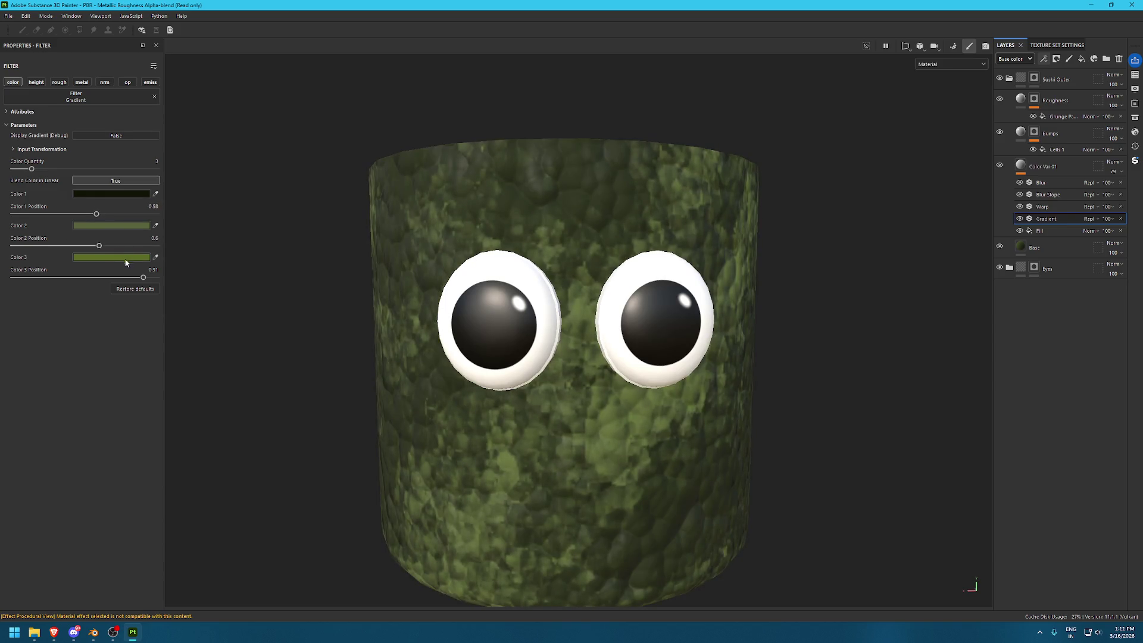
drag(143, 277, 102, 276)
Raise the Fill's spot balance slightly and increase its tiling to about 11.7
click(1040, 230)
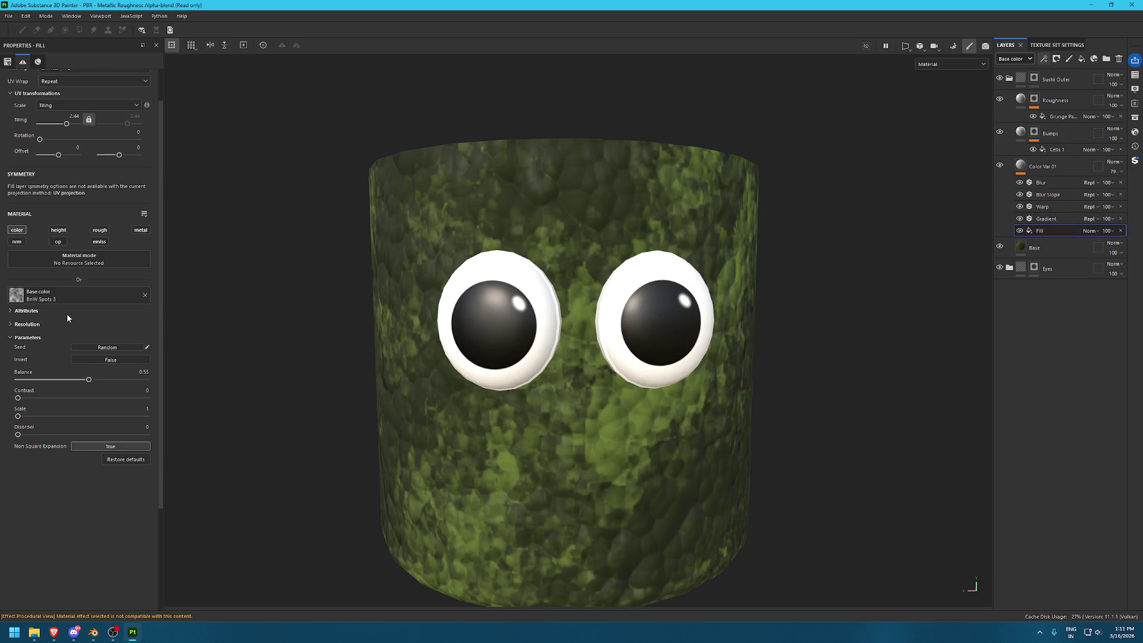
drag(94, 379, 92, 382)
mouse_move(596, 268)
alt+mouse_down()
mouse_move(485, 264)
mouse_move(501, 274)
alt+mouse_up()
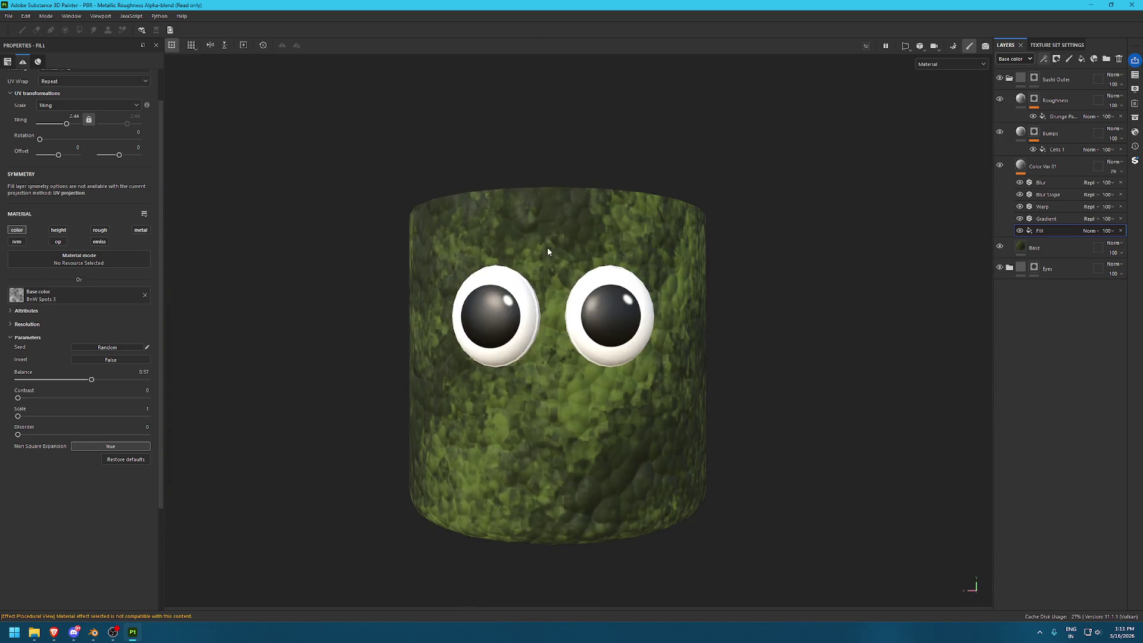
scroll(501, 273, down, 2)
drag(66, 123, 126, 128)
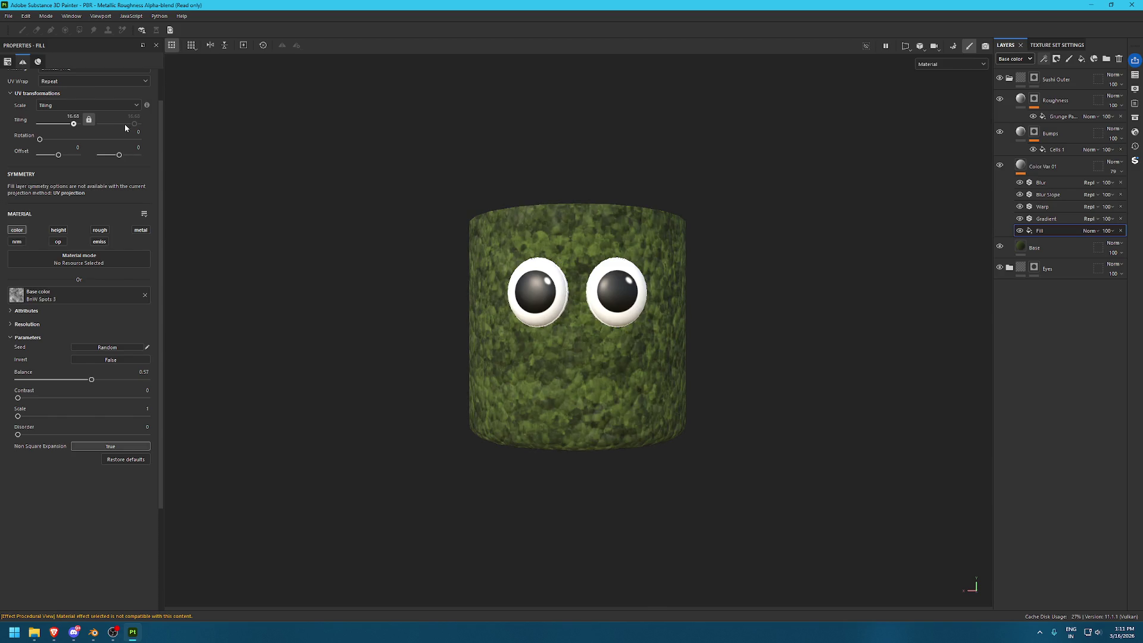
click(1046, 218)
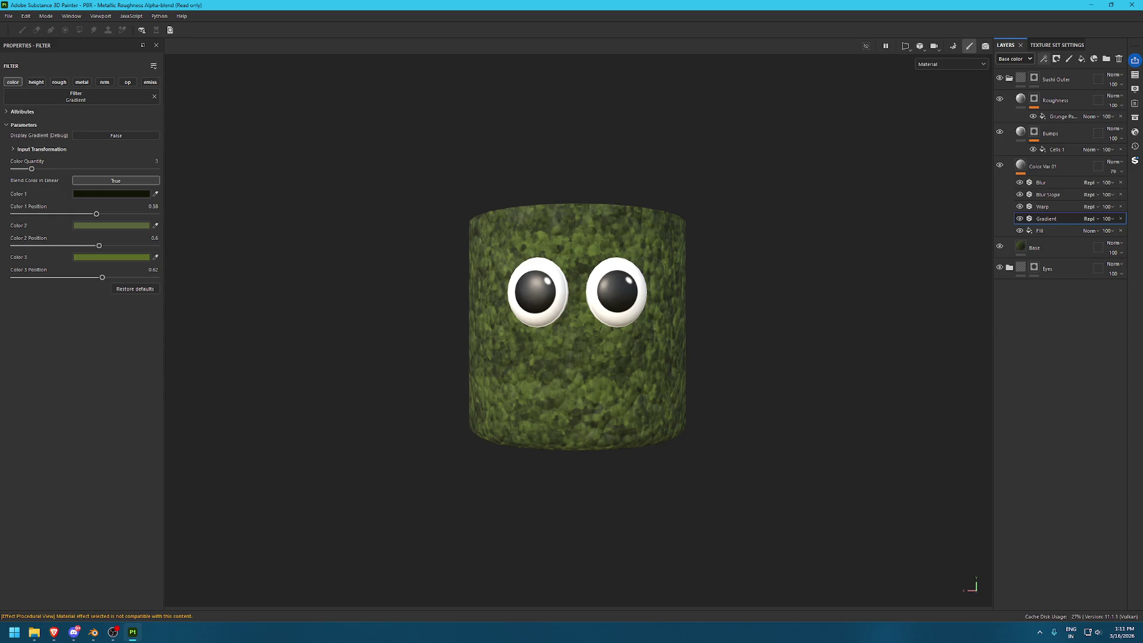
key(super)
key(super)
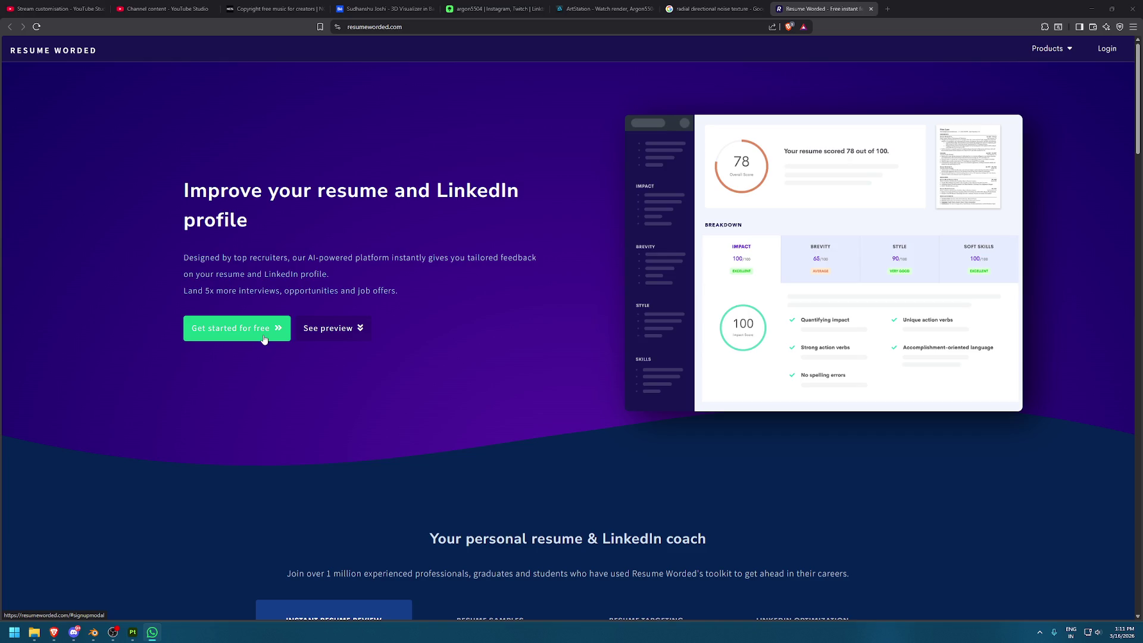
Create a free Resume Worded account through Google sign-up, opting out of the mentorship newsletter
click(264, 339)
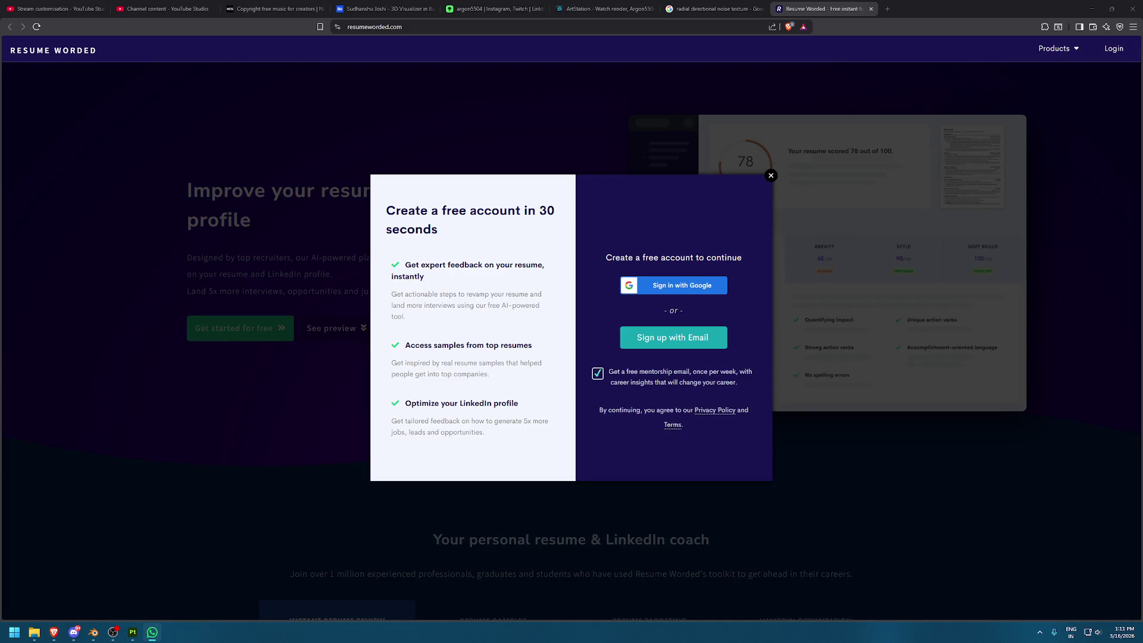
click(712, 288)
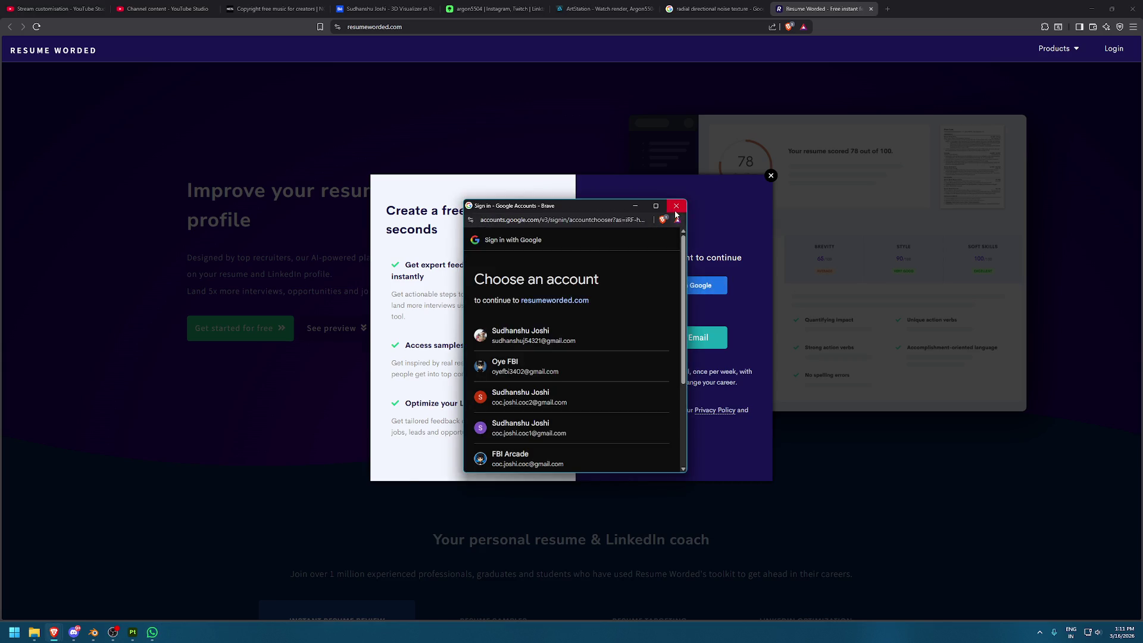
click(676, 205)
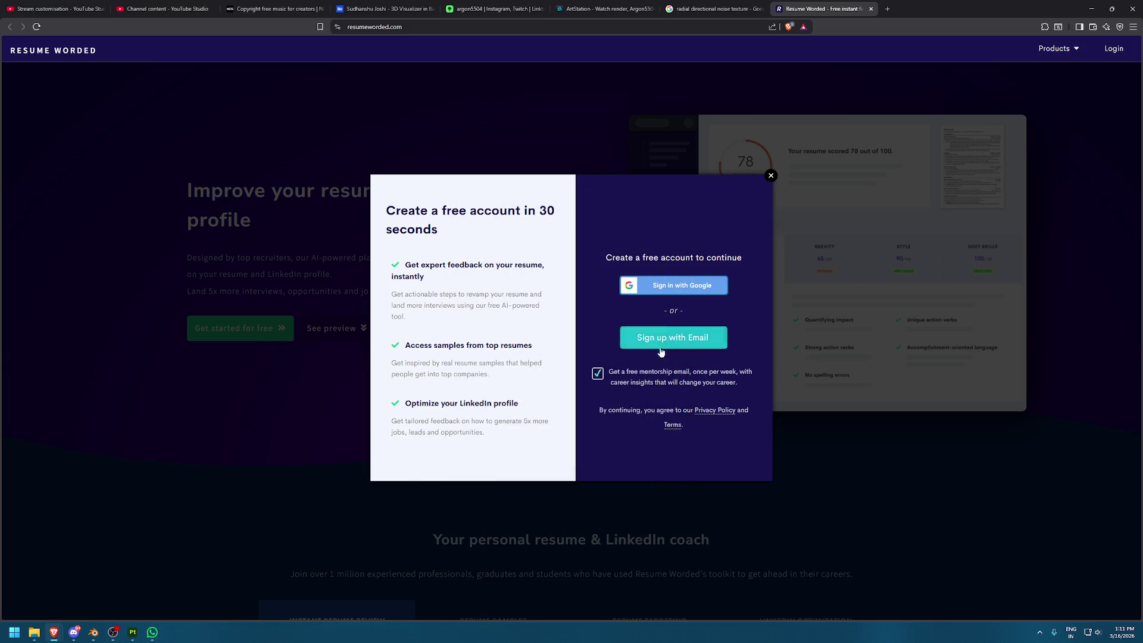
click(598, 373)
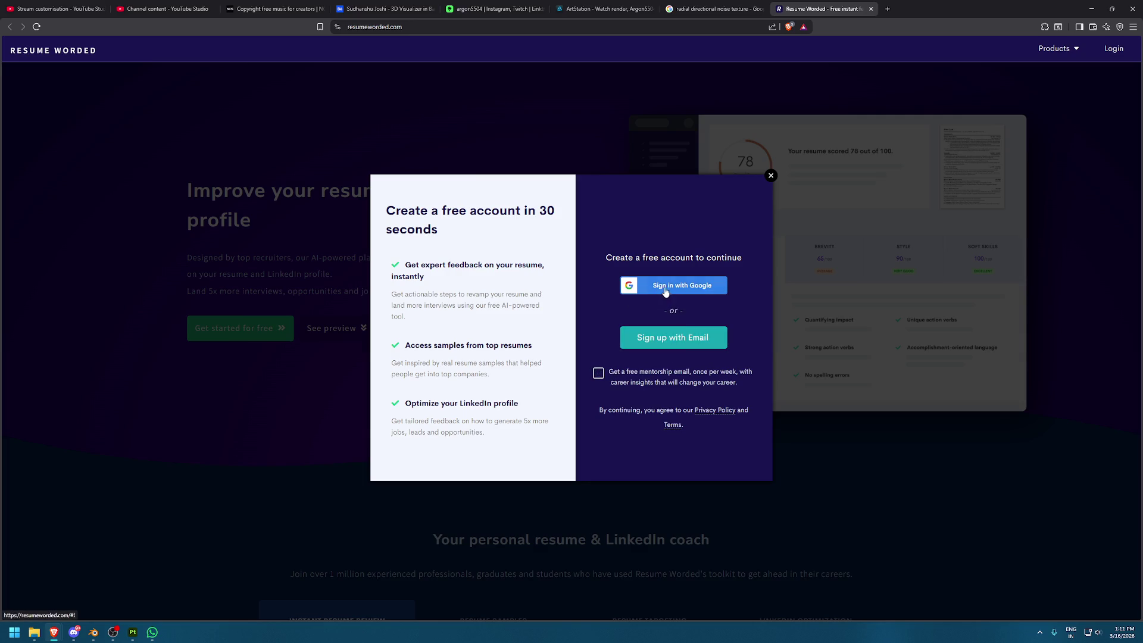
click(666, 292)
scroll(650, 293, down, 3)
click(676, 205)
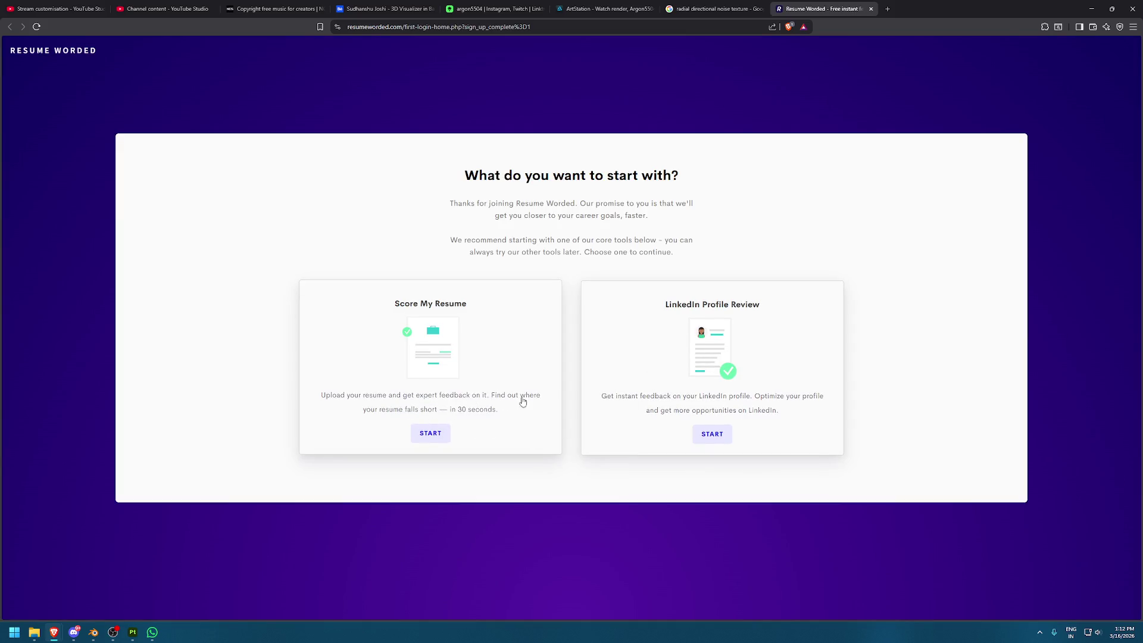
Start Score My Resume at Mid-level and upload the resume PDF from its download folder
click(443, 434)
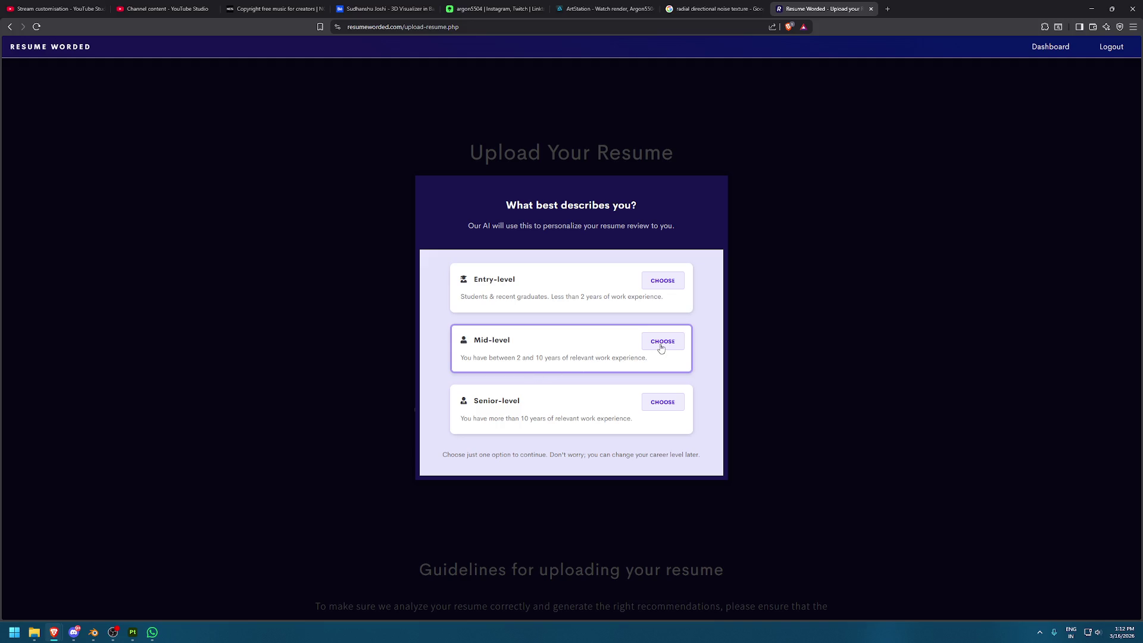
click(662, 346)
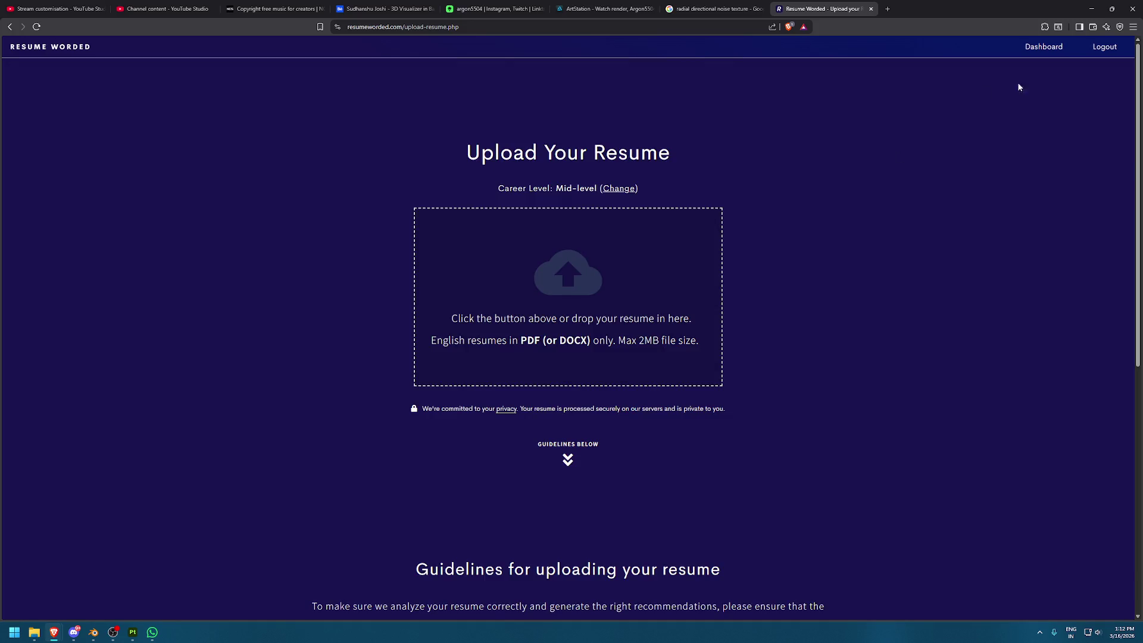
click(1032, 603)
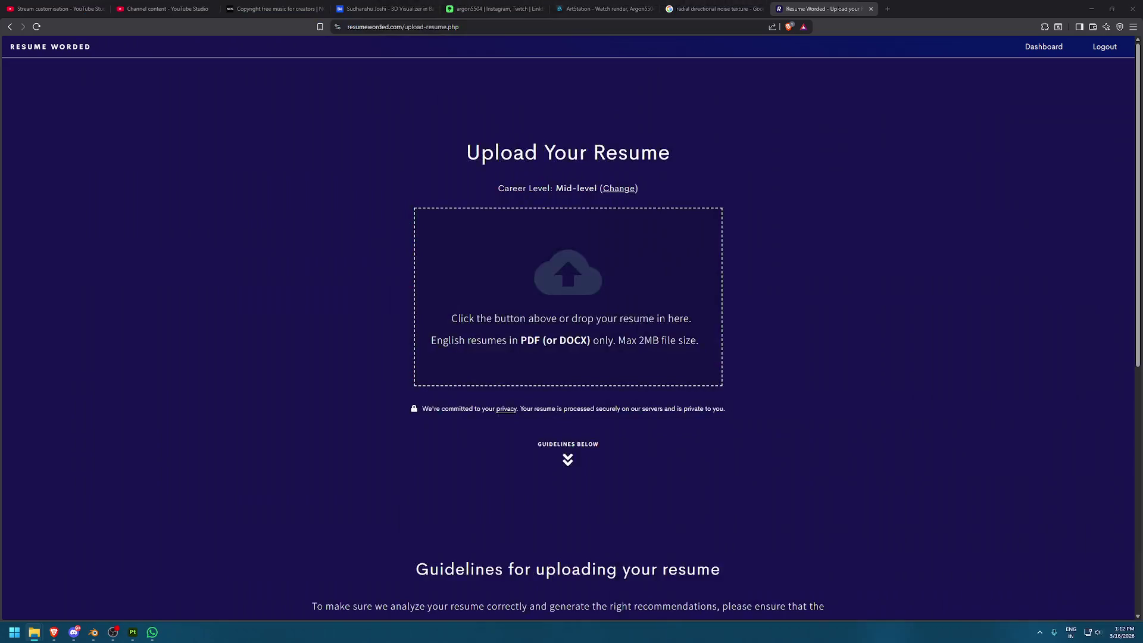
drag(1104, 199, 541, 306)
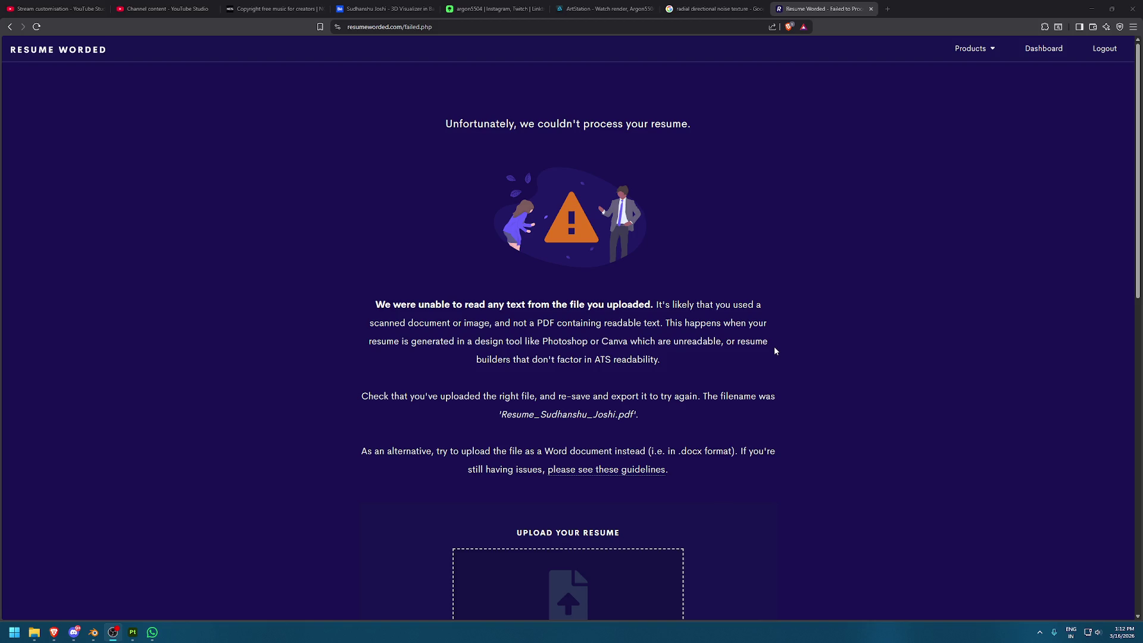
scroll(774, 347, down, 2)
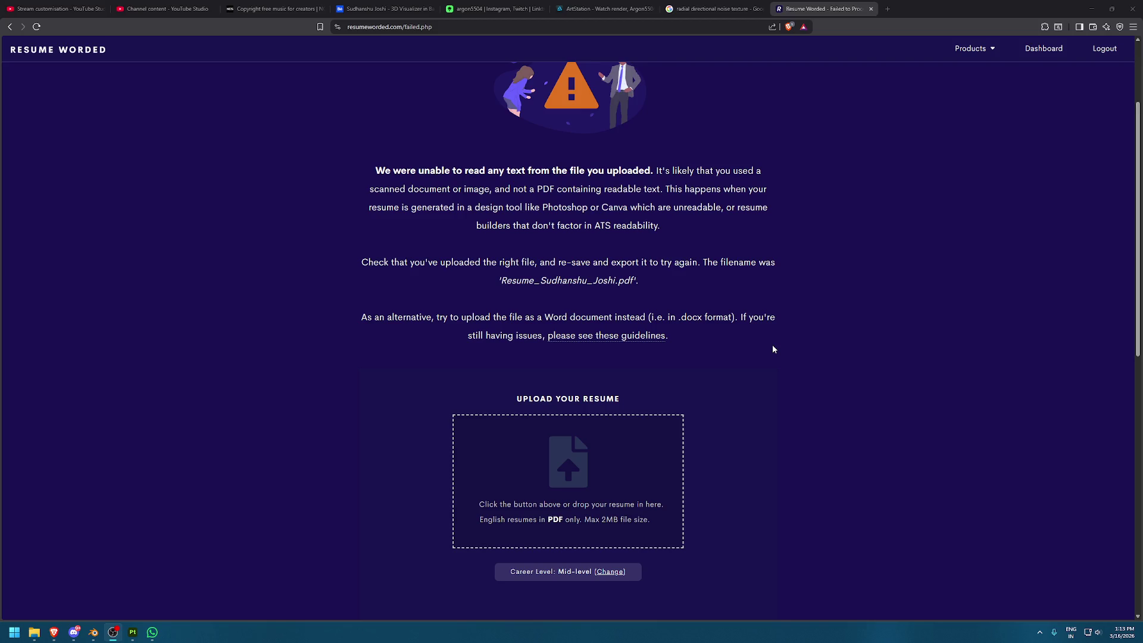
key(super)
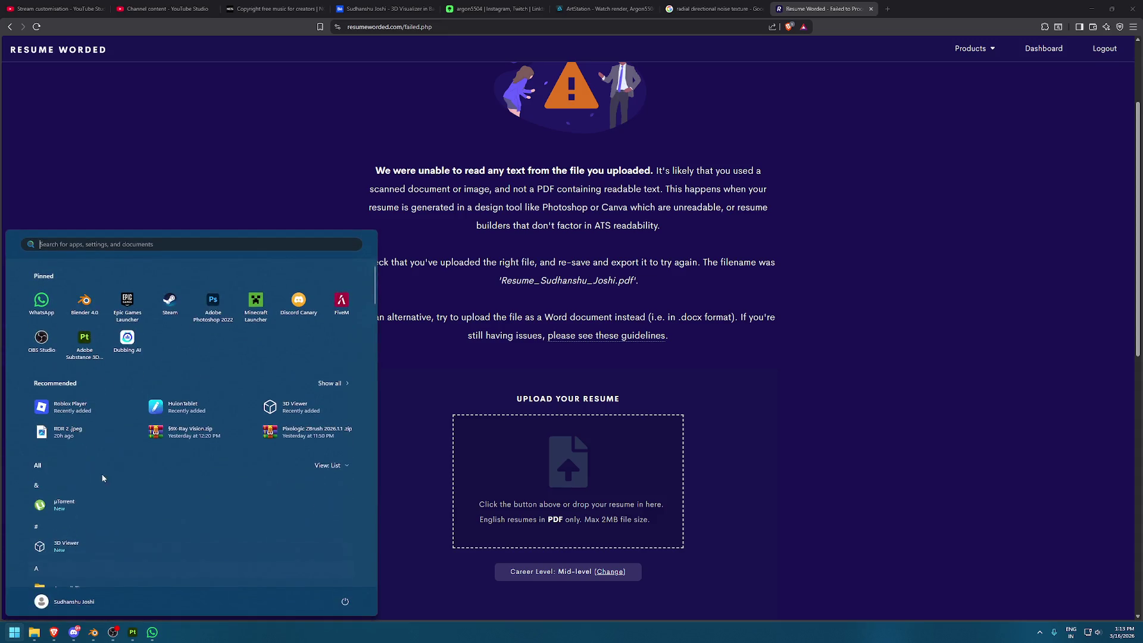
Launch Adobe Photoshop and minimise it so the Resume Worded page stays in front
click(241, 308)
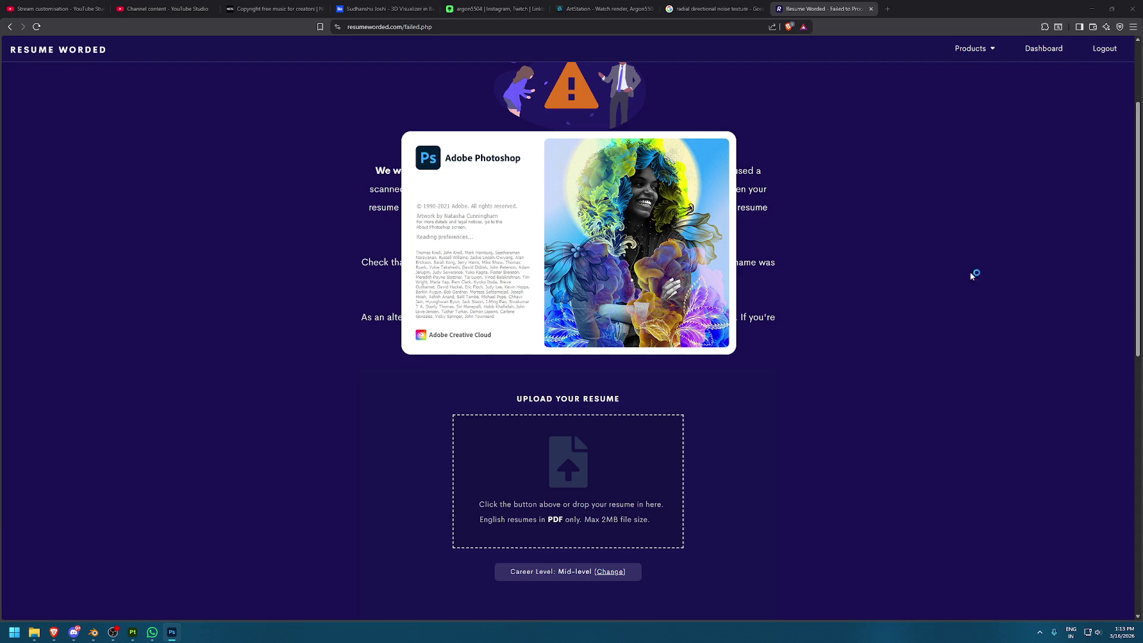
click(152, 632)
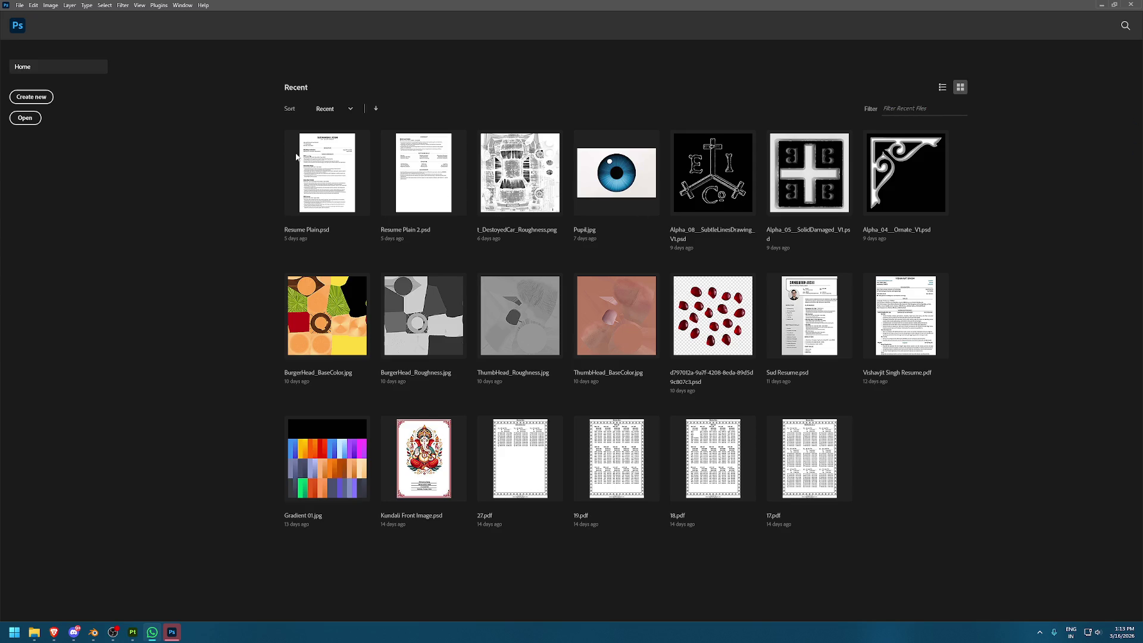
key(super+Down)
key(super+Down)
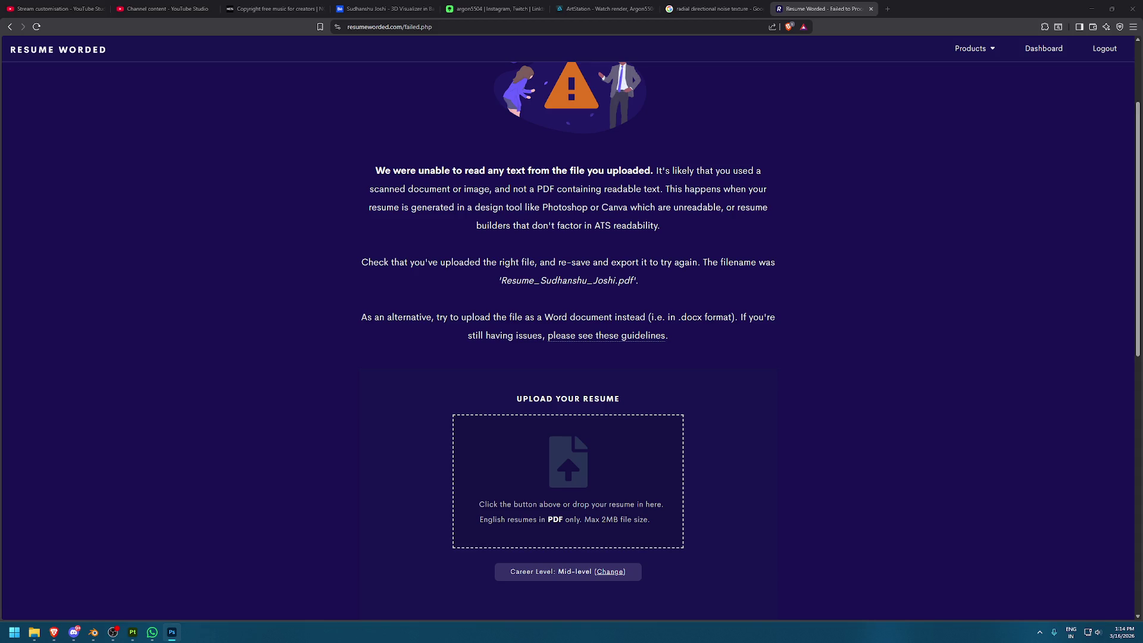
mouse_move(34, 632)
click(77, 589)
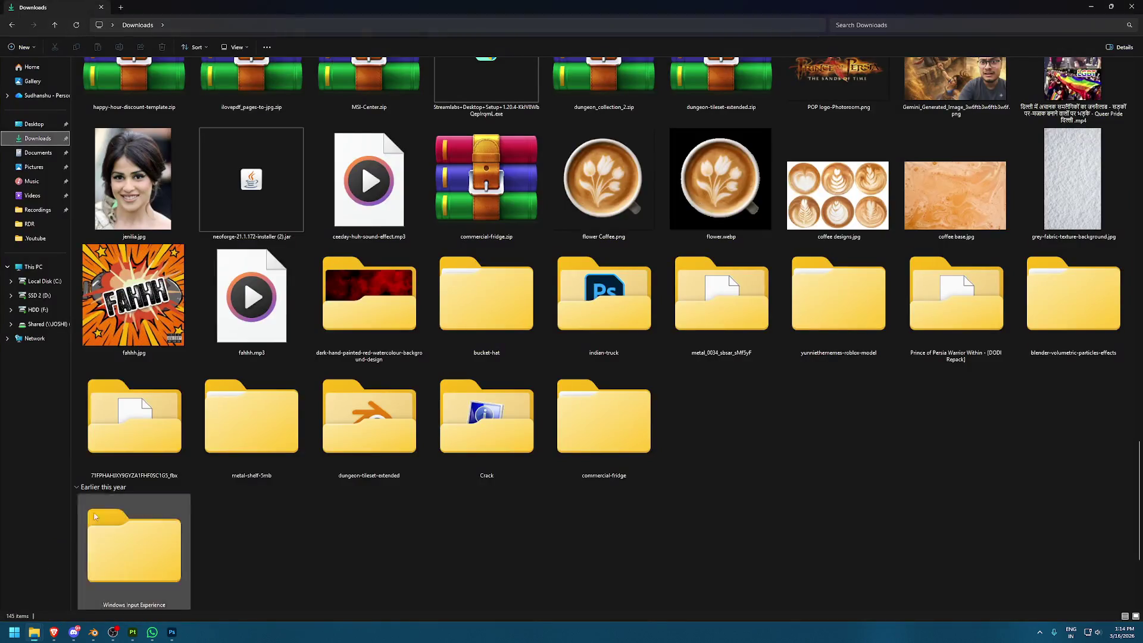
key(alt+Tab)
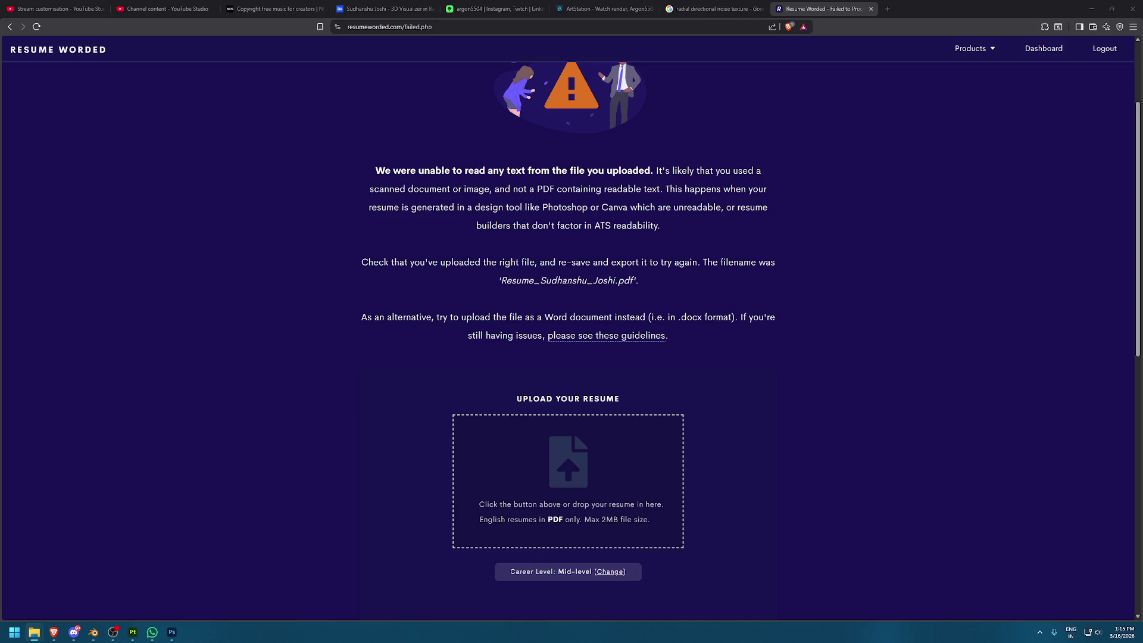
key(alt+Tab)
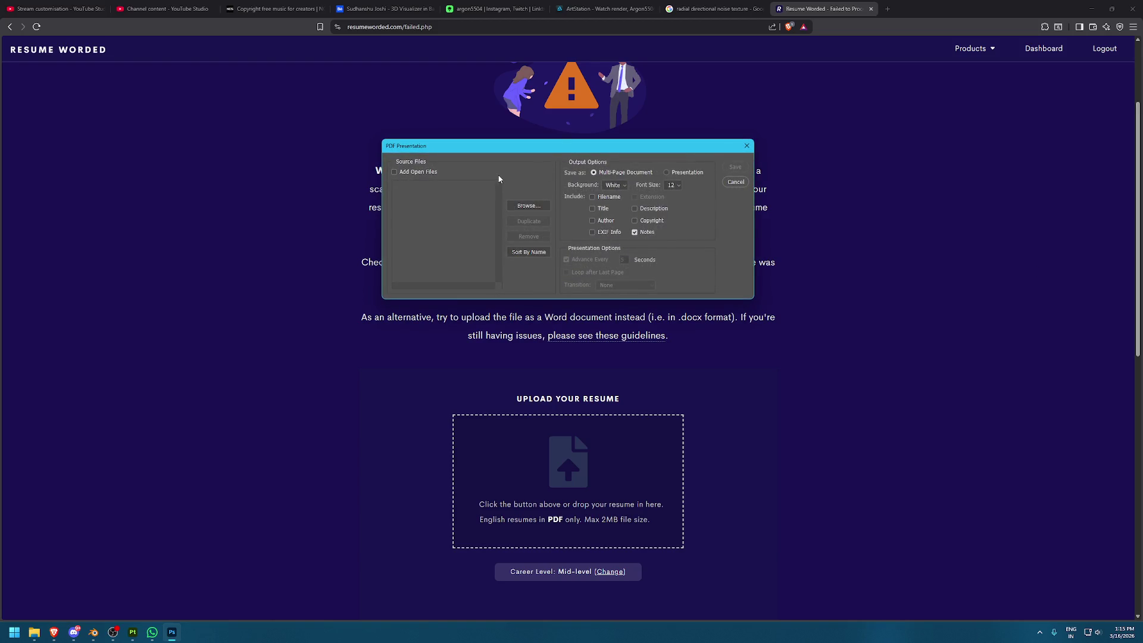
Build a PDF Presentation from both open Resume Plain files and save it with default Adobe PDF settings
click(420, 172)
key(Return)
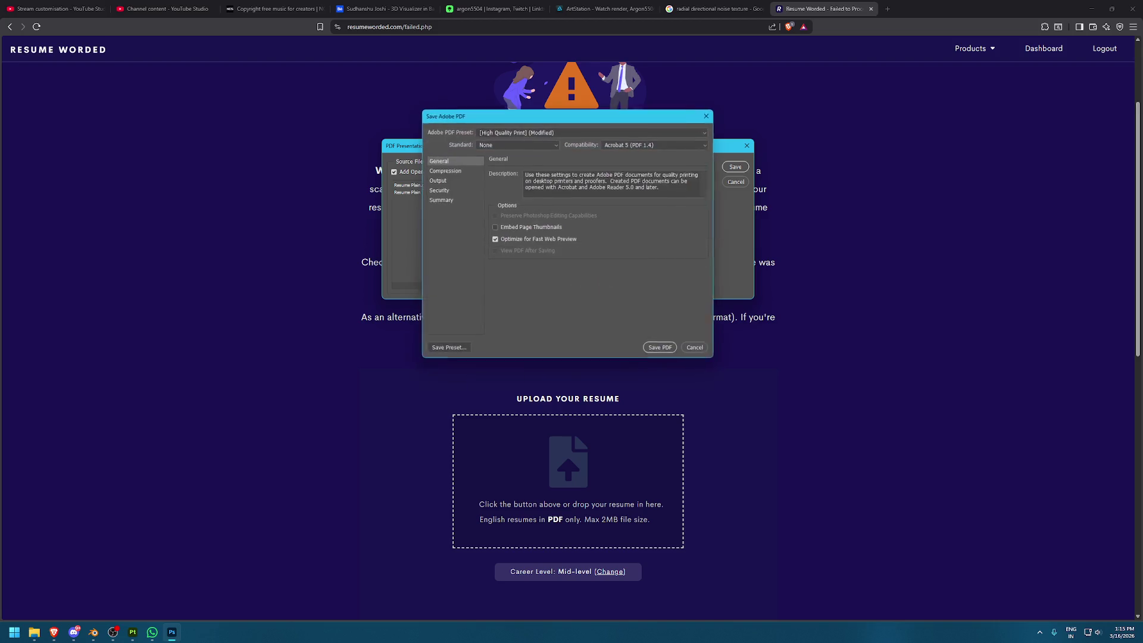
click(666, 349)
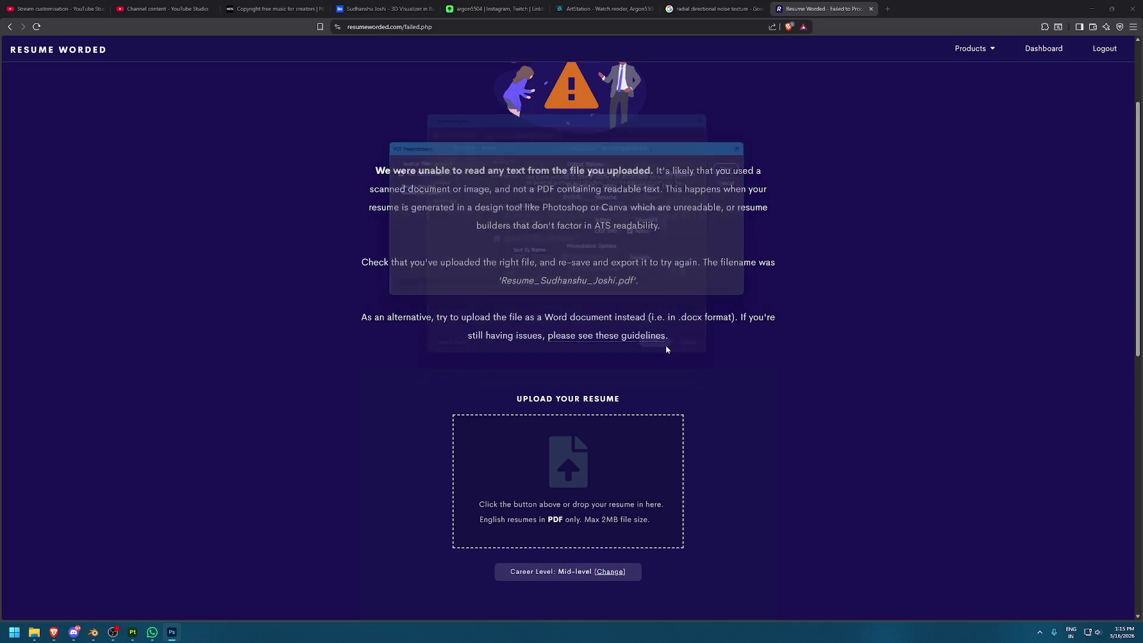
In a new tab, go to canva.com from the 'cana' address-bar suggestion
click(889, 9)
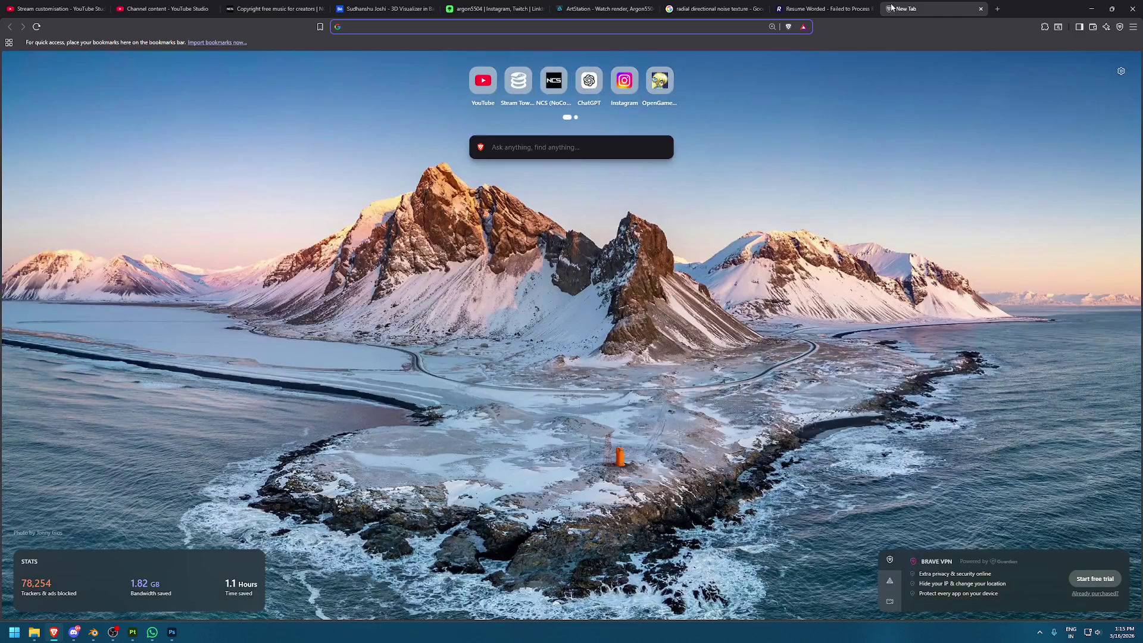
text(cana)
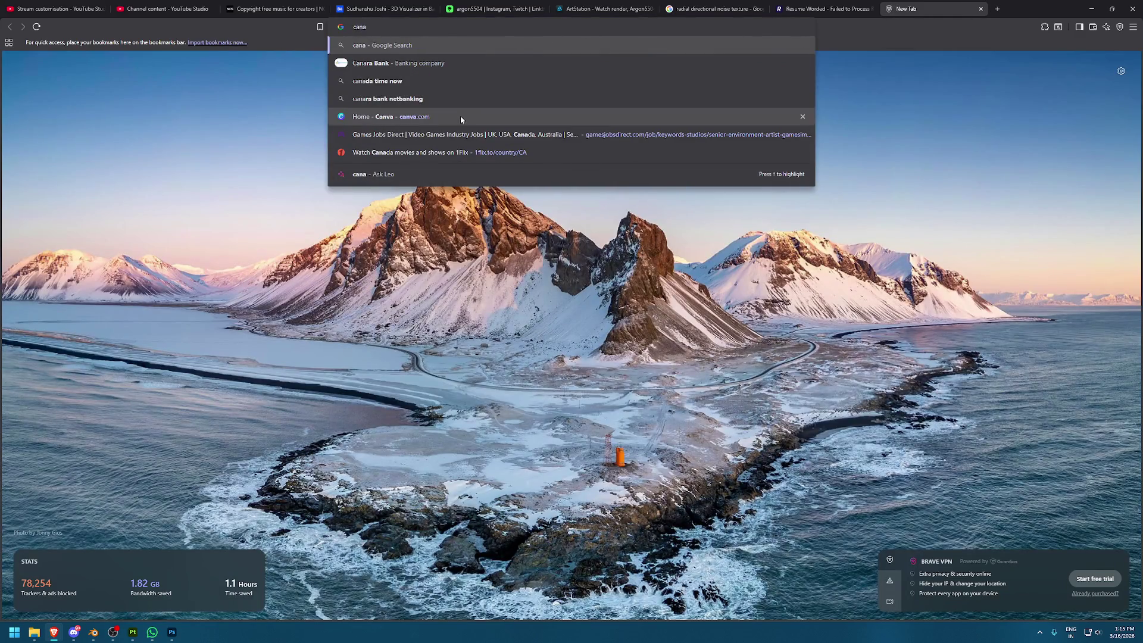
click(463, 116)
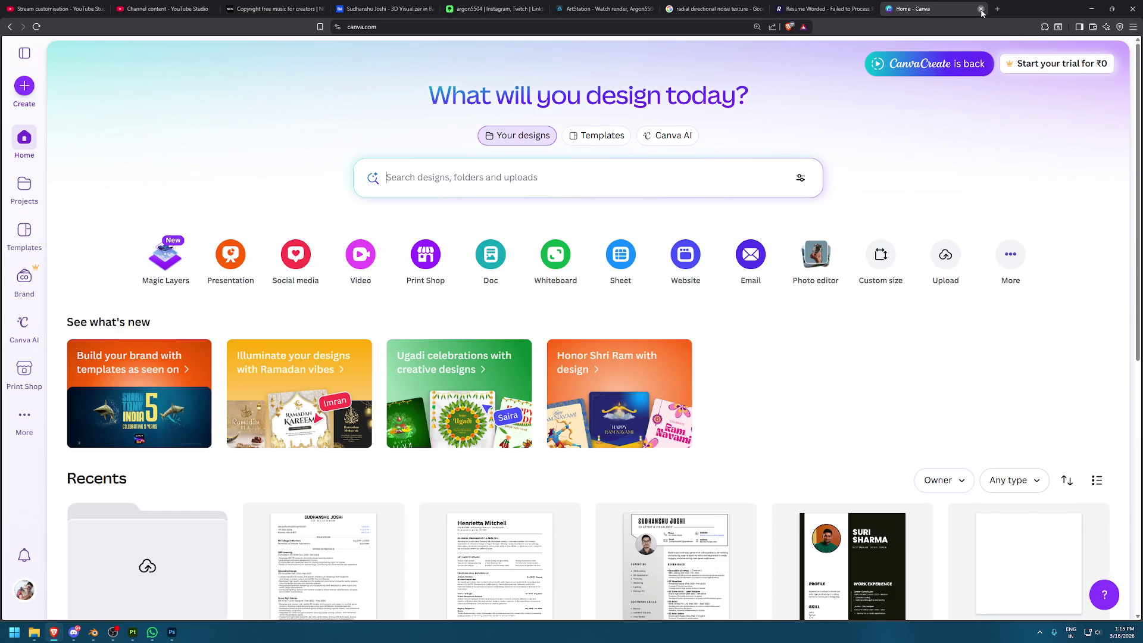
Close the Canva tab and open File Explorer
click(982, 9)
click(14, 632)
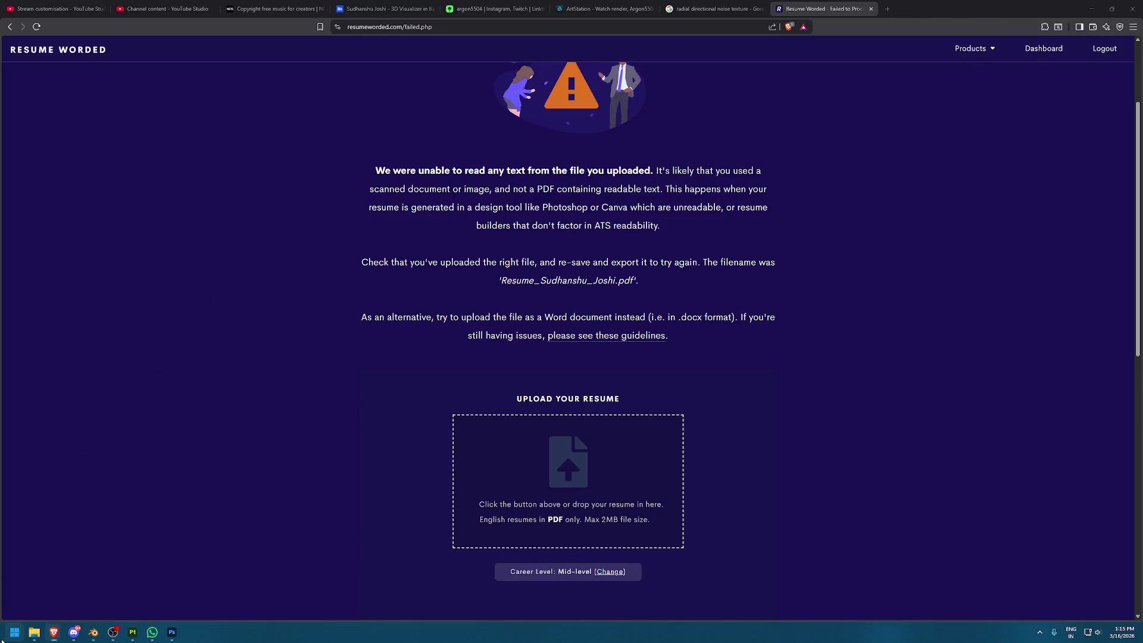
click(1076, 172)
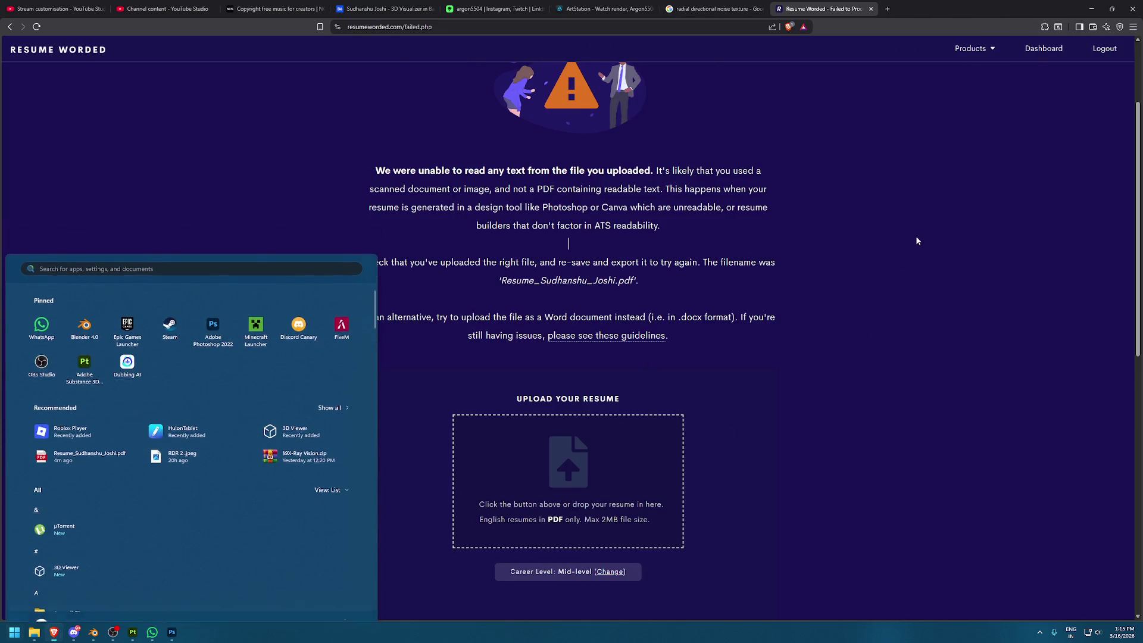
key(super)
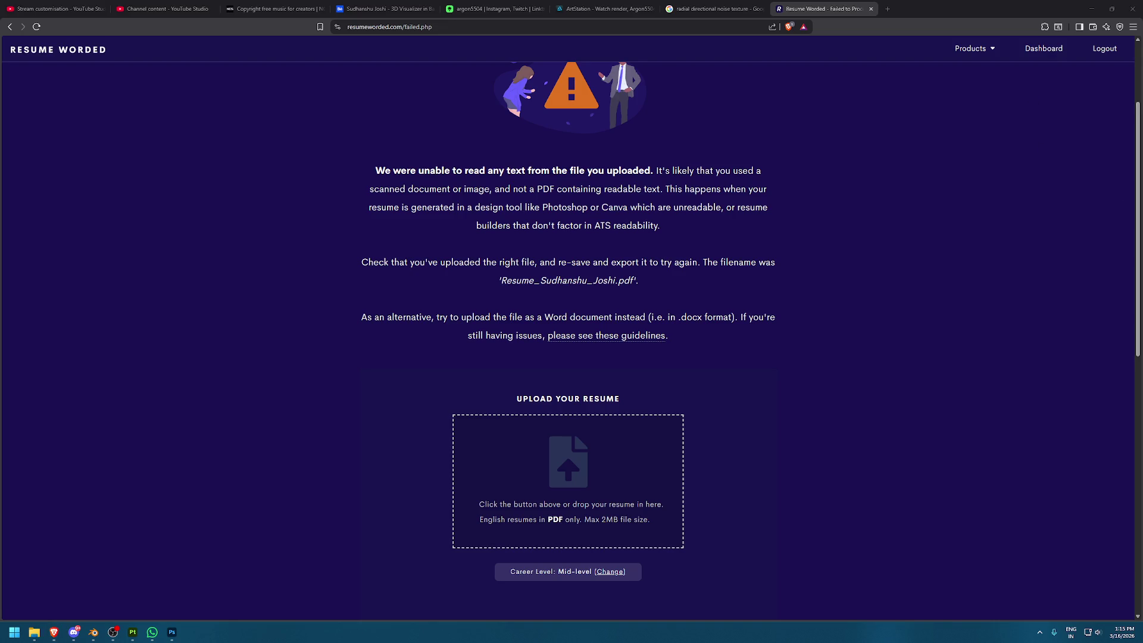
key(super+e)
Drop the 7.3 MB resume PDF on Resume Worded (rejected as over 2 MB), then search 'COmpress P' in a new tab
drag(652, 441, 685, 433)
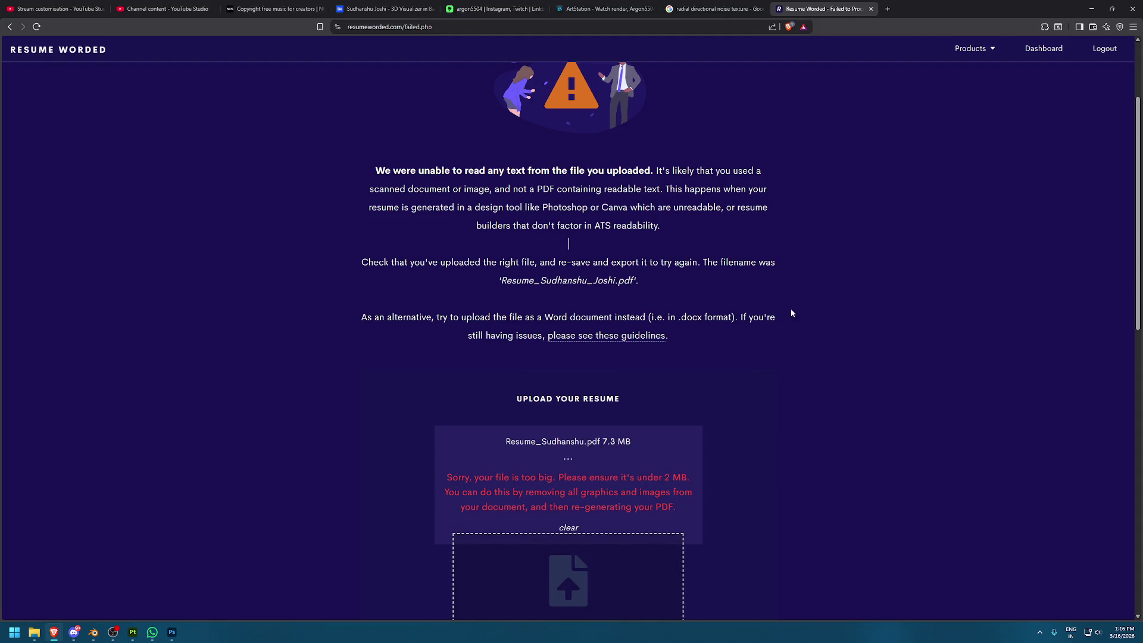
click(888, 9)
text(COmpress P)
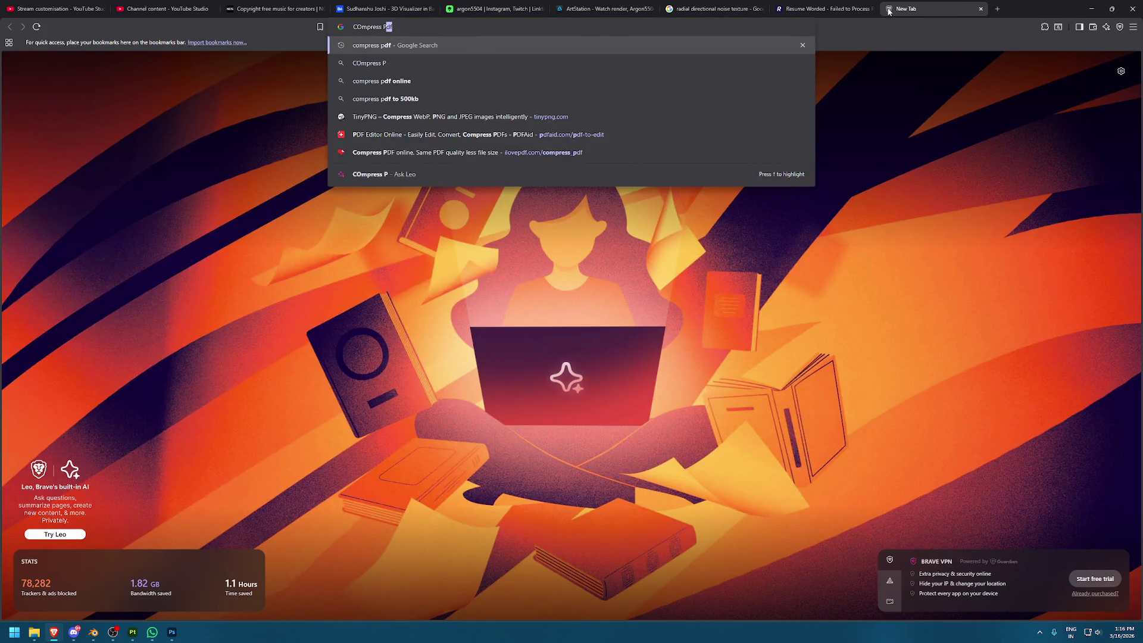
Compress the resume PDF with iLovePDF's Compress PDF tool, reached through a compress pdf search
key(Return)
click(373, 166)
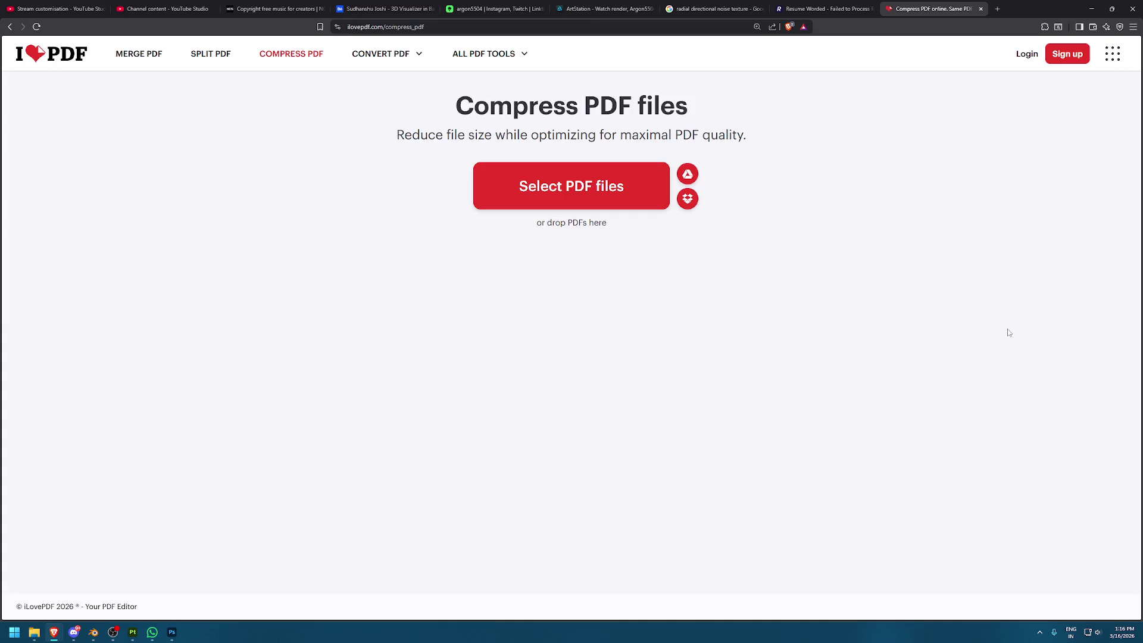
click(571, 186)
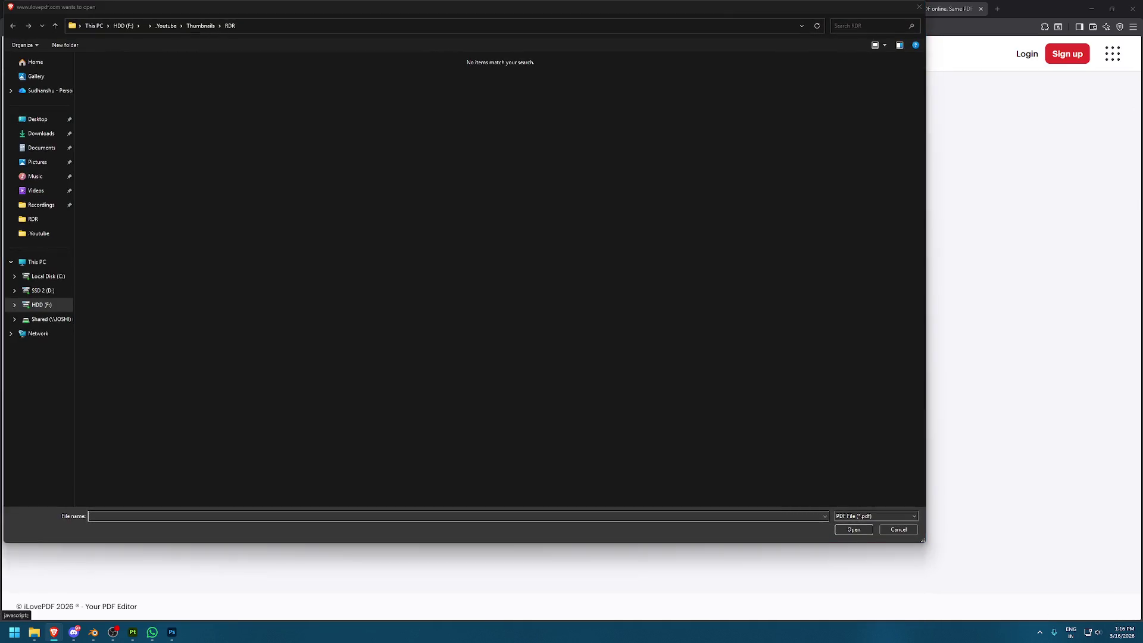
click(918, 6)
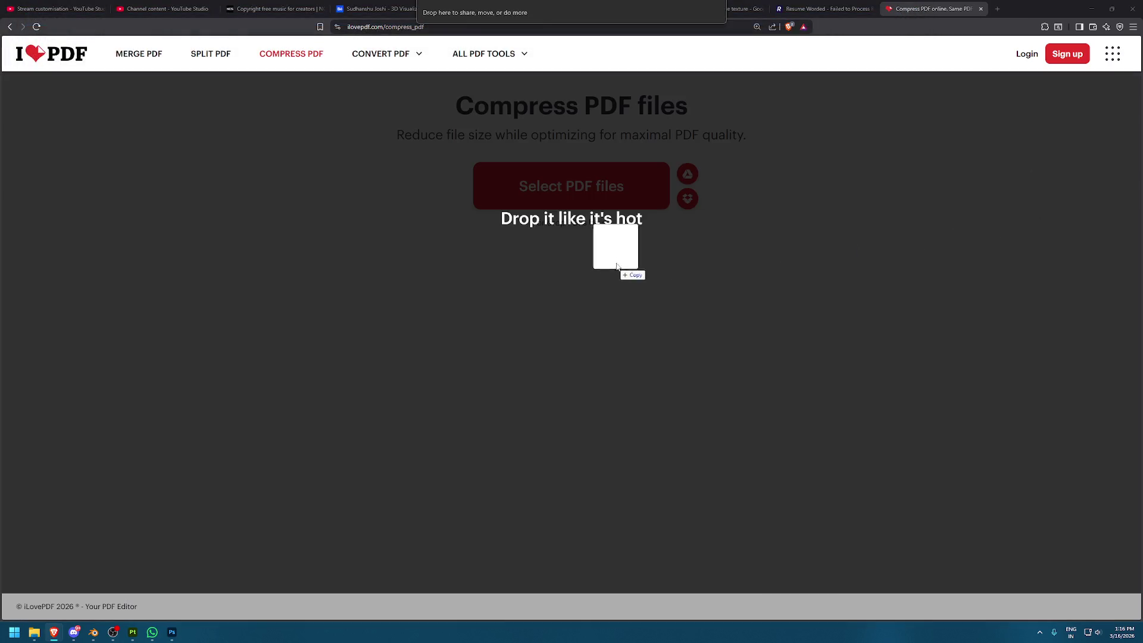
drag(982, 13, 612, 247)
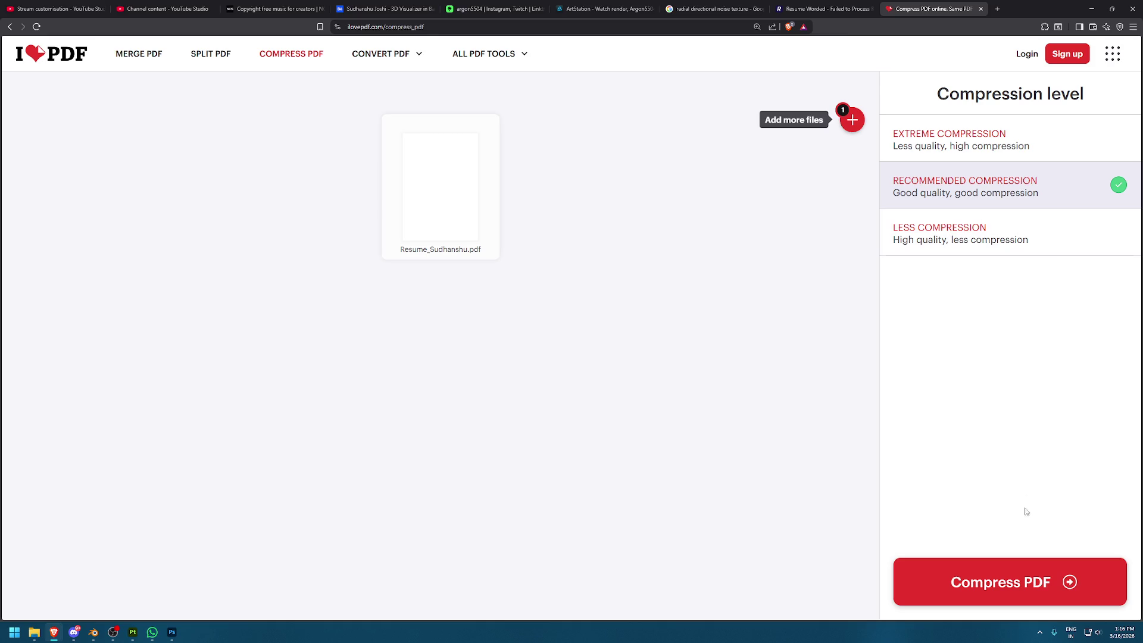
click(1056, 568)
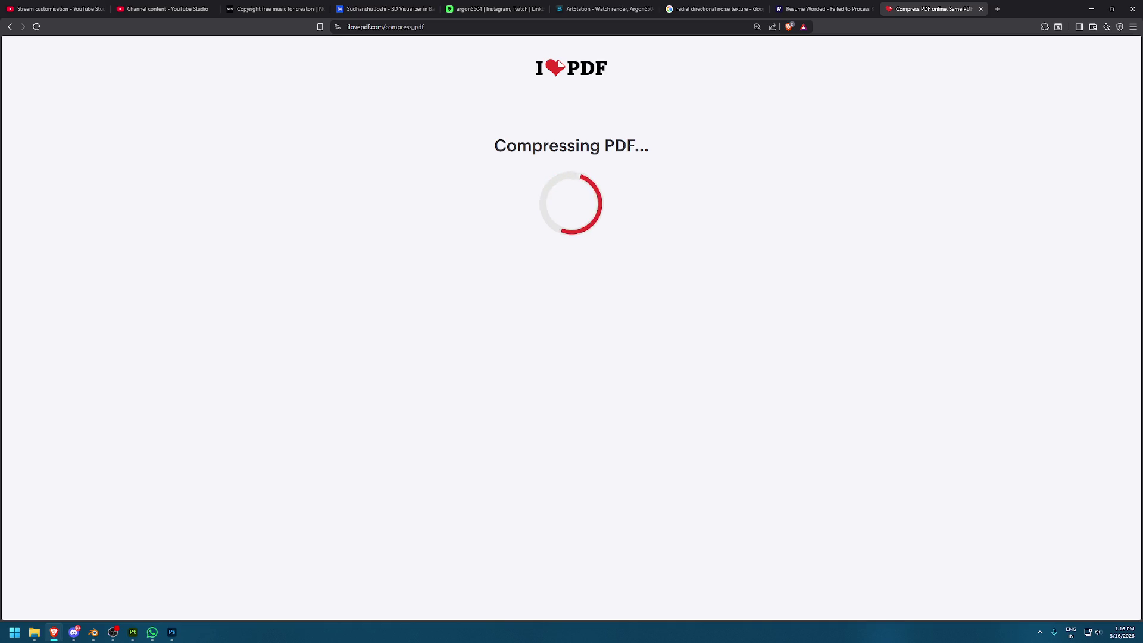
key(alt+Tab)
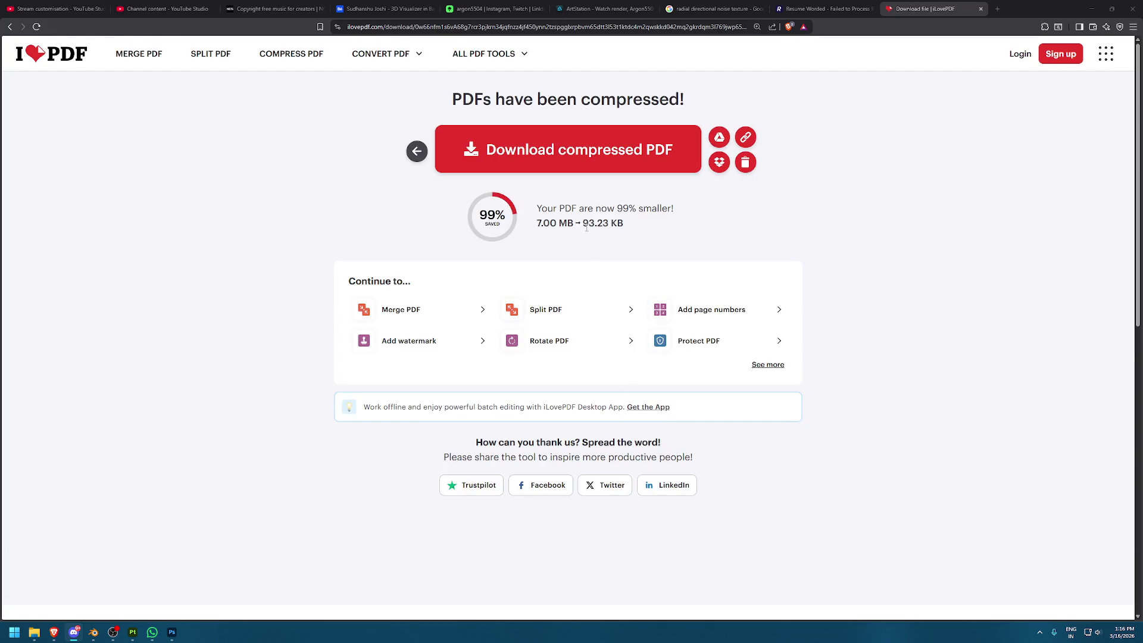
Save the 93.23 KB compressed PDF to Downloads under the resume file name, then return to Resume Worded
click(619, 167)
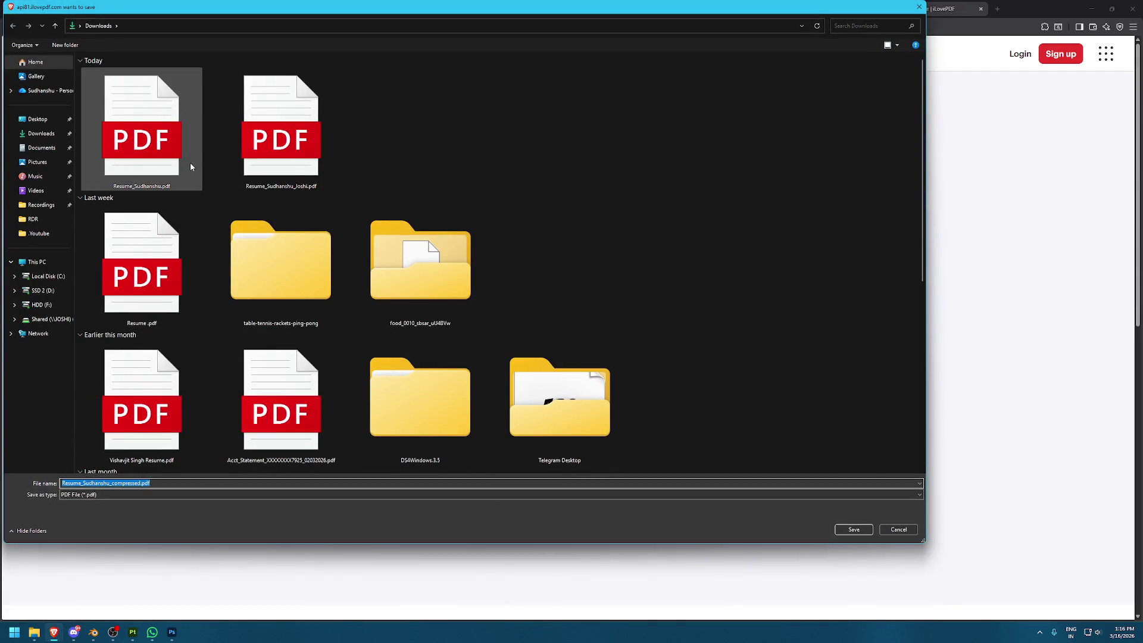
click(190, 164)
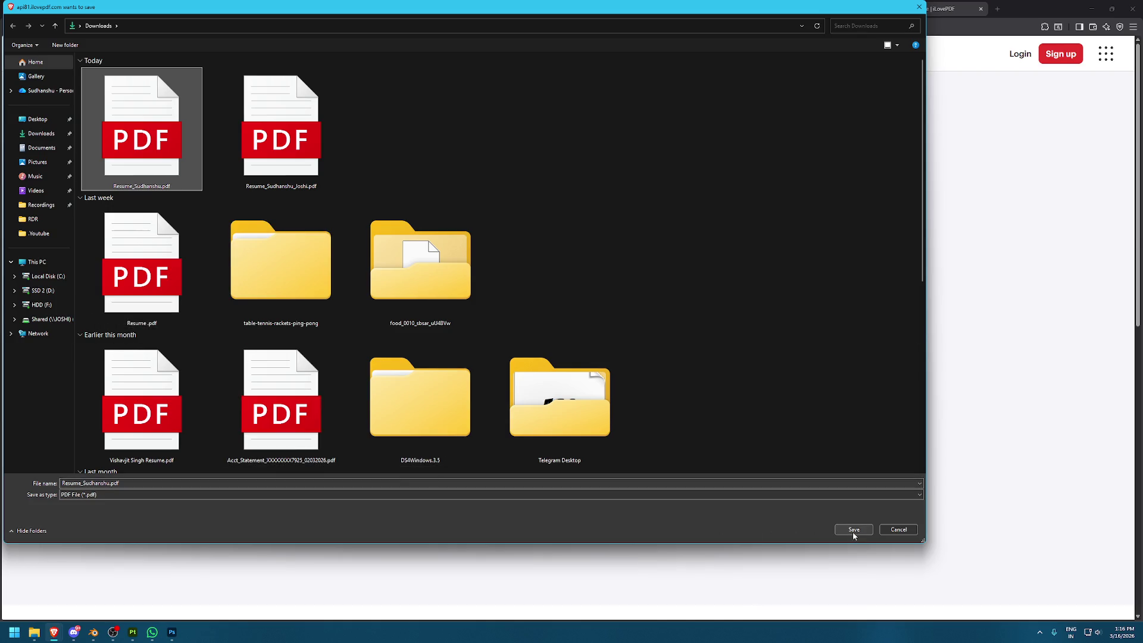
click(110, 483)
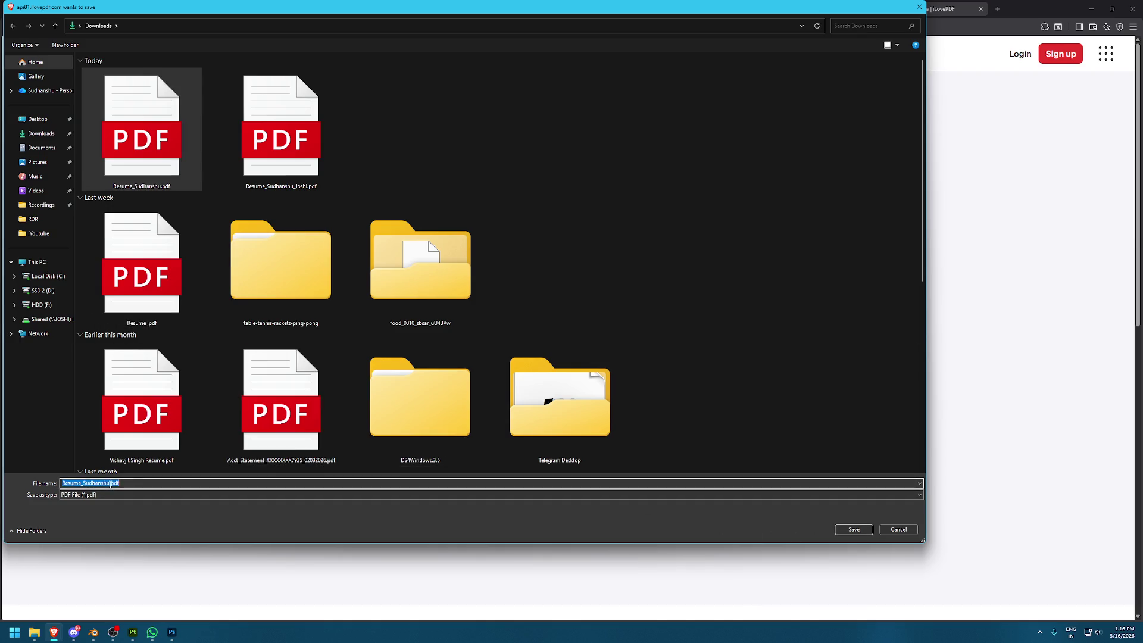
click(115, 484)
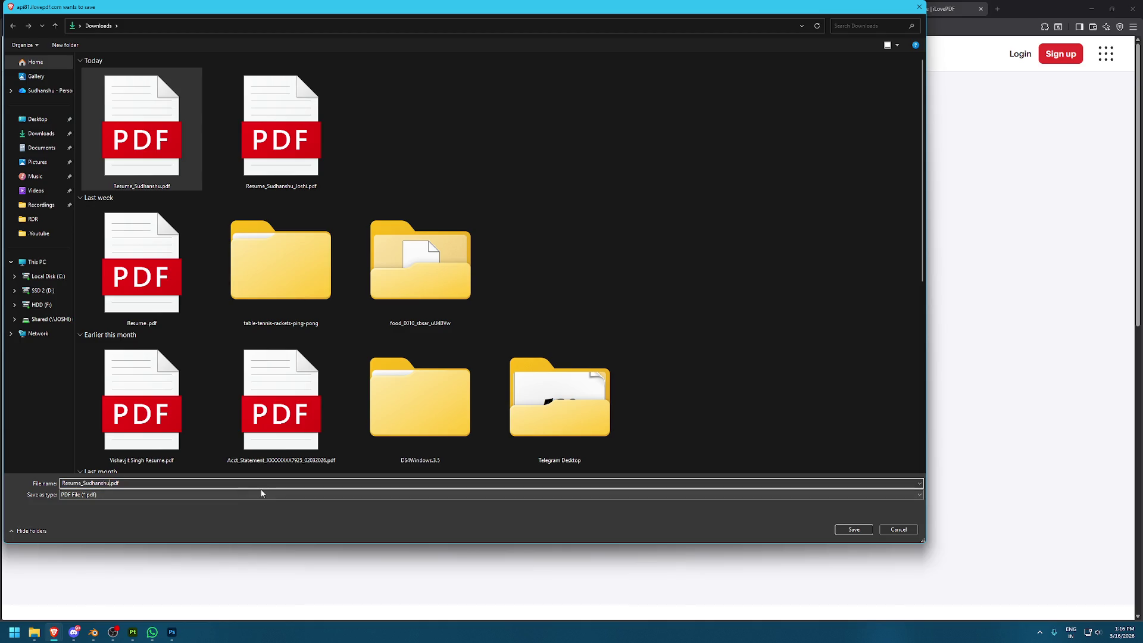
click(852, 527)
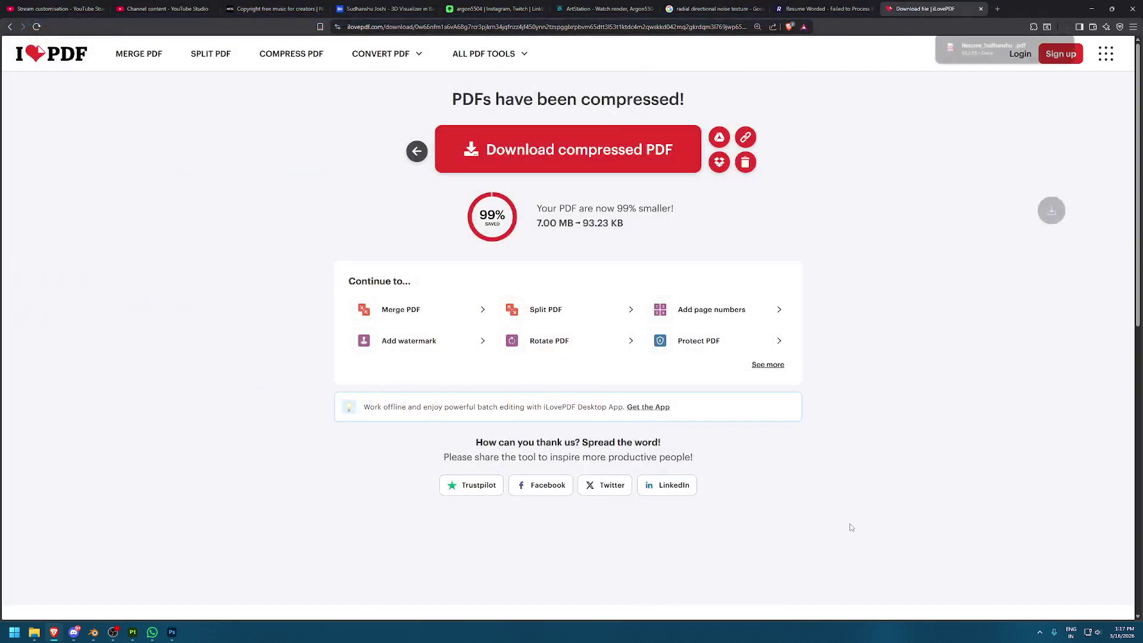
click(815, 4)
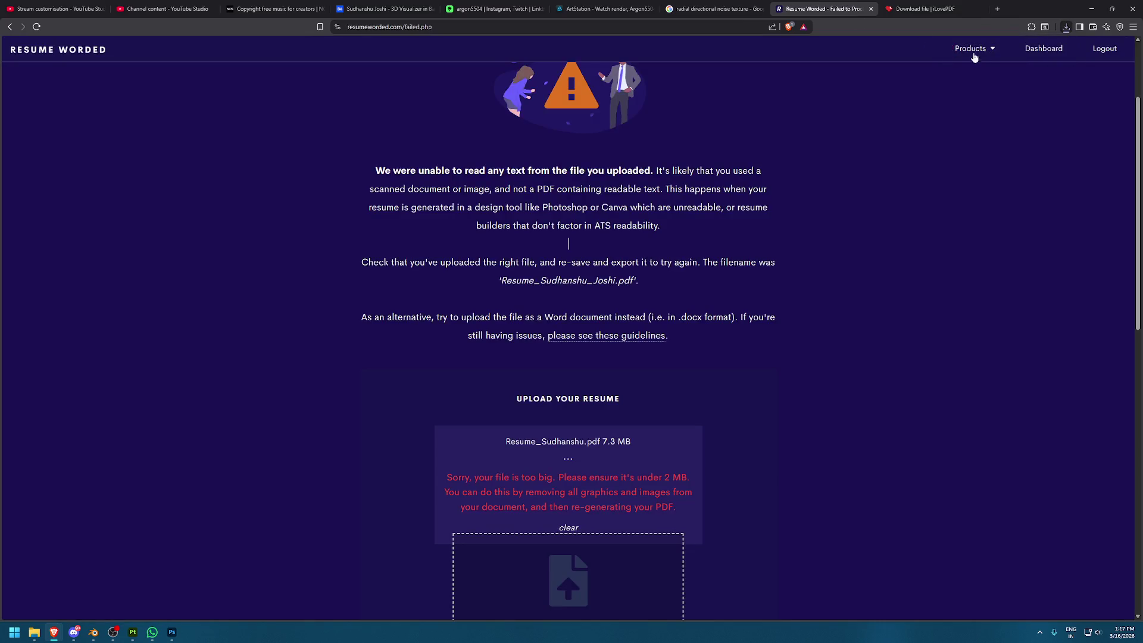
Drop the compressed resume from recent downloads into Resume Worded; it fails for lacking an Experience section
click(1066, 27)
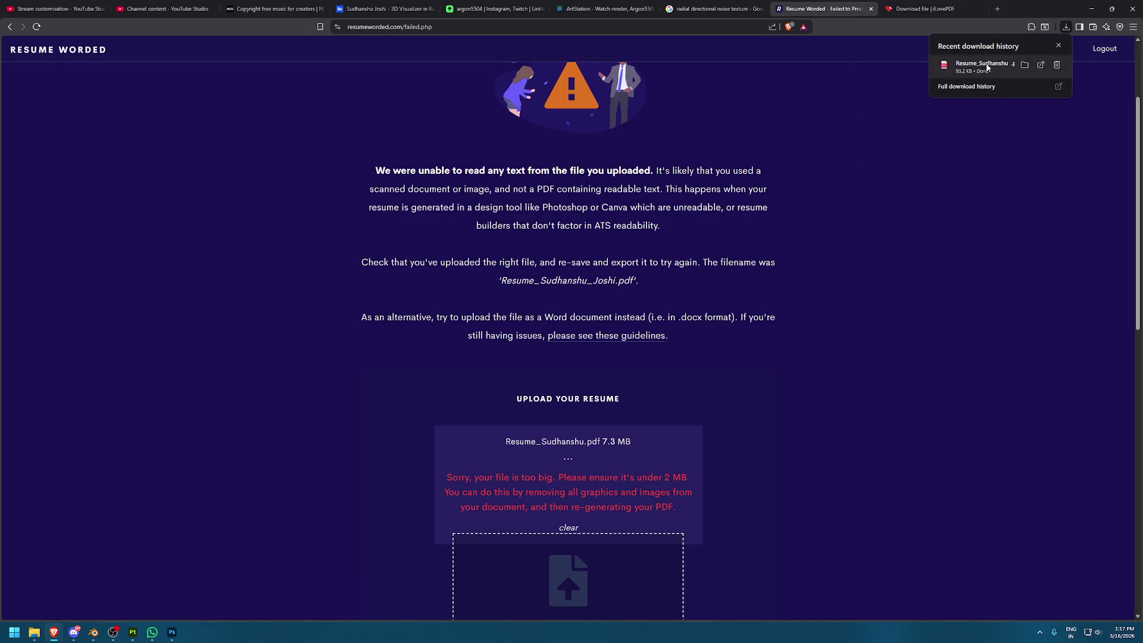
drag(988, 65, 565, 571)
scroll(721, 419, down, 3)
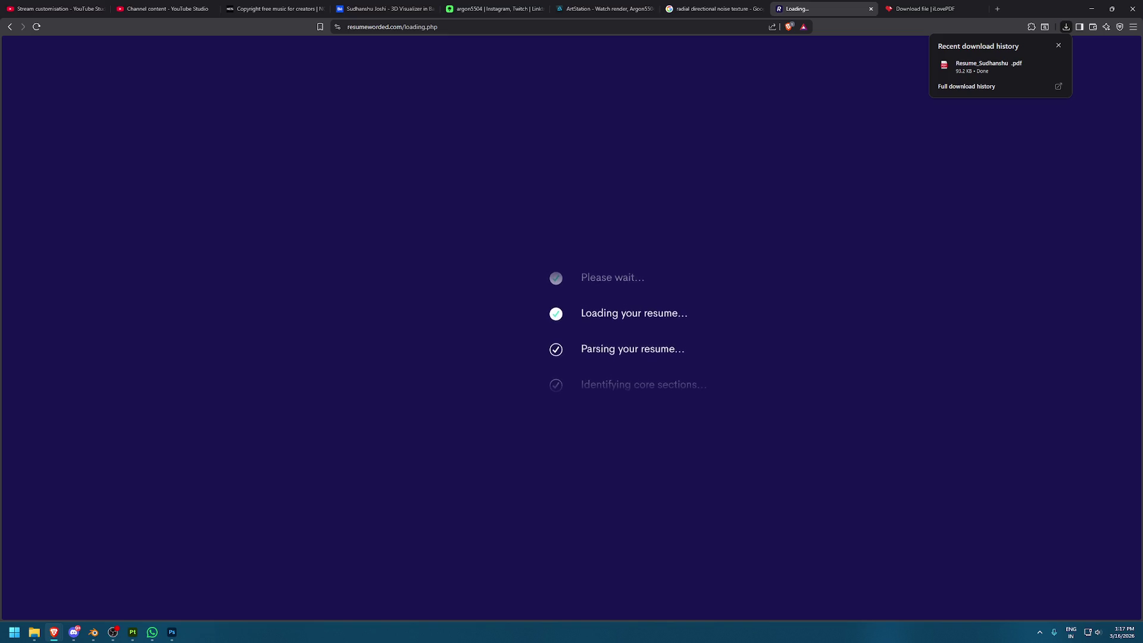
mouse_move(1046, 66)
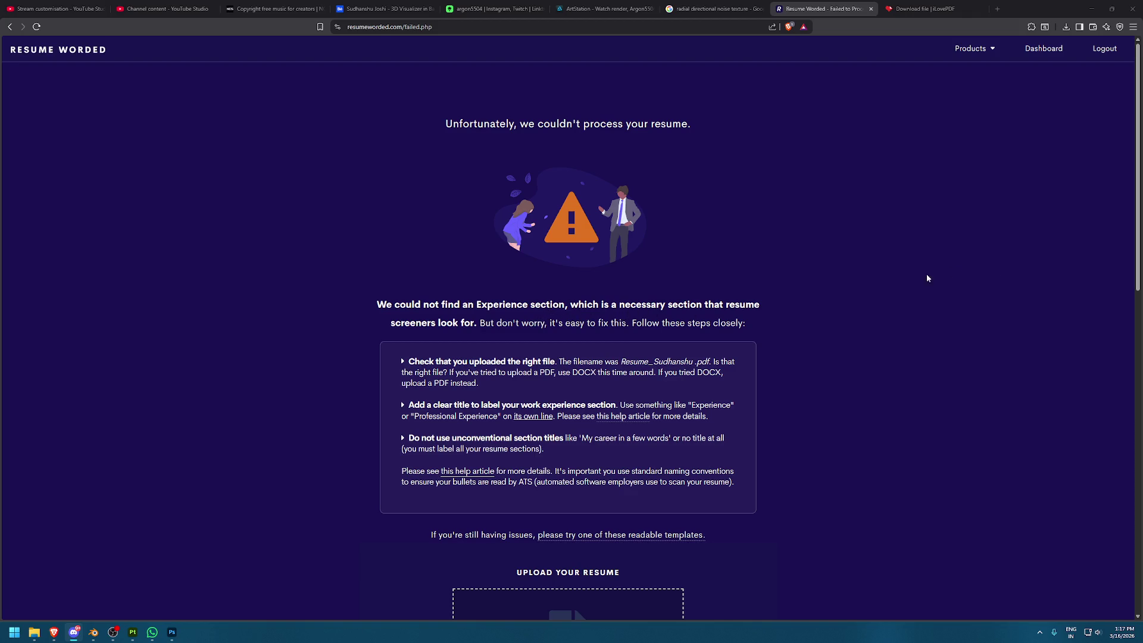
Open the downloaded resume PDF in its own browser tab
click(1065, 27)
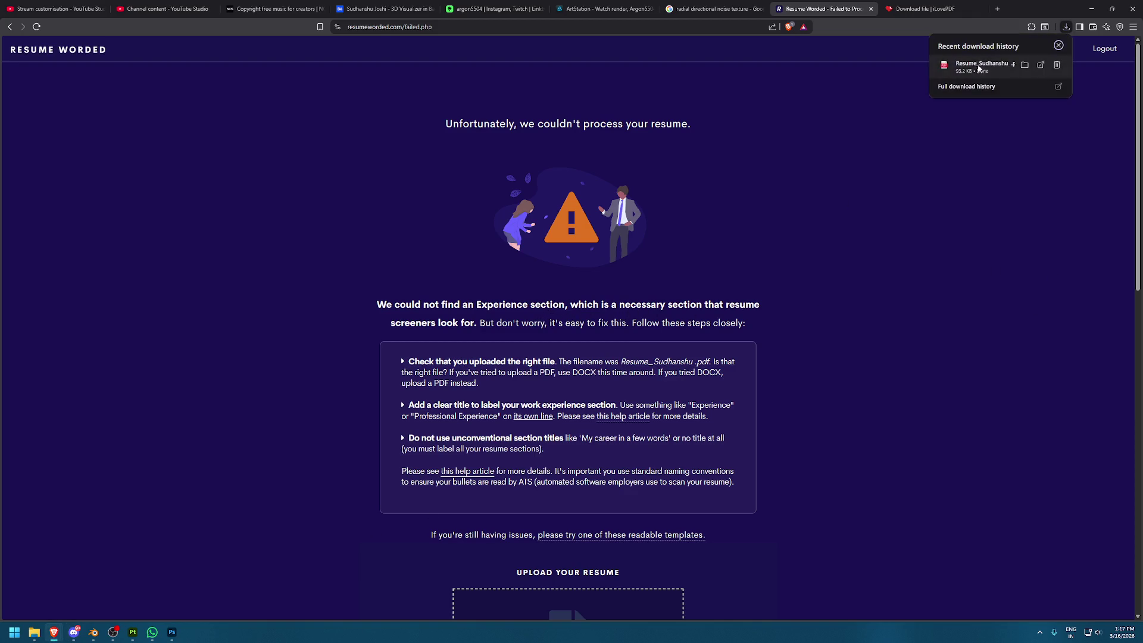
click(964, 65)
scroll(636, 279, down, 1)
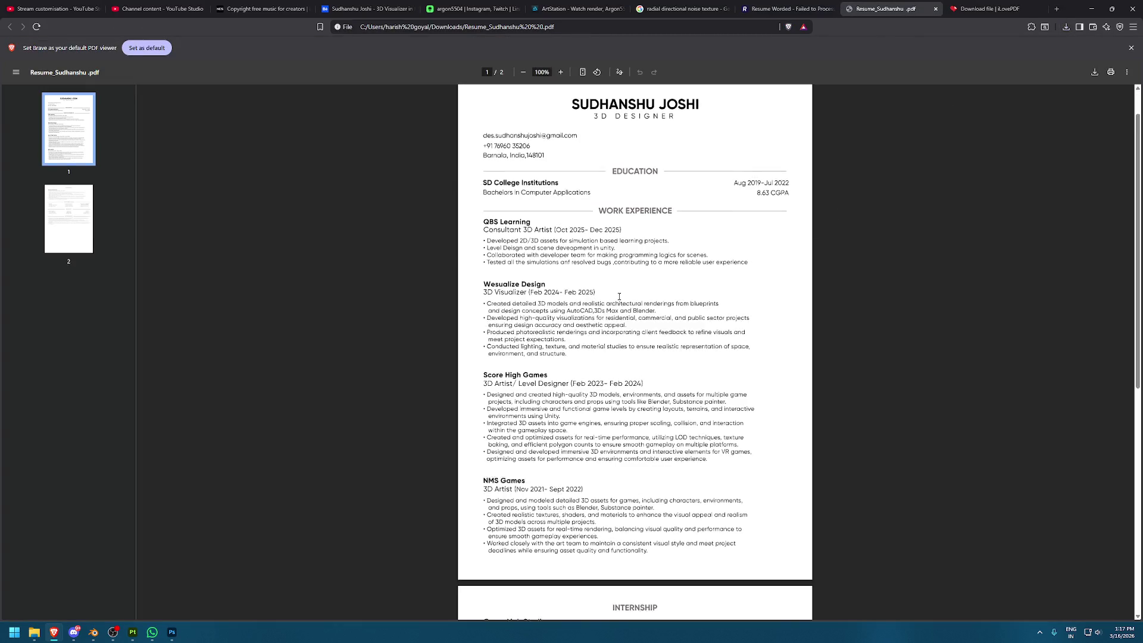
Scroll through both resume PDF pages, then close only the PDF tab, cancelling the close-all-tabs warning
scroll(636, 279, down, 2)
scroll(638, 279, down, 1)
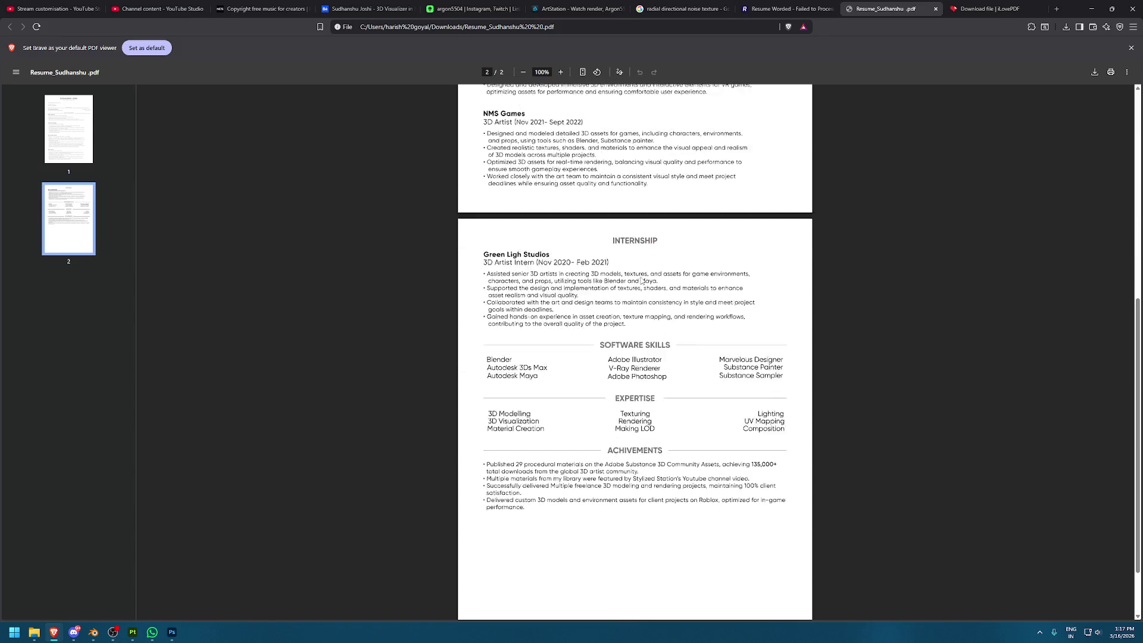
scroll(641, 280, down, 3)
click(1132, 9)
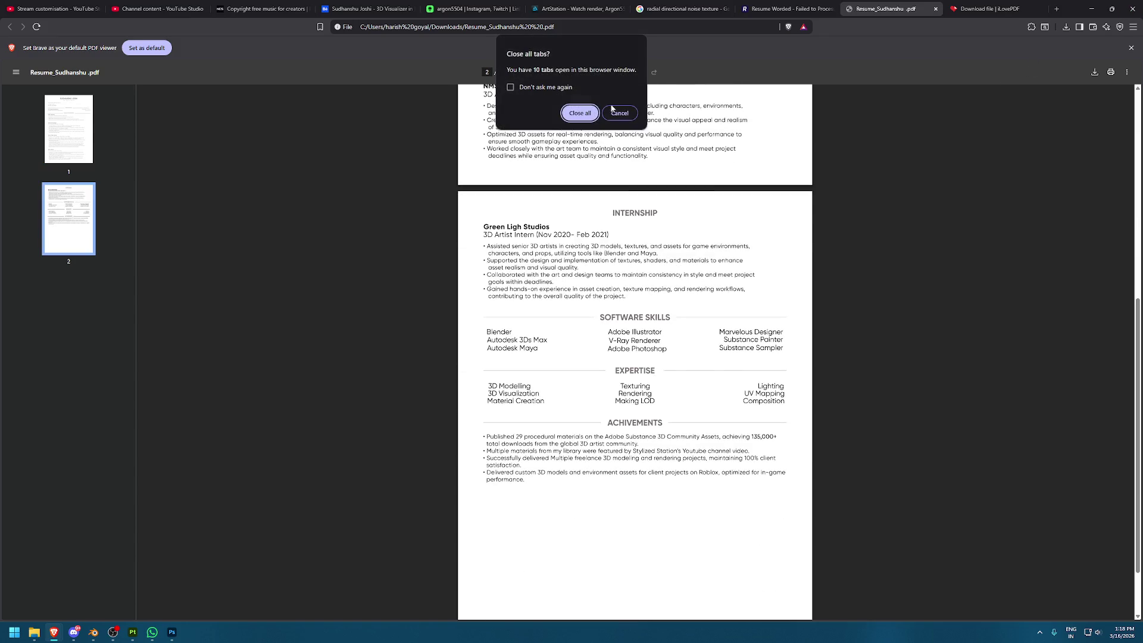
key(Escape)
click(935, 8)
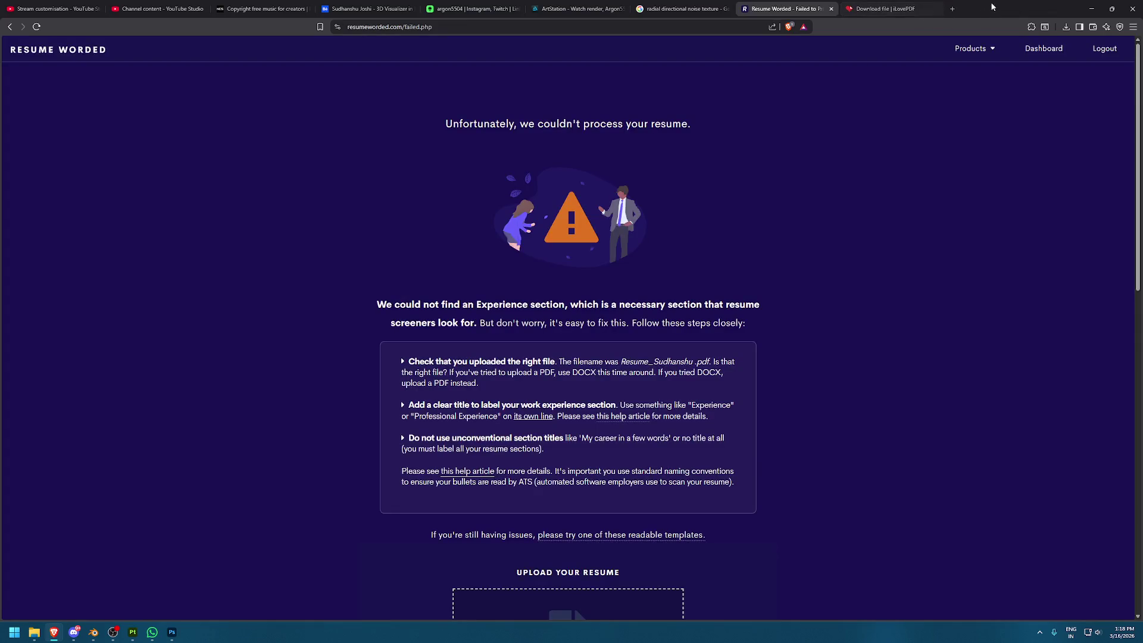
scroll(728, 358, down, 2)
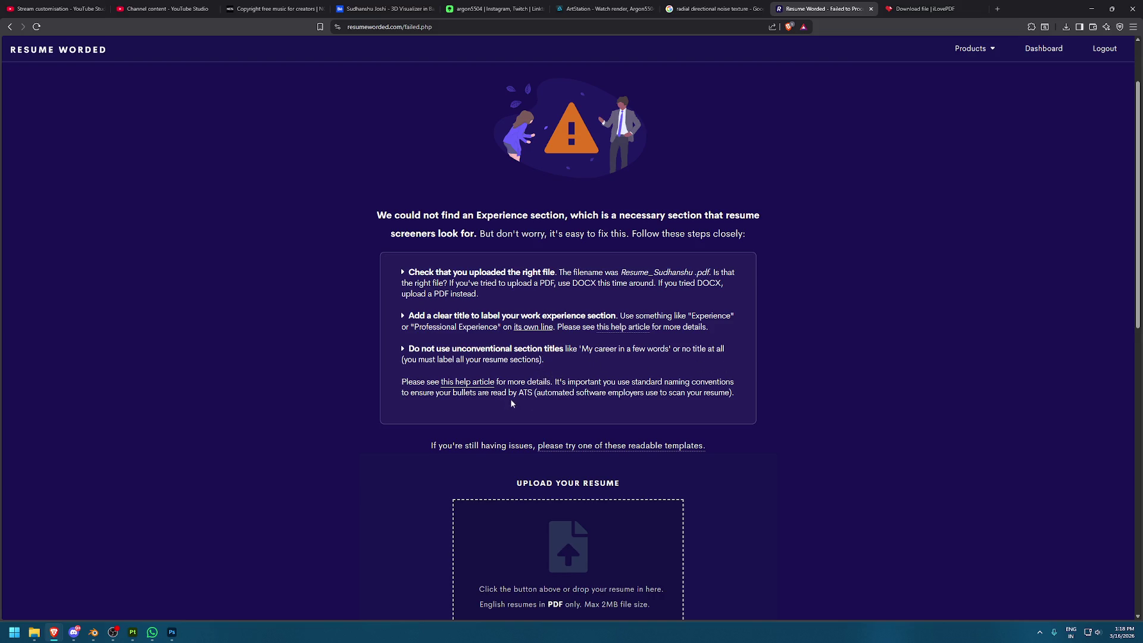
scroll(571, 403, down, 3)
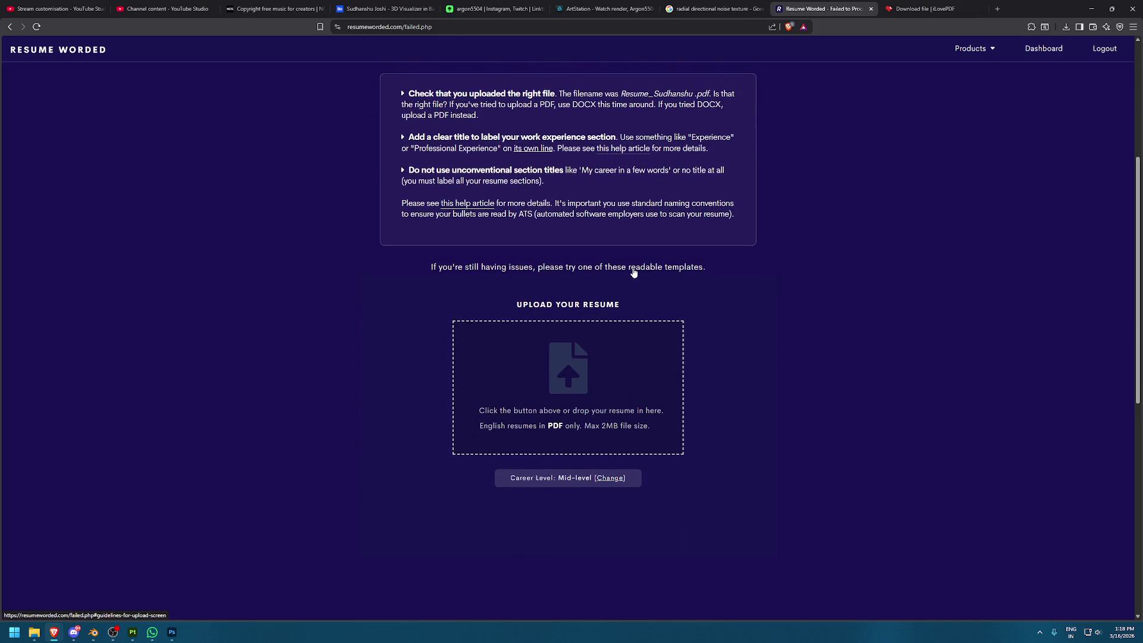
Switch to Photoshop and add both open Resume Plain PSDs to a PDF Presentation
click(171, 632)
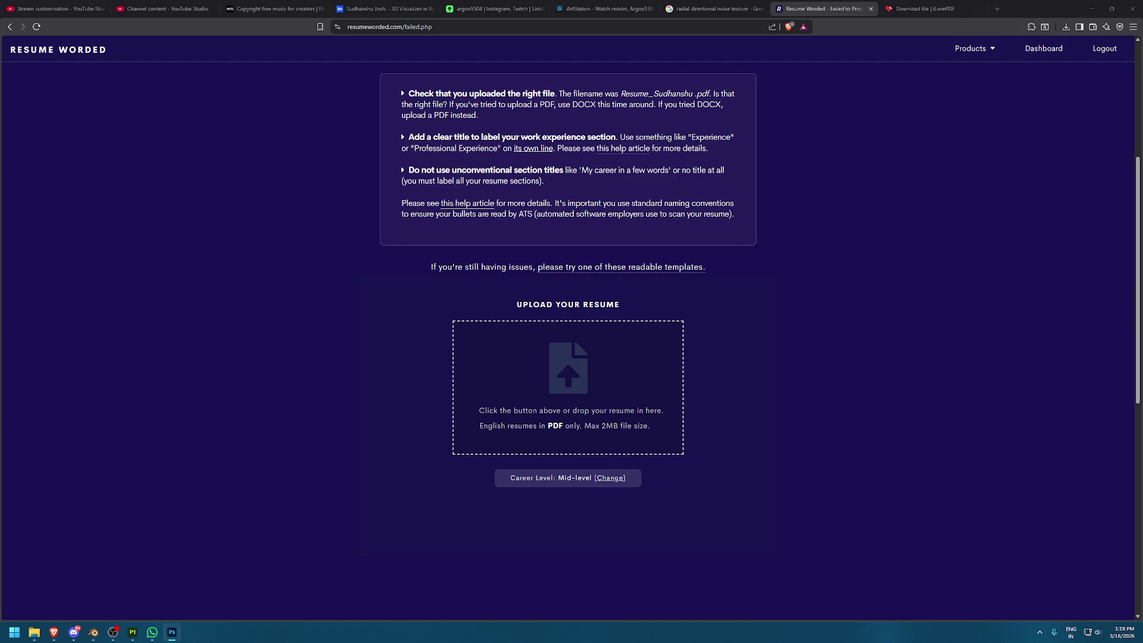
click(428, 172)
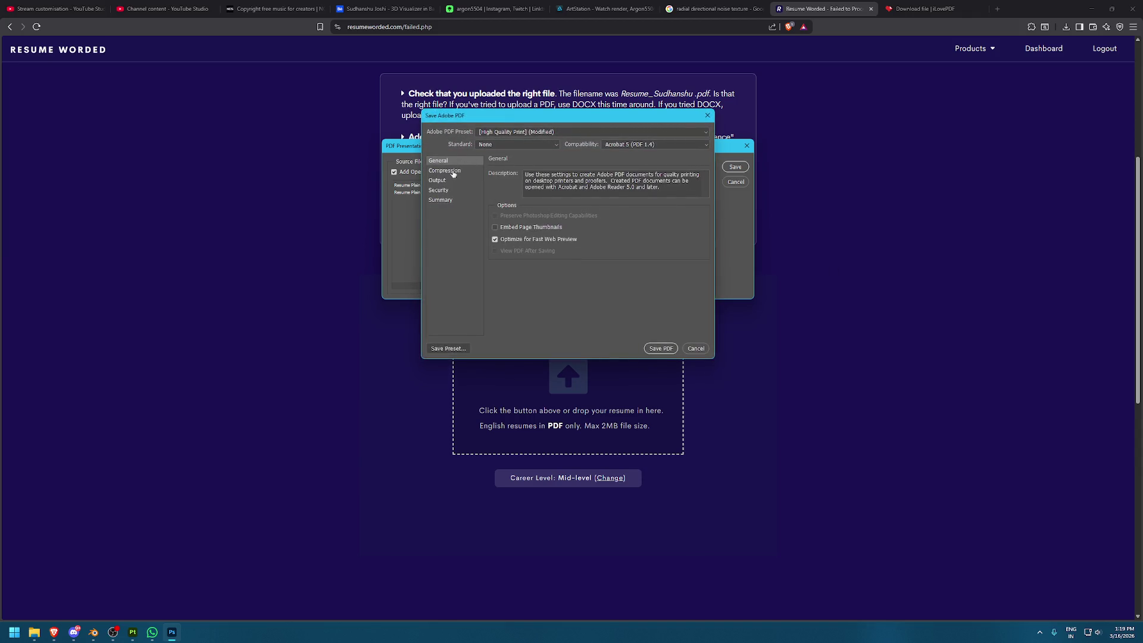
Save the resume PDF with Compression None, keeping bicubic 300 ppi downsampling, Standard None and the current preset
click(453, 171)
click(565, 186)
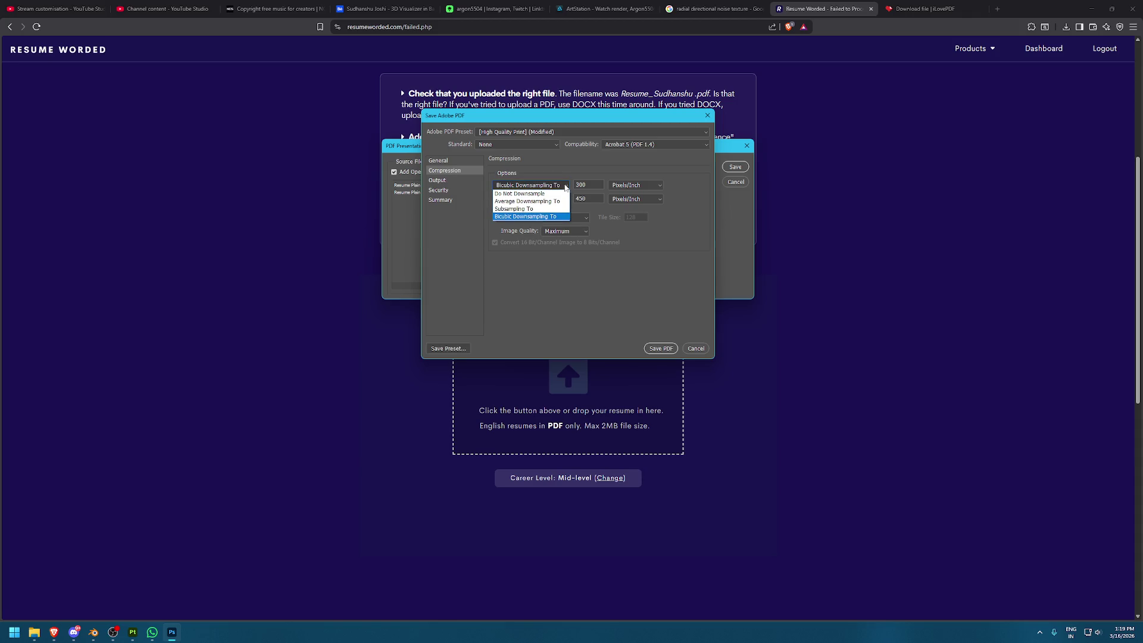
click(565, 187)
click(576, 219)
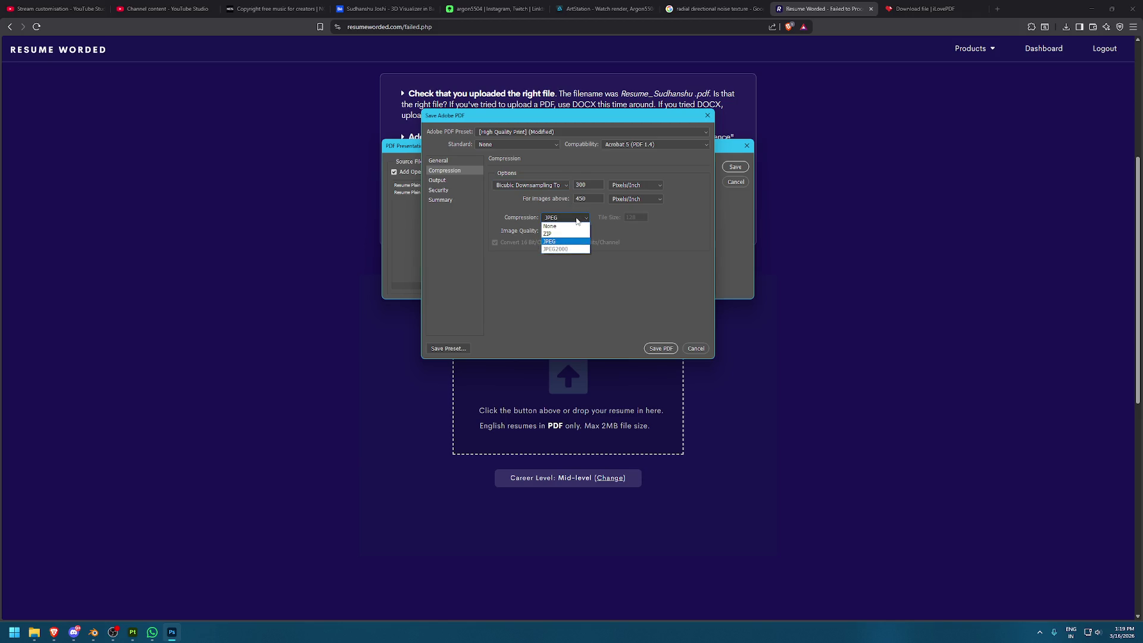
click(575, 227)
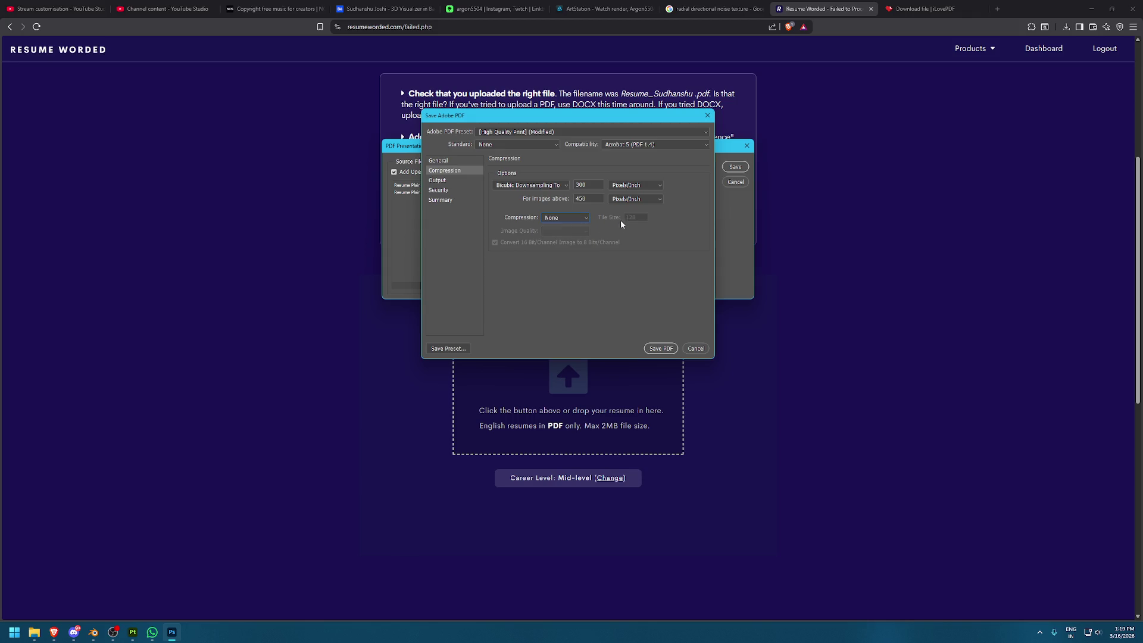
click(539, 145)
click(539, 145)
click(559, 132)
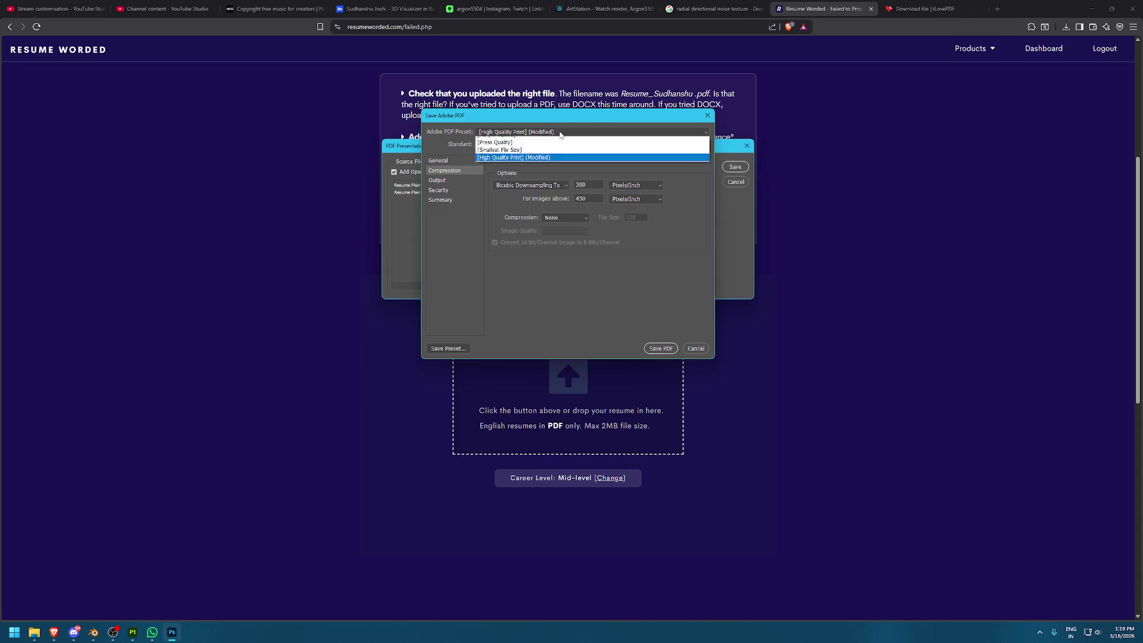
click(563, 136)
click(660, 349)
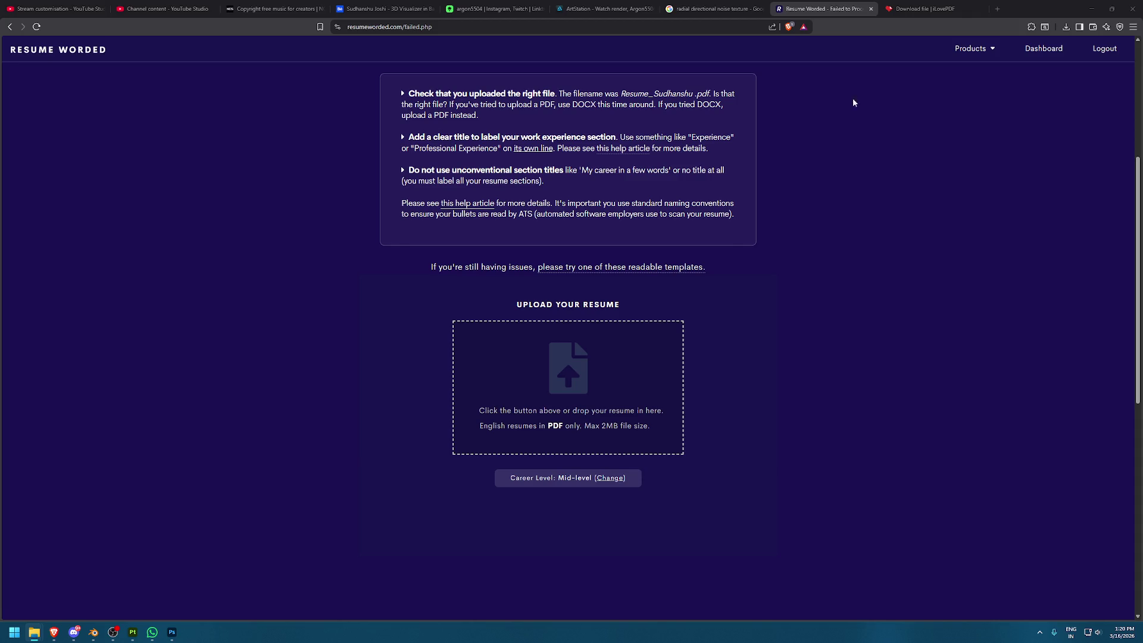
Search Google for 'ismyresuemcooked' and scroll through the results
click(527, 32)
text(ismyre)
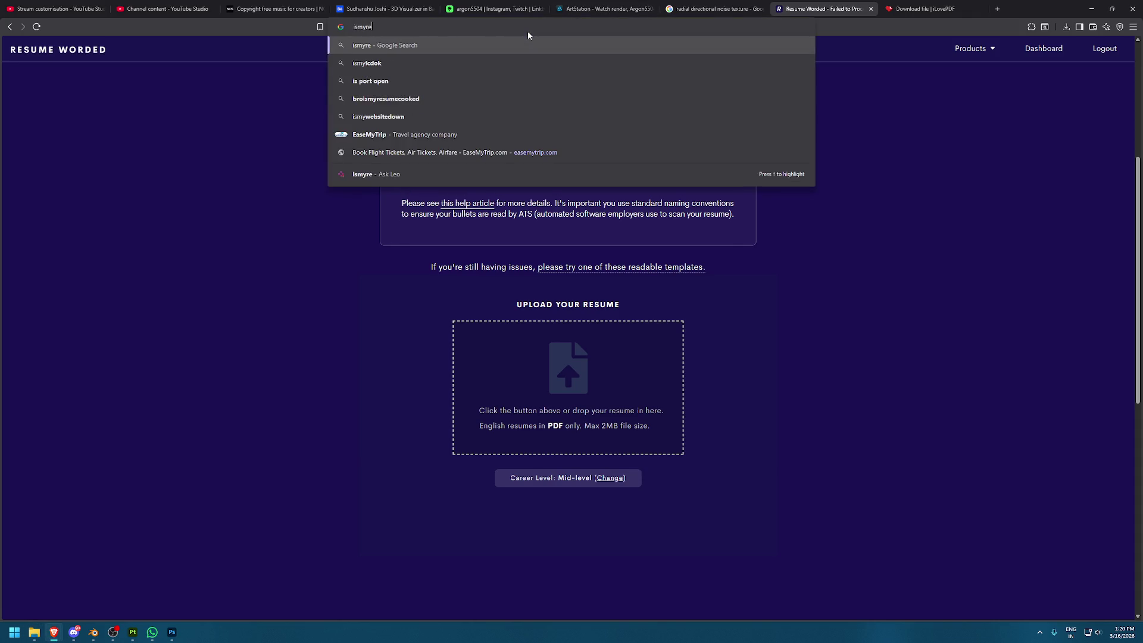
text(suemcooked)
key(Return)
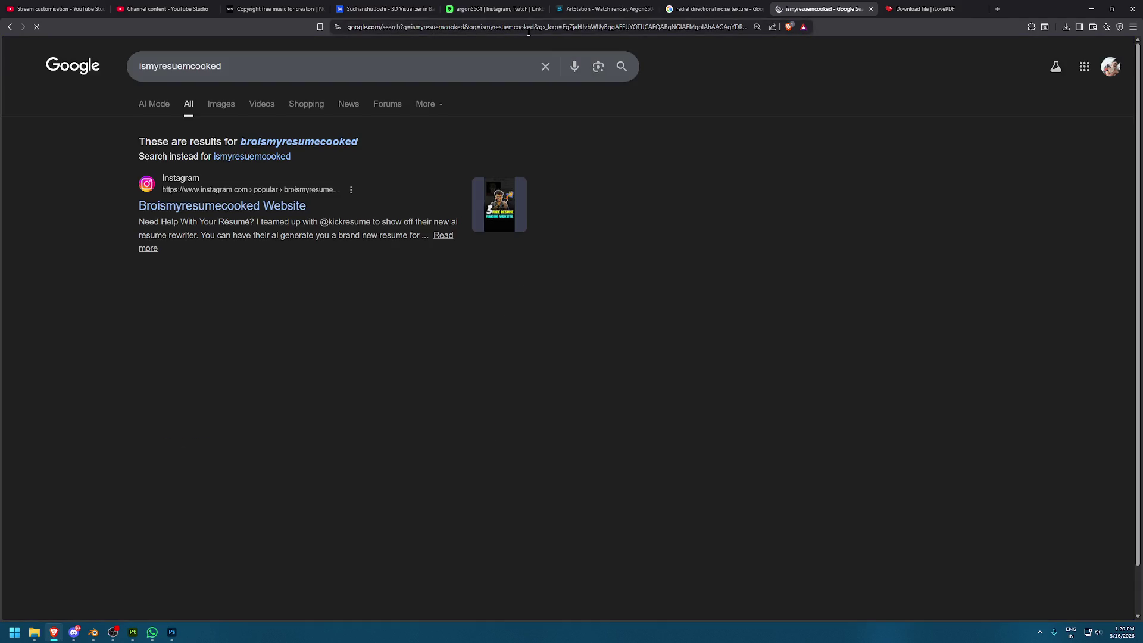
scroll(329, 323, down, 2)
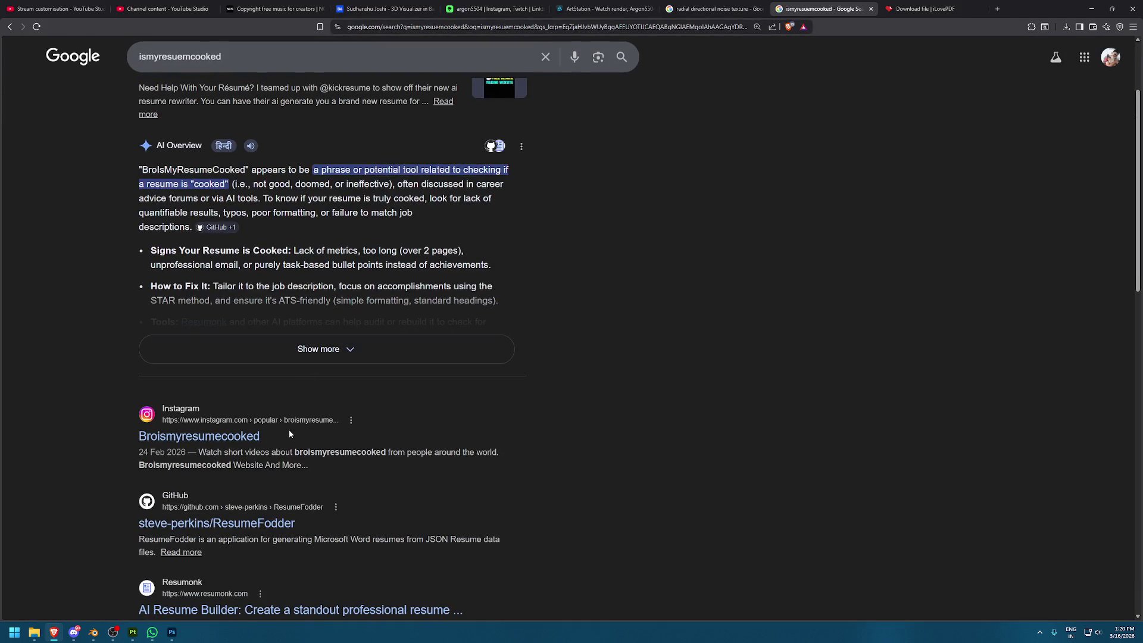
scroll(308, 478, down, 2)
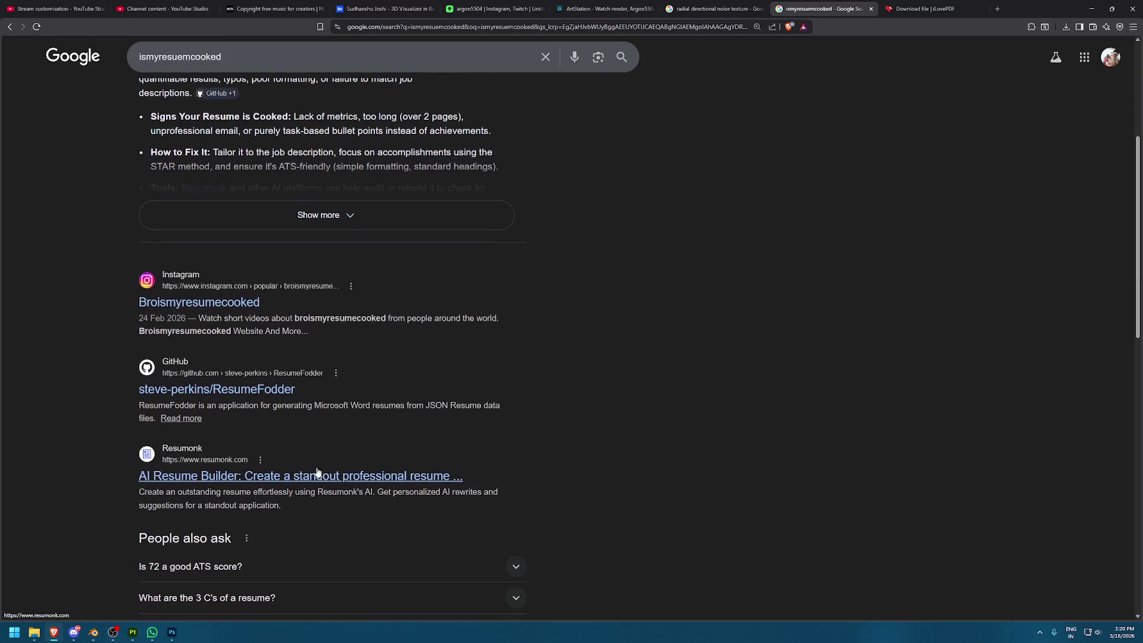
scroll(320, 470, down, 6)
scroll(316, 459, down, 4)
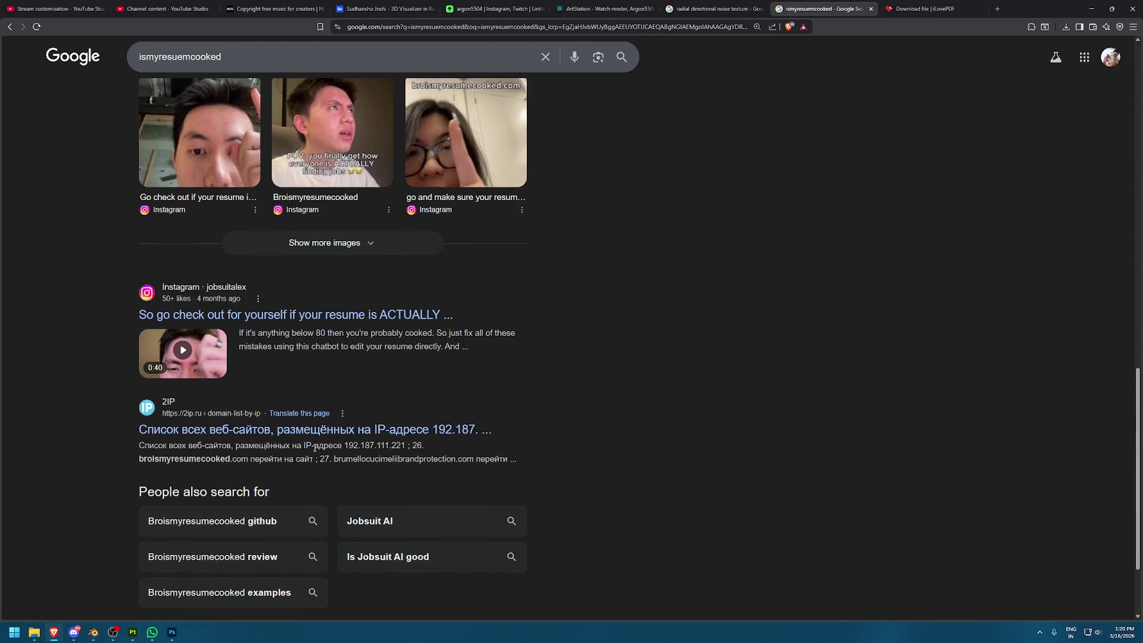
scroll(315, 450, down, 2)
Close the extra browser tabs and minimise the browser to return to Substance 3D Painter
click(911, 9)
key(ctrl+w)
key(ctrl+w)
key(ctrl+w)
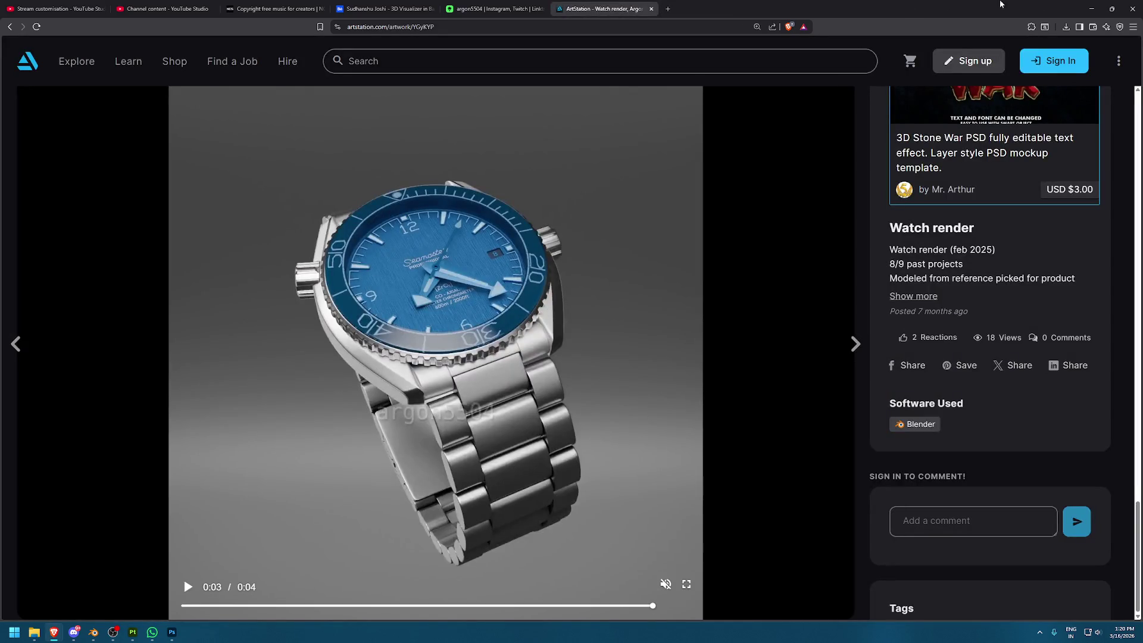
click(1091, 9)
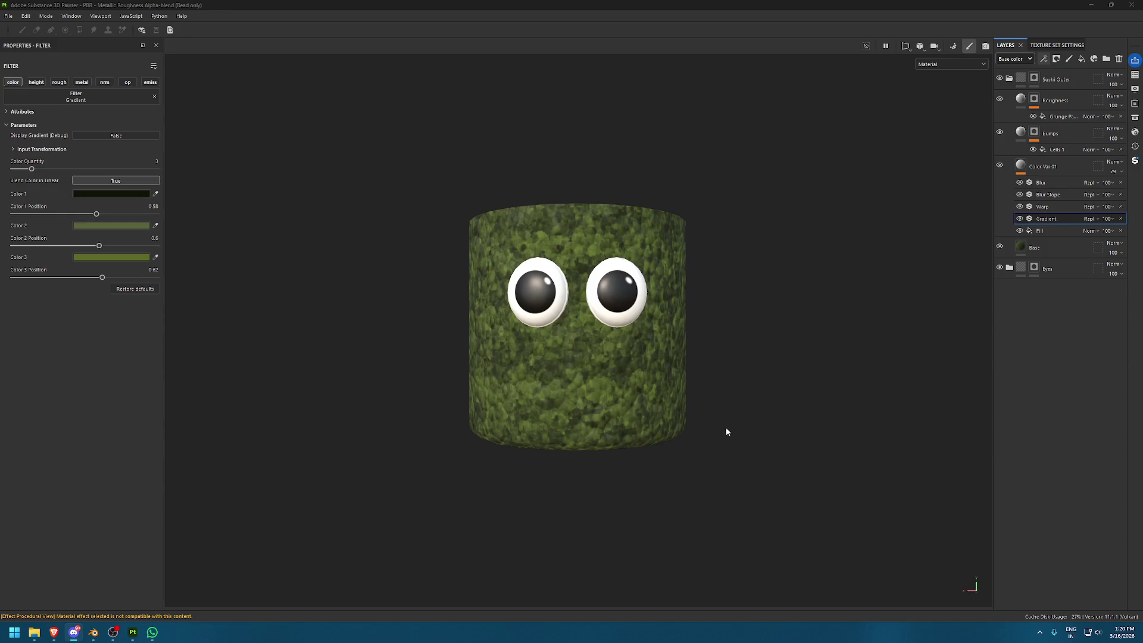
Enable roughness at 0.3 on Color Var 01's BnW Spots fill so the green skin turns glossy
scroll(582, 263, up, 4)
alt+drag(582, 263, 813, 350)
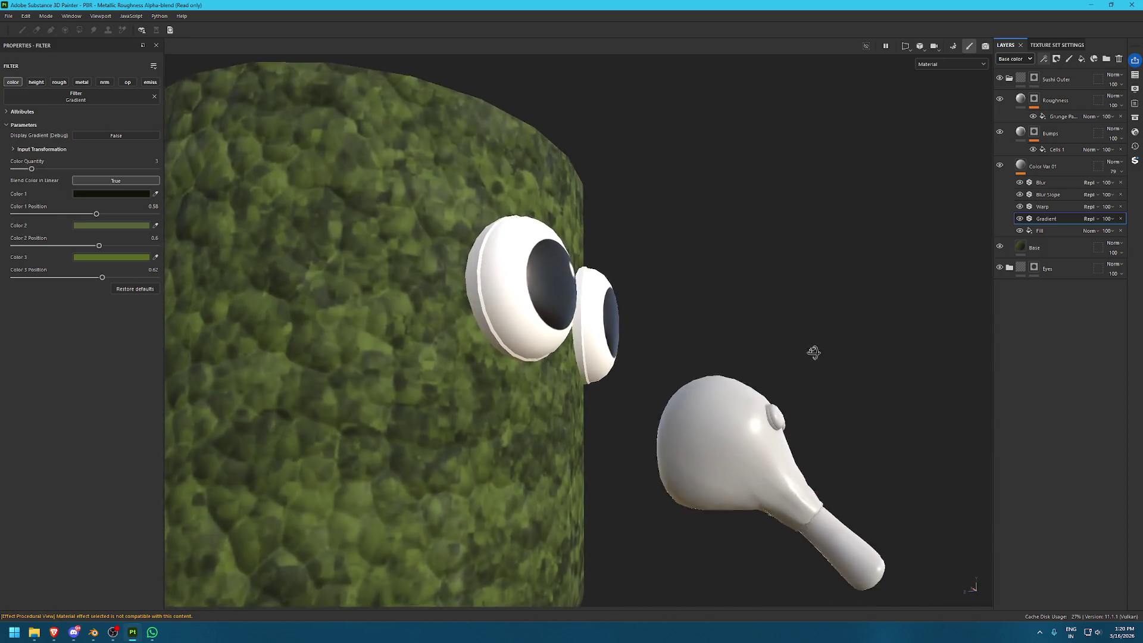
key(f)
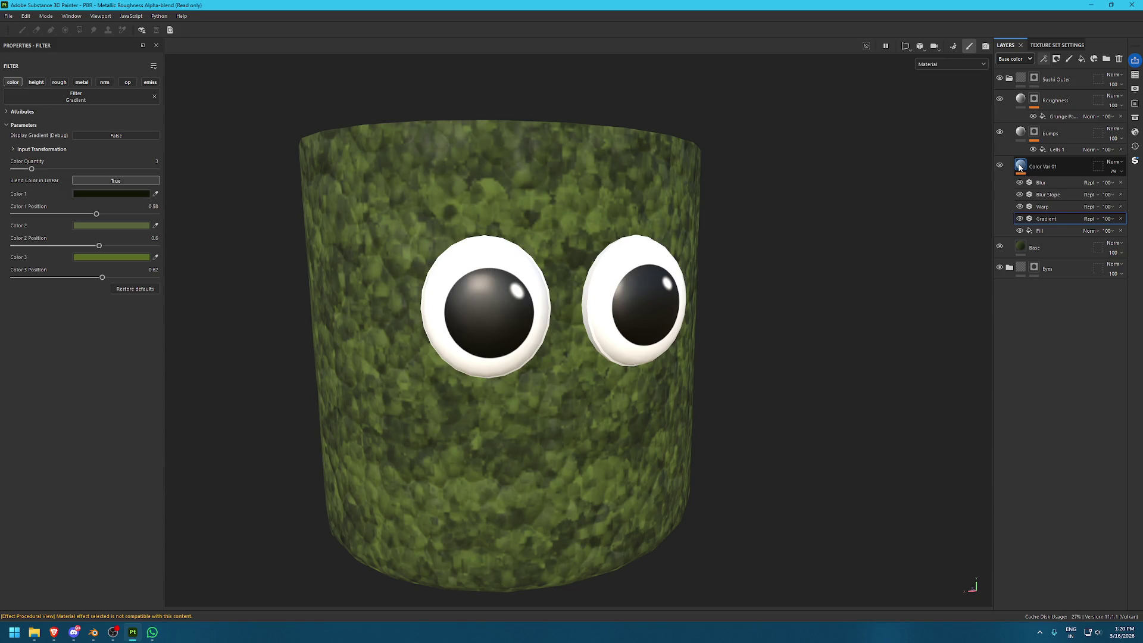
click(1020, 168)
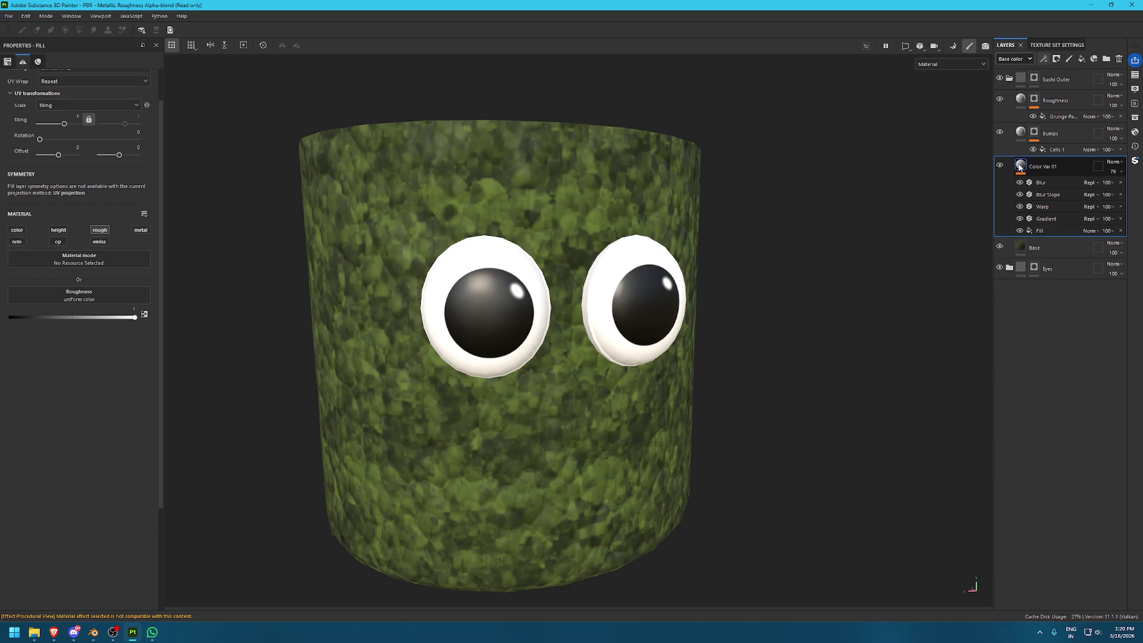
click(1050, 230)
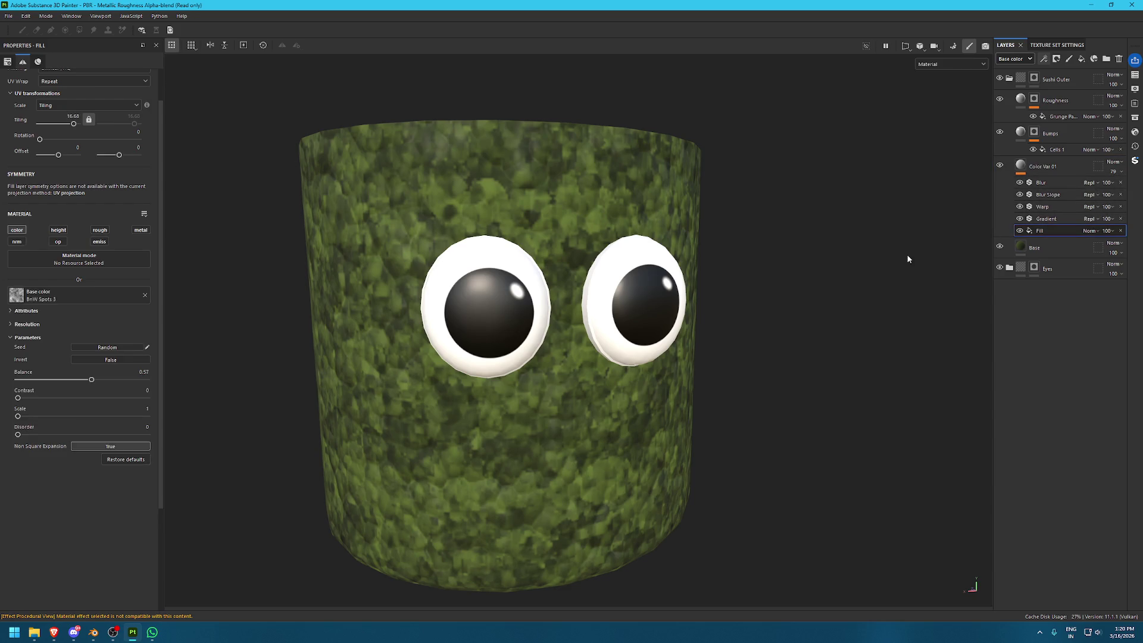
click(99, 230)
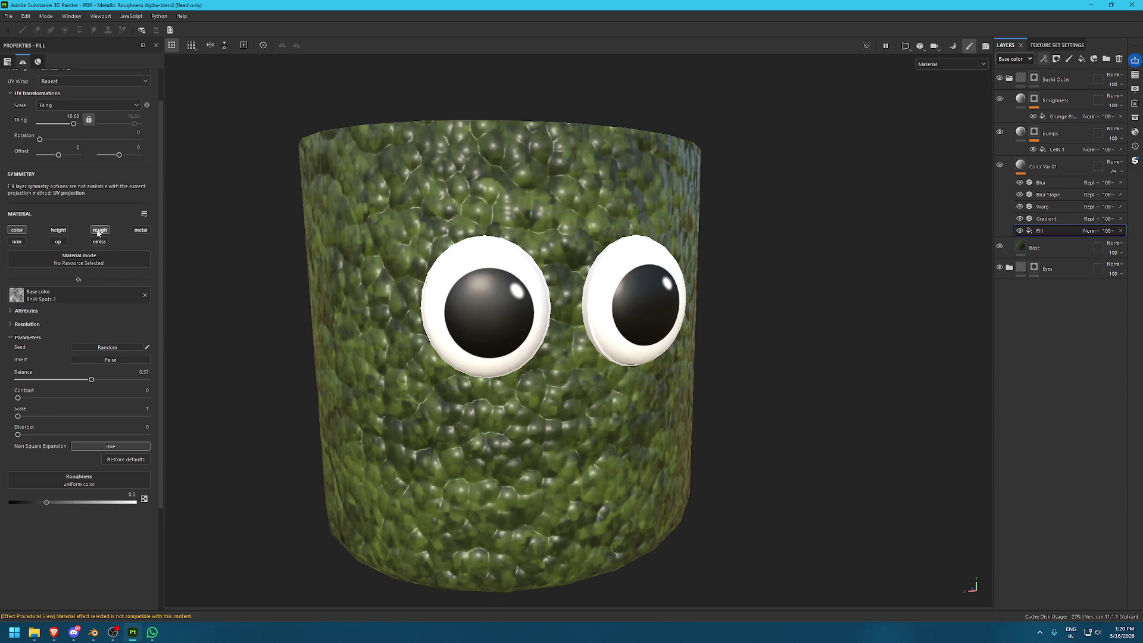
mouse_move(536, 279)
alt+mouse_down()
mouse_move(591, 277)
mouse_move(681, 314)
alt+mouse_up()
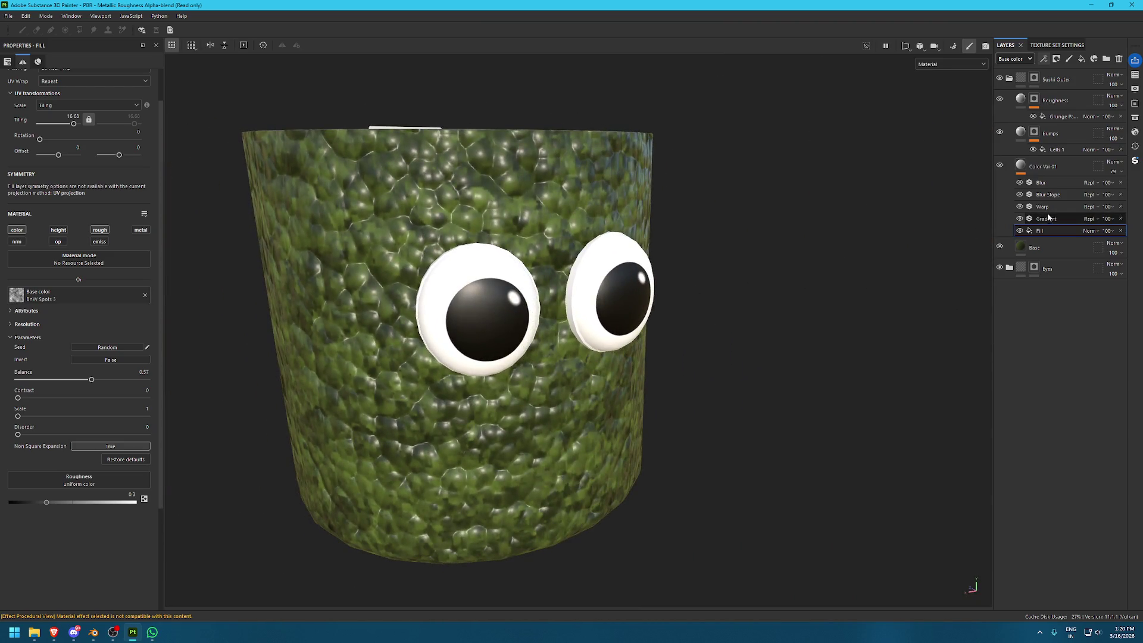
click(1045, 207)
click(1044, 229)
click(1020, 164)
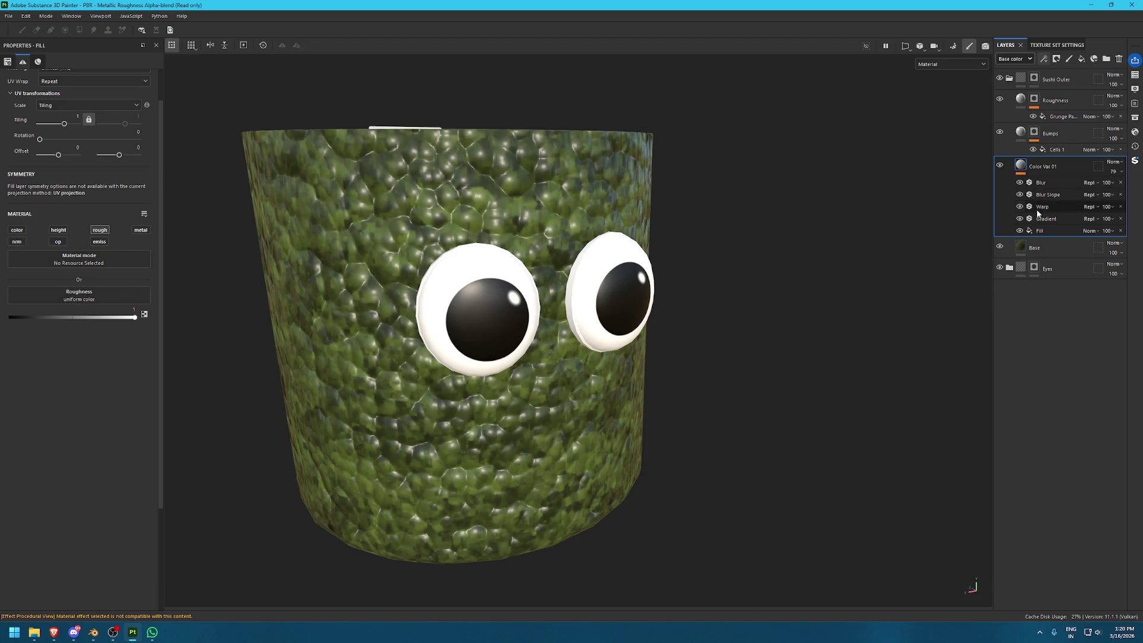
click(1018, 132)
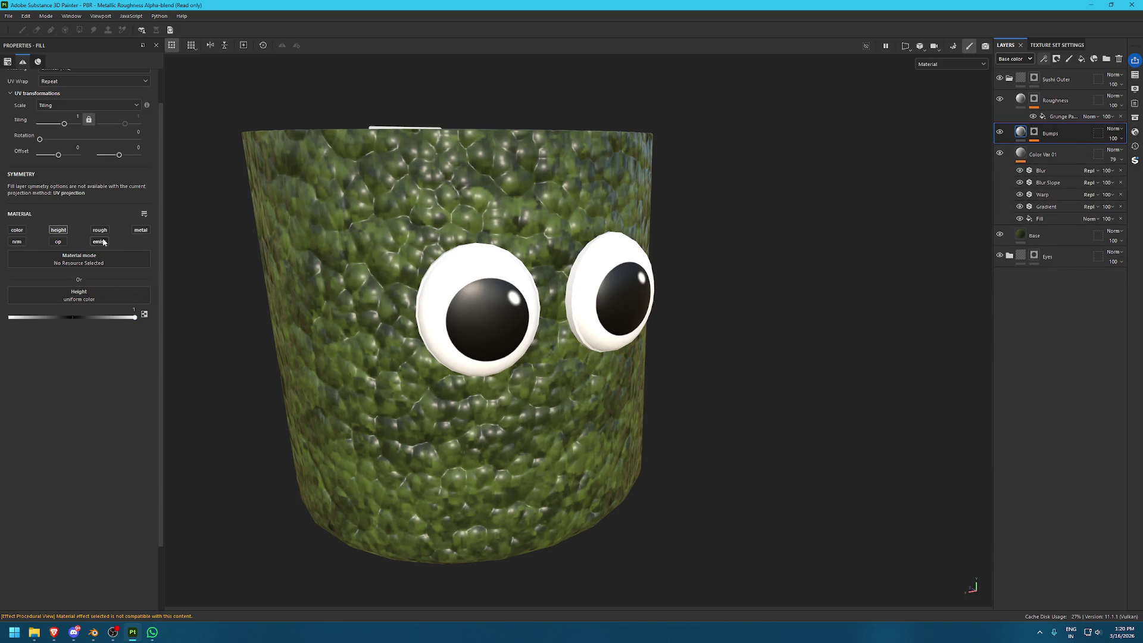
Lower the Bumps layer height to 0.6 and check the result in the height channel view
drag(135, 317, 113, 317)
key(f)
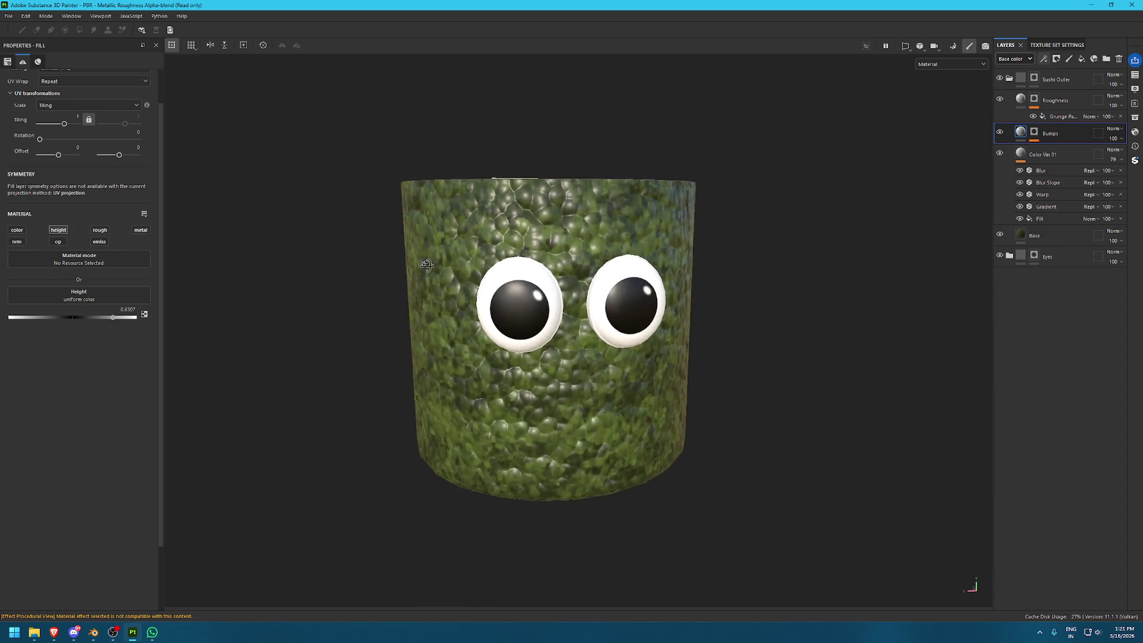
key(c)
key(c)
key(c)
key(c)
key(c)
key(c)
key(c)
key(c)
key(c)
key(c)
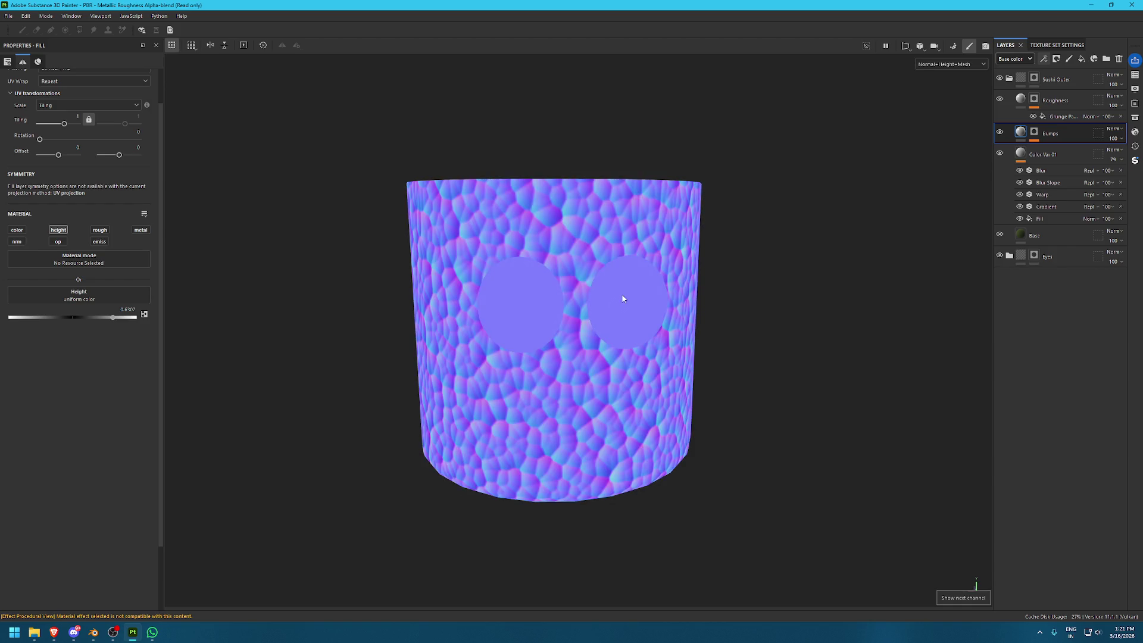
scroll(619, 303, up, 5)
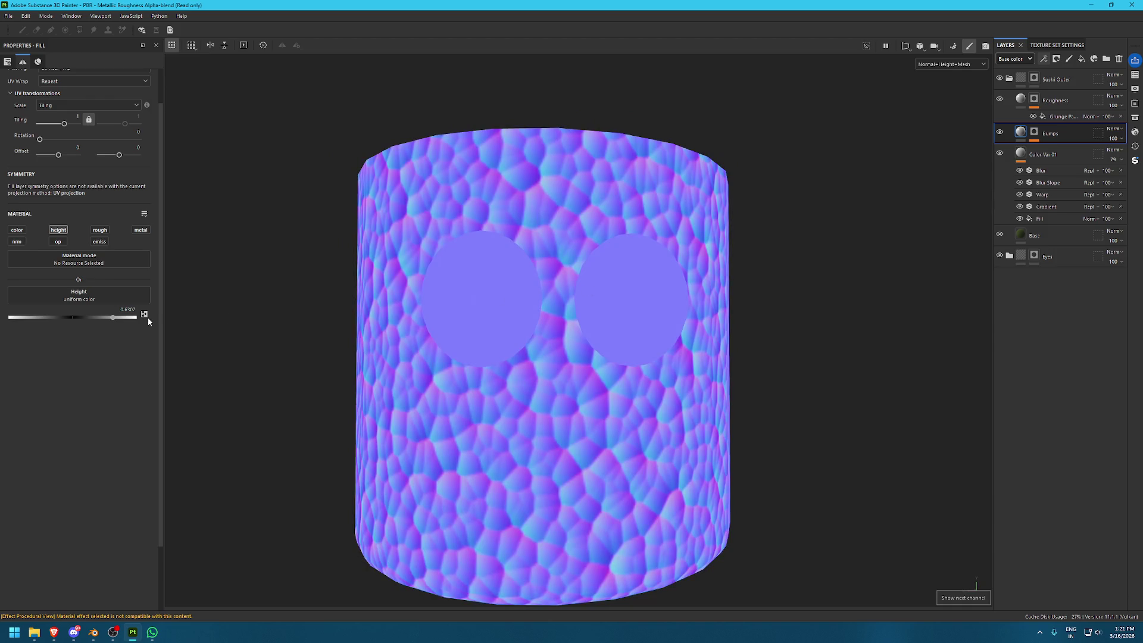
mouse_move(113, 317)
mouse_down()
mouse_move(87, 317)
mouse_move(181, 325)
mouse_move(111, 321)
mouse_up()
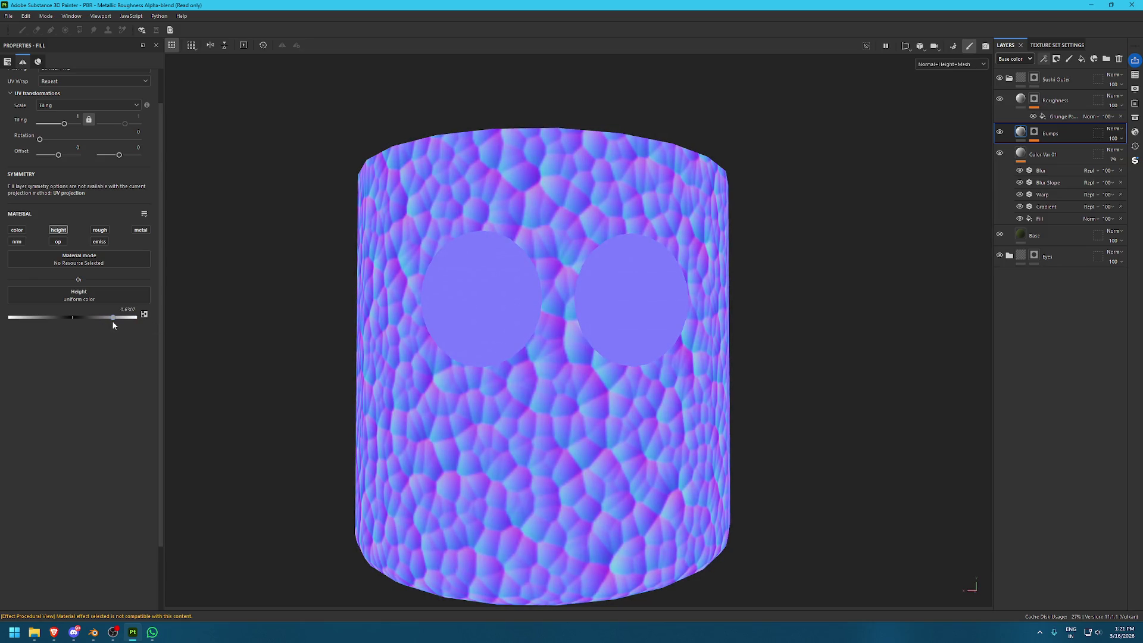
click(110, 321)
key(m)
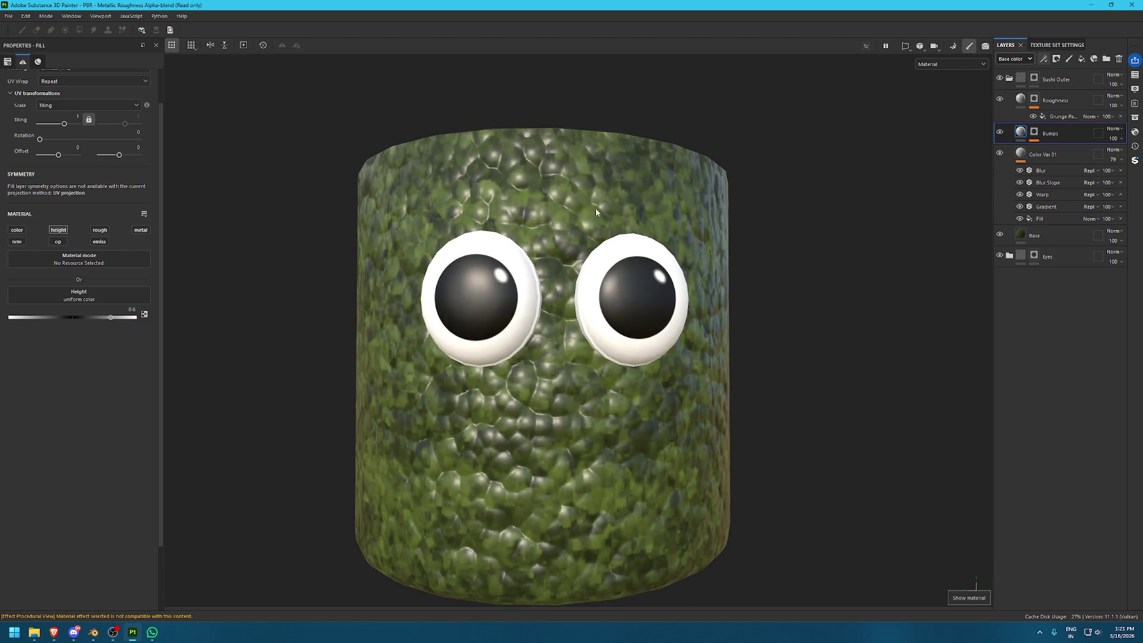
alt+drag(592, 209, 638, 357)
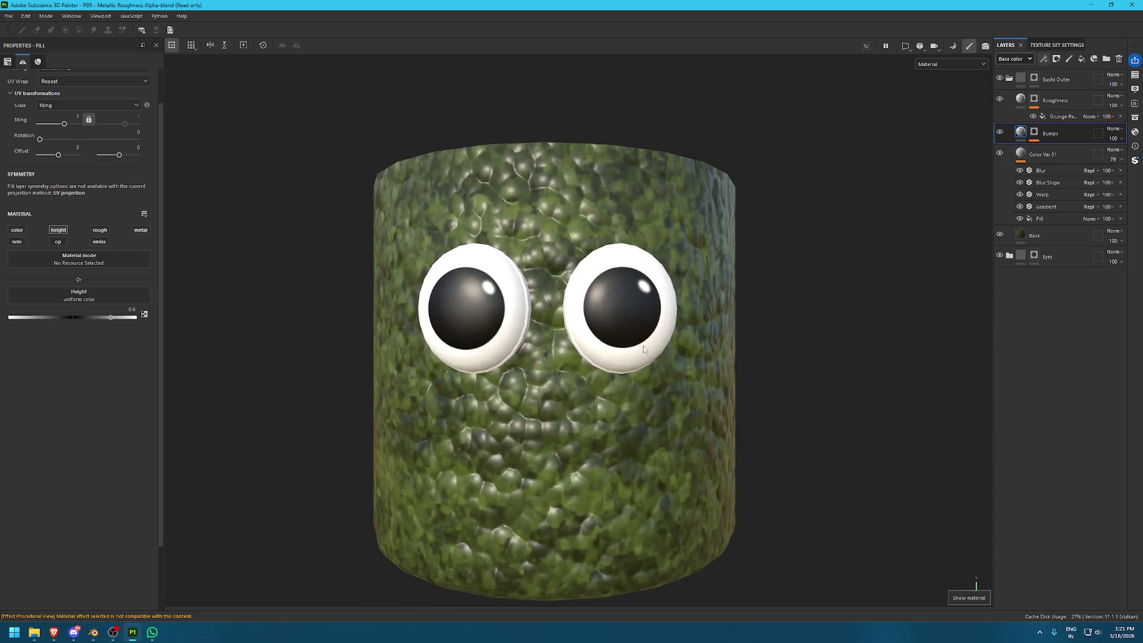
key(ctrl+v)
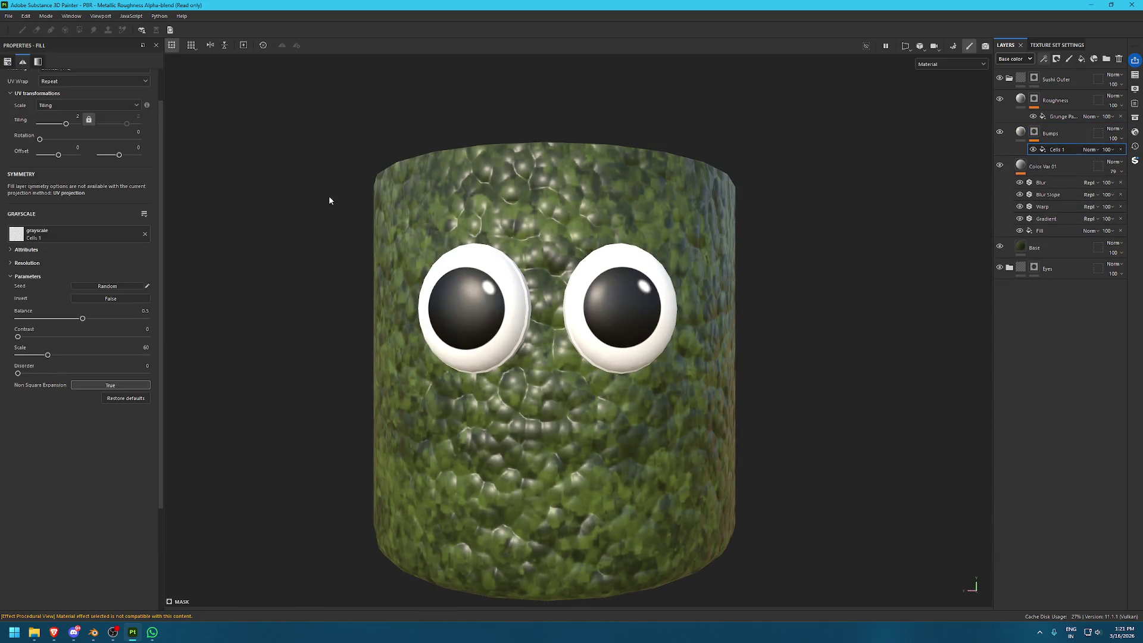
Drop the Cells 1 pattern scale from 60 to 40 and look at the cylinder's top
key(shift)
drag(43, 356, 17, 356)
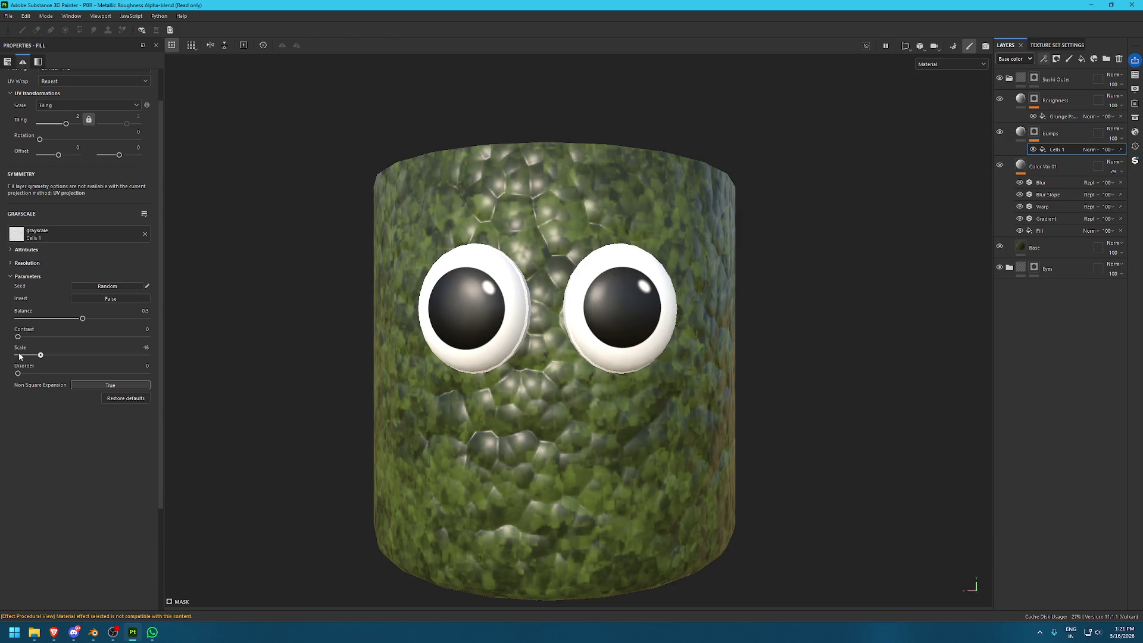
scroll(397, 252, down, 2)
mouse_move(397, 253)
alt+mouse_down()
mouse_move(206, 270)
mouse_move(542, 231)
alt+mouse_up()
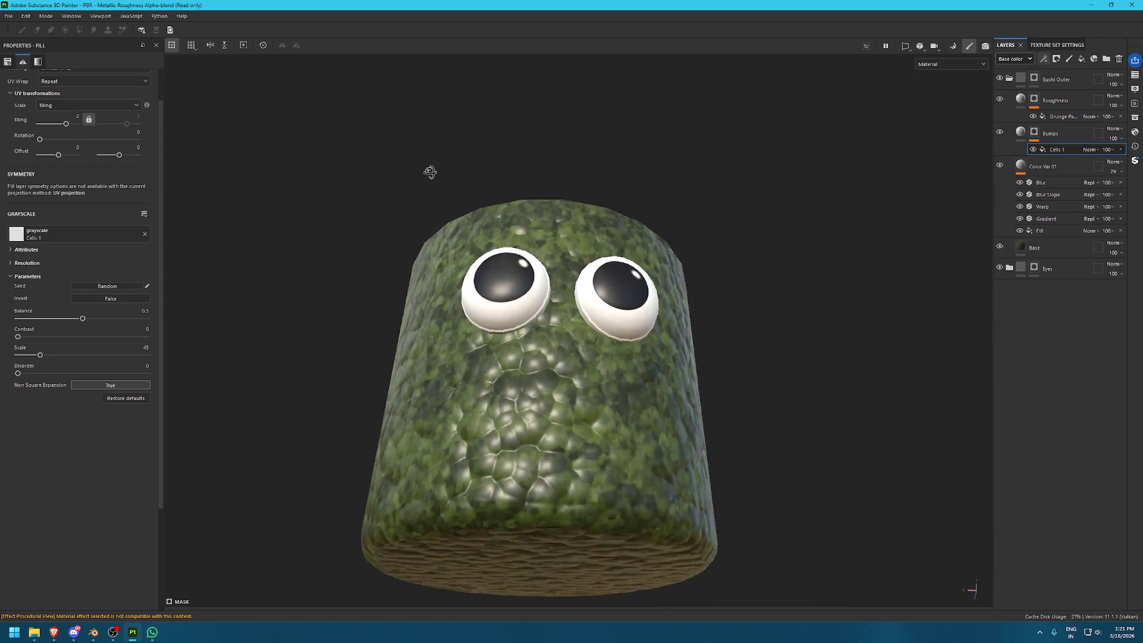
key(f)
mouse_move(542, 230)
alt+mouse_down()
mouse_move(491, 194)
mouse_move(983, 102)
alt+mouse_up()
scroll(984, 102, up, 5)
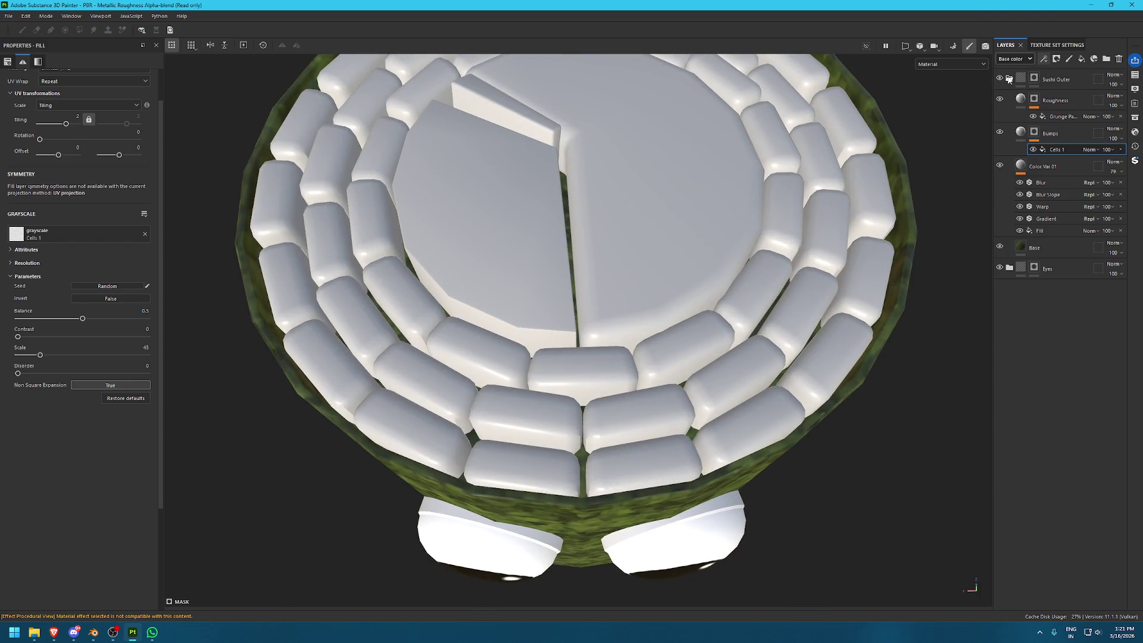
Collapse Sushi Outer and group a new fill layer into a folder named 'Rice'
click(1008, 78)
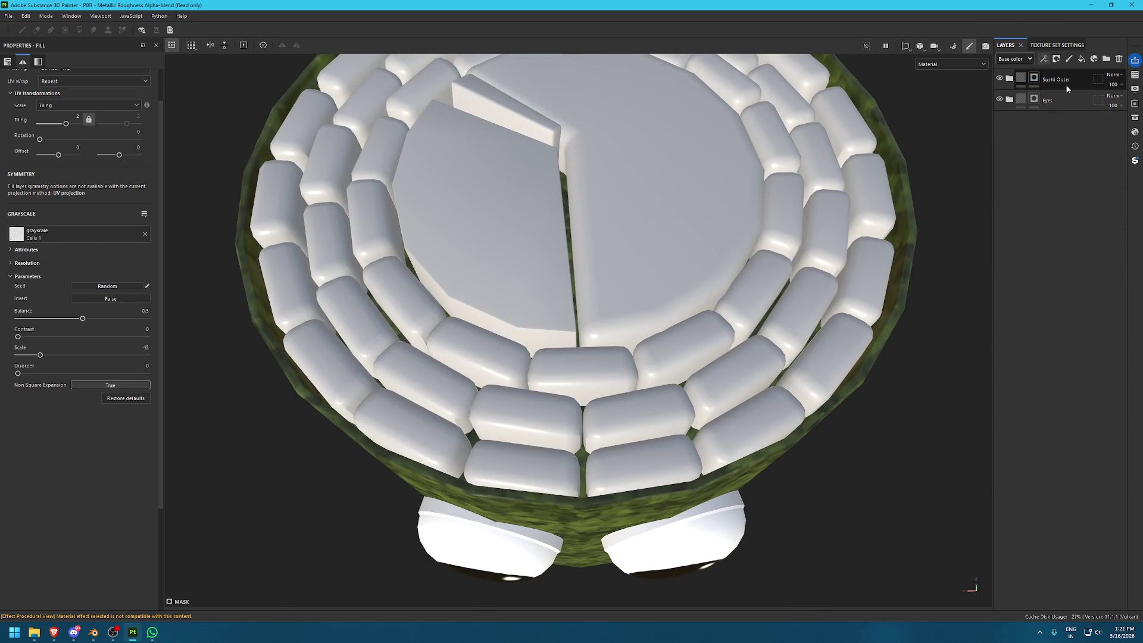
click(1064, 81)
alt+drag(720, 143, 525, 219)
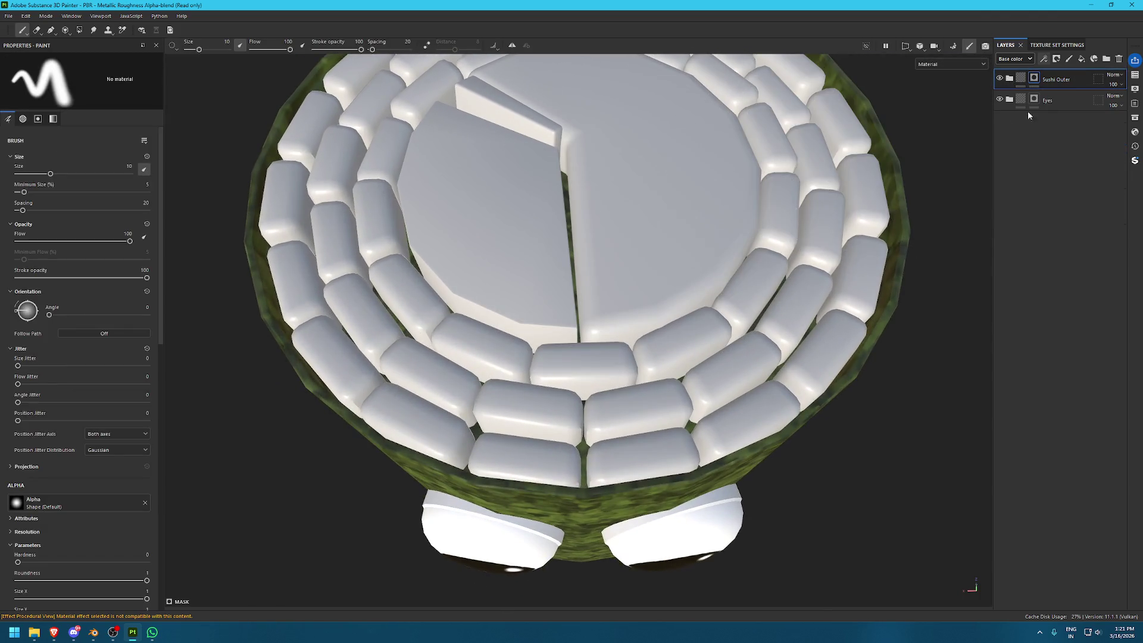
click(1085, 56)
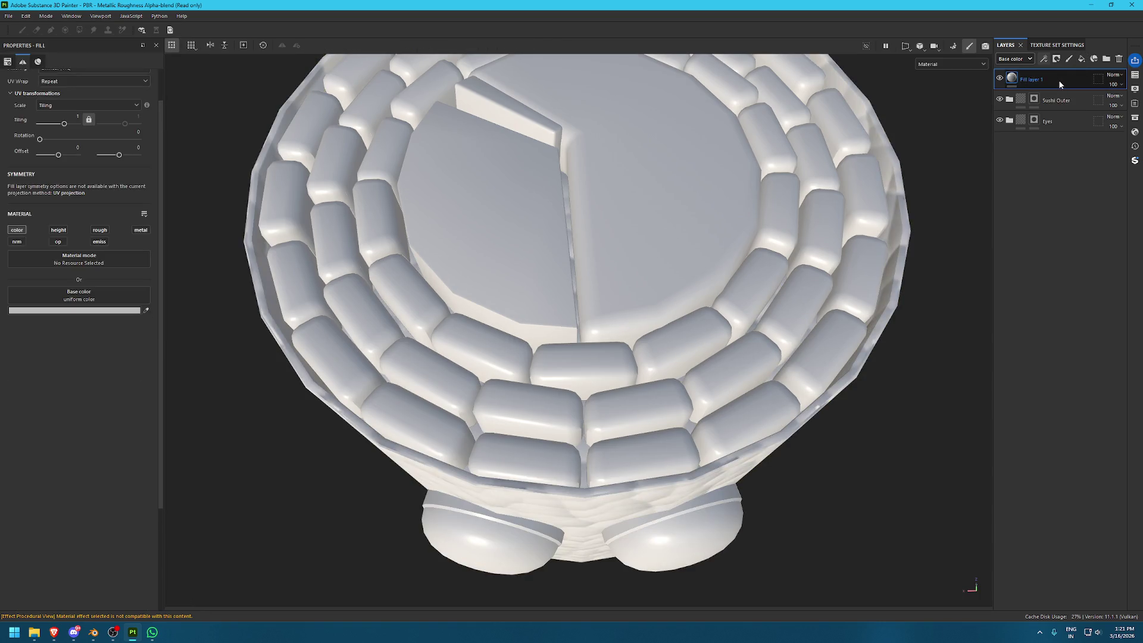
key(ctrl+g)
double_click(1046, 79)
text(Rice)
key(Return)
Rename the fill layer inside Rice to 'Base' and switch over to Blender
click(1037, 100)
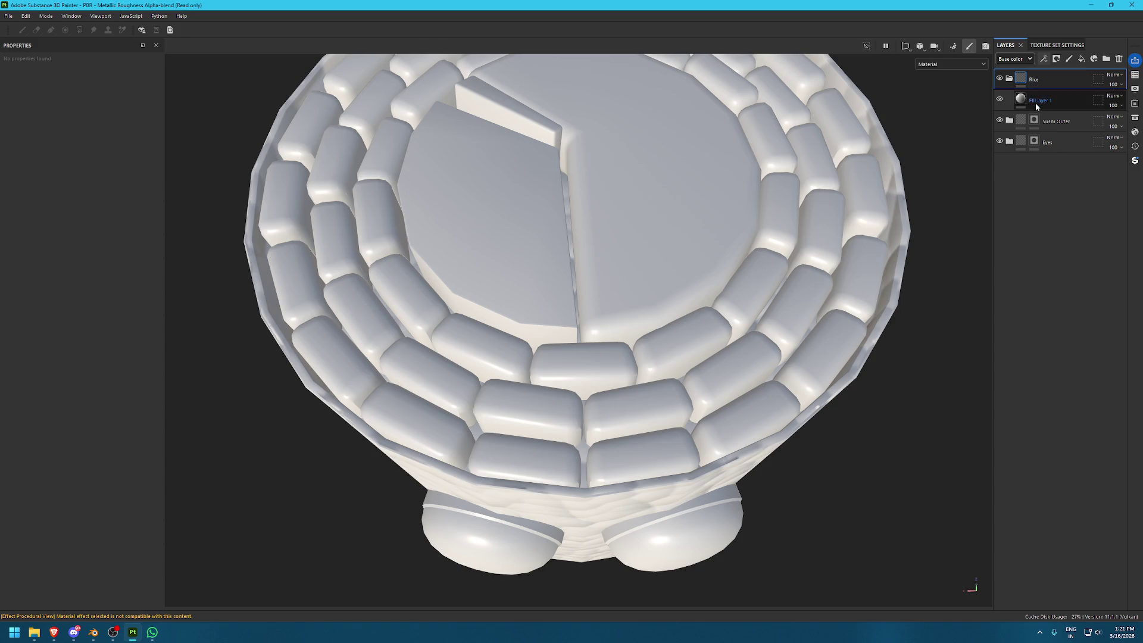
double_click(1038, 100)
text(Base)
key(Return)
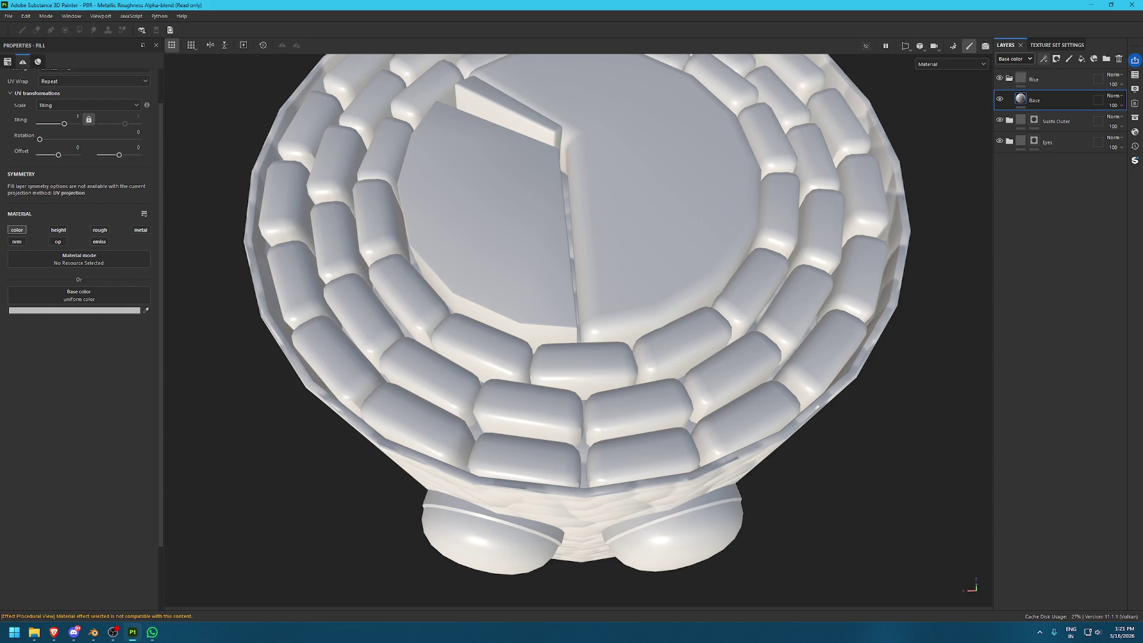
key(alt+Tab)
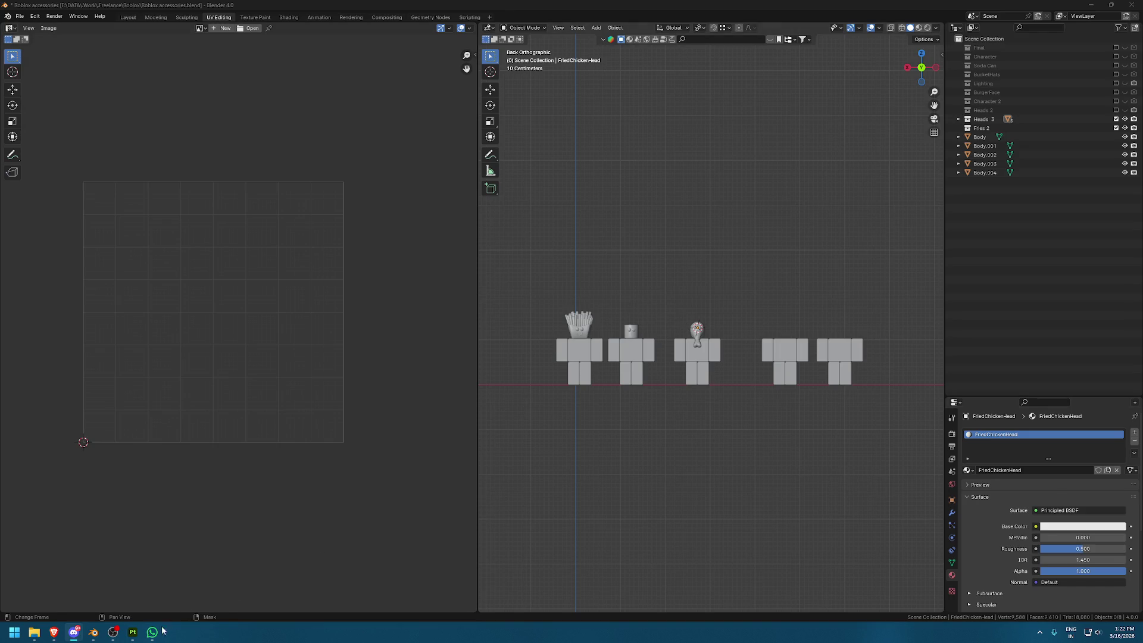
Return to Substance 3D Painter and duplicate the Base fill layer as Base 1
click(132, 632)
key(ctrl+d)
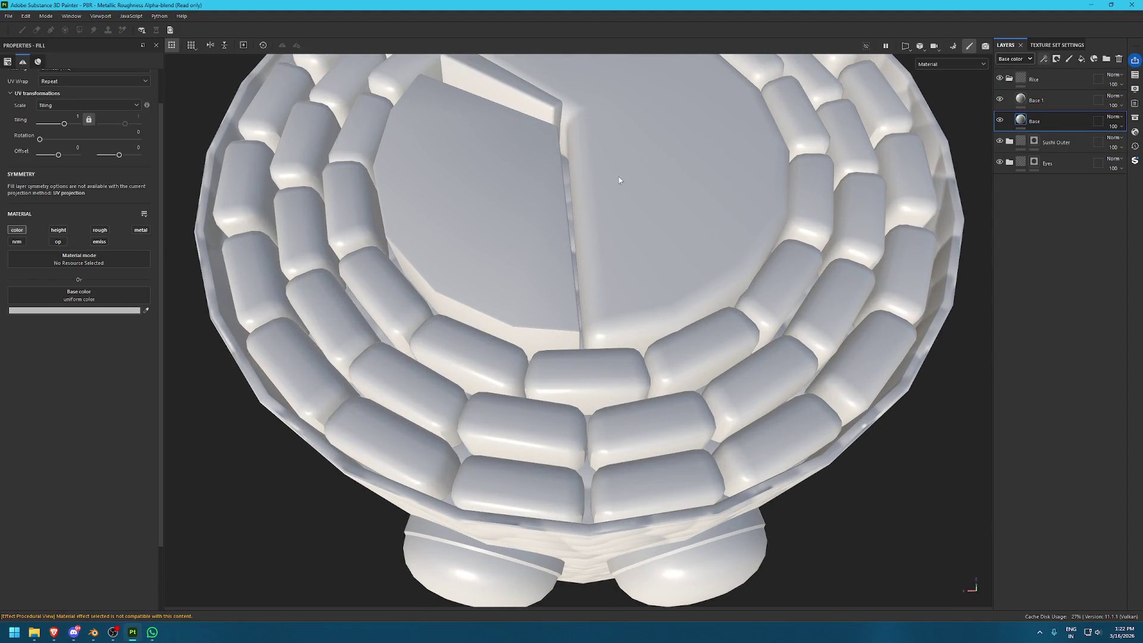
Hide Base 1 and add a black mask to the Rice folder, using mesh-fill polygon mode
click(1000, 98)
alt+drag(952, 357, 1008, 156)
click(1053, 77)
right_click(1052, 76)
click(1078, 83)
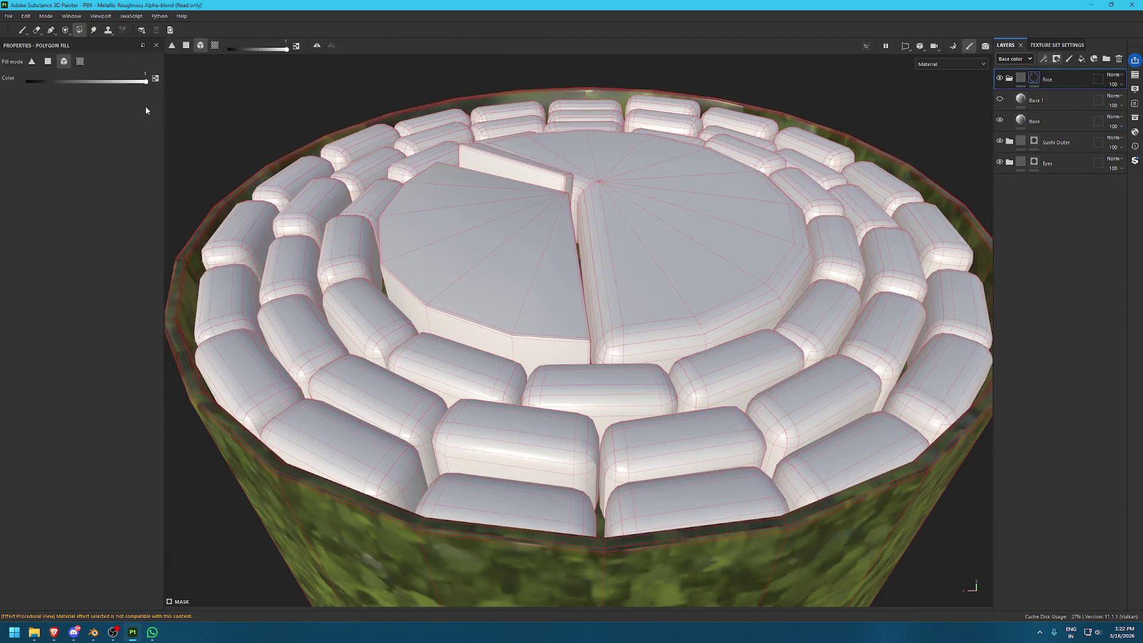
click(63, 62)
Add the rice grain pieces to the mask, leave out the outer wrap, and check it in mask view
click(346, 256)
click(773, 558)
key(m)
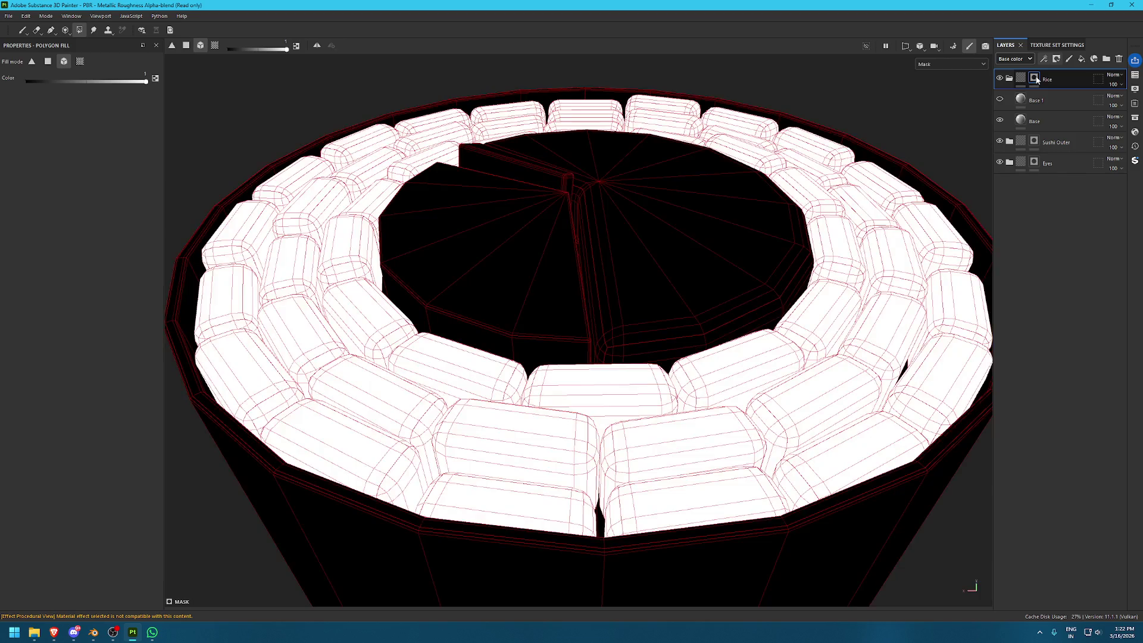
key(f)
alt+drag(405, 172, 718, 211)
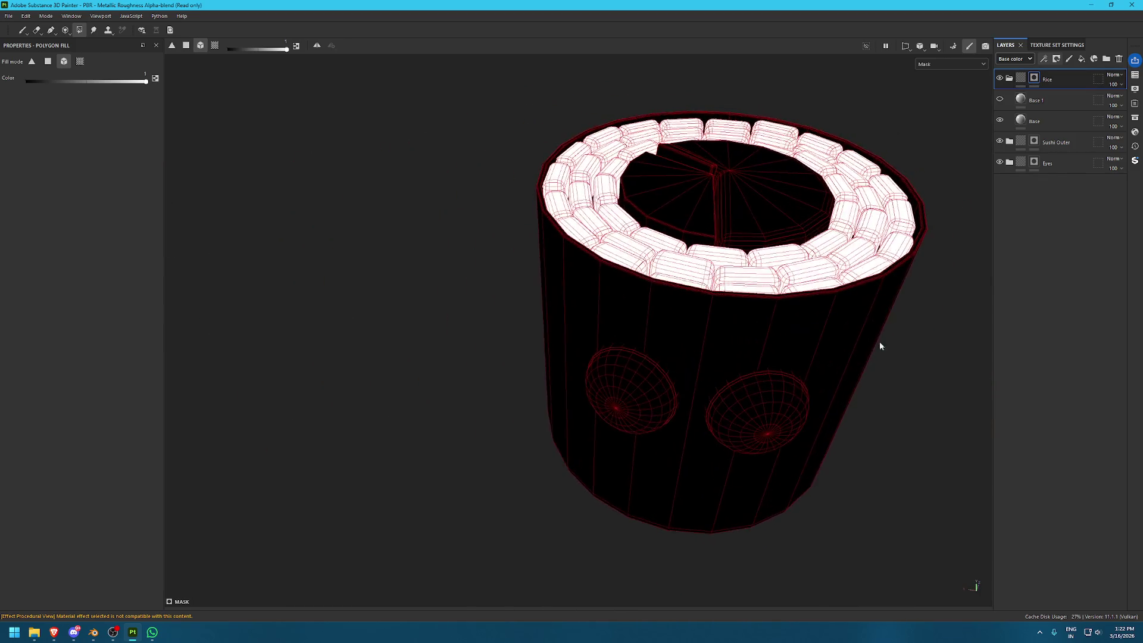
key(m)
scroll(718, 210, up, 5)
click(1030, 100)
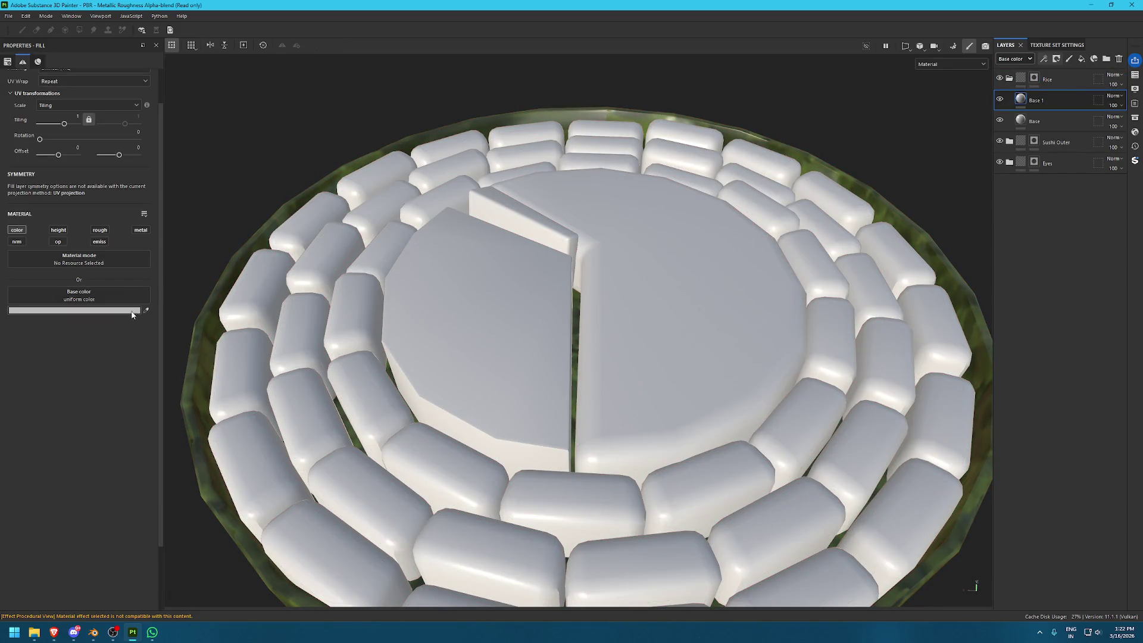
Set the Base layer's base colour to white sampled from the model
click(146, 310)
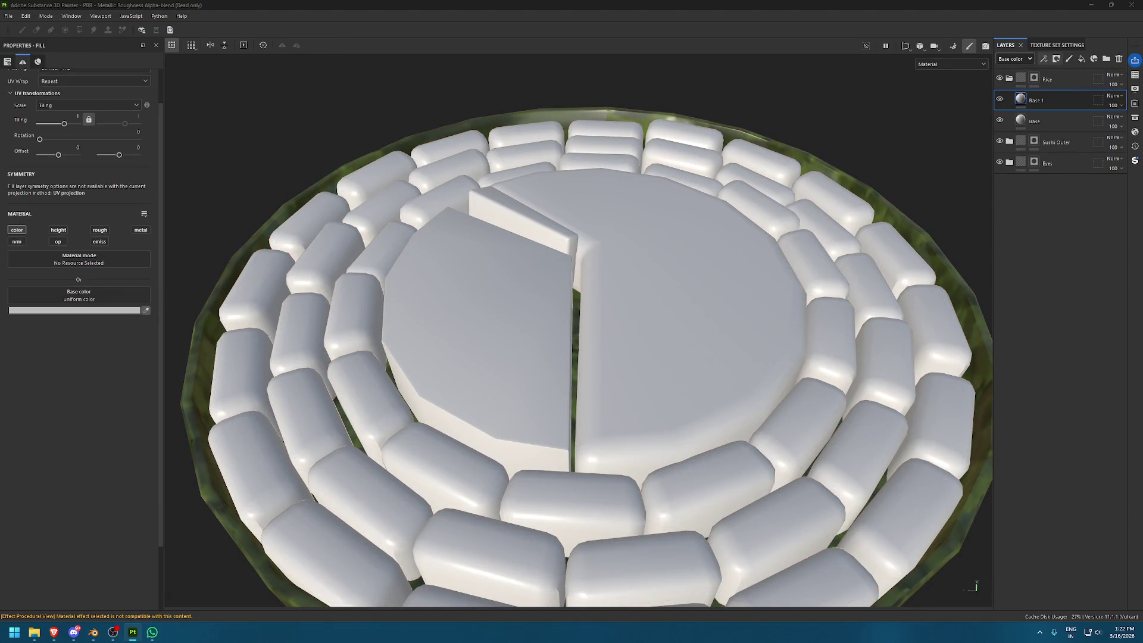
click(877, 345)
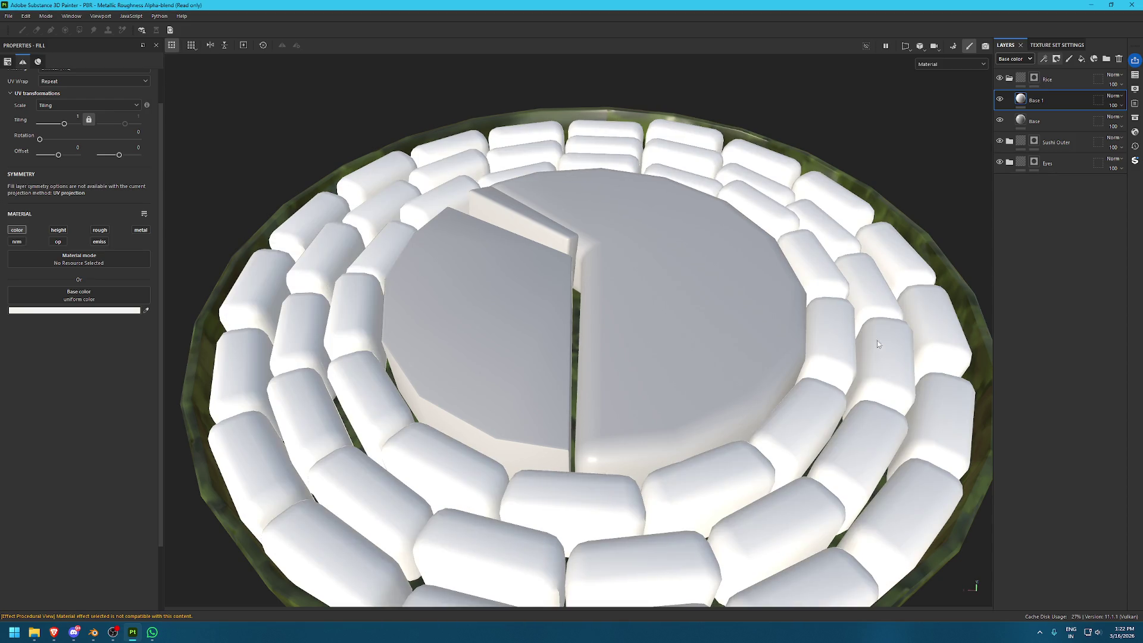
click(1022, 120)
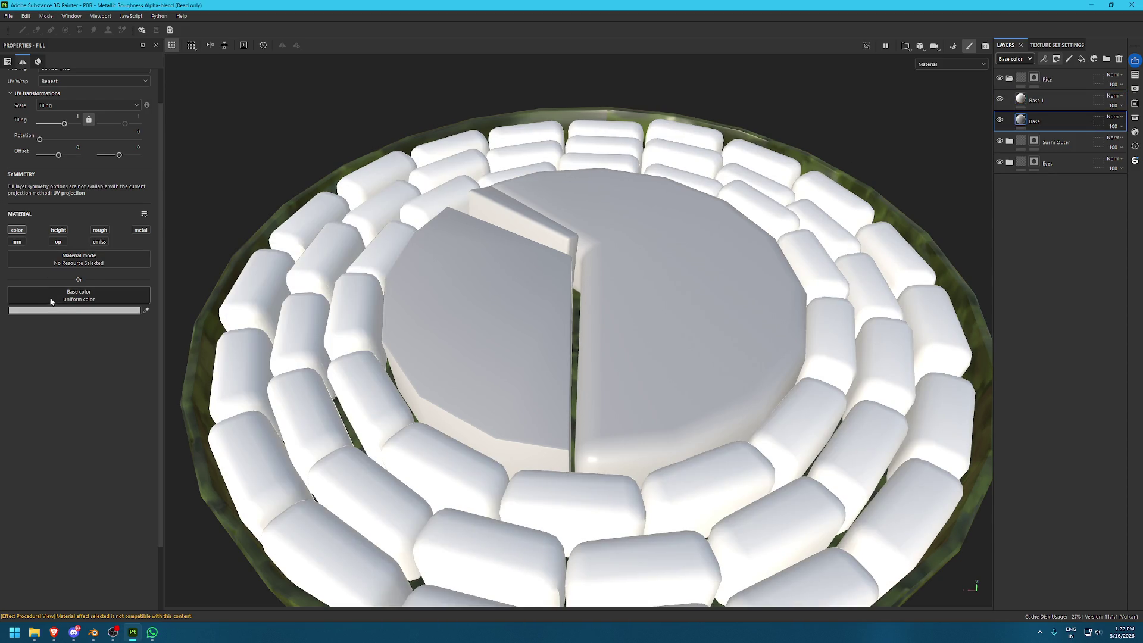
click(71, 310)
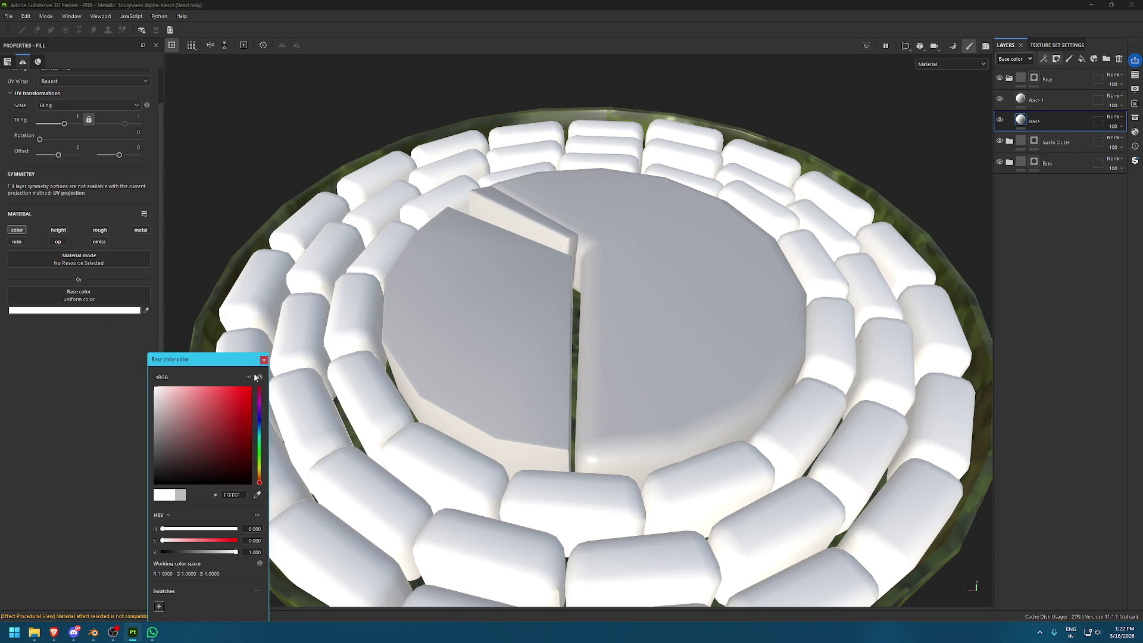
click(263, 360)
Tint Base 1 a warm off-white cream FFFBED, with saturation 0.070 and full brightness
click(1038, 100)
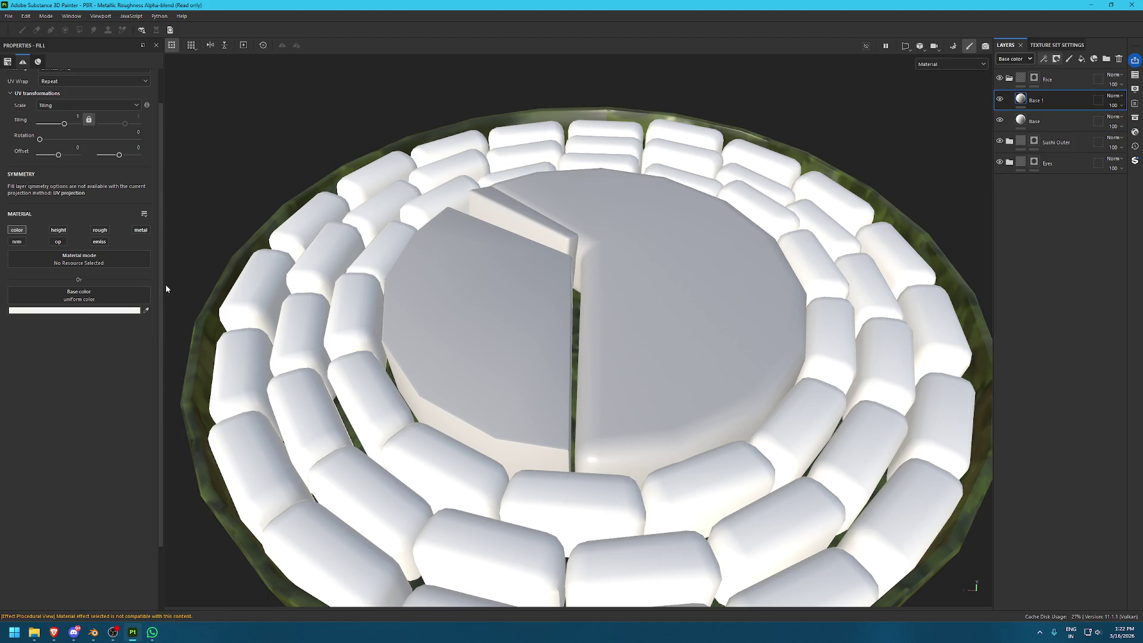
click(131, 310)
click(161, 390)
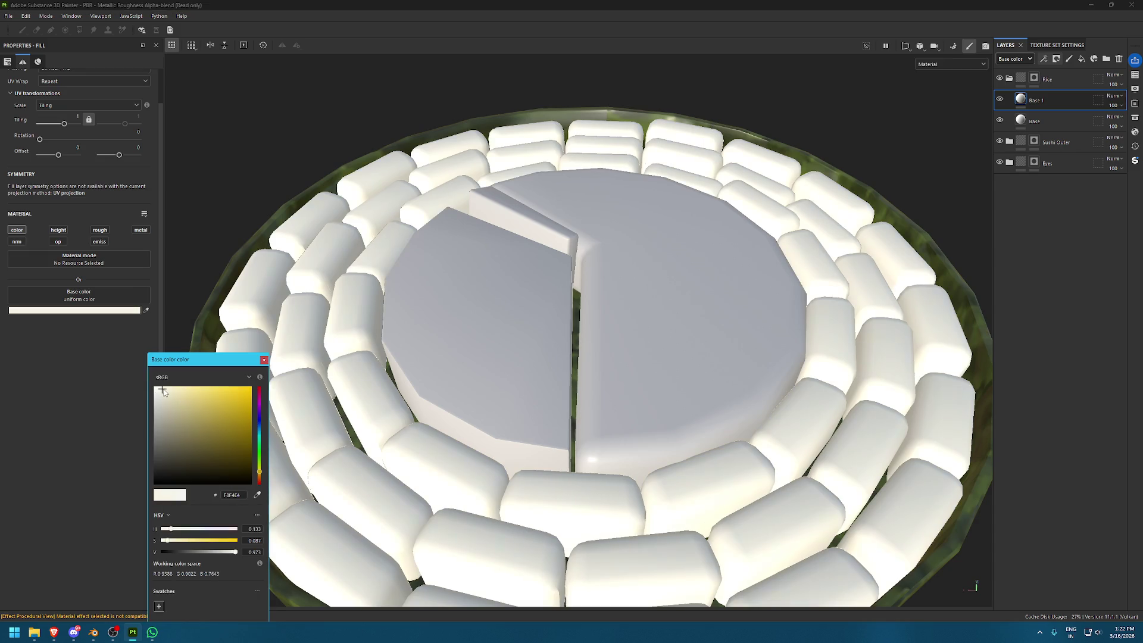
scroll(595, 238, down, 5)
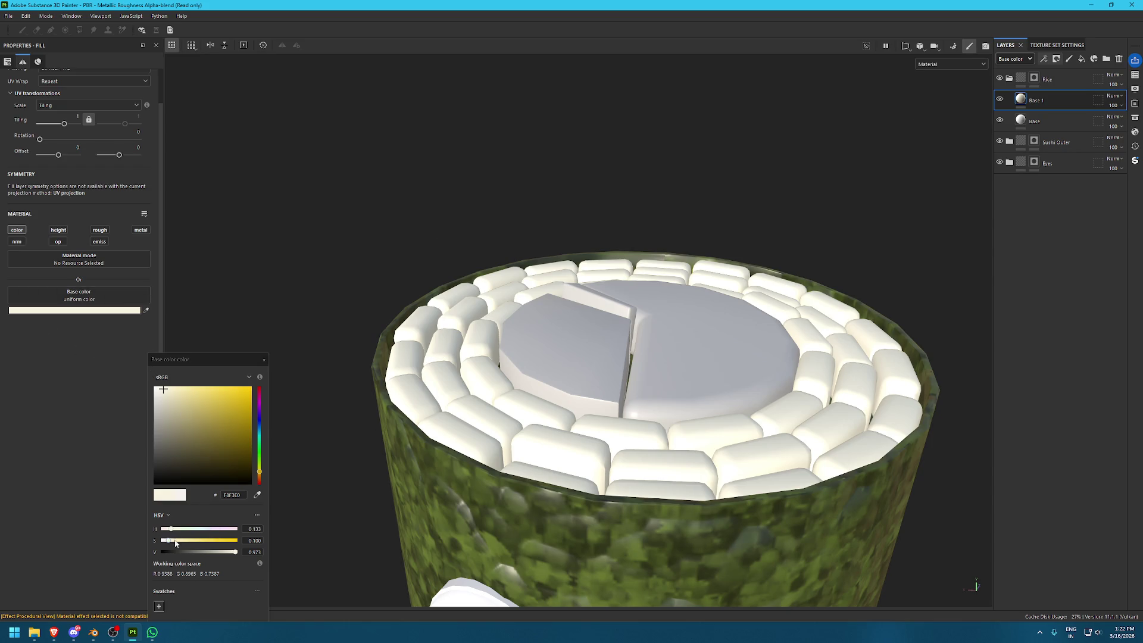
drag(169, 540, 164, 541)
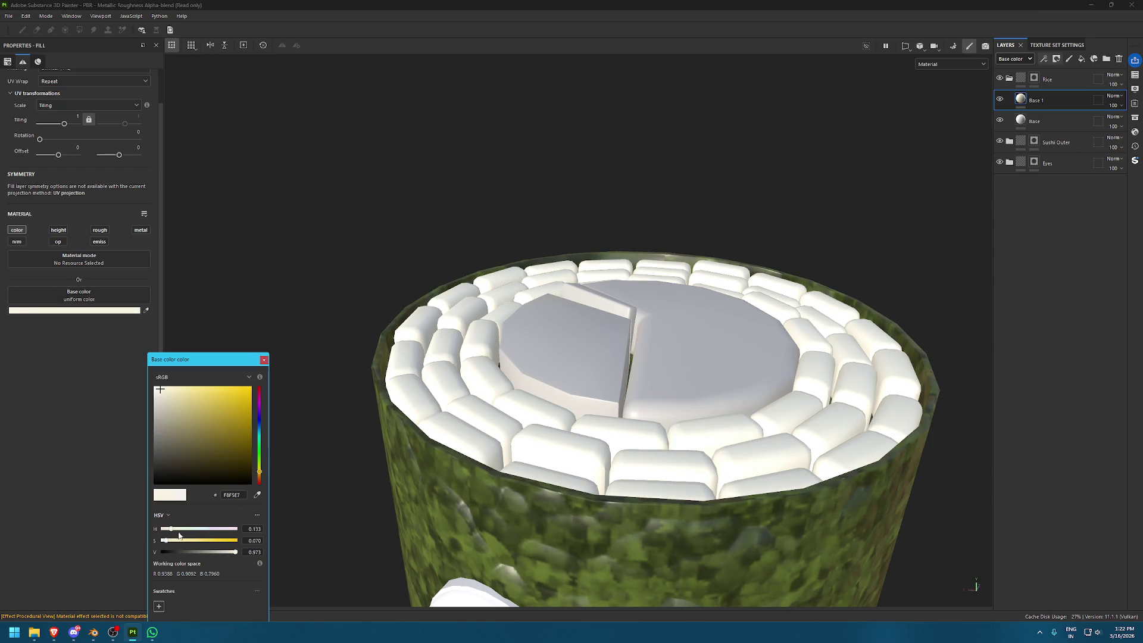
drag(235, 552, 266, 547)
scroll(654, 386, up, 2)
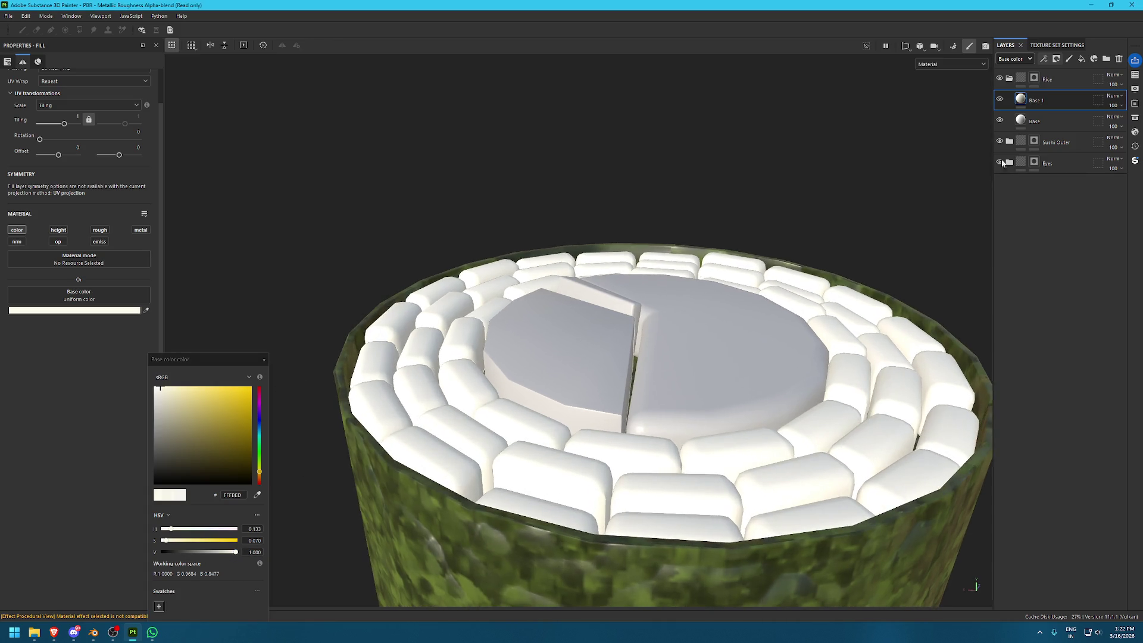
Give Base 1 a black mask with a generator on it
click(1055, 59)
click(1071, 74)
click(1043, 59)
click(1048, 84)
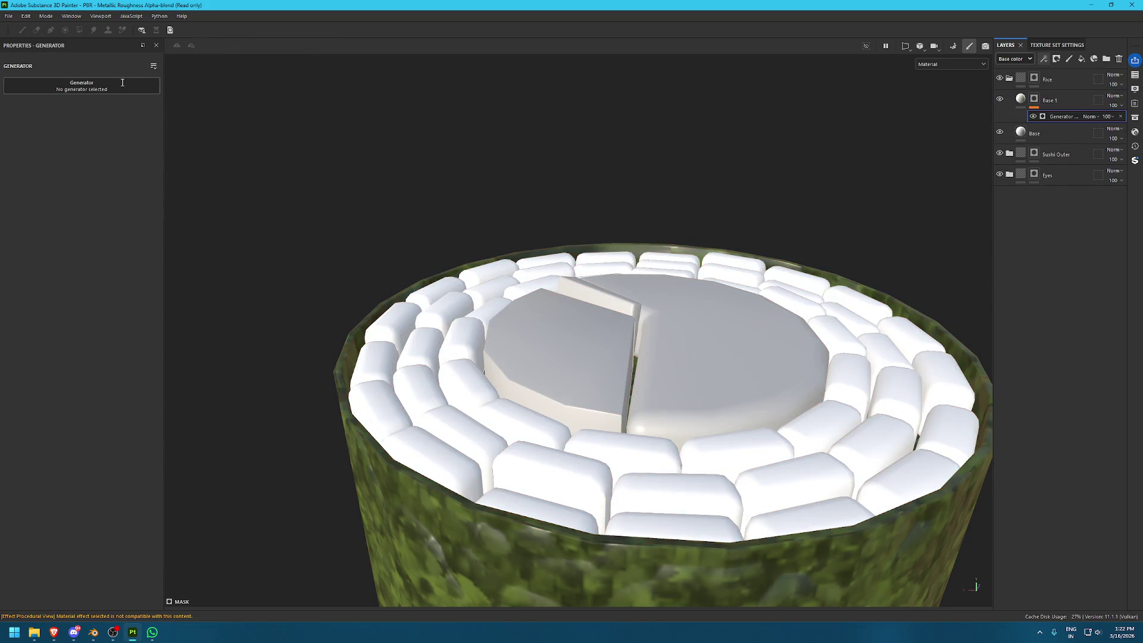
Make Base 1's mask generator Curvature with Global Contrast 0.44 and Global Balance 0.01
click(82, 86)
click(231, 112)
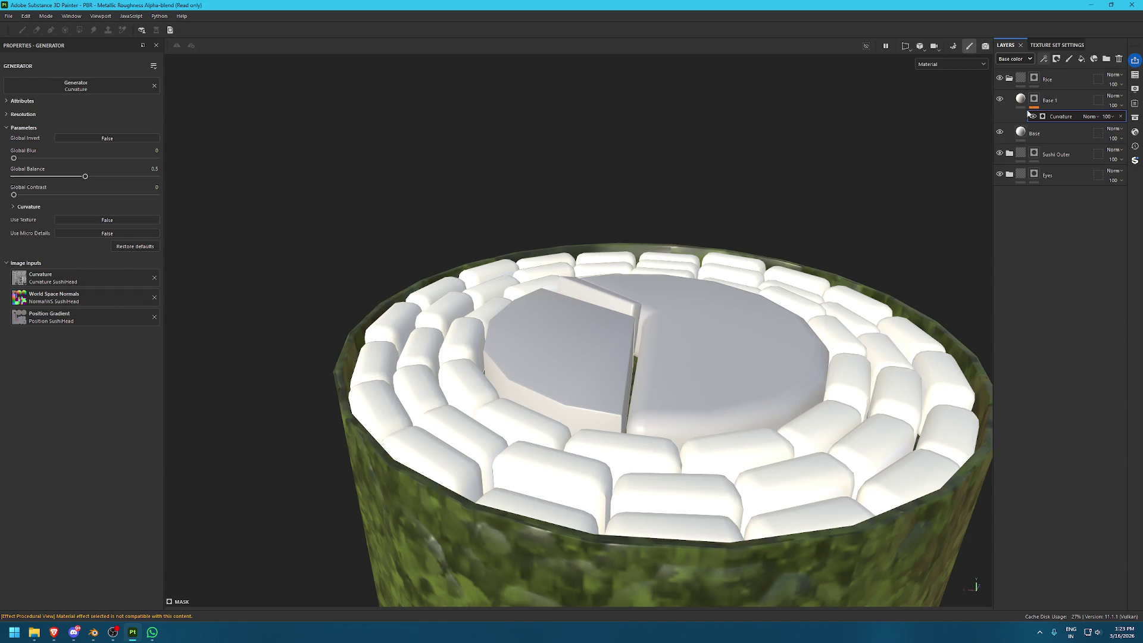
click(1025, 116)
mouse_move(13, 194)
mouse_down()
mouse_move(76, 195)
mouse_move(56, 176)
mouse_move(15, 176)
mouse_up()
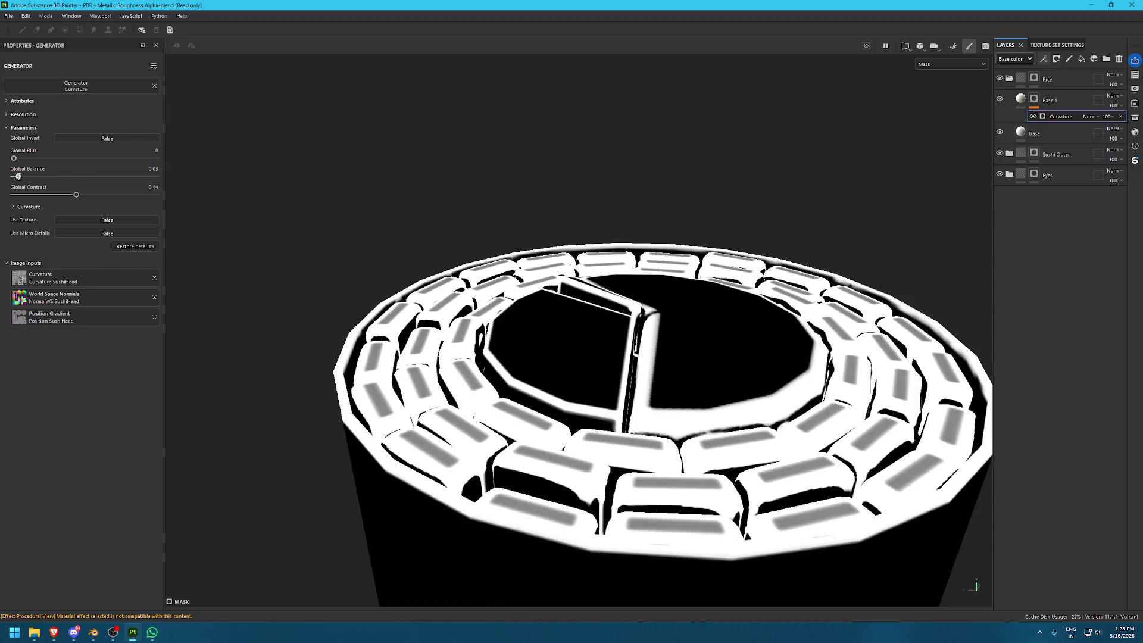
key(m)
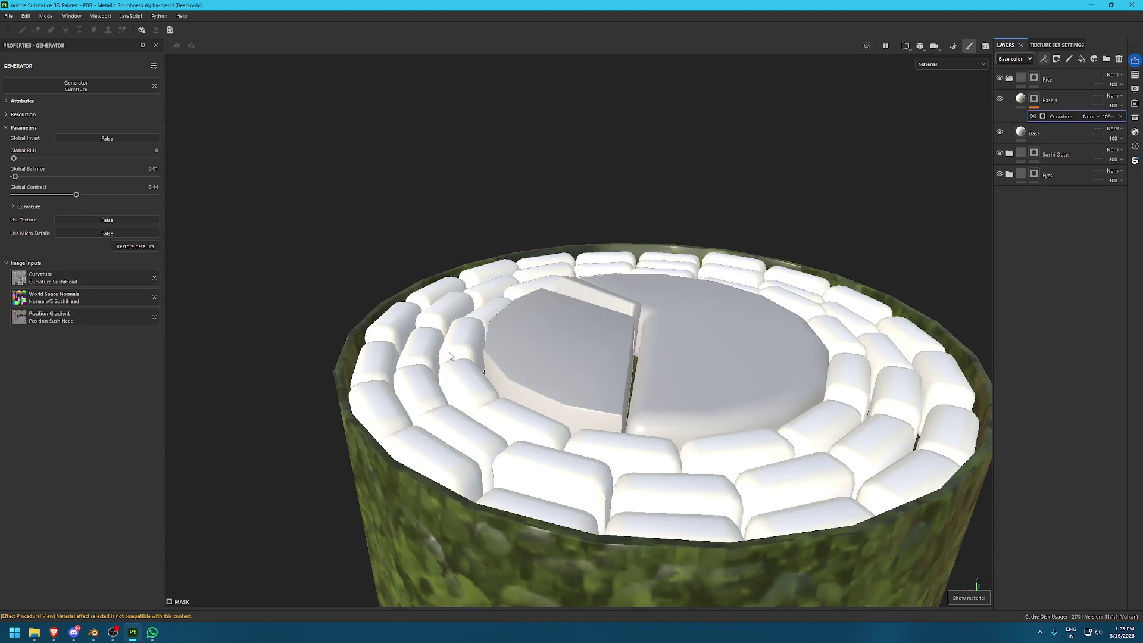
alt+drag(512, 383, 505, 440)
scroll(625, 529, up, 3)
alt+drag(625, 528, 541, 324)
Darken the Base layer's colour to light grey F2F2F2
scroll(541, 324, up, 2)
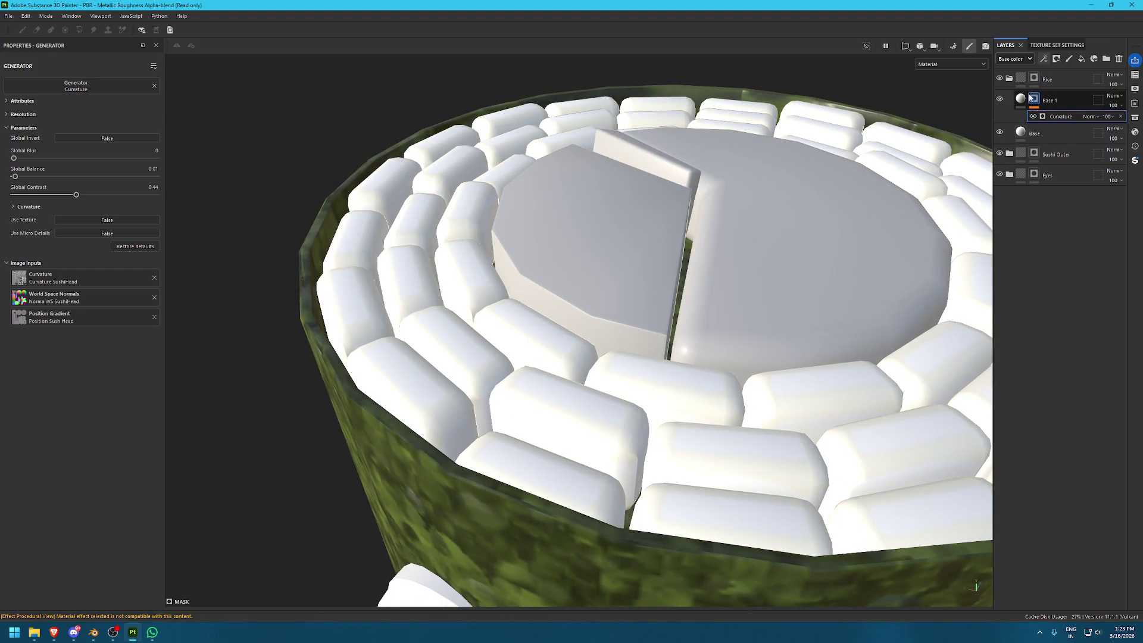
click(1020, 99)
click(75, 310)
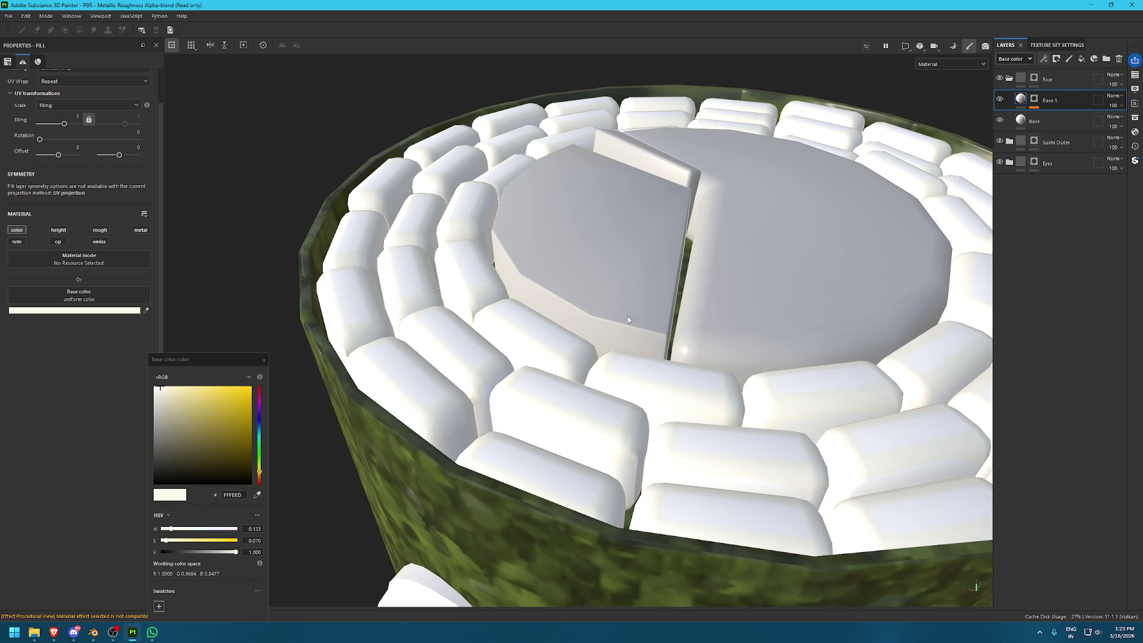
click(1034, 121)
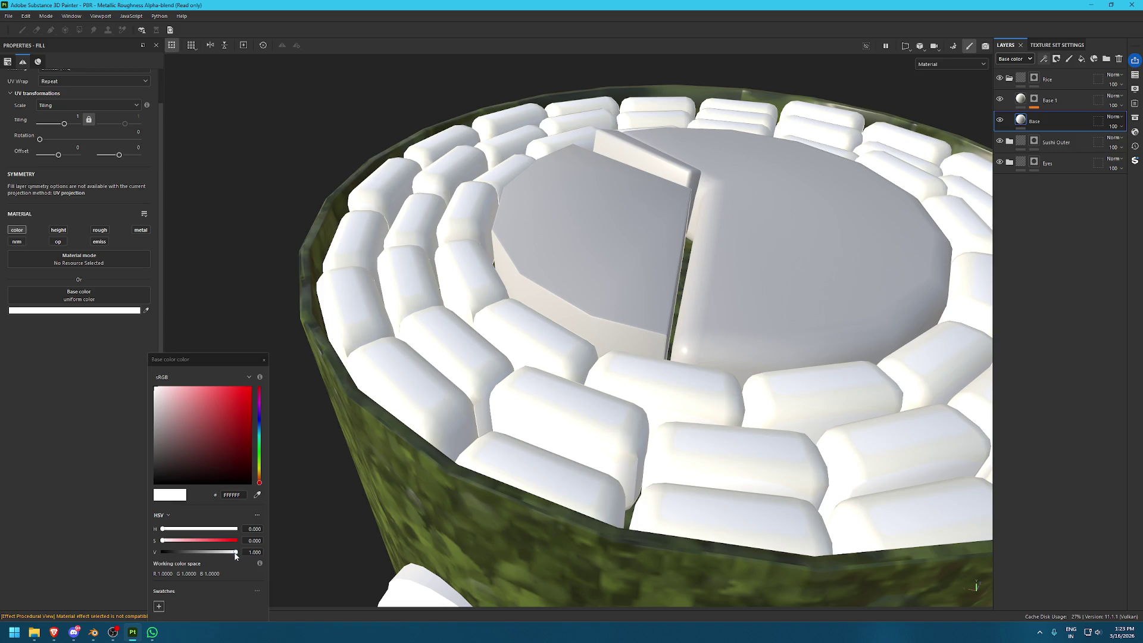
drag(235, 553, 233, 553)
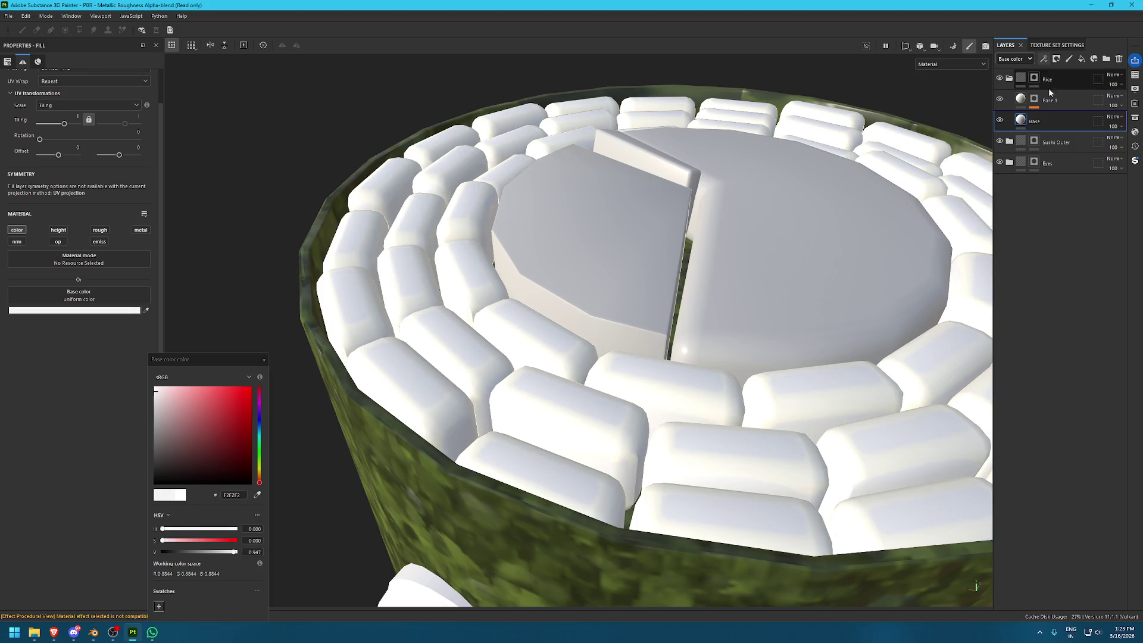
Add a Bevel filter to Base 1's mask with a positive distance and smoothing 2.85
click(1034, 99)
click(1055, 58)
click(1039, 123)
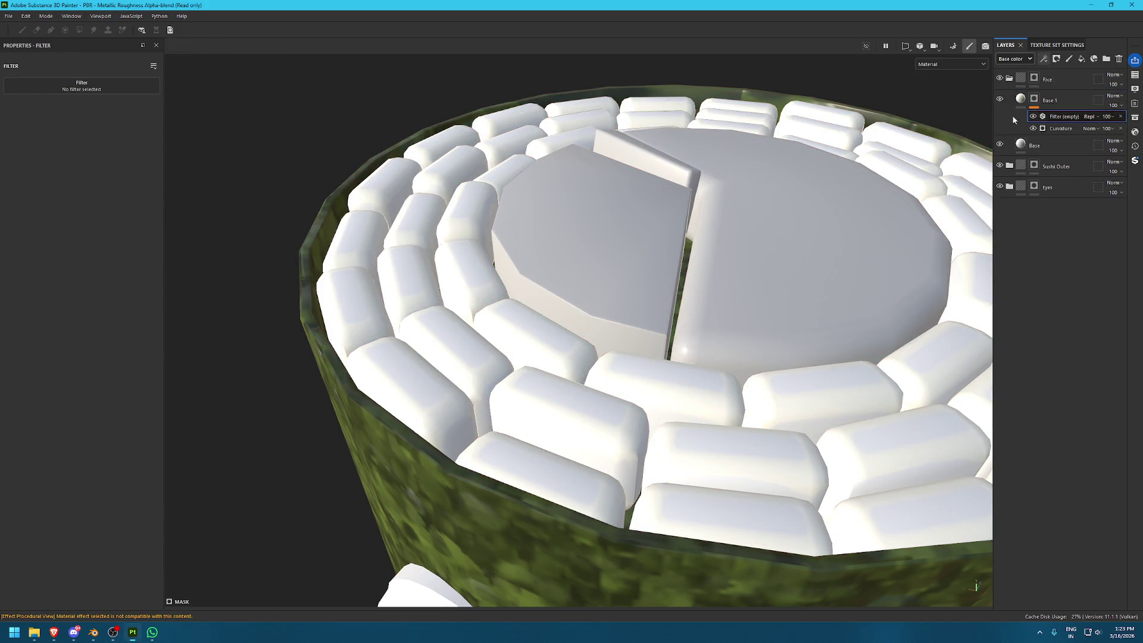
click(82, 86)
click(132, 107)
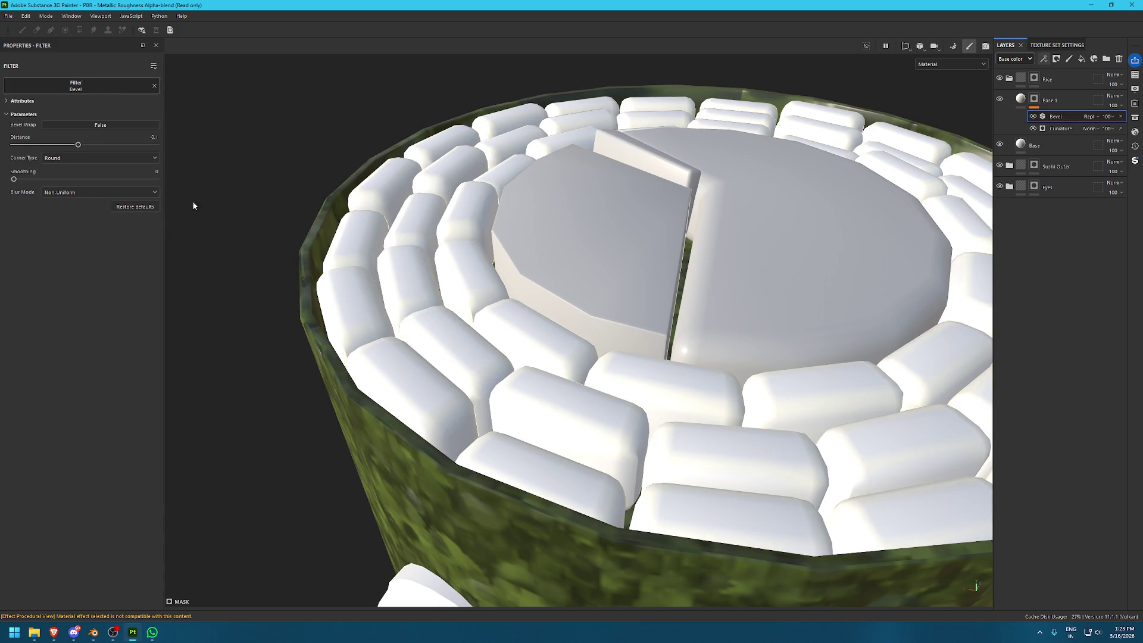
drag(81, 149, 90, 145)
drag(14, 178, 95, 178)
alt+click(1035, 102)
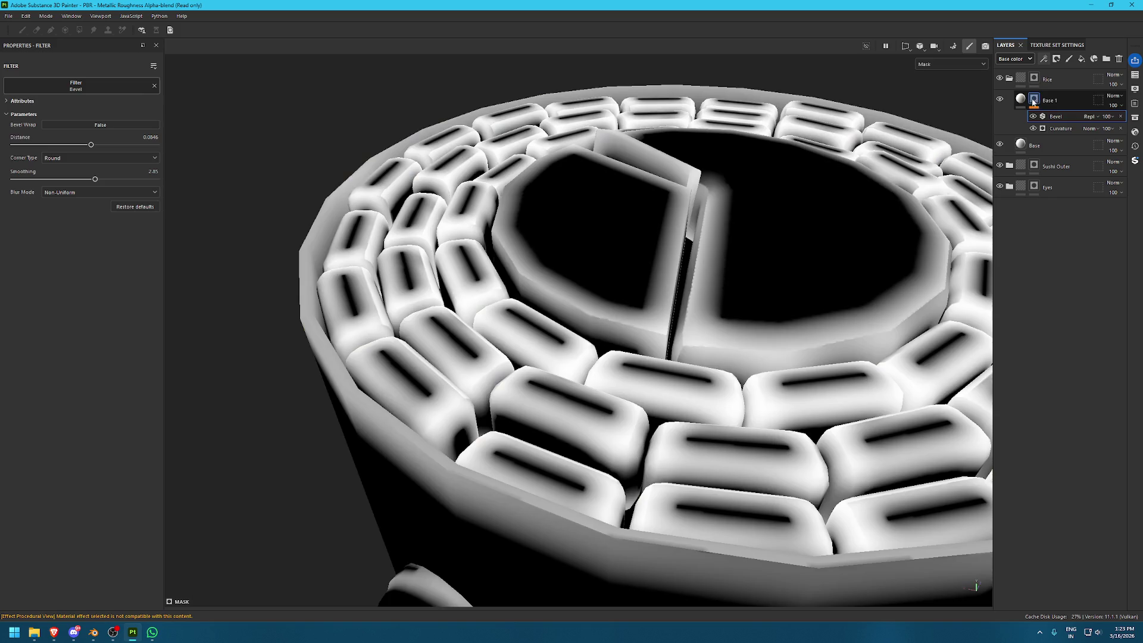
Set the bevel corners to Round with distance about 0.09, and lower the layer opacity
click(89, 158)
click(74, 176)
click(85, 157)
click(73, 171)
drag(91, 145, 90, 144)
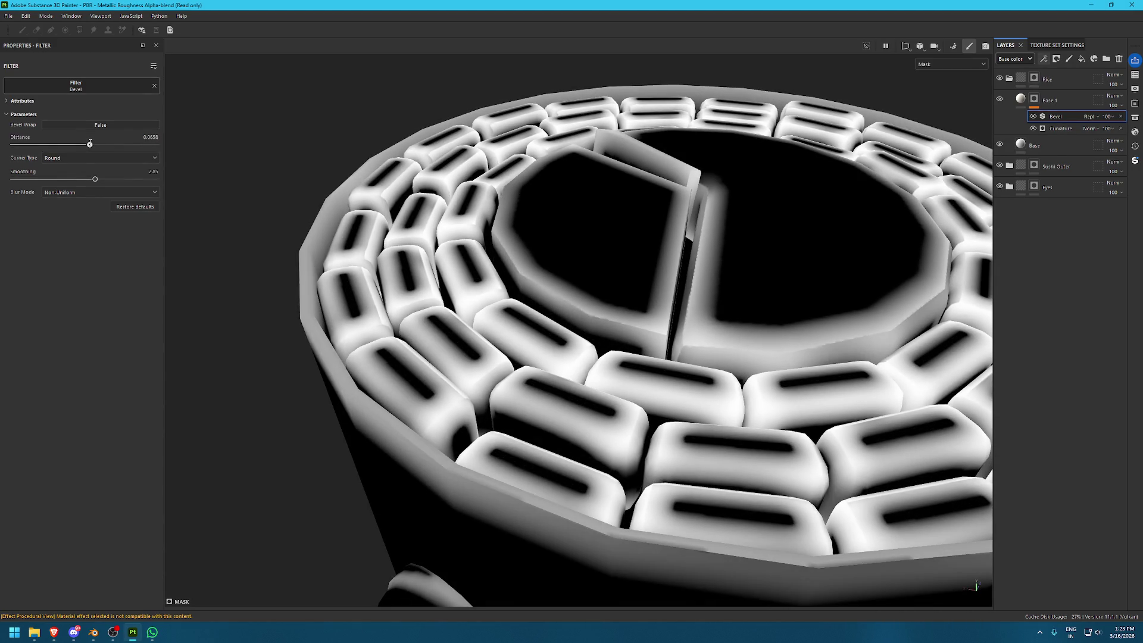
click(1107, 116)
drag(1130, 121, 1117, 127)
key(m)
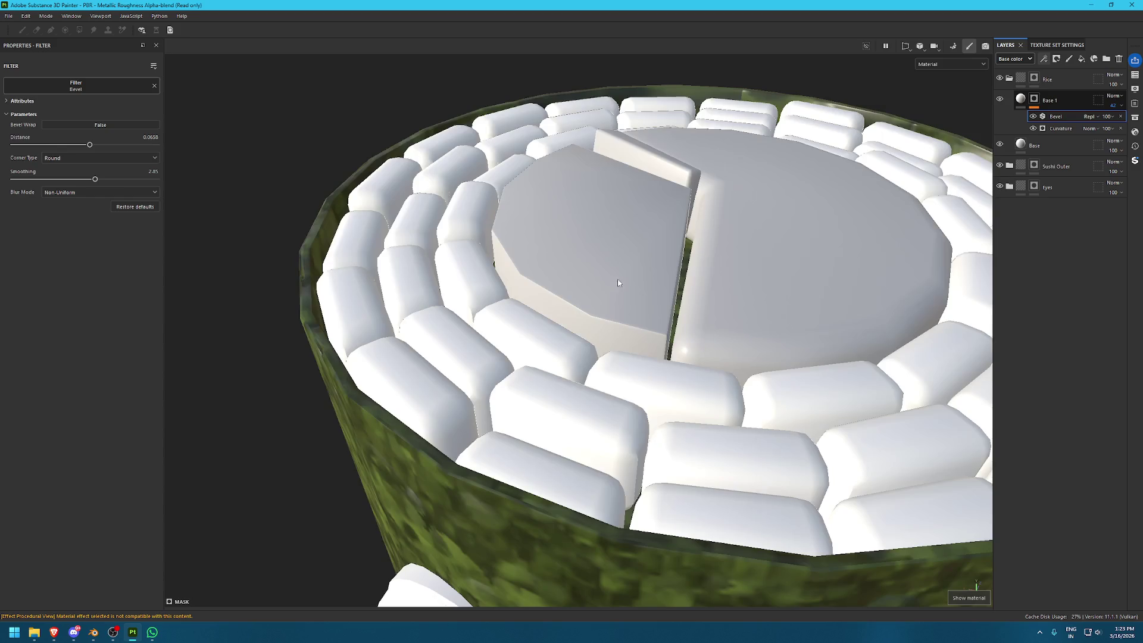
mouse_move(613, 226)
alt+mouse_down()
mouse_move(495, 375)
mouse_move(553, 369)
alt+mouse_up()
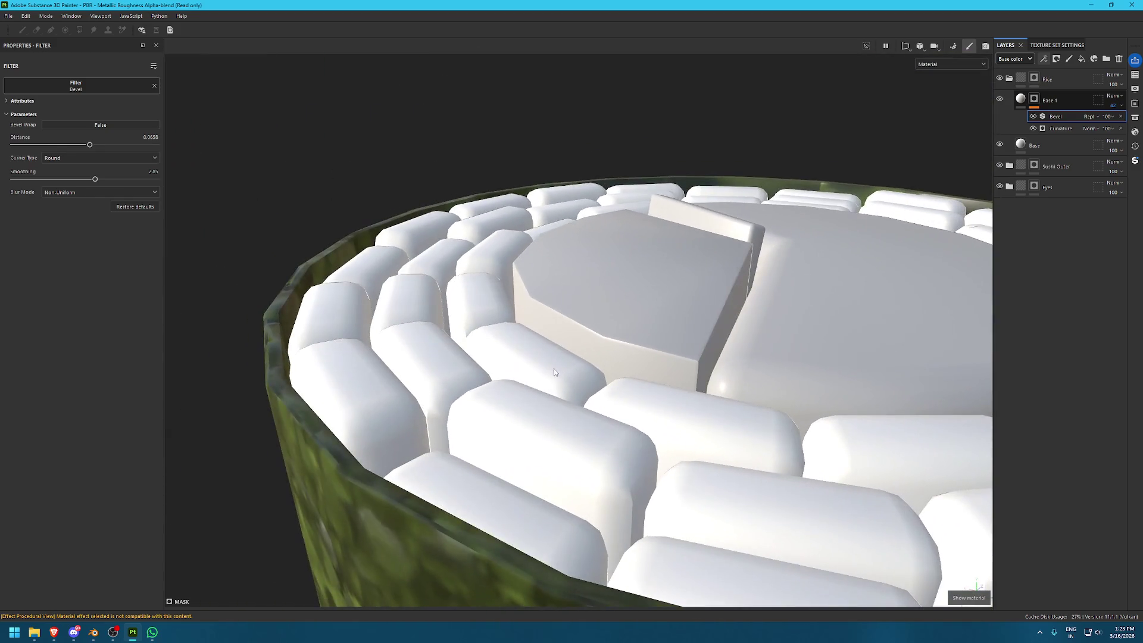
click(1069, 98)
click(1081, 58)
Name the new fill layer 'VAr' and give it a black mask with a fill effect
double_click(1054, 100)
text(Was)
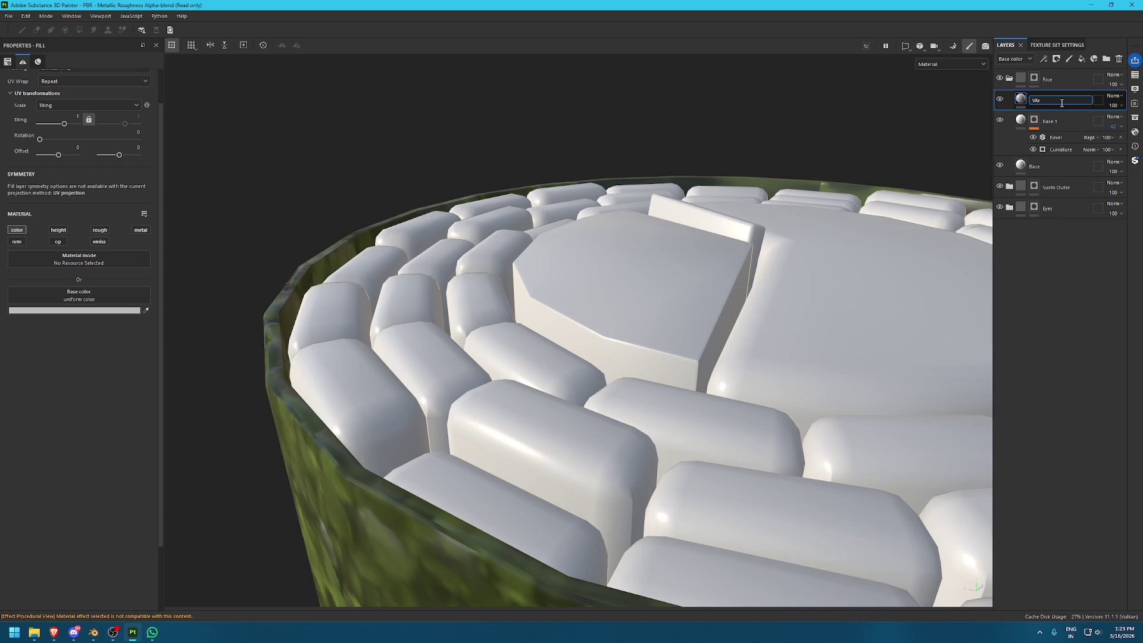
key(Return)
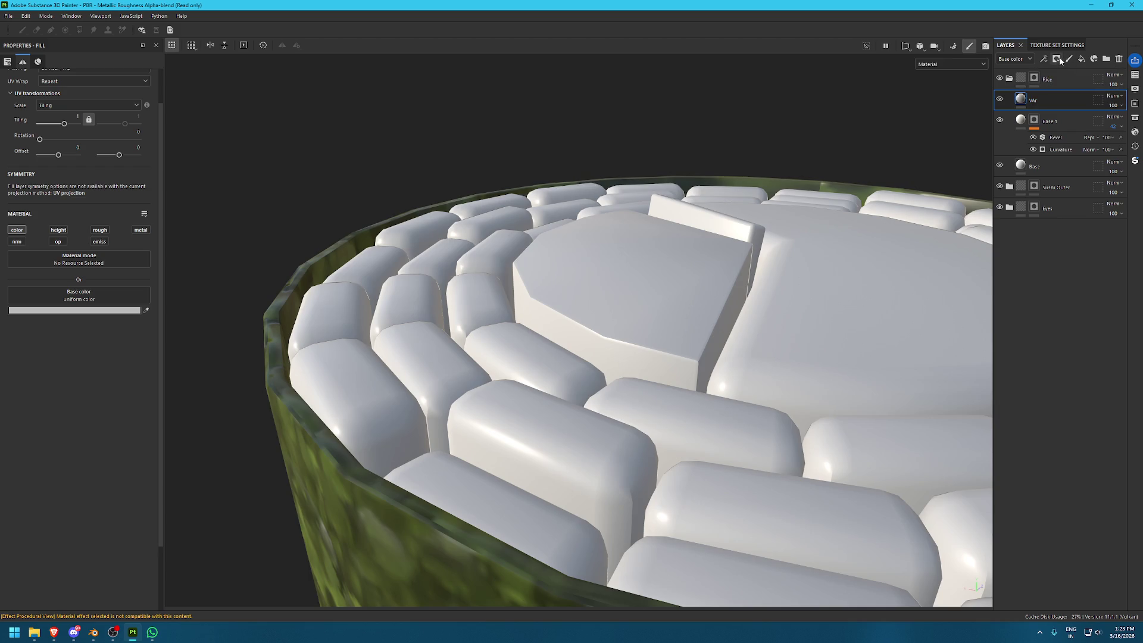
click(135, 310)
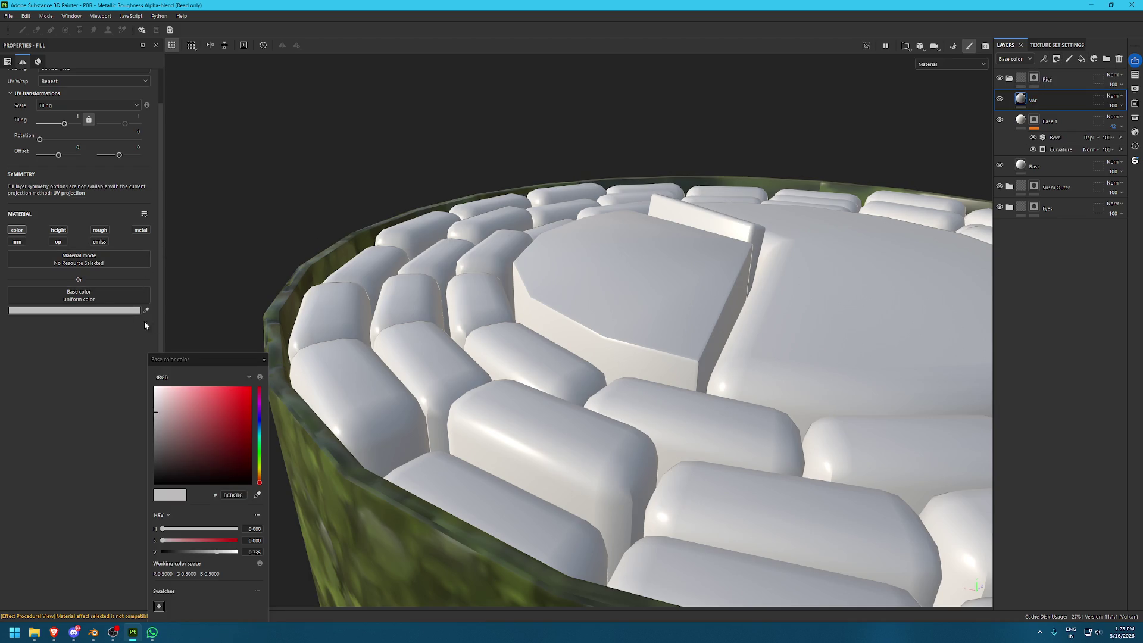
click(1043, 58)
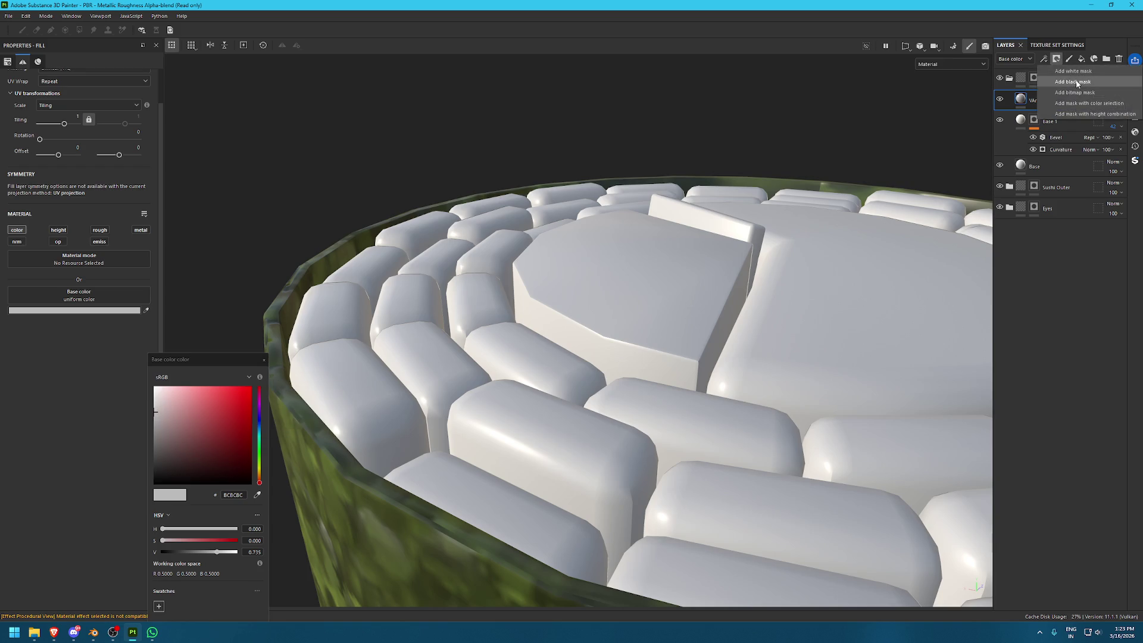
click(1078, 85)
click(1043, 58)
click(1065, 92)
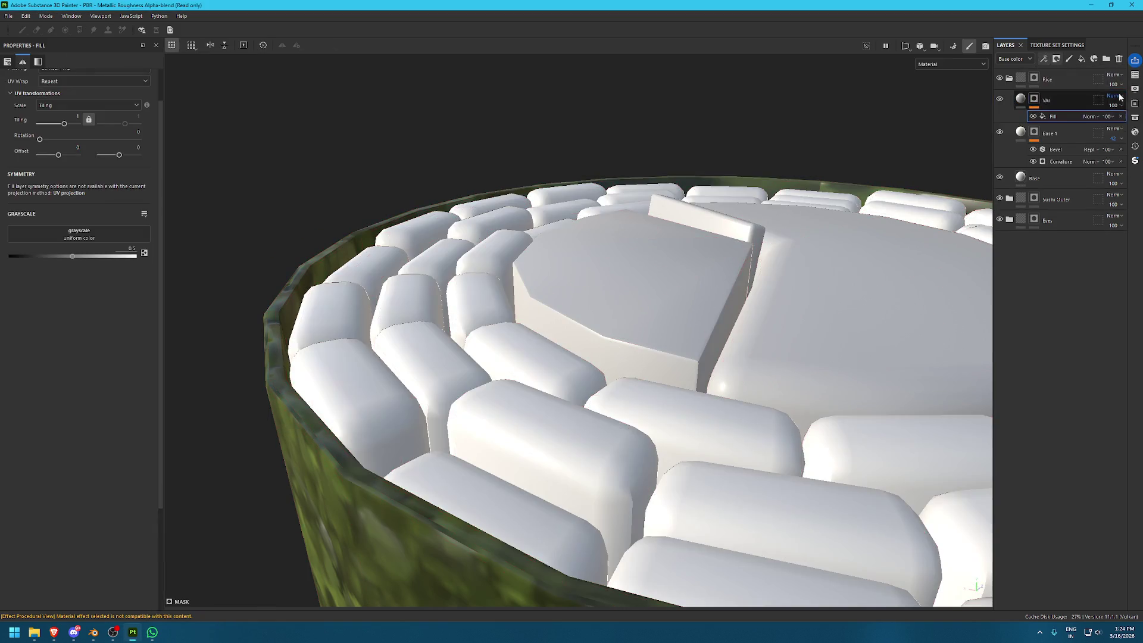
Use the Dirt 5 texture from the assets as the VAr mask's grayscale pattern
click(1134, 117)
click(765, 130)
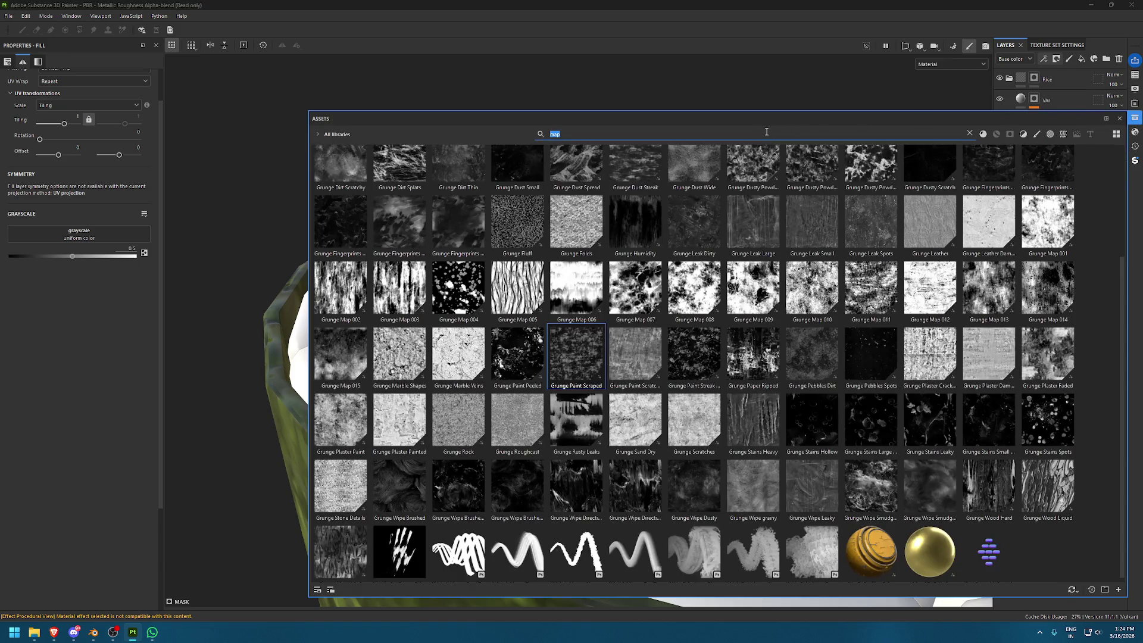
text(dirt 2)
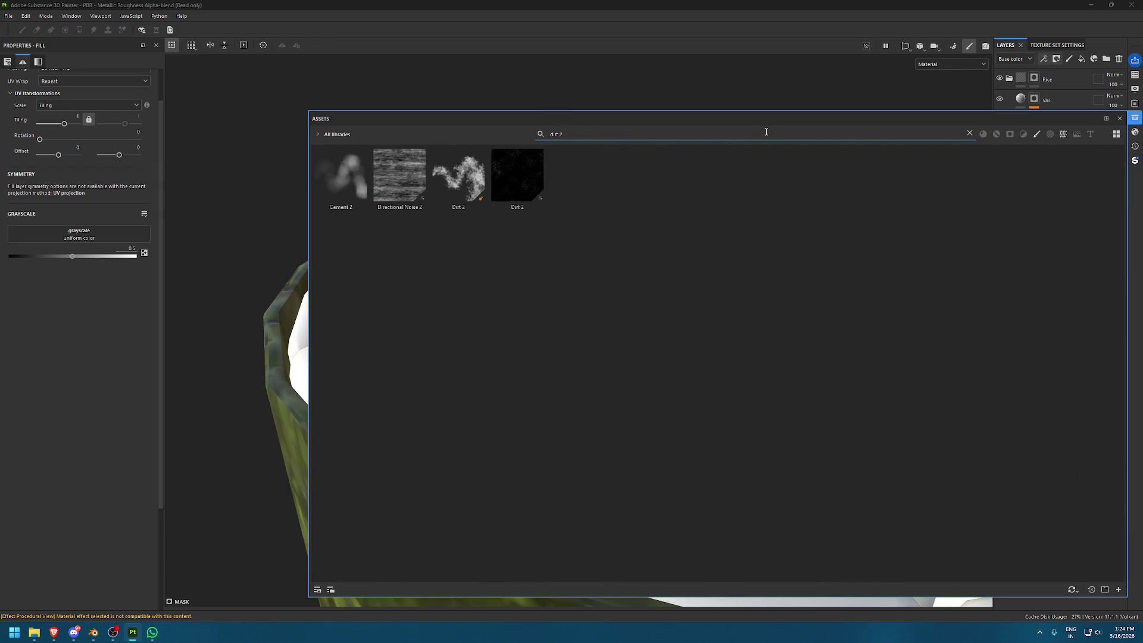
key(BackSpace)
text(6)
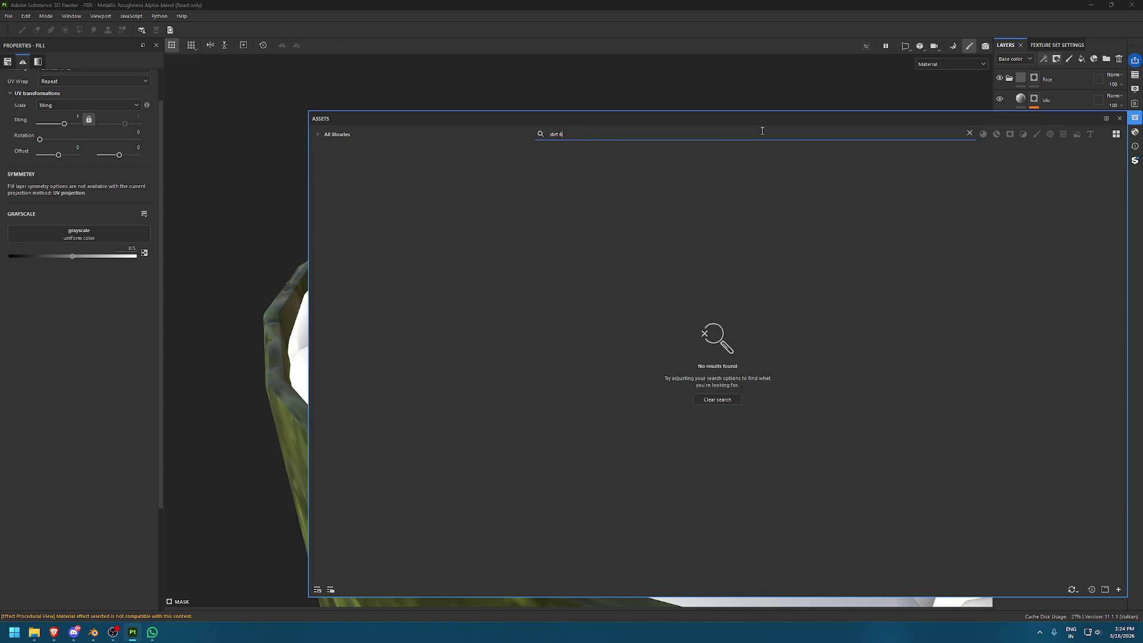
key(BackSpace)
text(5)
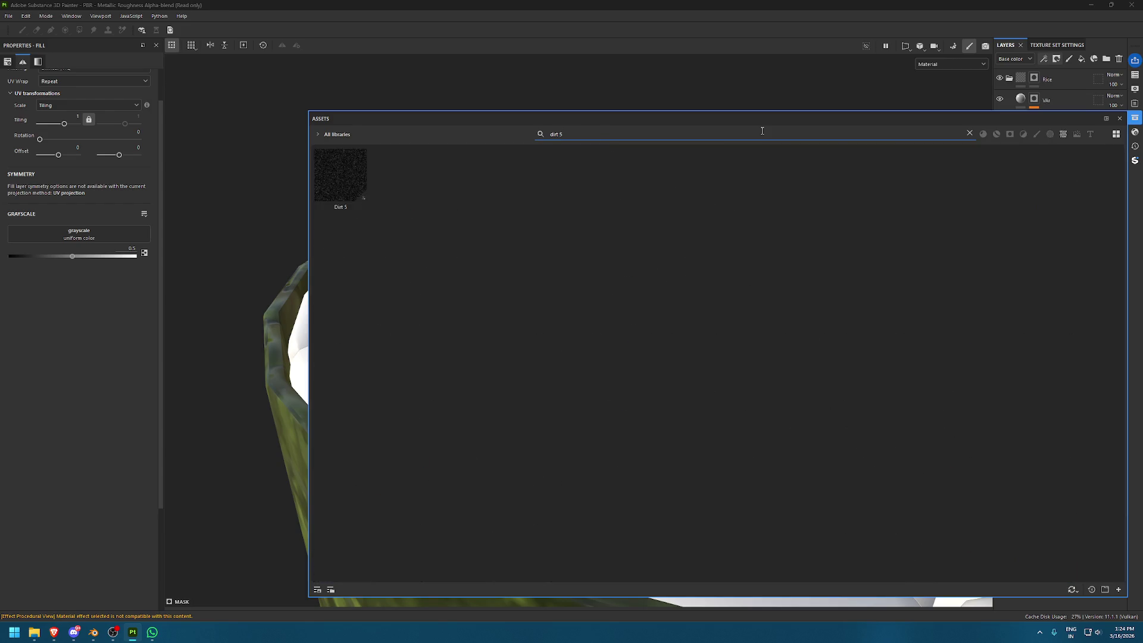
drag(357, 191, 79, 233)
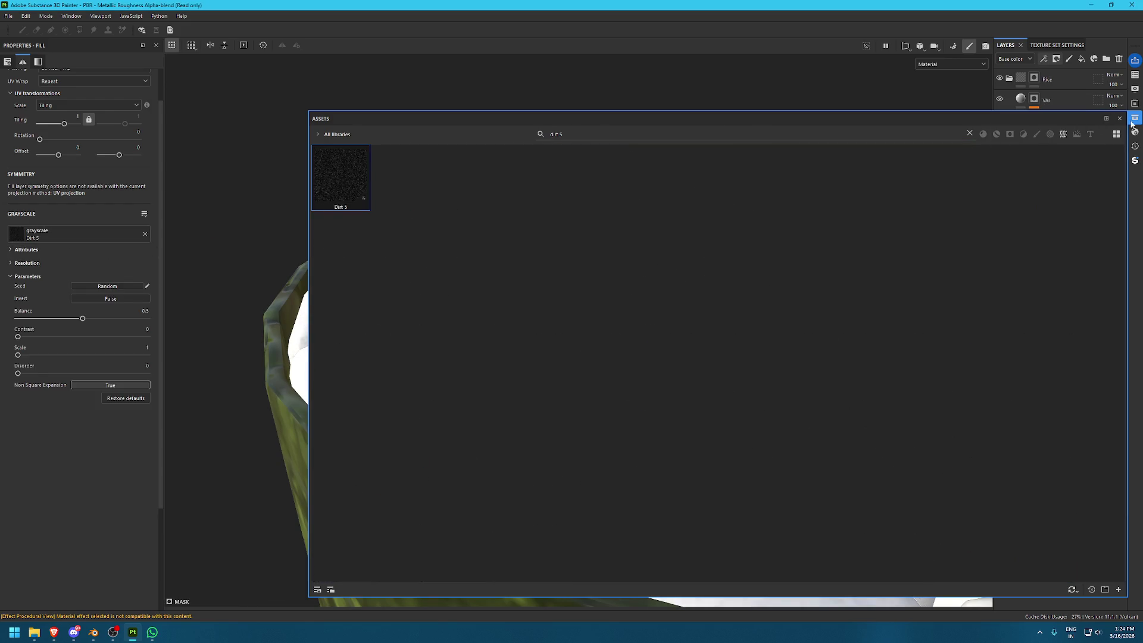
click(1134, 118)
Lighten the VAr layer's base colour to near-white grey DBDBDB
alt+drag(888, 201, 763, 165)
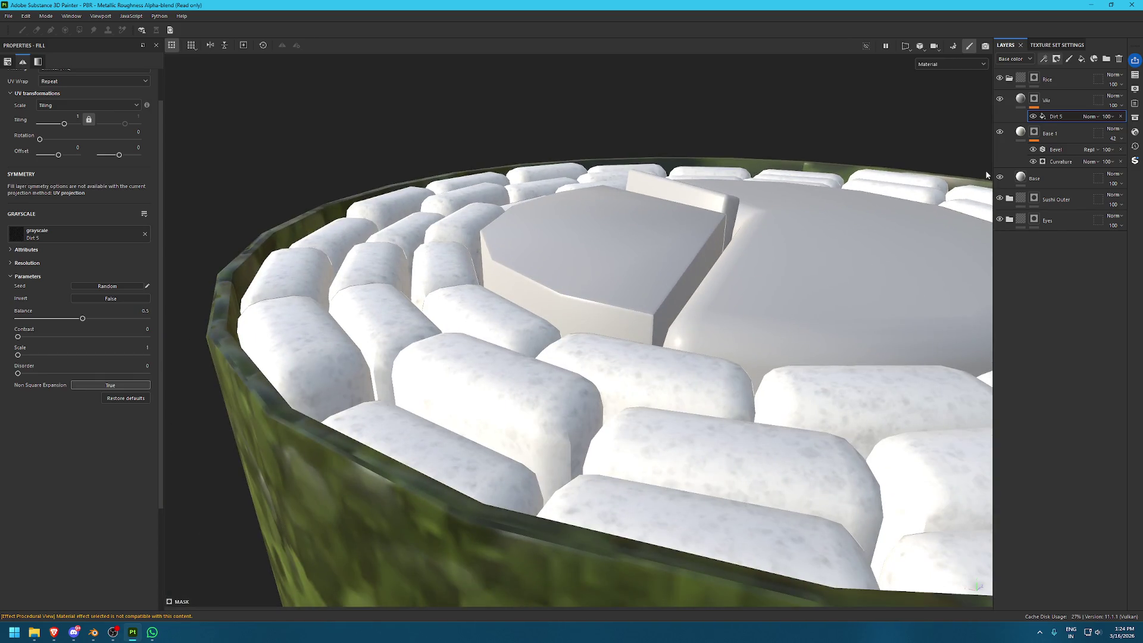
click(1020, 99)
key(4)
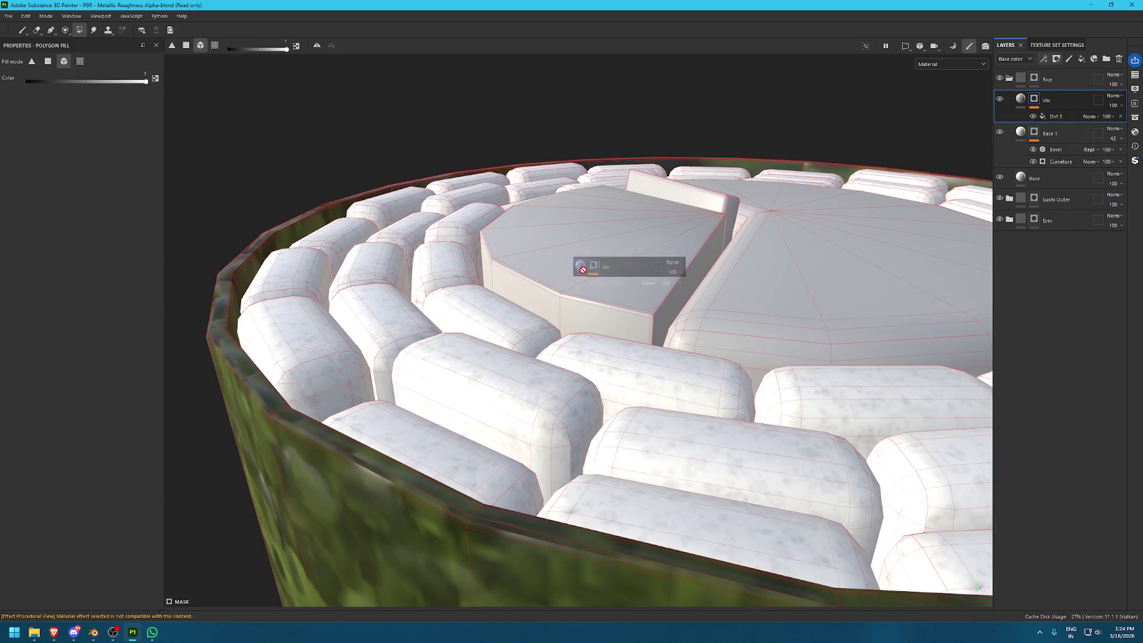
key(ctrl+z)
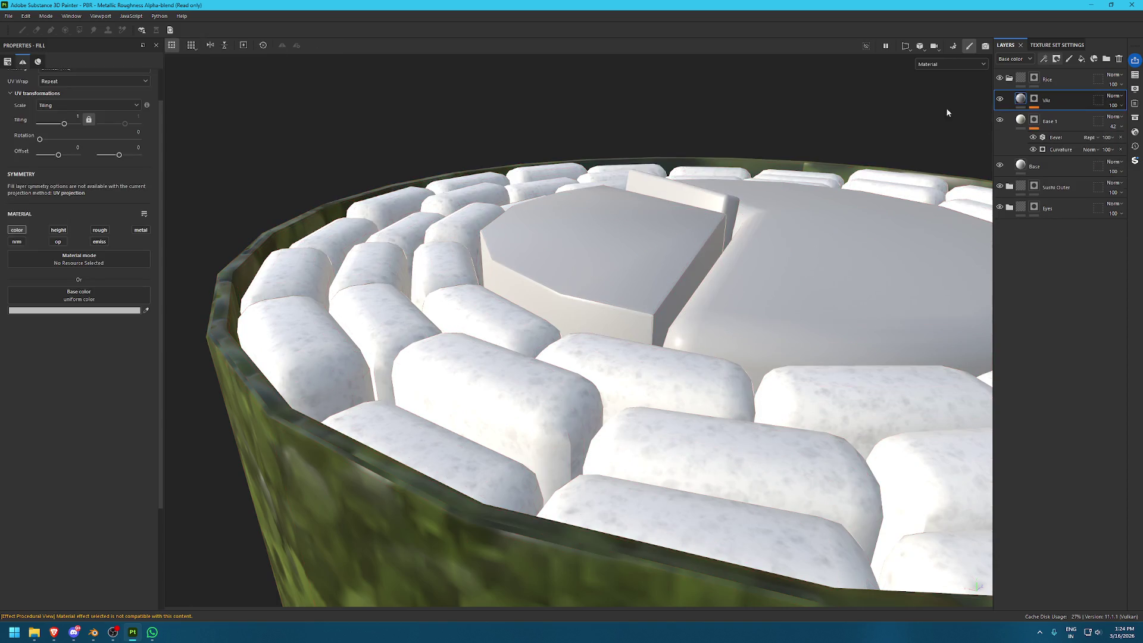
click(85, 310)
drag(156, 412, 132, 403)
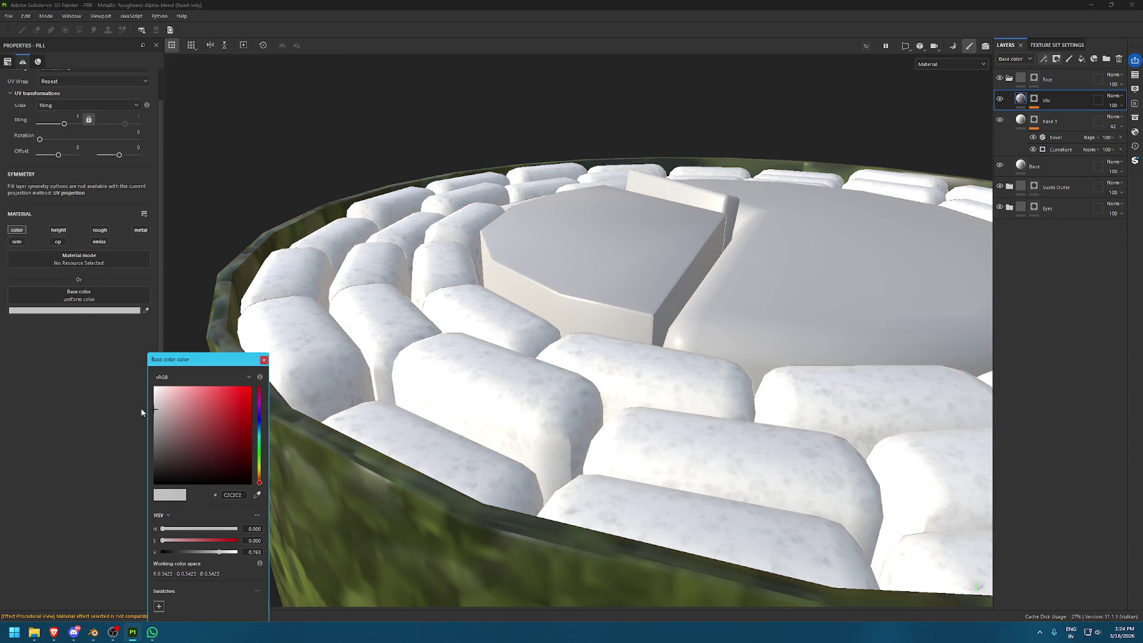
click(132, 403)
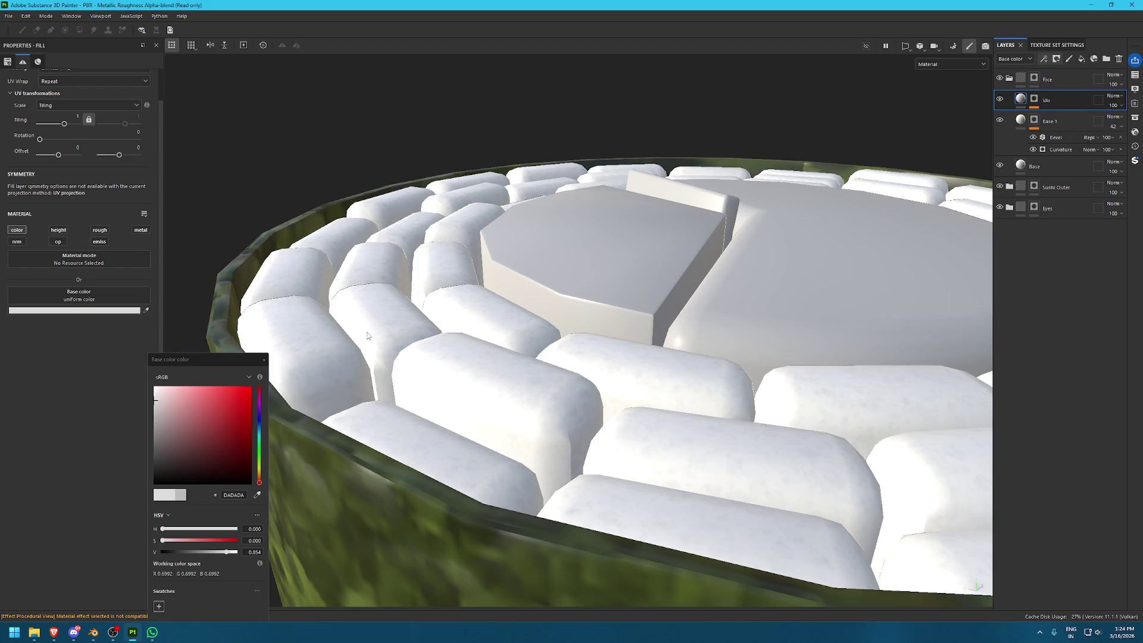
Raise the Dirt 5 mask balance slightly and set its tiling to about 1.19
key(ctrl+y)
drag(82, 318, 96, 319)
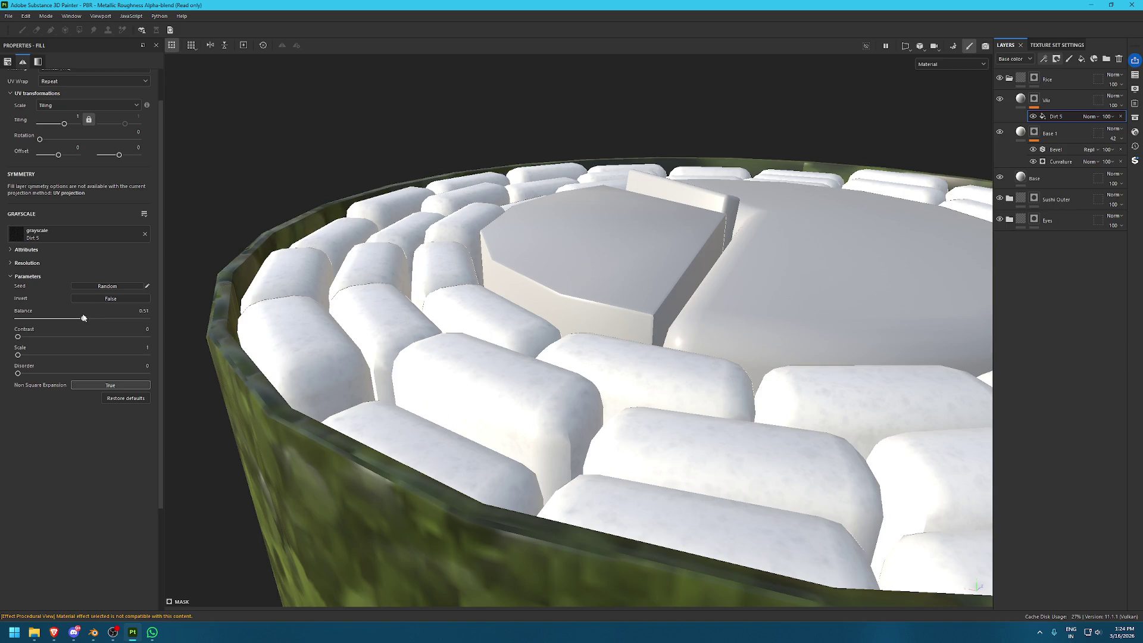
drag(67, 124, 63, 123)
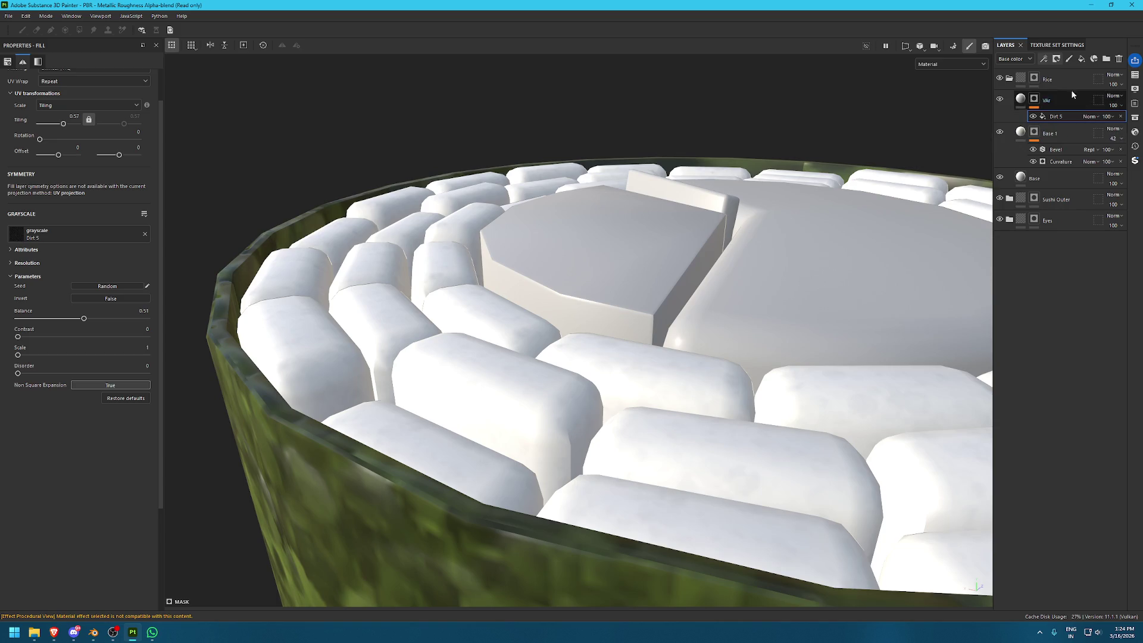
click(1043, 58)
Add a 0.5 Blur filter to the rice's Dirt 5 mask, collapse the Rice group, and add a fill layer
click(1059, 124)
click(155, 94)
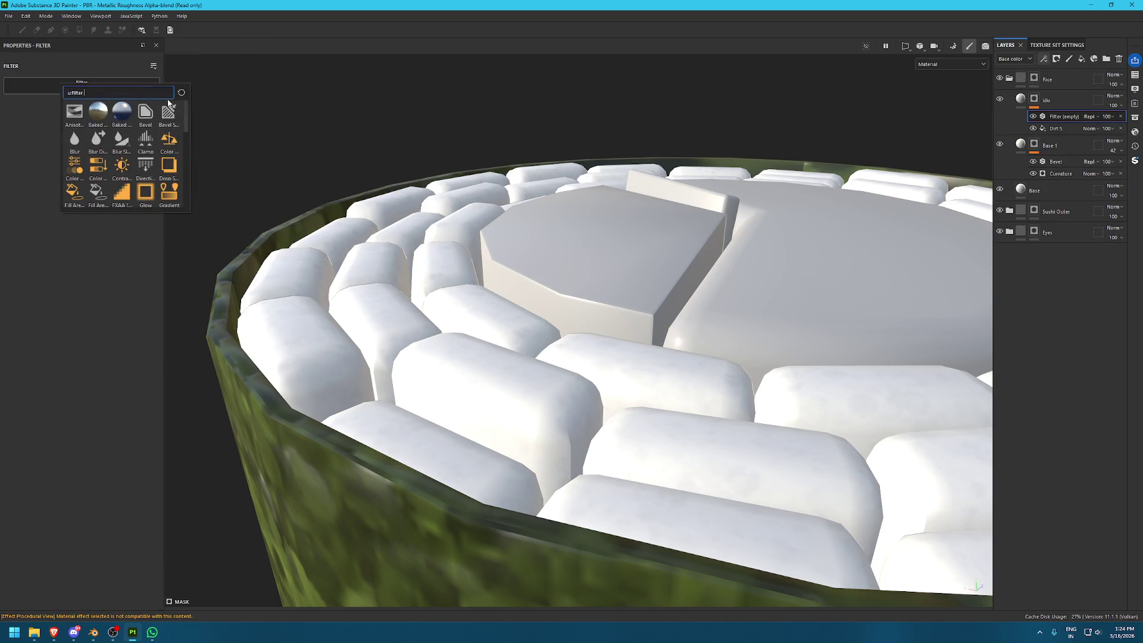
click(83, 135)
mouse_move(619, 311)
alt+mouse_down()
mouse_move(580, 226)
mouse_move(653, 338)
mouse_move(550, 292)
mouse_move(575, 231)
mouse_move(615, 328)
mouse_move(622, 291)
mouse_move(582, 278)
alt+mouse_up()
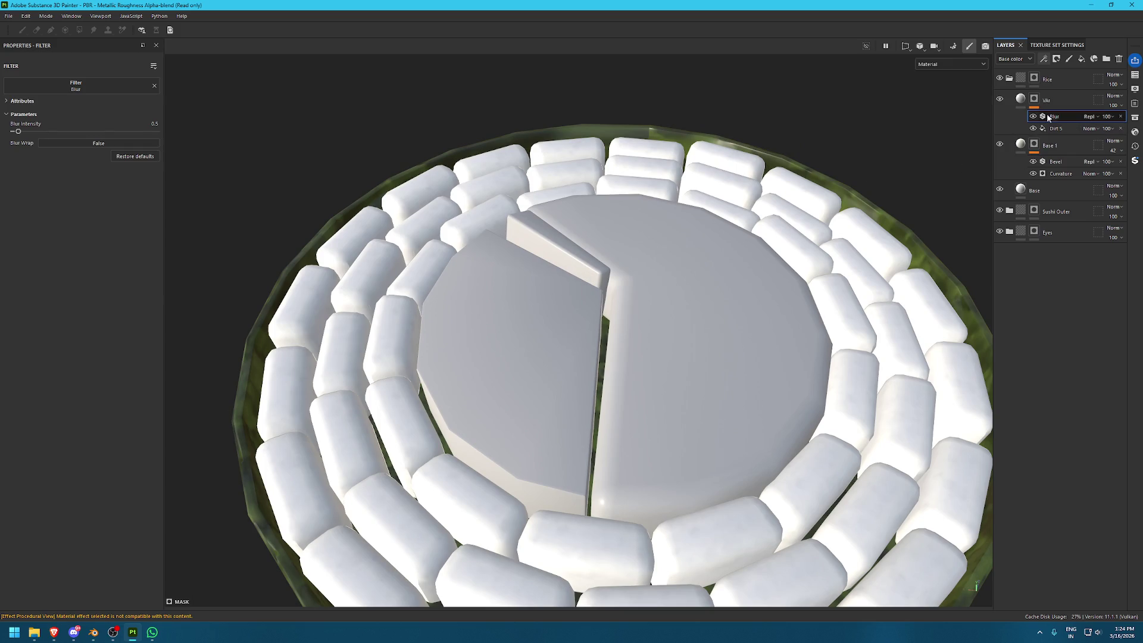
click(1010, 82)
click(1080, 58)
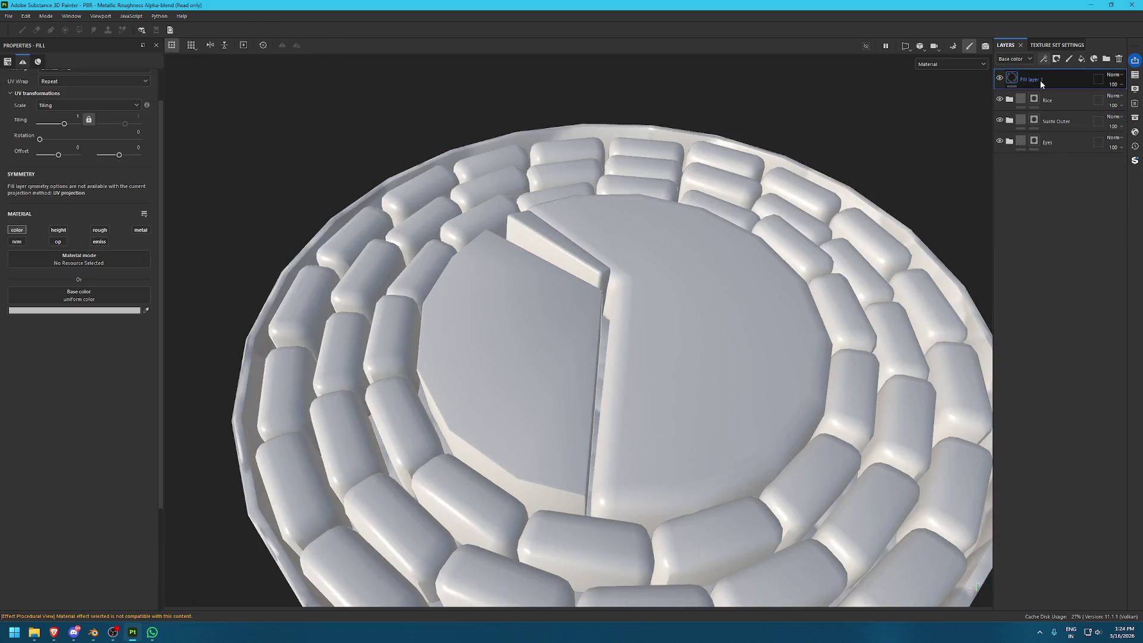
Name the new fill layer Meat and group it into its own Meat folder
double_click(1040, 84)
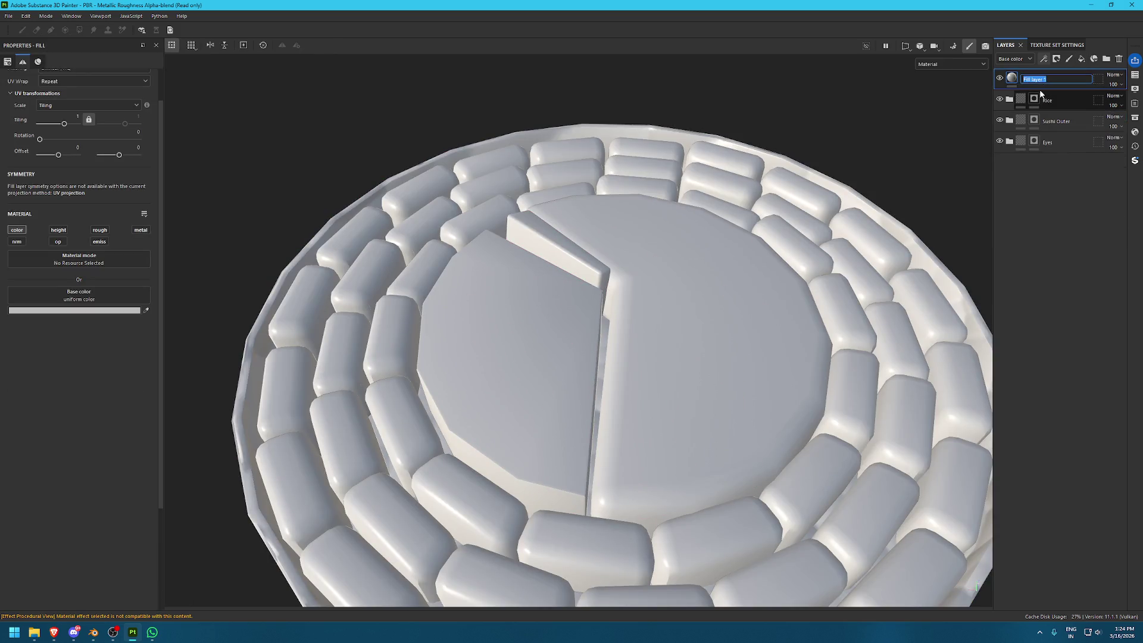
text(Meat)
key(Return)
double_click(1054, 81)
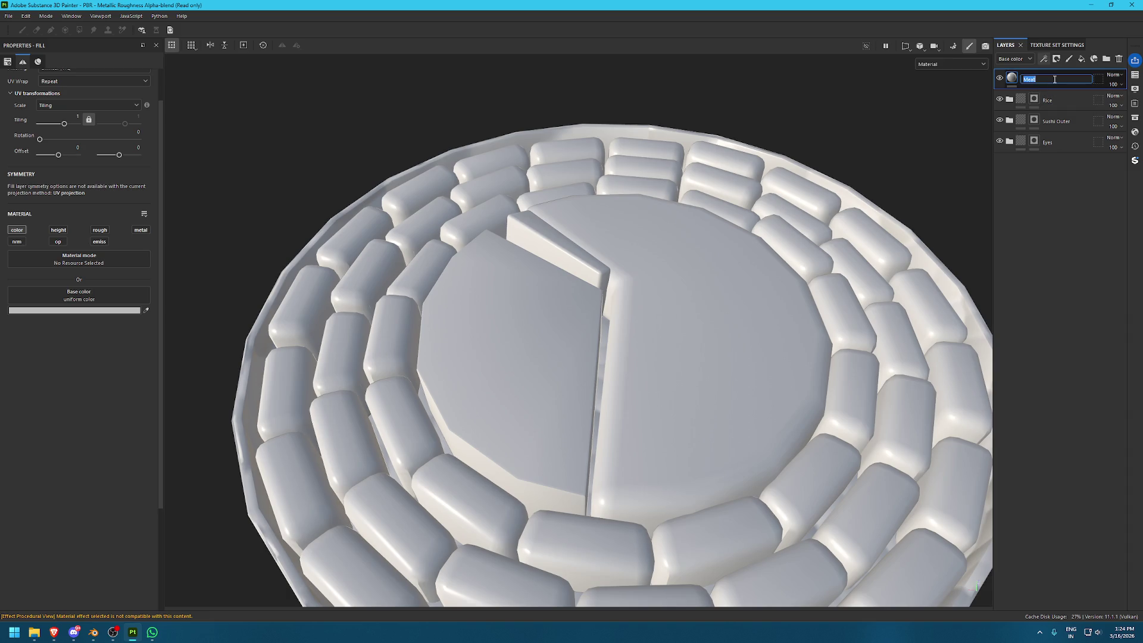
click(1055, 166)
key(ctrl+g)
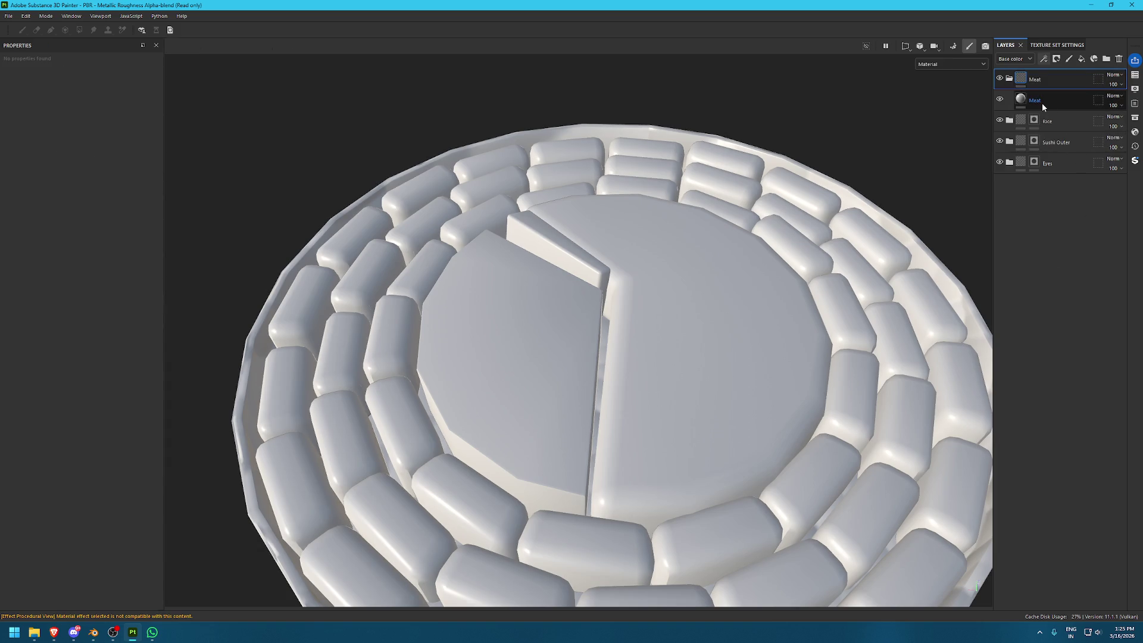
Rename the inner layer Meat Base, make it orange, and add a black mask to the folder
click(1042, 104)
double_click(1048, 99)
text(Base)
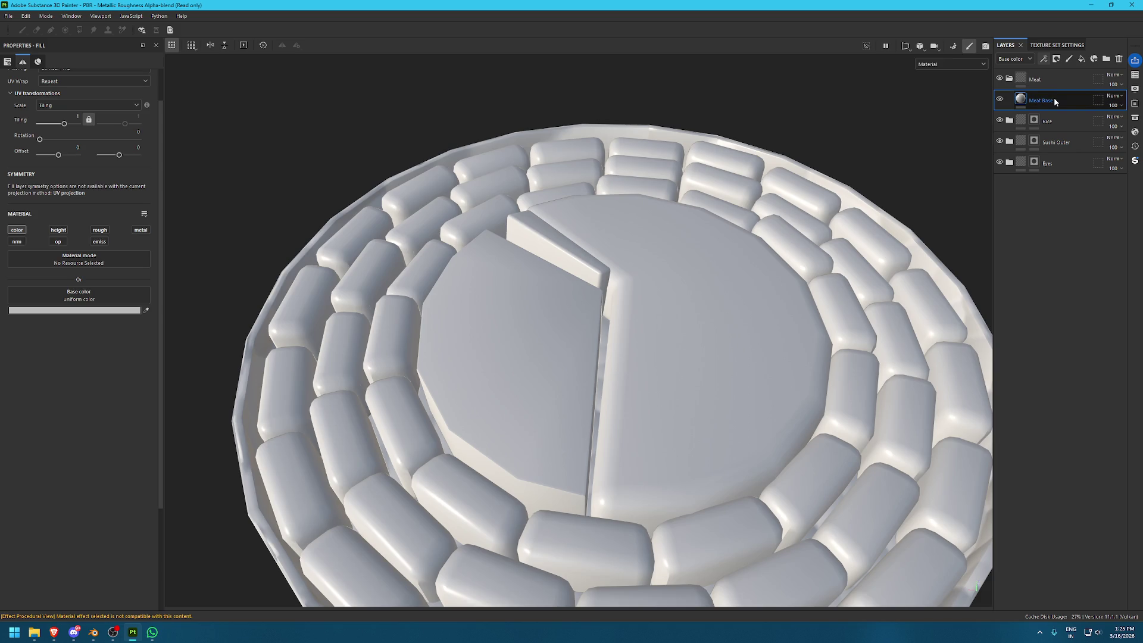
key(Return)
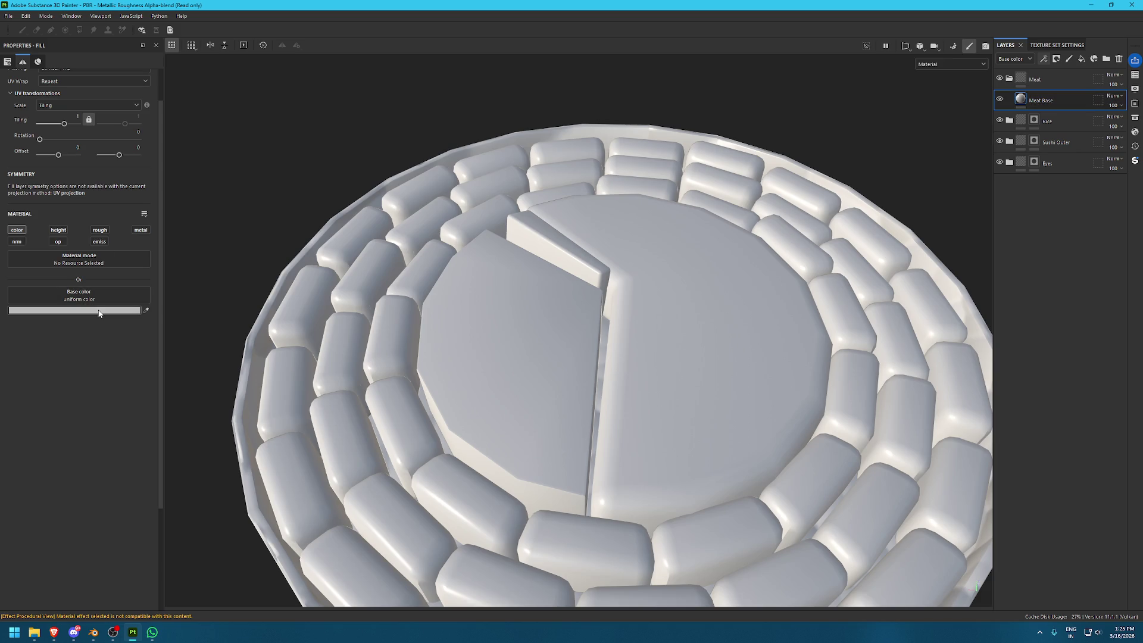
click(99, 309)
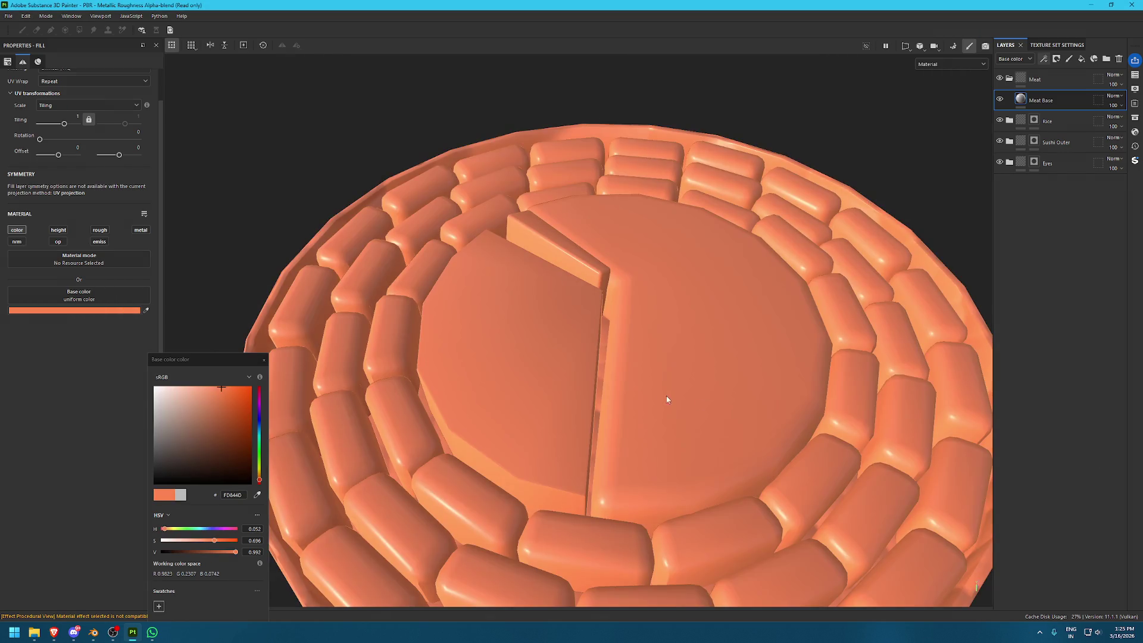
click(1076, 84)
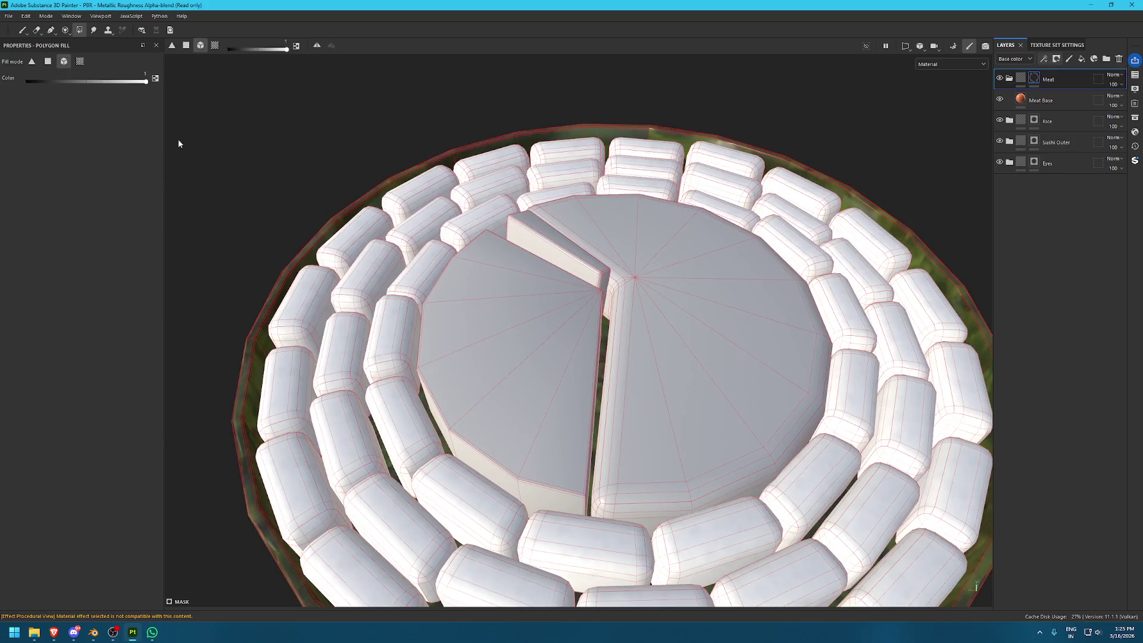
Reveal orange on the filling's right half, then duplicate Meat Base as Meat Base 2
click(762, 368)
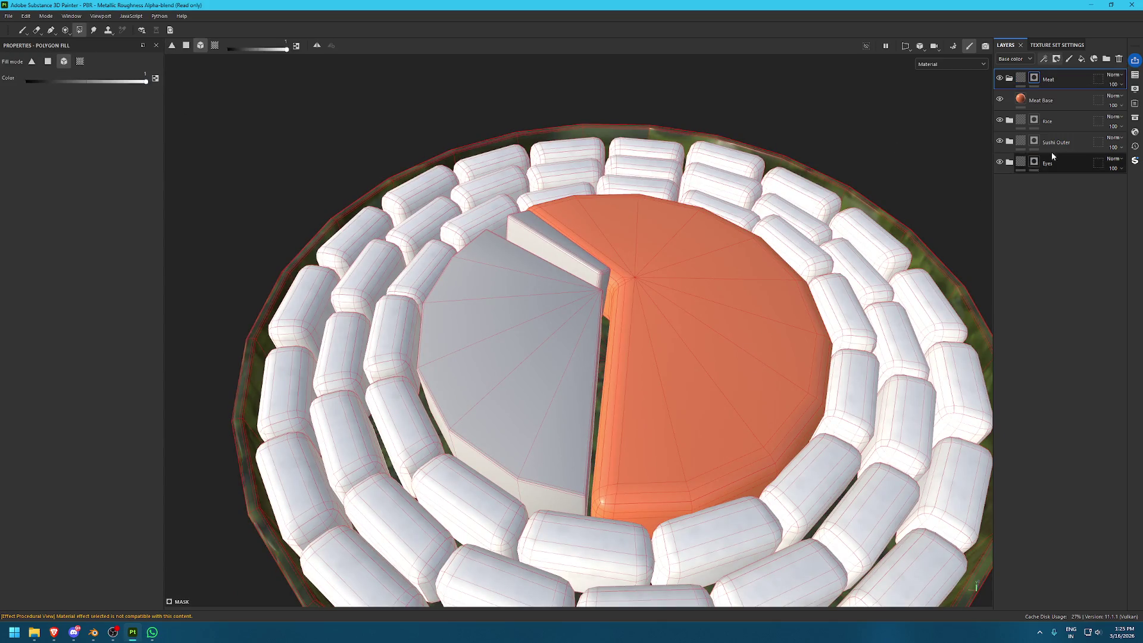
click(1047, 100)
scroll(724, 395, up, 2)
scroll(725, 395, down, 2)
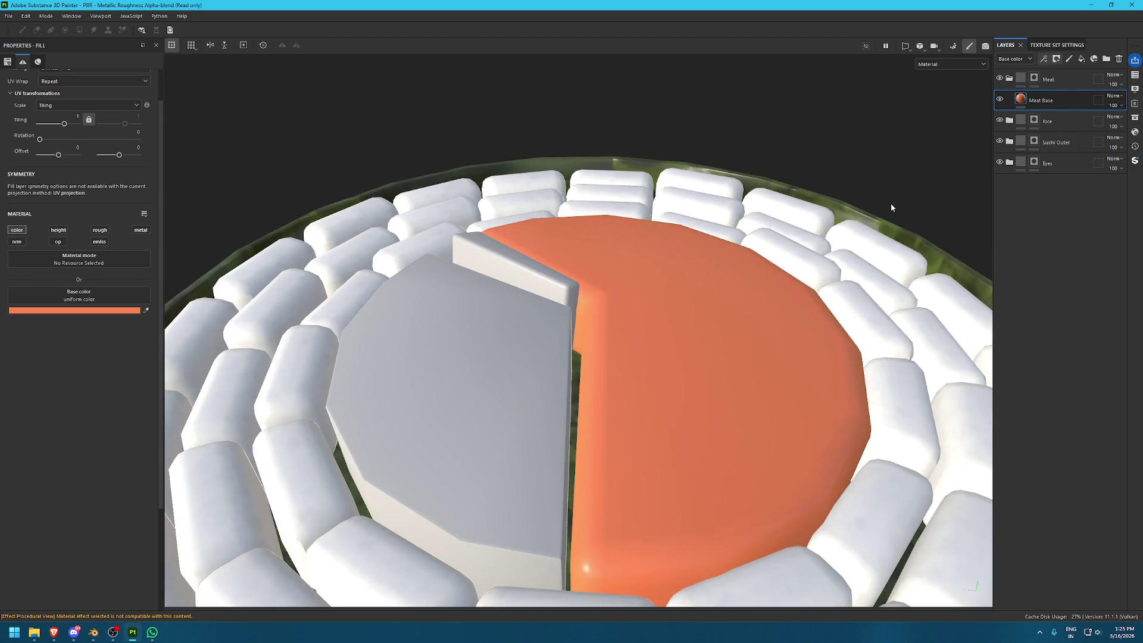
key(ctrl+d)
double_click(1051, 100)
click(1065, 100)
key(Return)
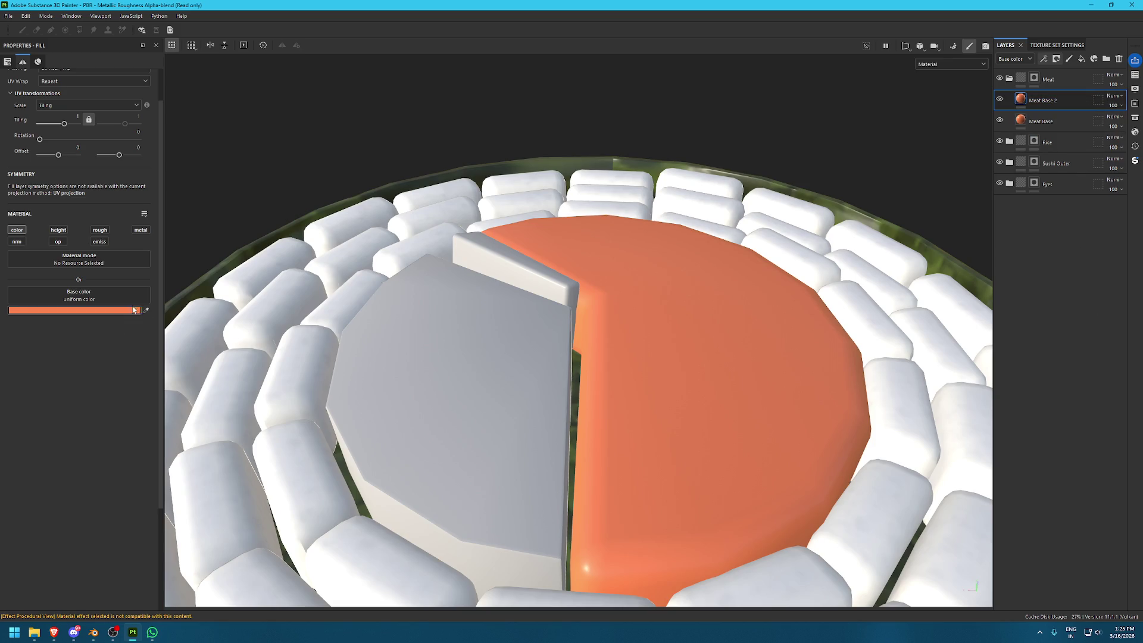
Give Meat Base 2 a sampled lighter orange and a black mask with a fill effect
click(147, 309)
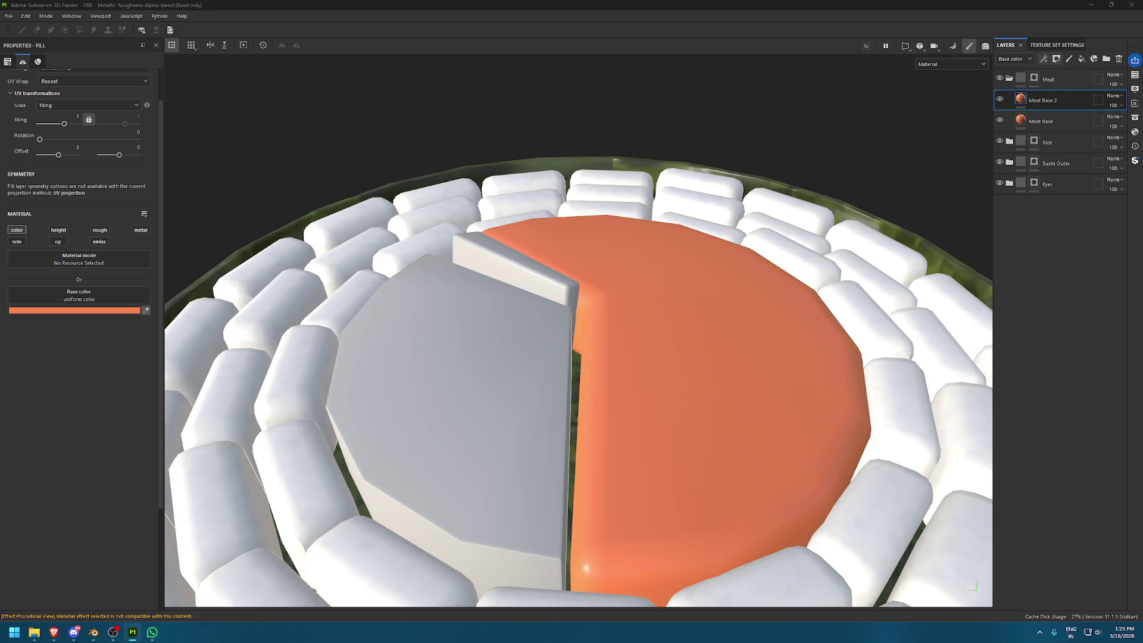
click(752, 448)
click(1056, 58)
click(1071, 71)
click(1043, 58)
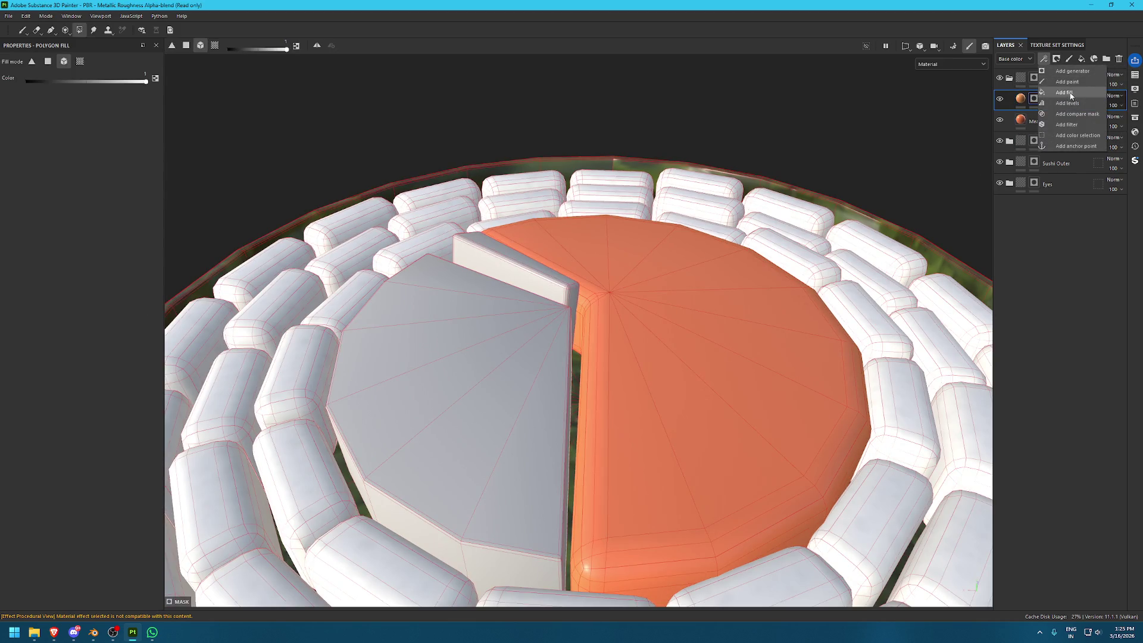
click(1070, 93)
click(1135, 117)
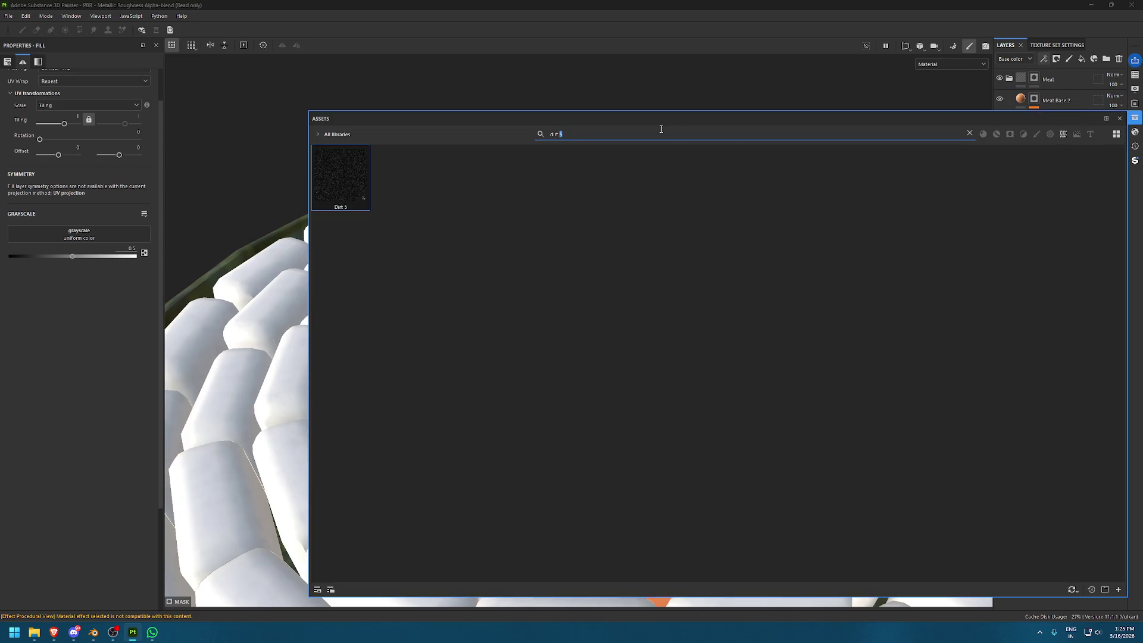
Use Grunge Map 014 as the pattern in Meat Base 2's mask fill
text(grun)
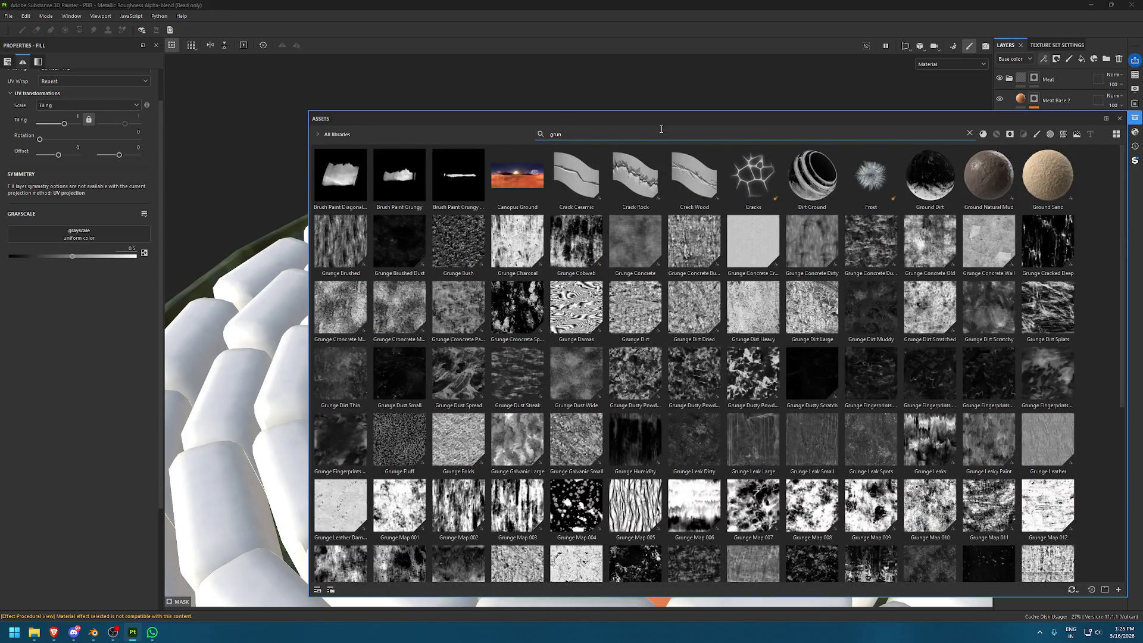
text(ge)
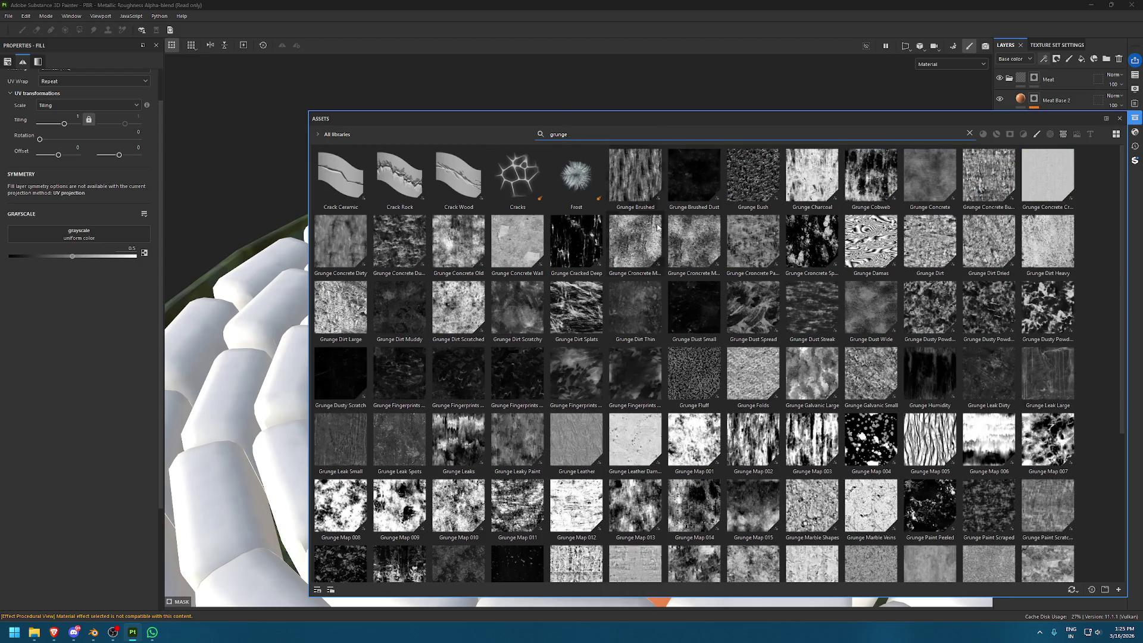
scroll(532, 375, down, 3)
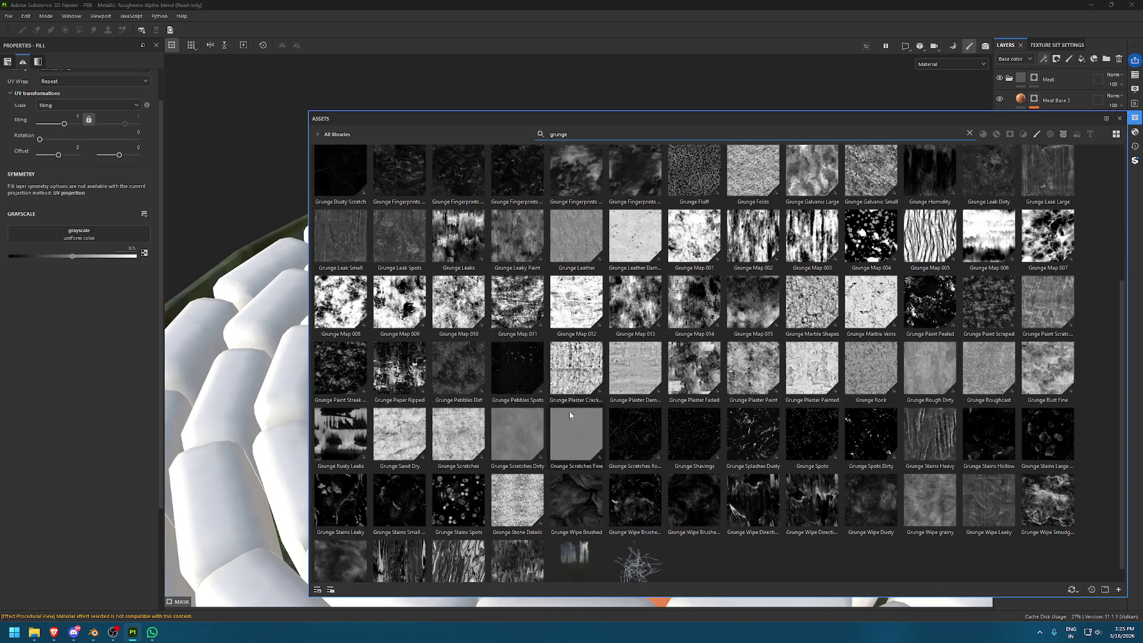
drag(693, 300, 87, 225)
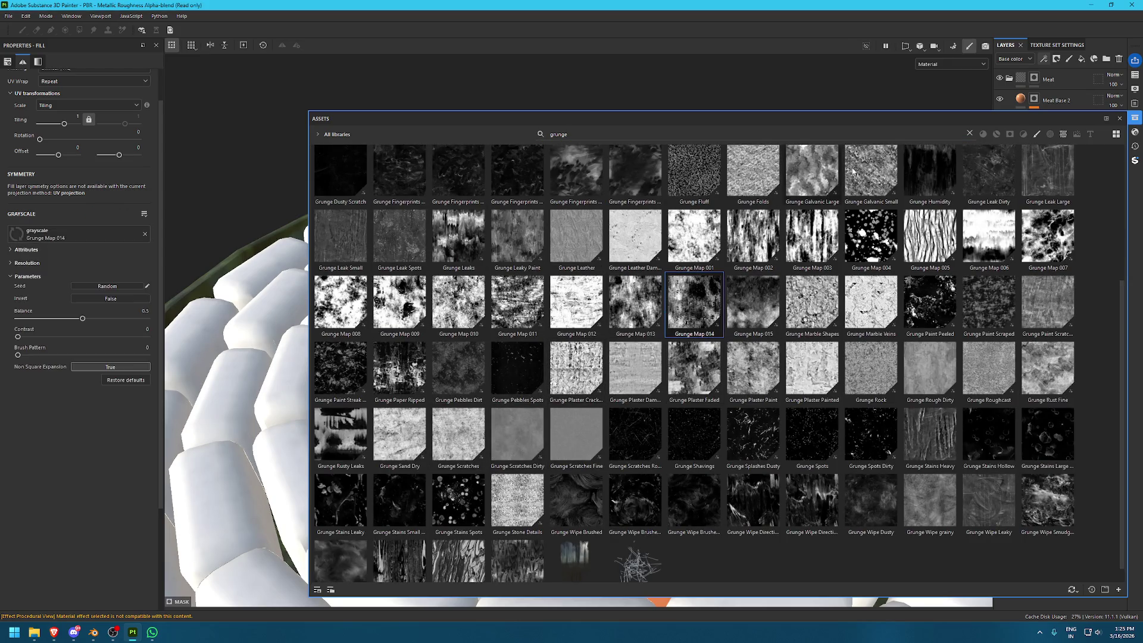
click(1118, 118)
Set the grunge balance to 0.26 and contrast 0.17 to mottle the salmon top
mouse_move(616, 232)
alt+mouse_down()
mouse_move(539, 284)
mouse_move(535, 339)
mouse_move(701, 492)
mouse_move(649, 365)
mouse_move(694, 416)
mouse_move(668, 311)
mouse_move(714, 363)
alt+mouse_up()
mouse_move(714, 363)
alt+right_down()
mouse_move(740, 371)
mouse_move(727, 373)
alt+right_up()
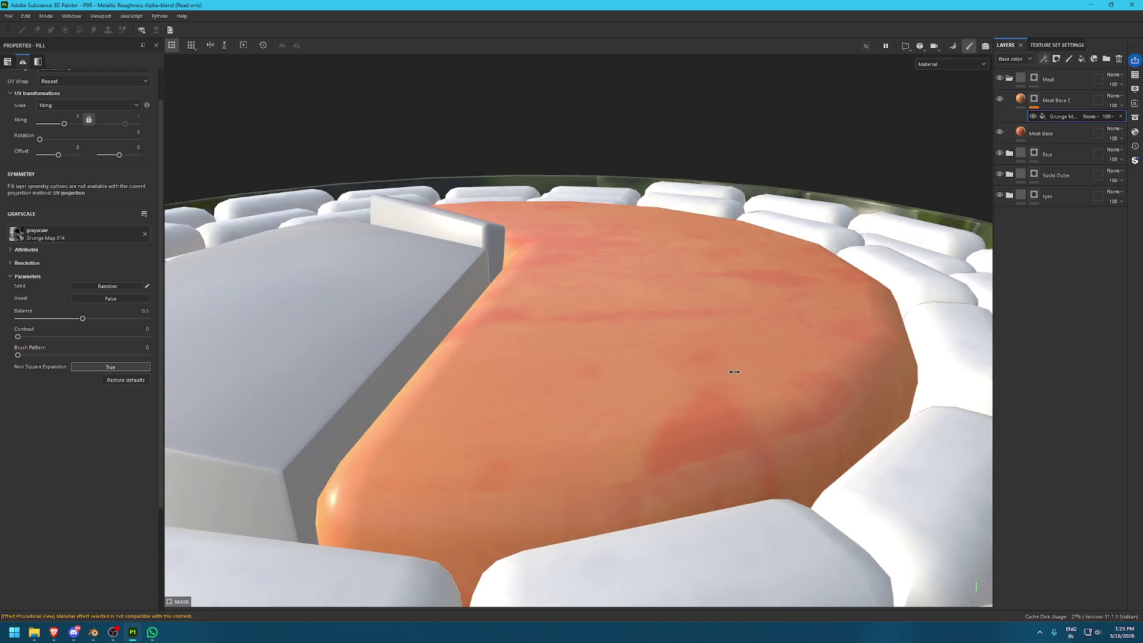
alt+drag(727, 374, 621, 400)
click(91, 318)
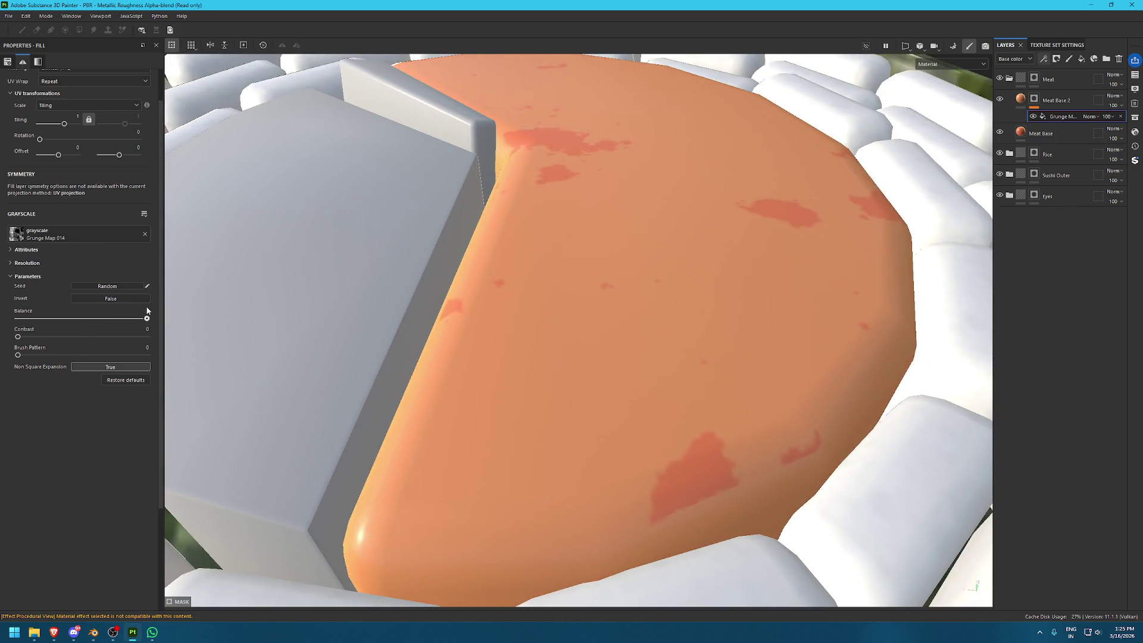
mouse_move(74, 305)
mouse_down()
mouse_move(30, 305)
mouse_move(51, 305)
mouse_move(49, 334)
mouse_up()
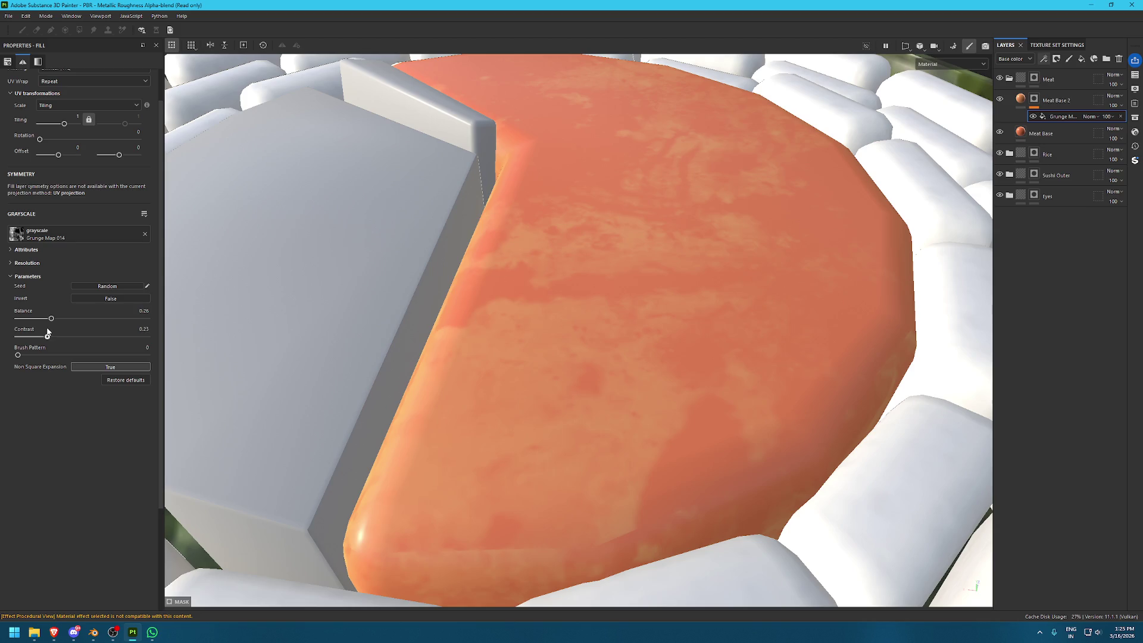
scroll(67, 119, up, 2)
click(89, 94)
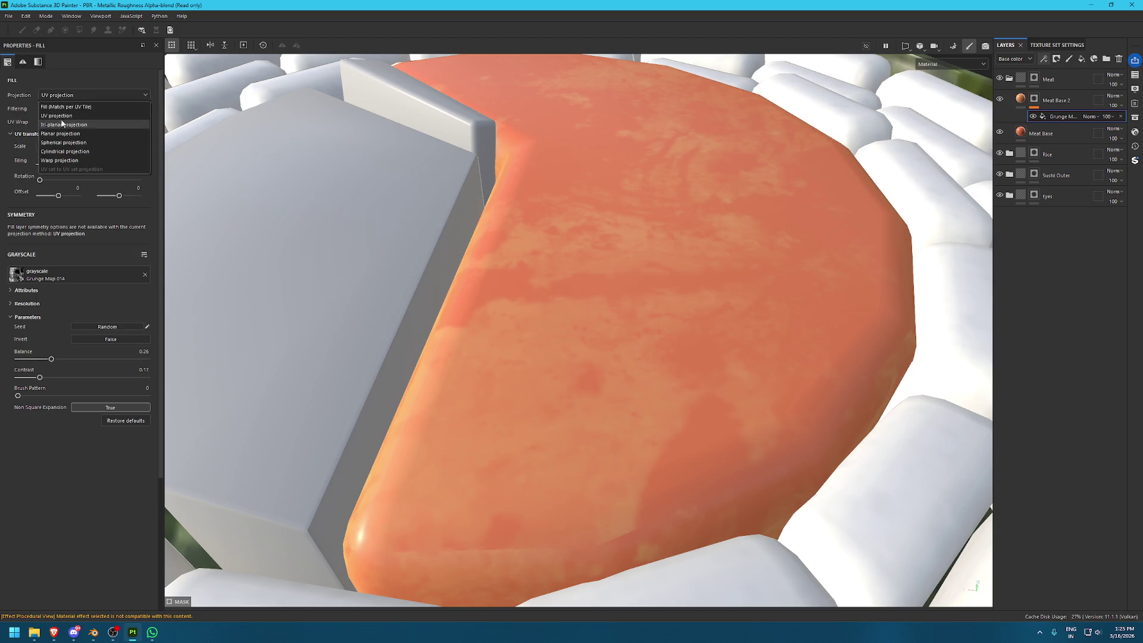
Switch the grunge to tri-planar projection and scale and move its projection box over the sushi
click(83, 129)
scroll(498, 157, down, 5)
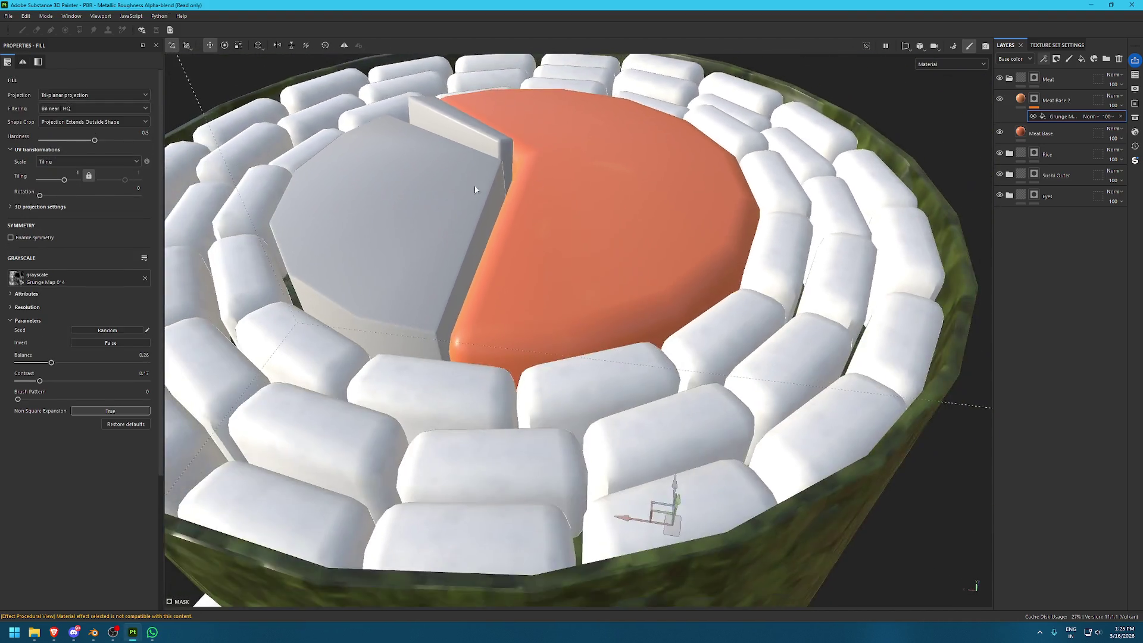
alt+drag(409, 186, 622, 253)
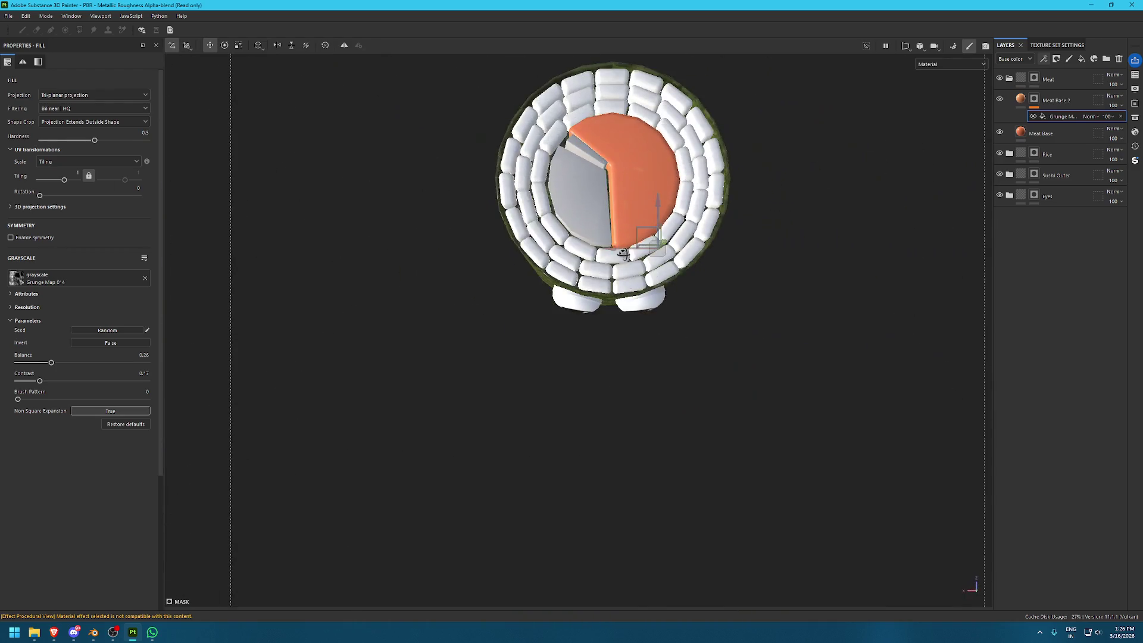
scroll(623, 253, down, 2)
key(r)
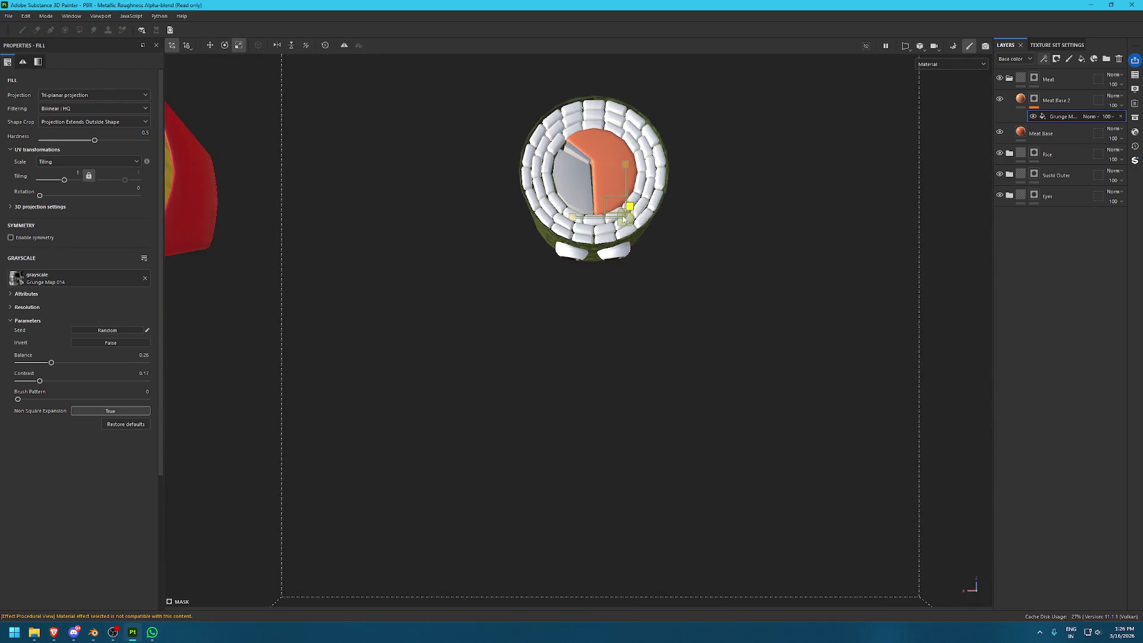
drag(623, 214, 323, 68)
scroll(595, 179, up, 5)
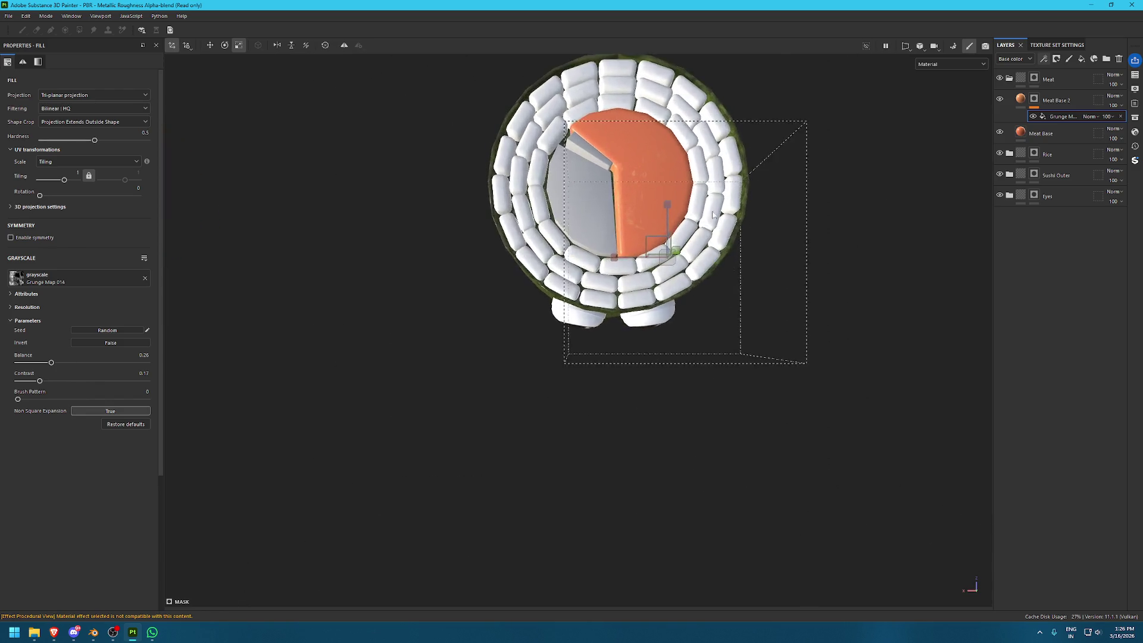
key(w)
mouse_move(641, 292)
mouse_down()
mouse_move(631, 207)
mouse_move(558, 375)
mouse_move(556, 250)
mouse_up()
scroll(558, 374, up, 3)
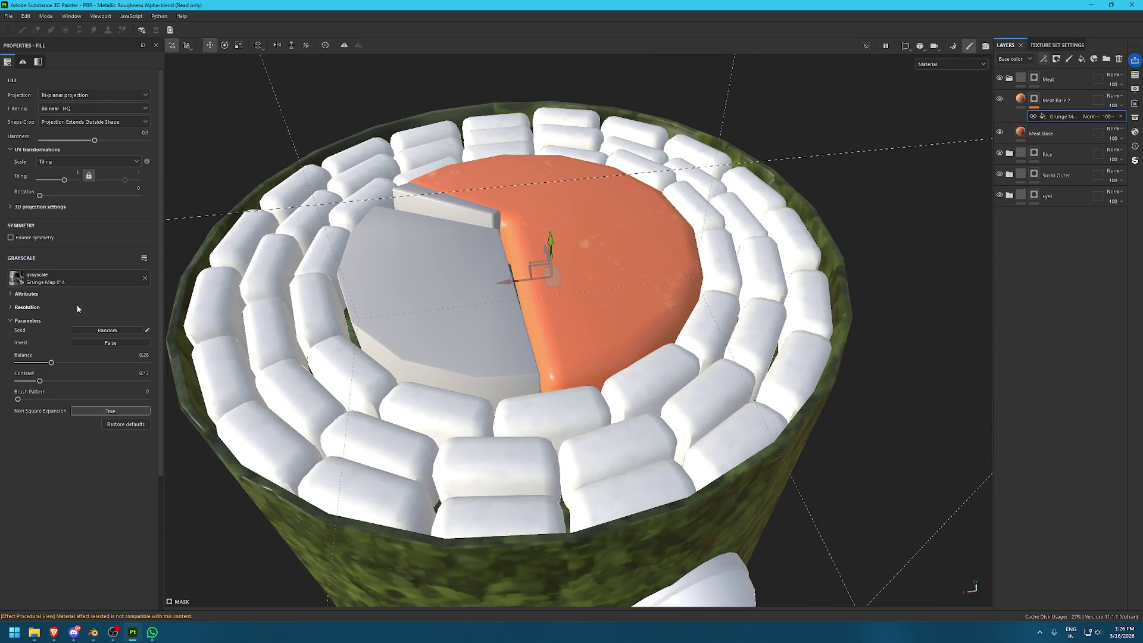
Raise the grunge balance to about 0.67 and stretch the projection box to reshape the streaks
drag(56, 361, 103, 362)
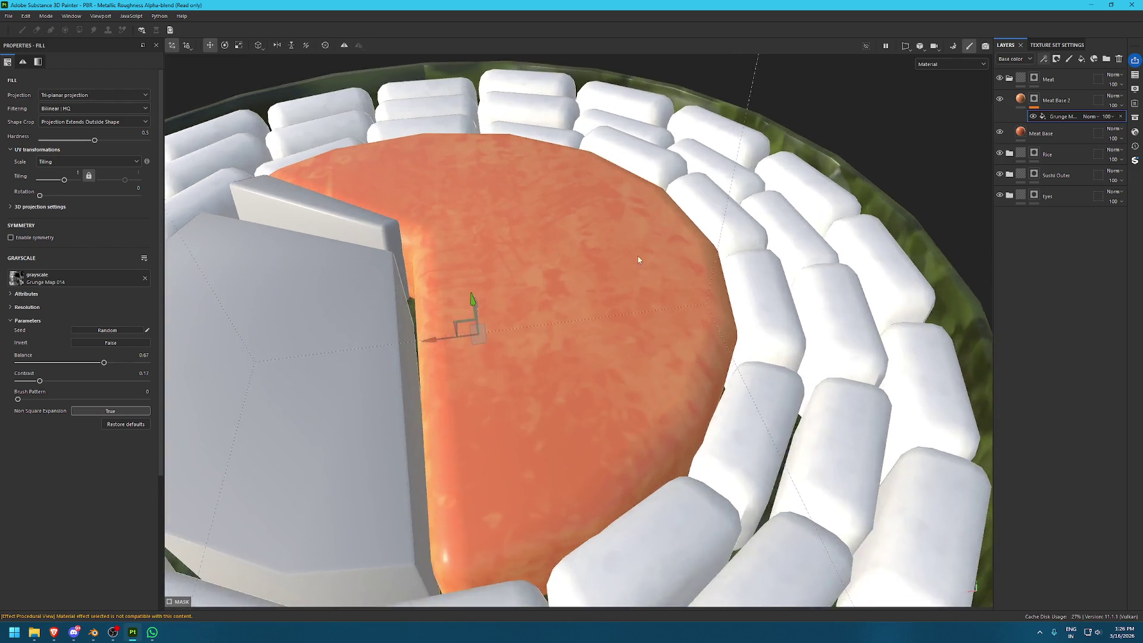
scroll(523, 331, up, 5)
alt+drag(524, 332, 635, 323)
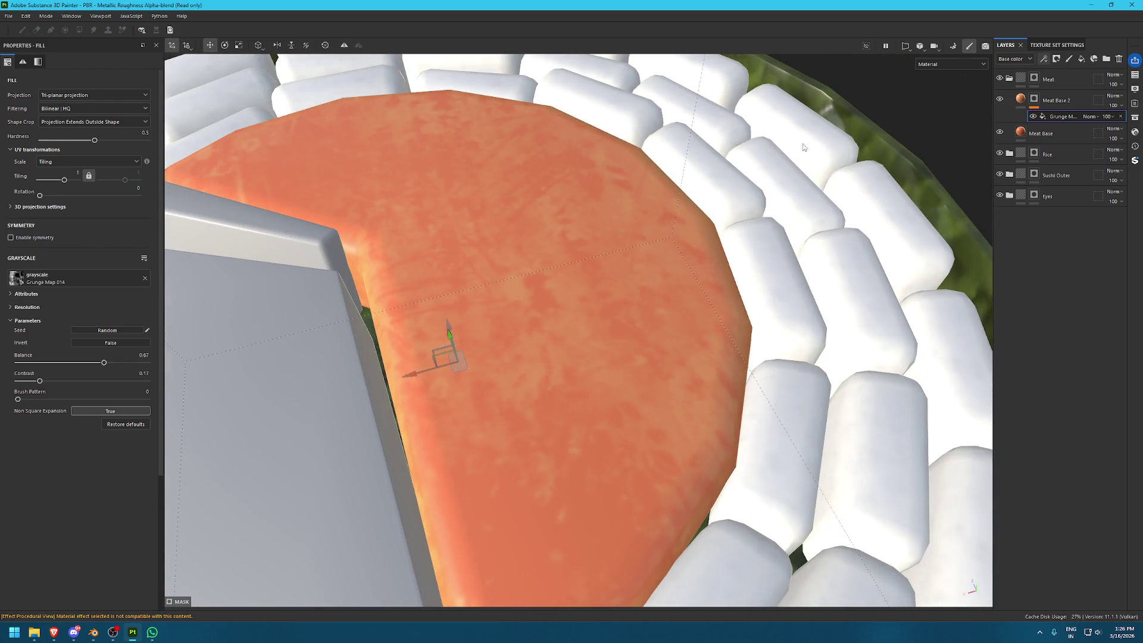
scroll(684, 209, down, 5)
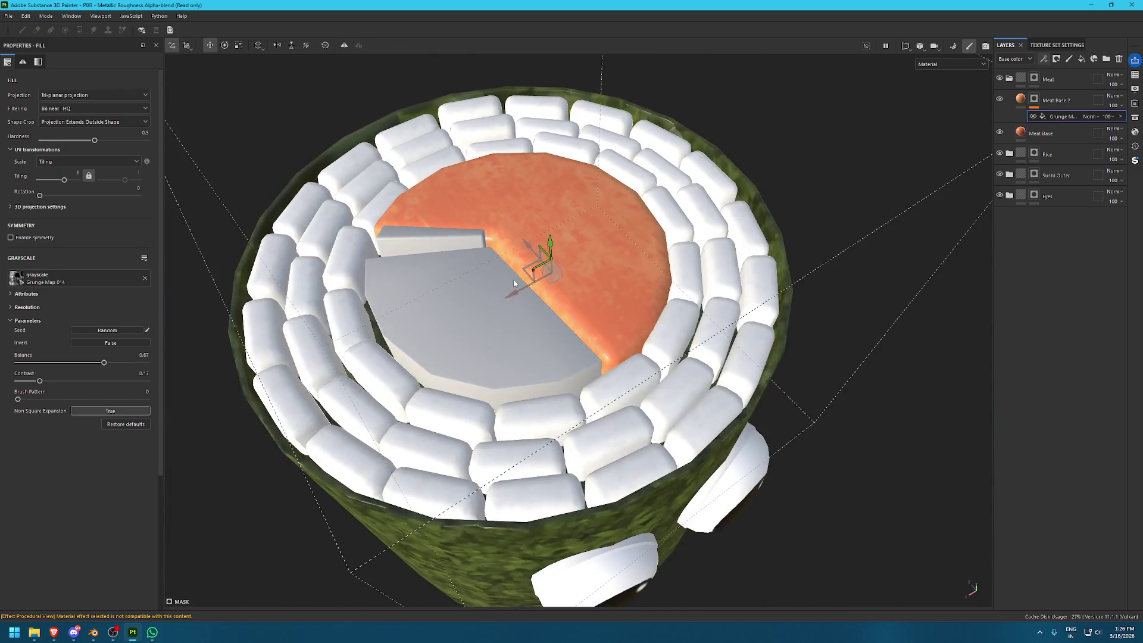
key(r)
mouse_move(528, 245)
mouse_down()
mouse_move(539, 269)
mouse_move(503, 308)
mouse_up()
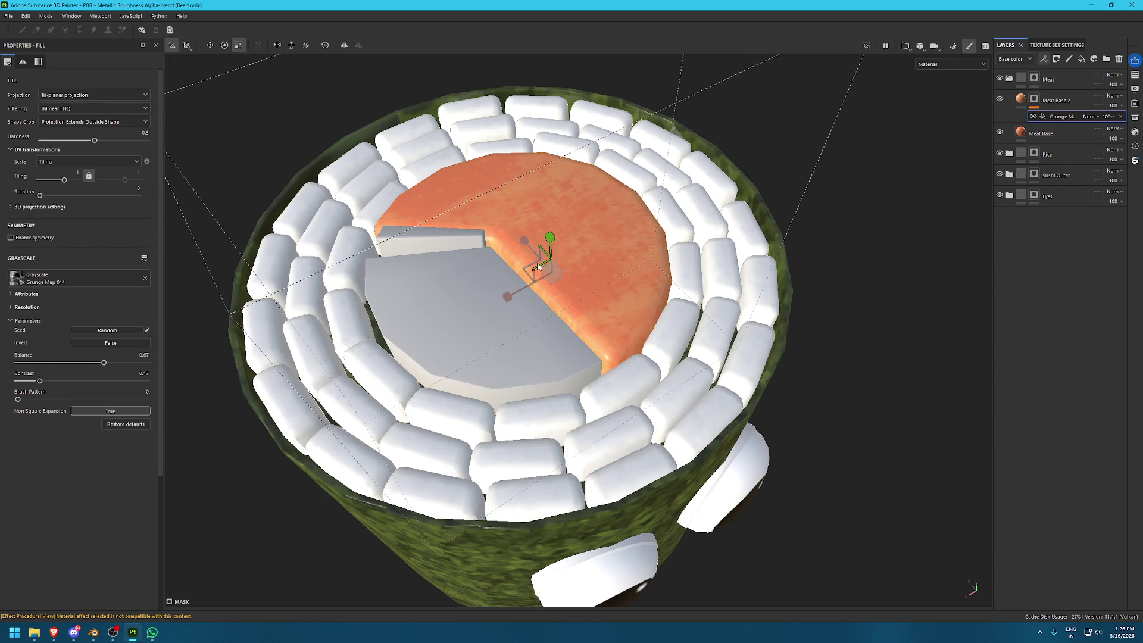
scroll(640, 324, up, 5)
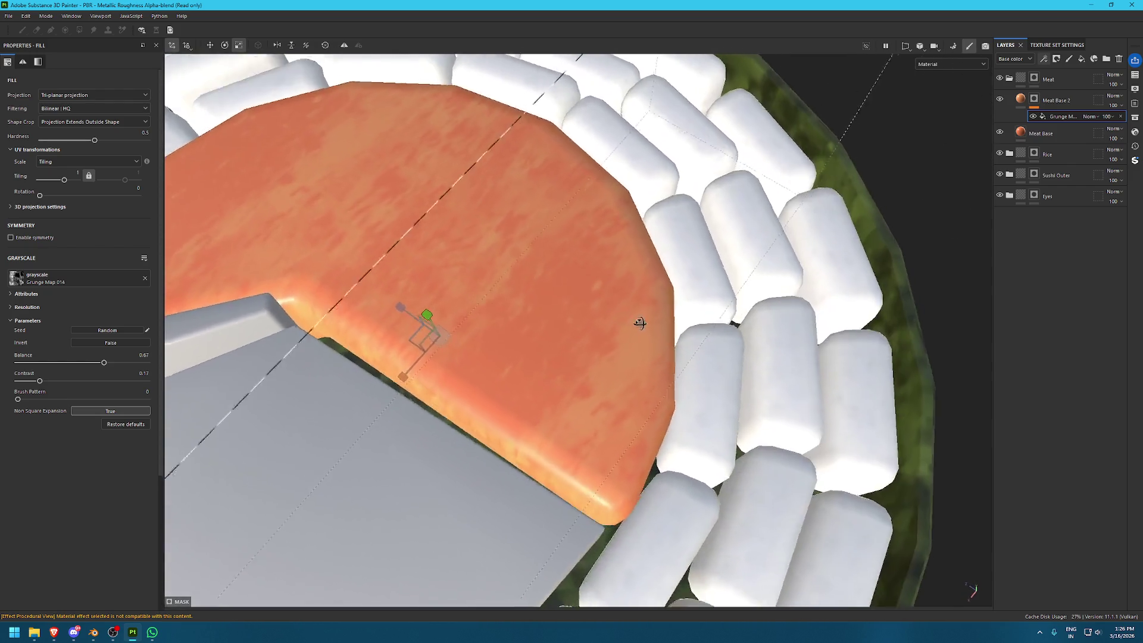
mouse_move(639, 324)
alt+mouse_down()
mouse_move(519, 334)
mouse_move(407, 275)
mouse_move(459, 232)
mouse_move(582, 201)
alt+mouse_up()
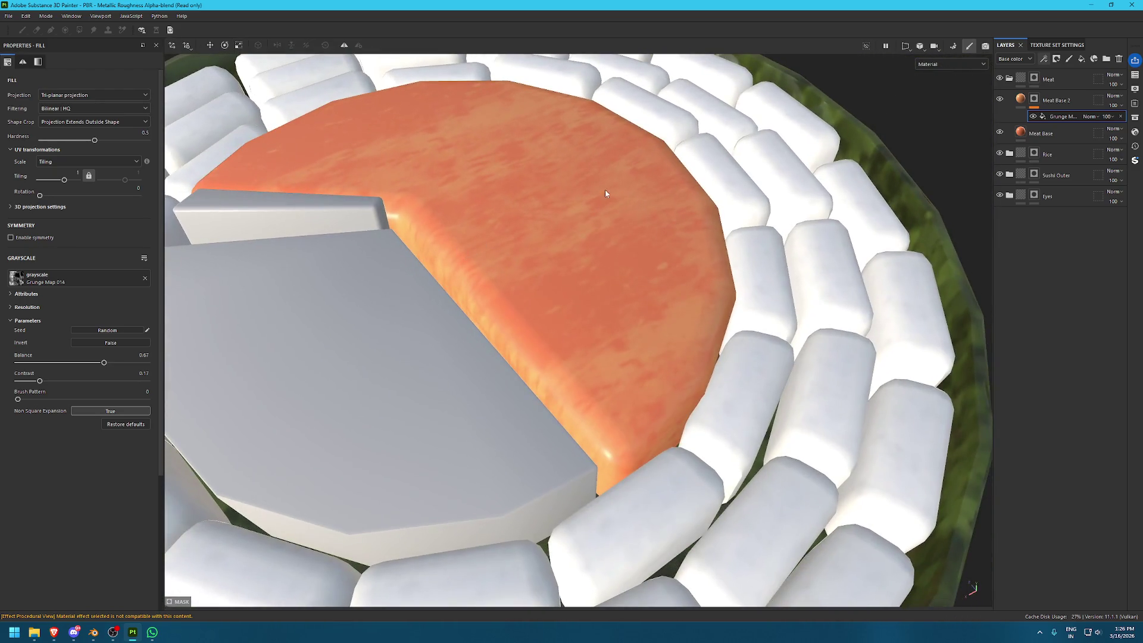
Add a filter above the grunge map, trying Warp, then Tri-Planar Advanced with lower blending contrast
right_click(1046, 116)
click(1077, 117)
click(137, 84)
scroll(184, 149, down, 5)
scroll(184, 149, down, 5)
click(183, 161)
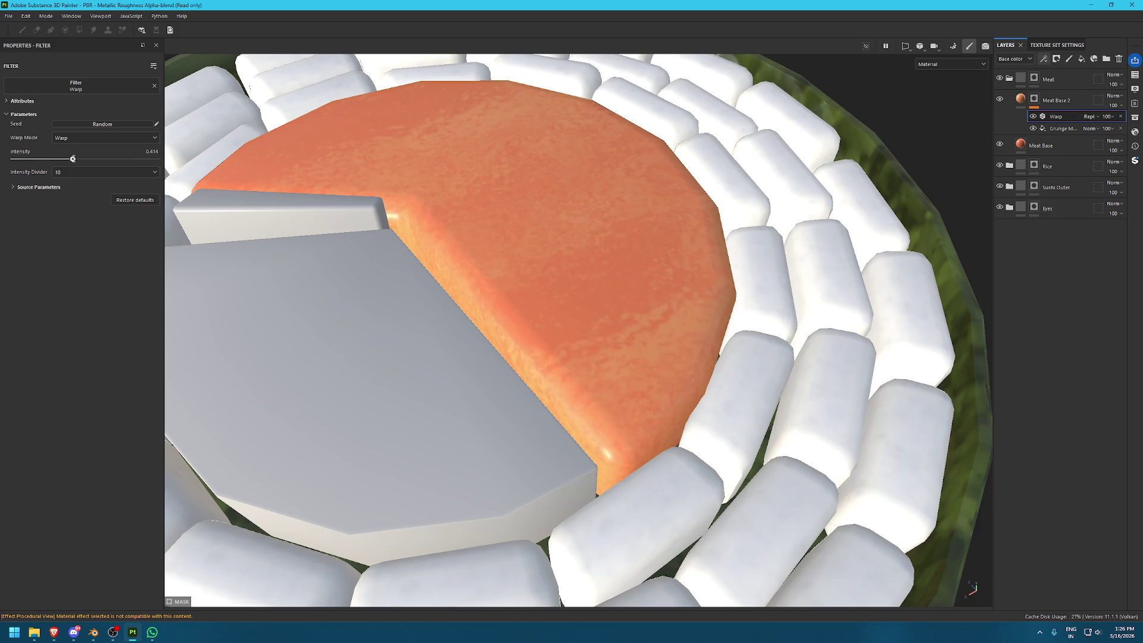
click(75, 85)
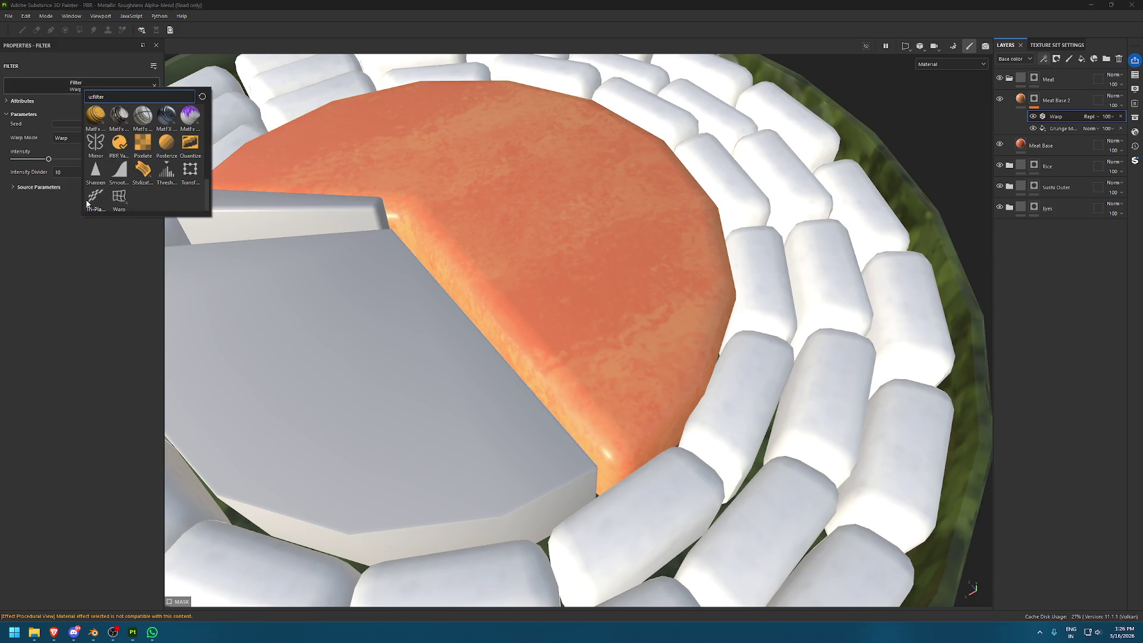
click(95, 199)
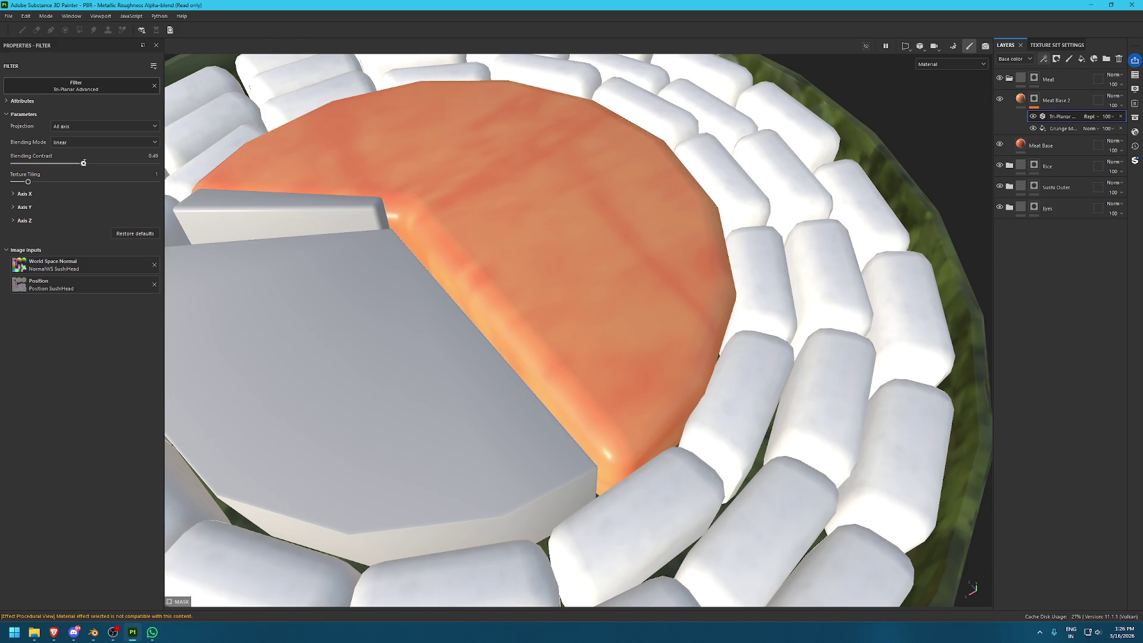
drag(116, 161, 71, 162)
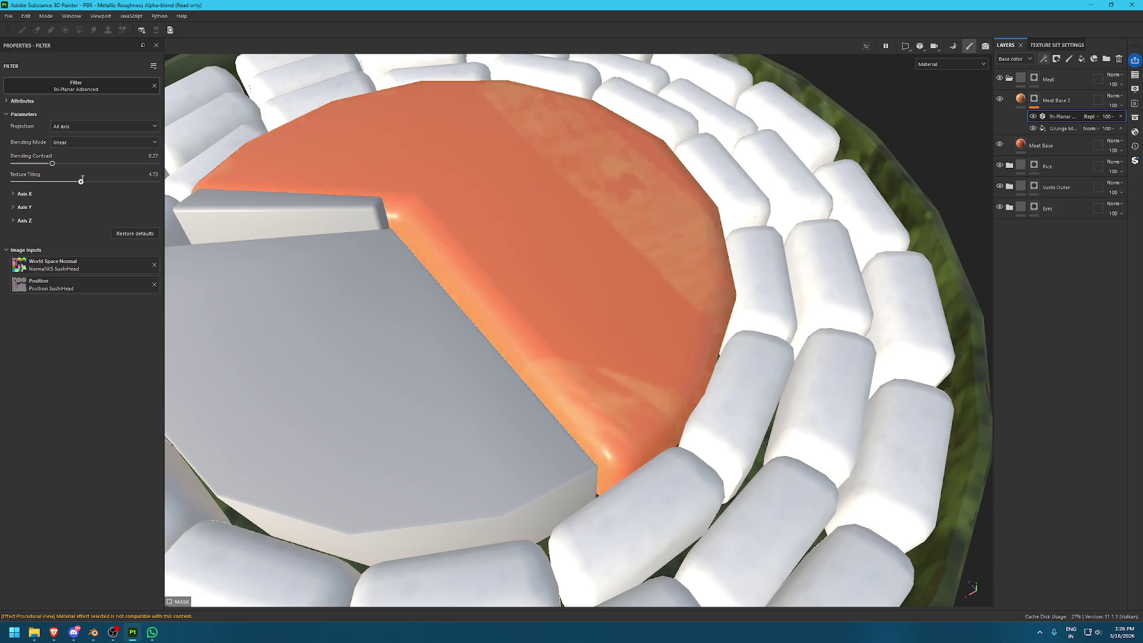
Try a raised Threshold for crisp streaks, then switch to Smoothstep with a lower minimum
click(75, 86)
scroll(172, 173, down, 5)
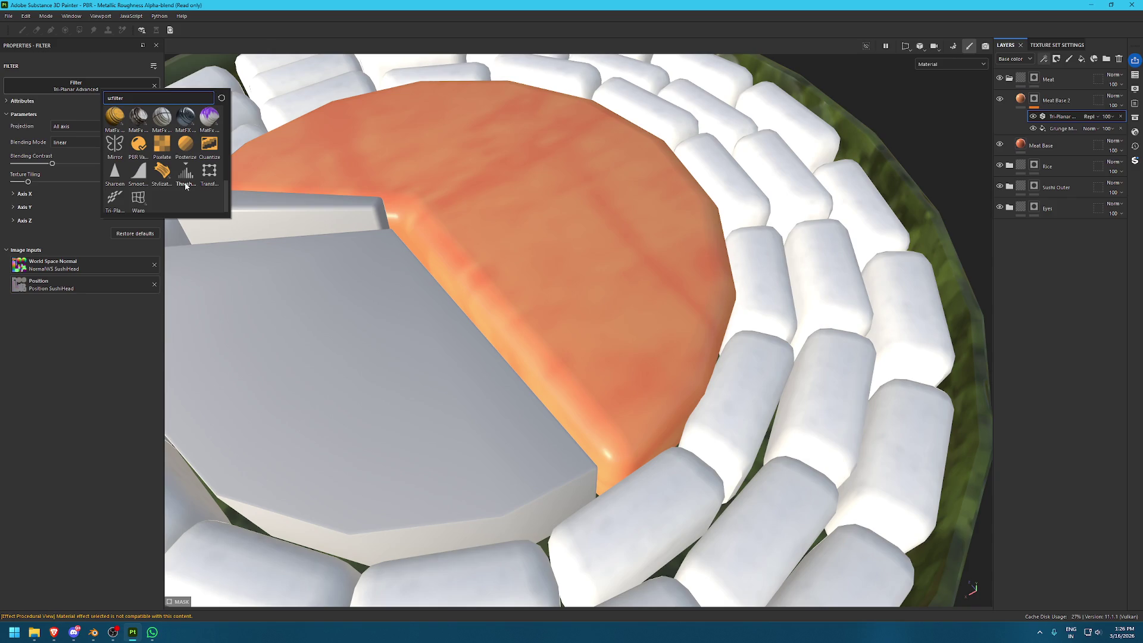
click(186, 173)
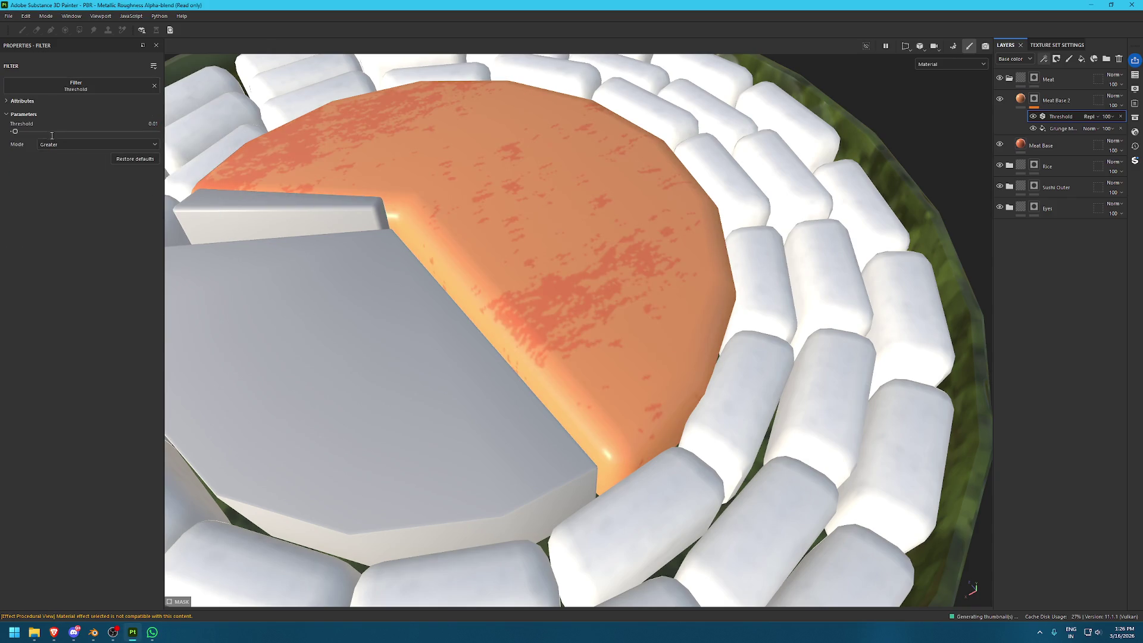
drag(37, 131, 97, 122)
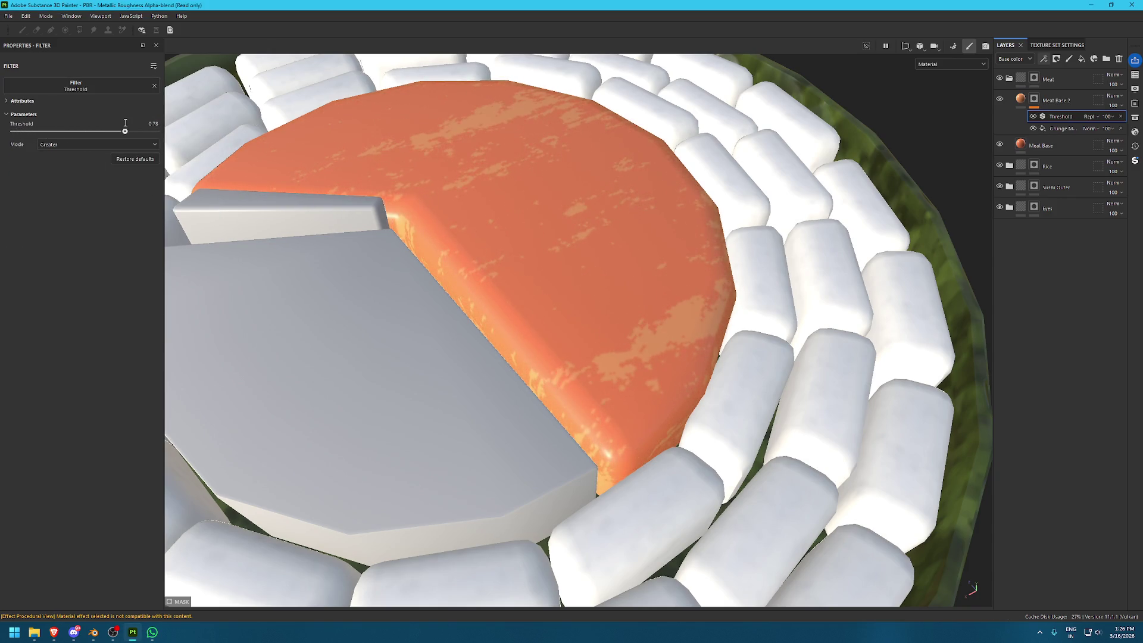
click(94, 88)
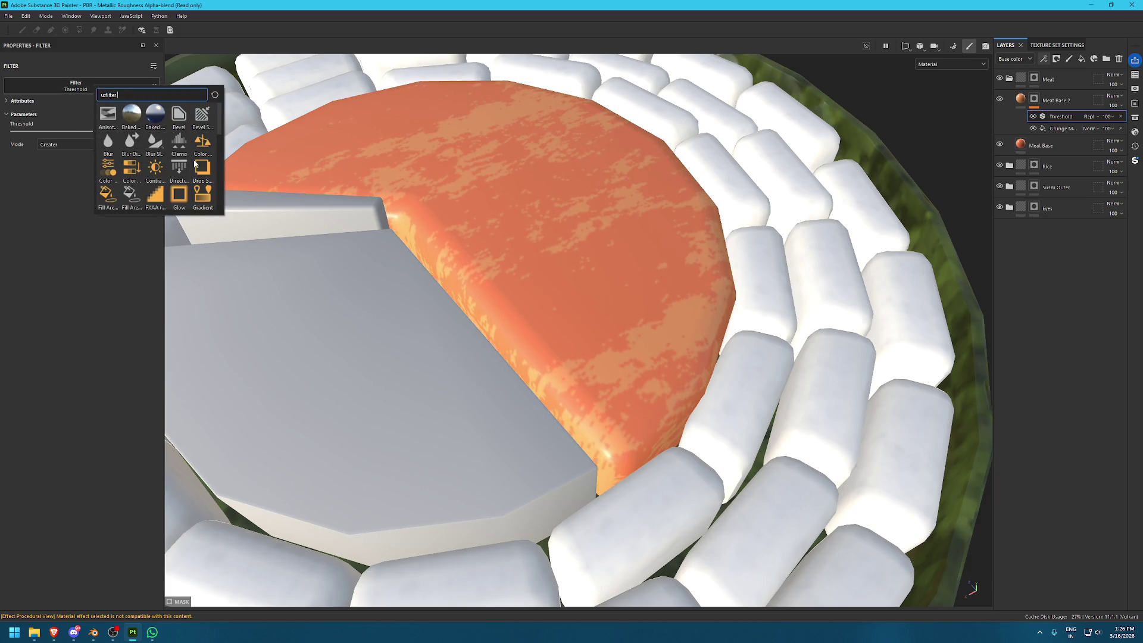
scroll(189, 176, down, 2)
scroll(185, 177, down, 2)
scroll(182, 179, down, 2)
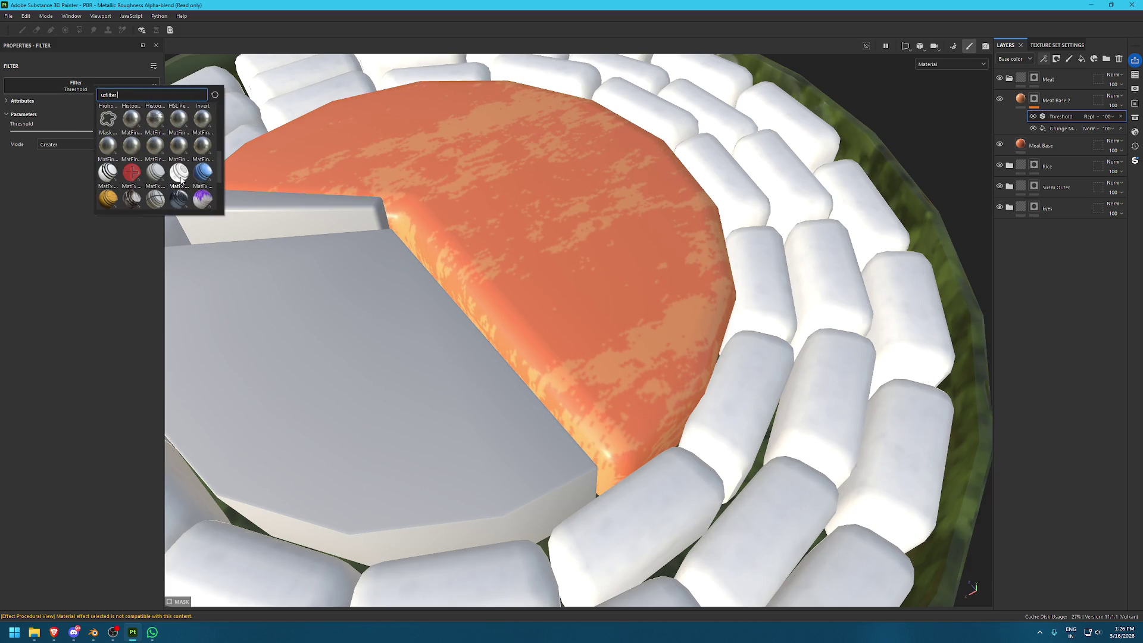
mouse_move(175, 144)
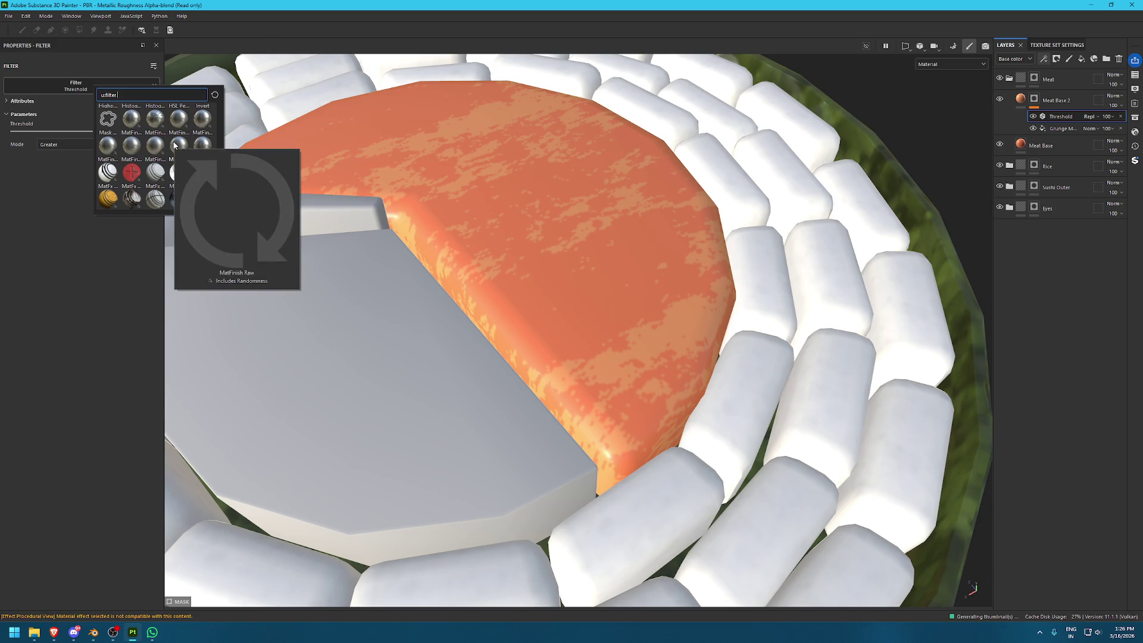
scroll(131, 172, down, 3)
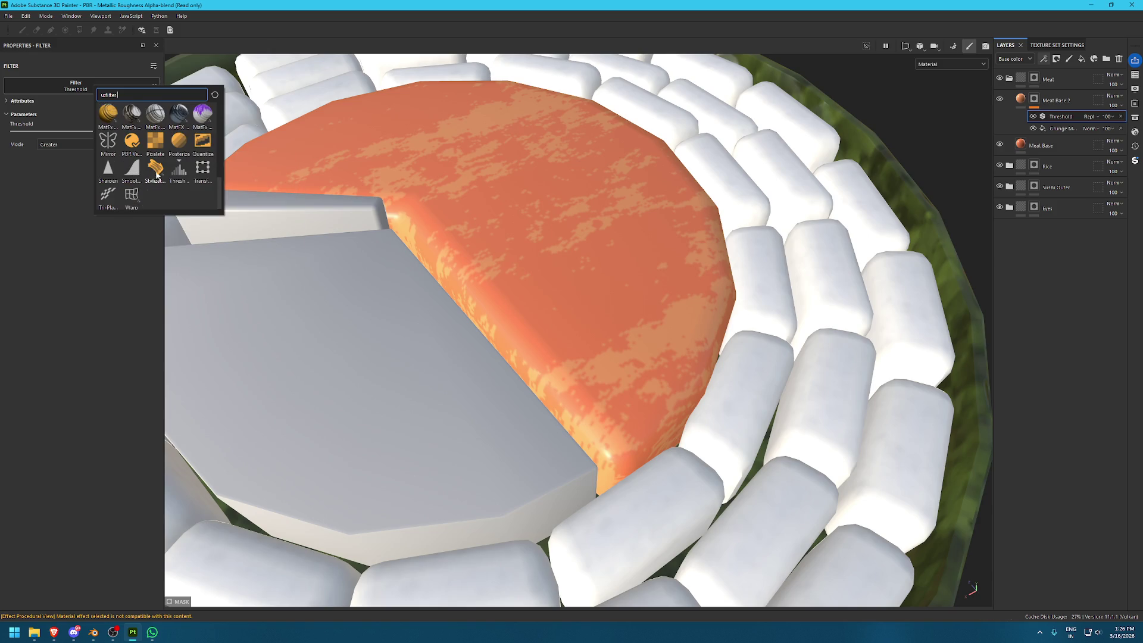
click(130, 166)
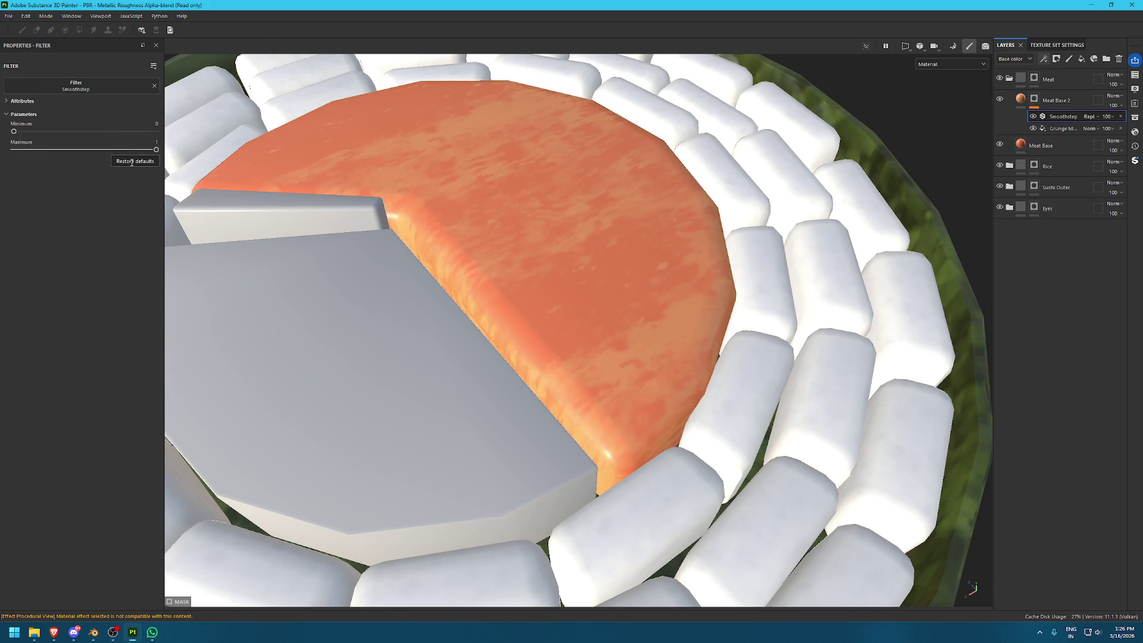
drag(85, 135, 49, 134)
Reset the slot, pick Smoothstep again with minimum 0.30, and duplicate the filter
click(75, 85)
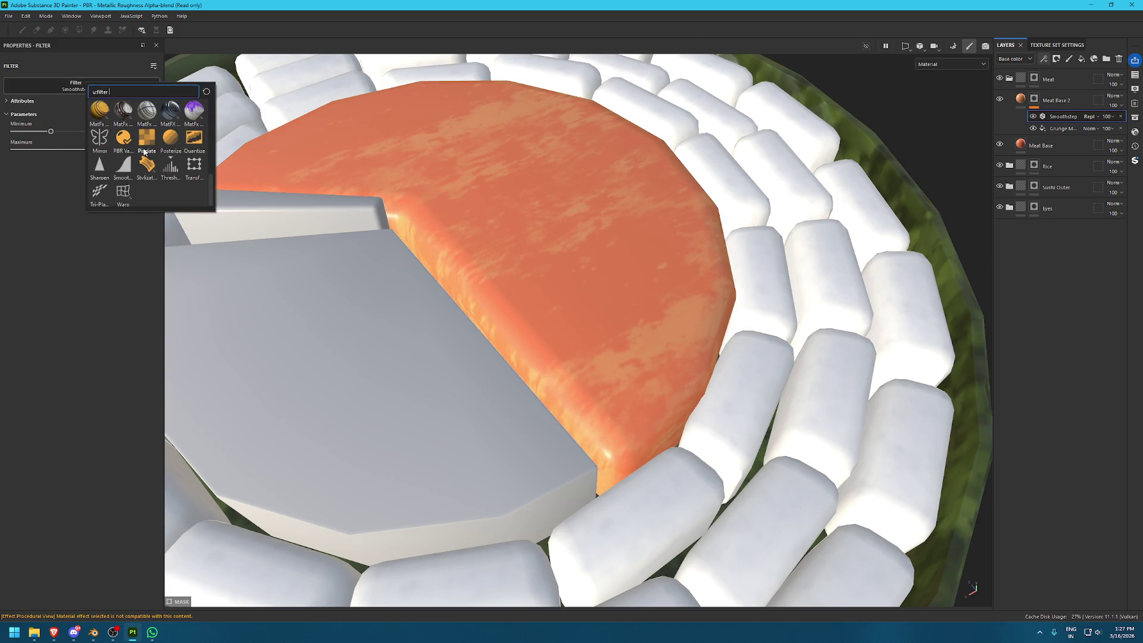
click(145, 150)
click(94, 93)
scroll(119, 137, down, 3)
scroll(137, 173, down, 3)
click(129, 170)
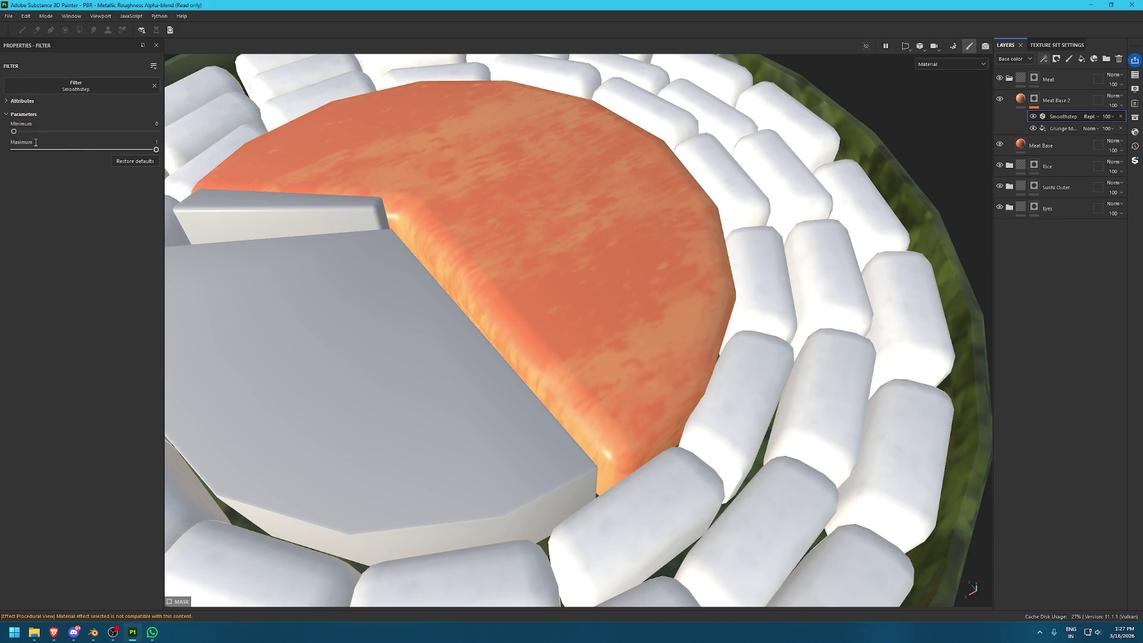
drag(13, 131, 48, 132)
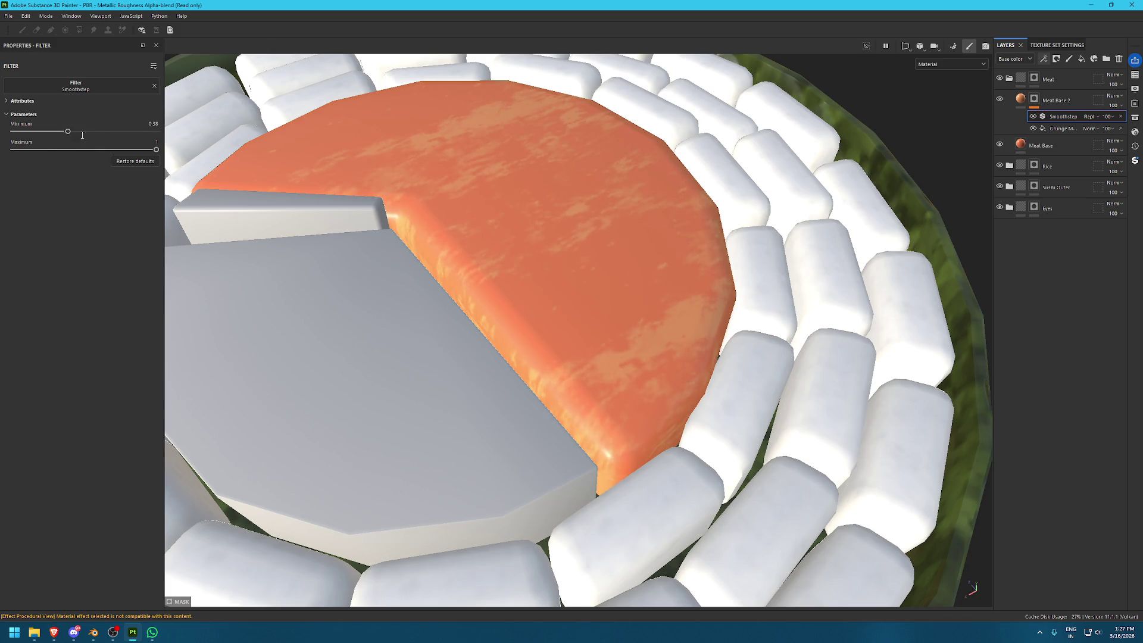
key(ctrl+d)
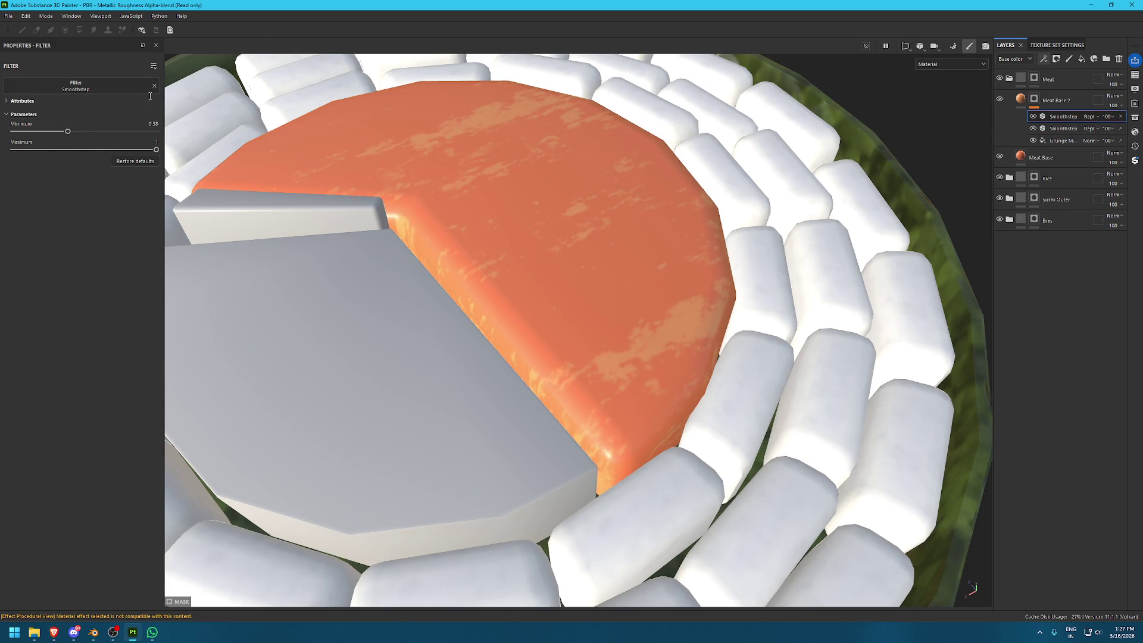
click(83, 84)
Turn the duplicated filter into a Blur and raise the grunge balance to 0.72
click(119, 140)
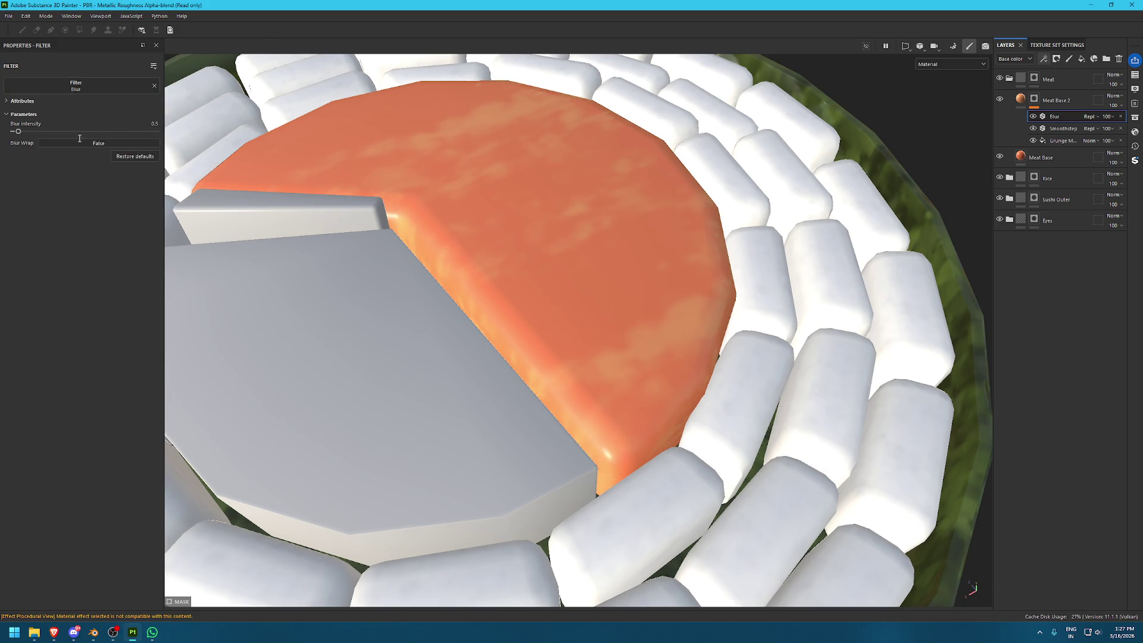
mouse_move(25, 132)
mouse_down()
mouse_move(61, 131)
mouse_move(27, 131)
mouse_up()
click(1065, 129)
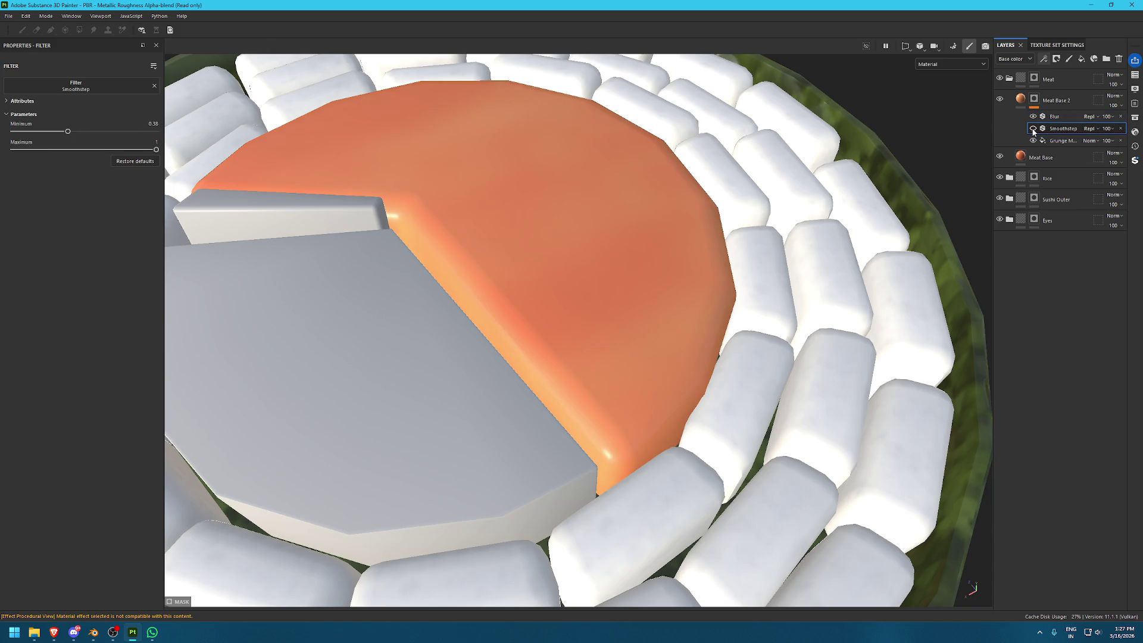
click(1059, 138)
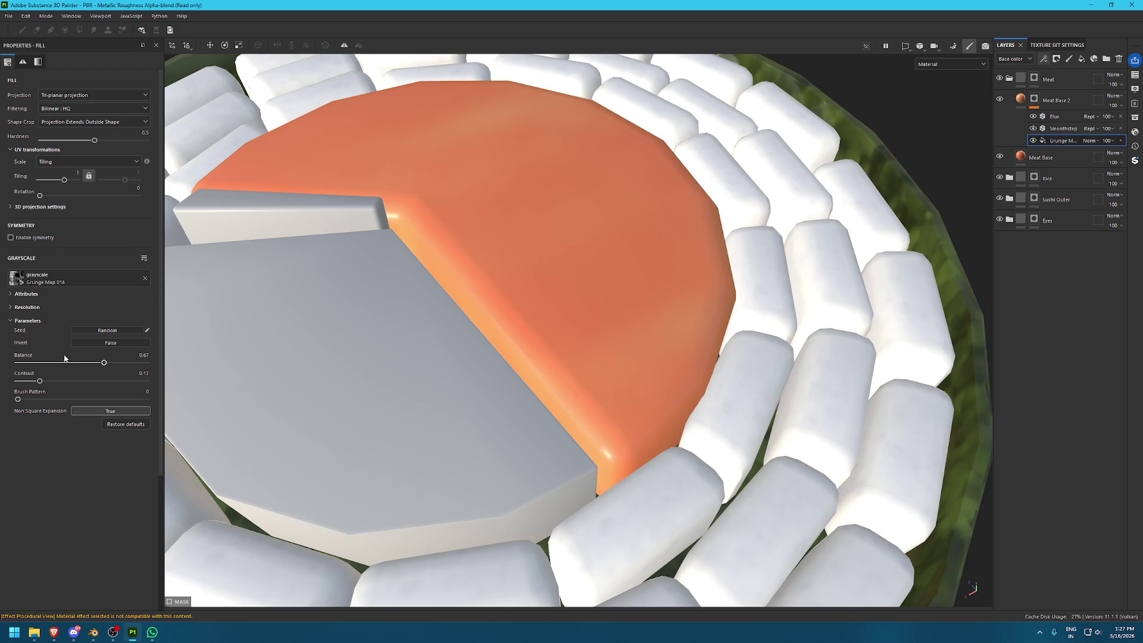
drag(110, 363, 124, 359)
Set the Blur intensity to 1.2 and add a new fill layer above Meat Base 2
click(1056, 116)
drag(38, 131, 24, 131)
mouse_move(353, 163)
alt+right_down()
mouse_move(395, 172)
mouse_move(619, 323)
mouse_move(720, 299)
alt+right_up()
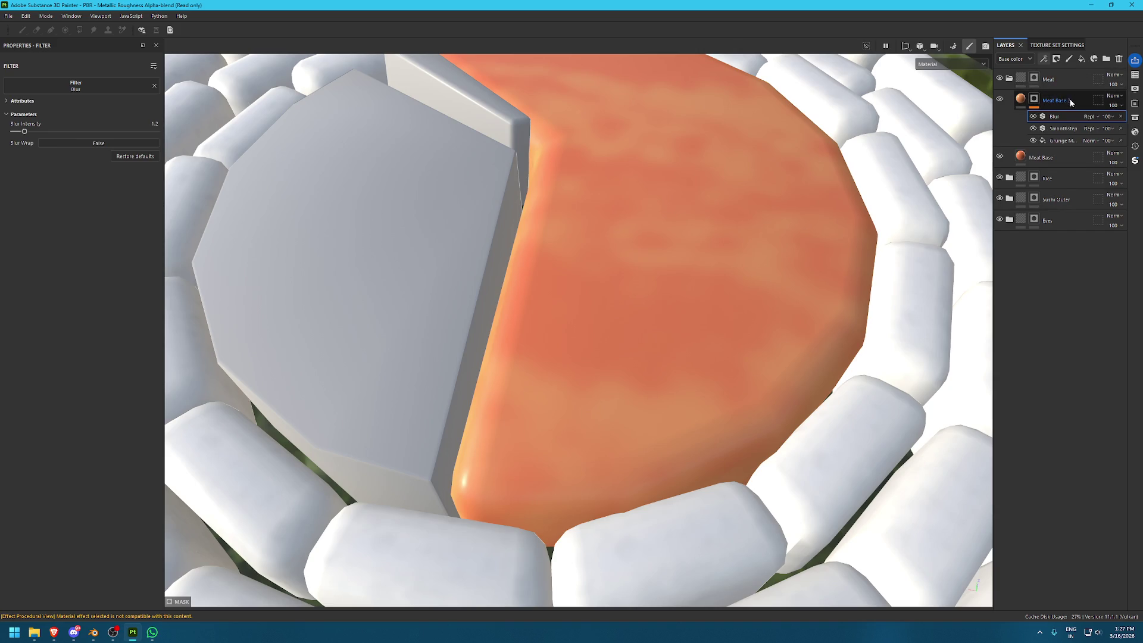
click(1078, 78)
click(1080, 59)
double_click(1052, 100)
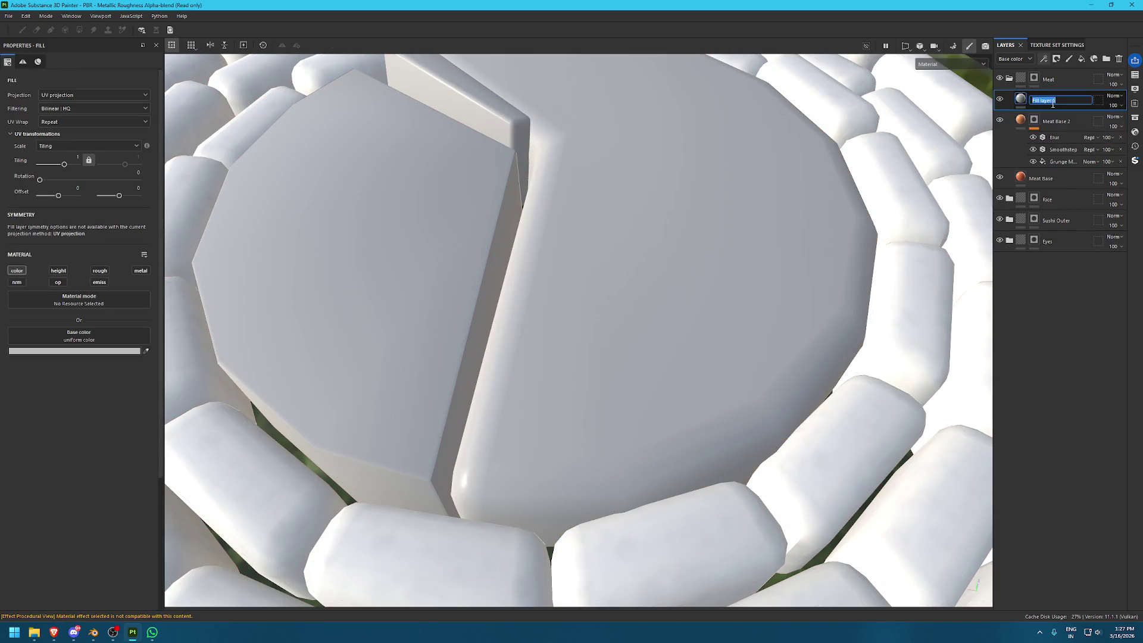
Name the new fill layer Lines and give it a black mask
text(Lines)
key(Return)
double_click(1050, 101)
key(Return)
click(1056, 58)
click(1110, 100)
Search the assets for the Shape Lines Bending pattern
click(1135, 117)
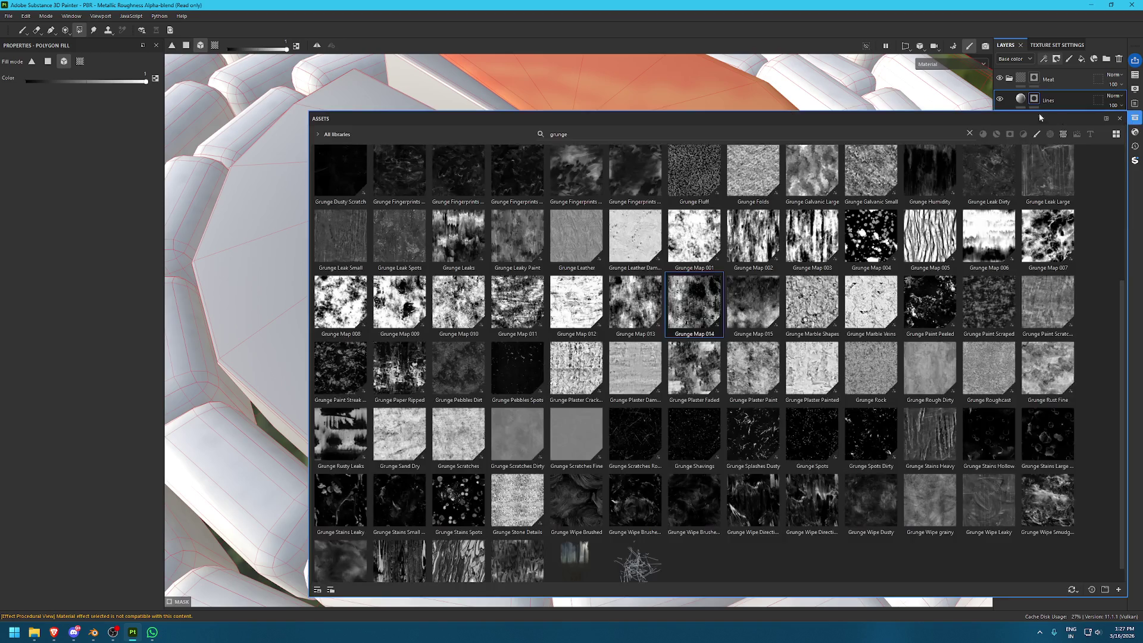
click(716, 135)
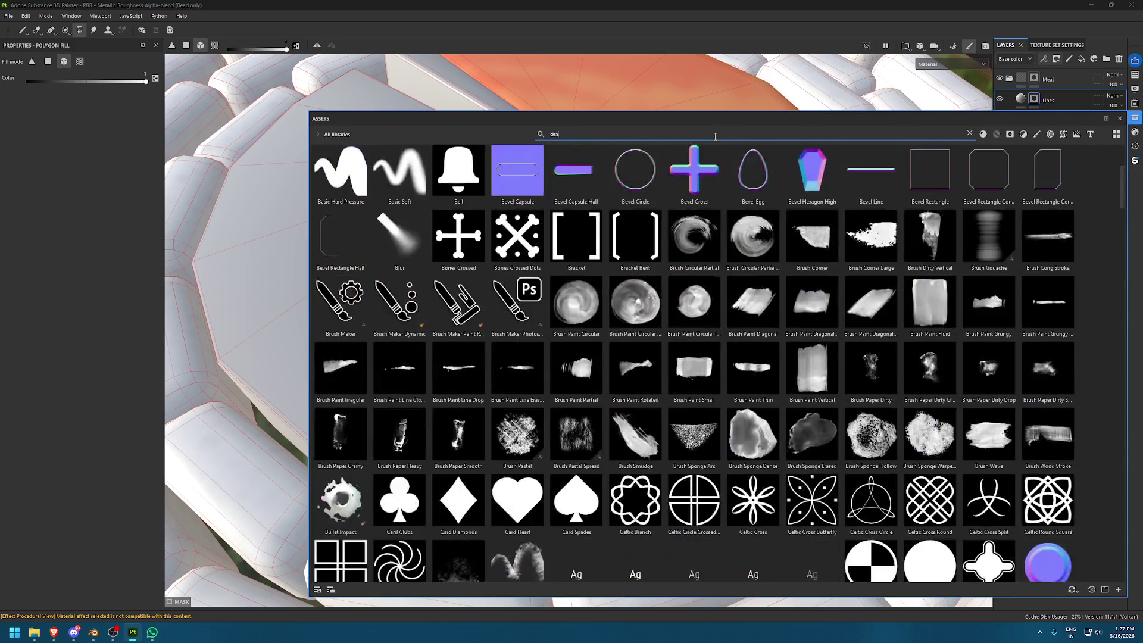
text(shape li)
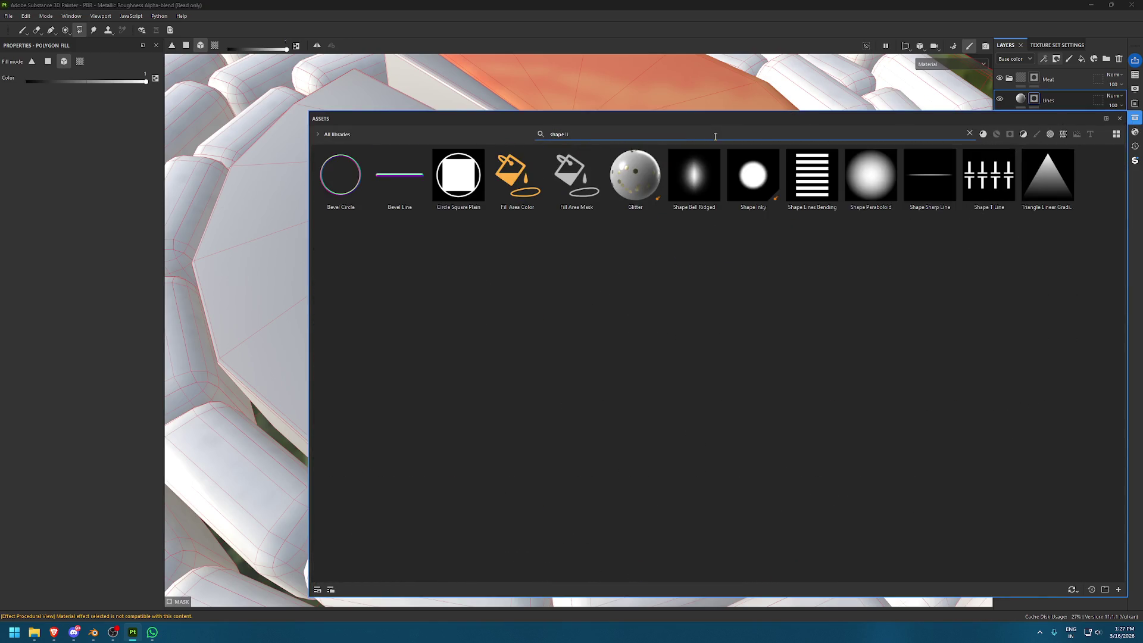
key(BackSpace)
text(ine)
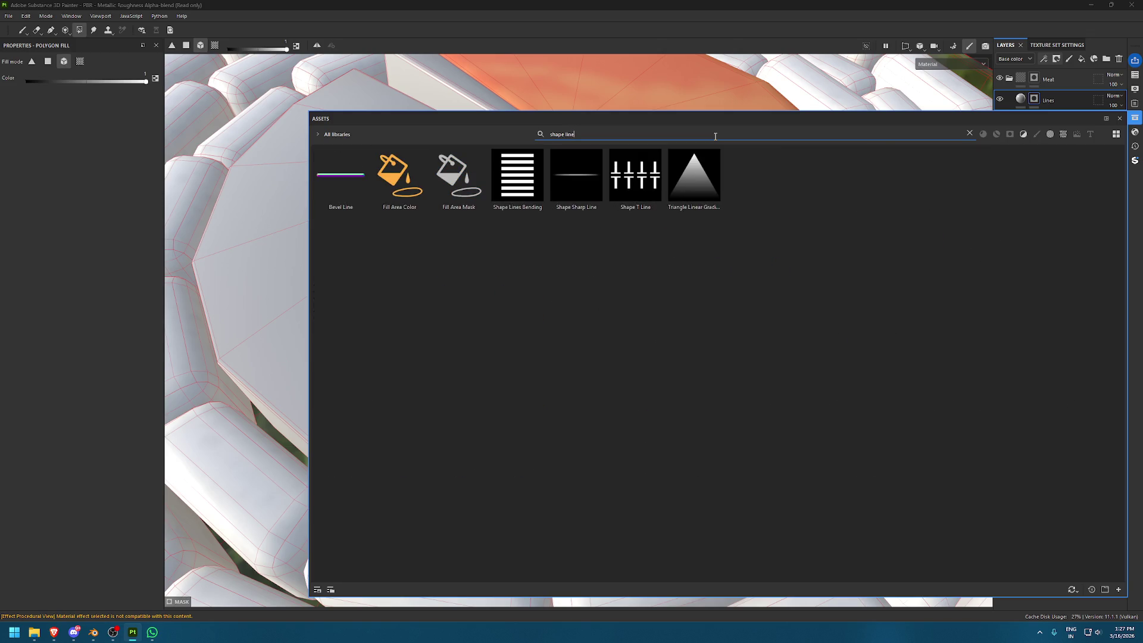
click(524, 180)
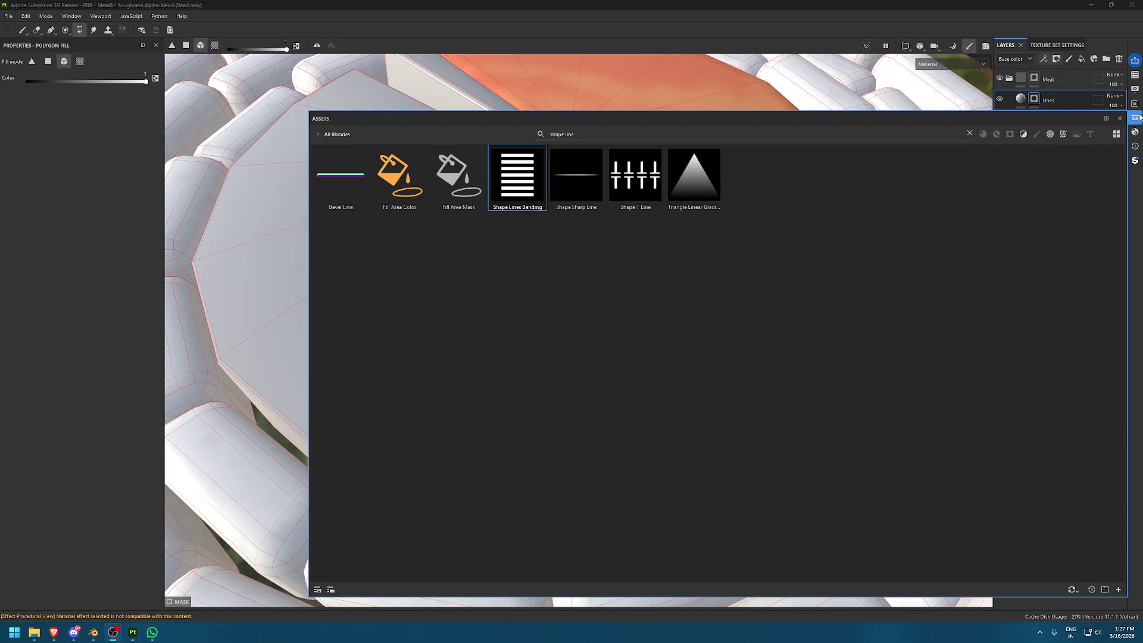
Add a fill effect to the Lines mask using the Shape Lines Bending pattern
click(1119, 118)
click(1044, 59)
click(1065, 92)
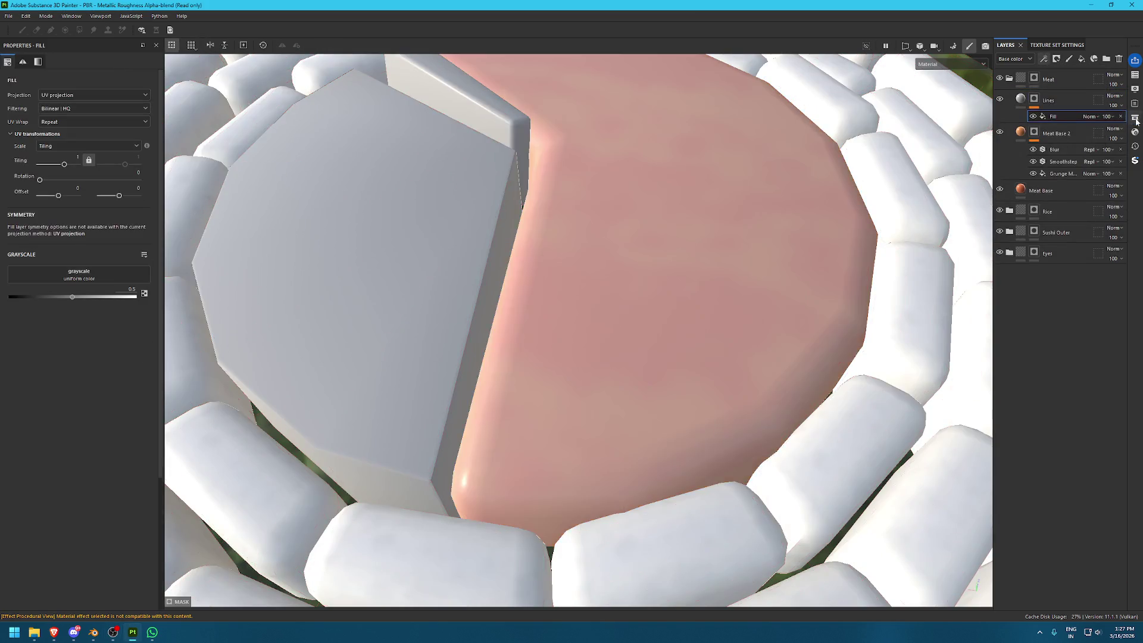
click(1134, 117)
drag(517, 177, 97, 278)
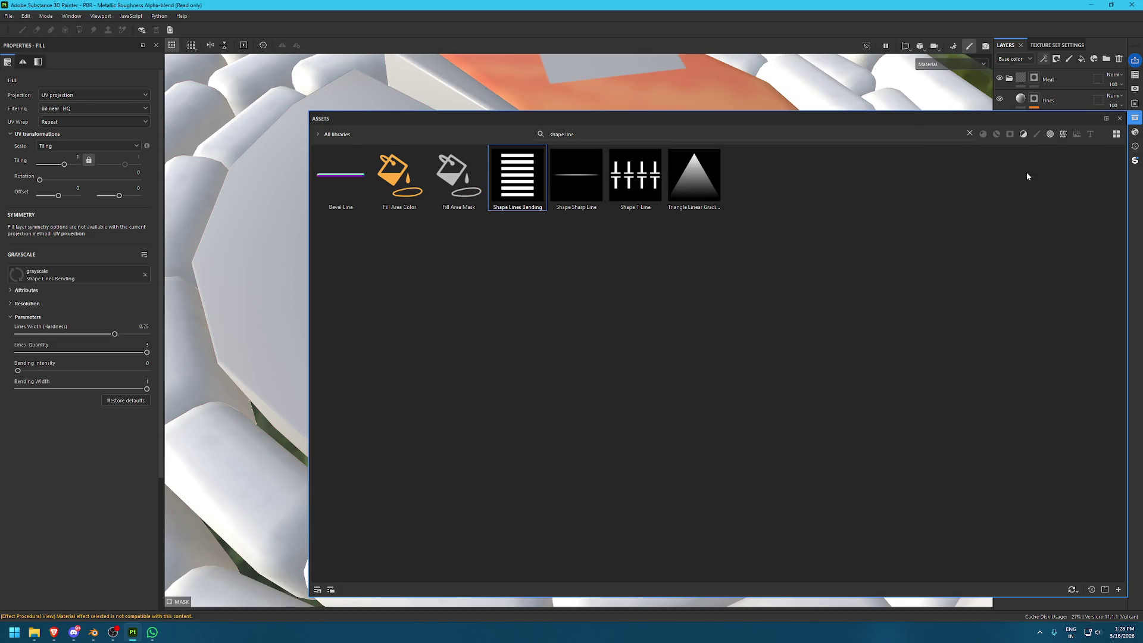
click(1134, 117)
alt+drag(447, 182, 537, 229)
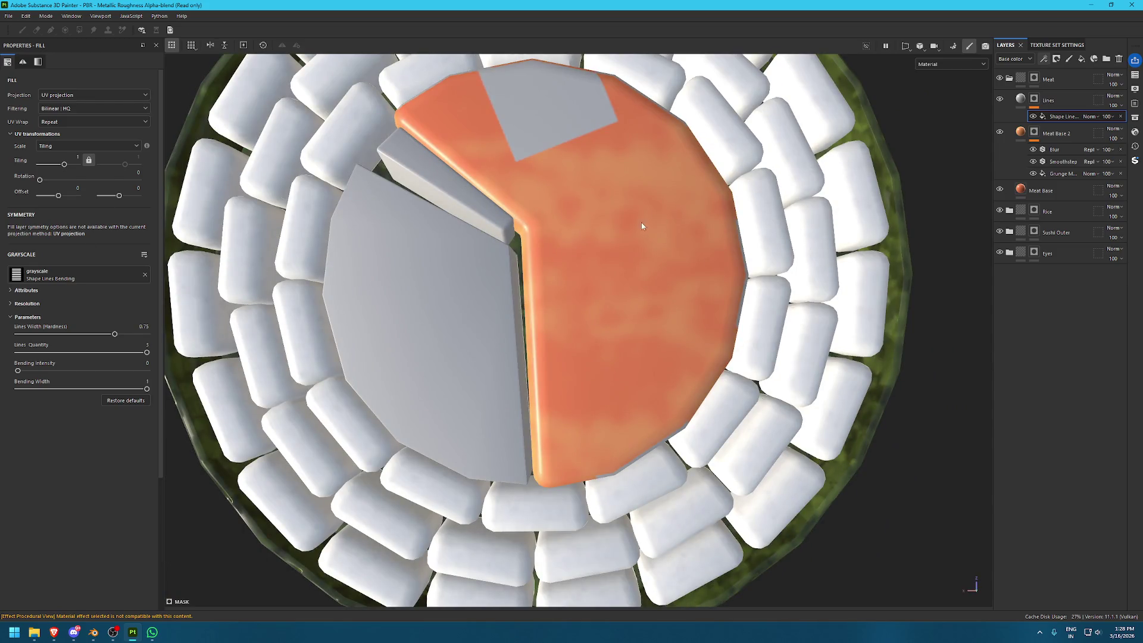
key(Delete)
click(95, 351)
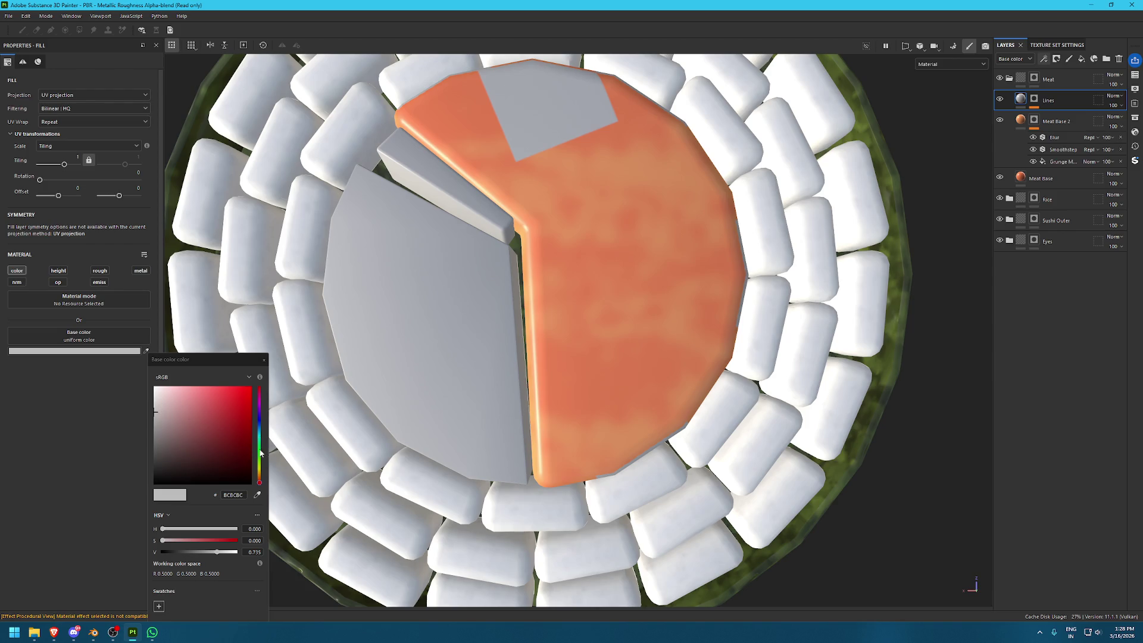
Colour the Lines layer pale peach FDD1AE and set its line width to 1
click(258, 494)
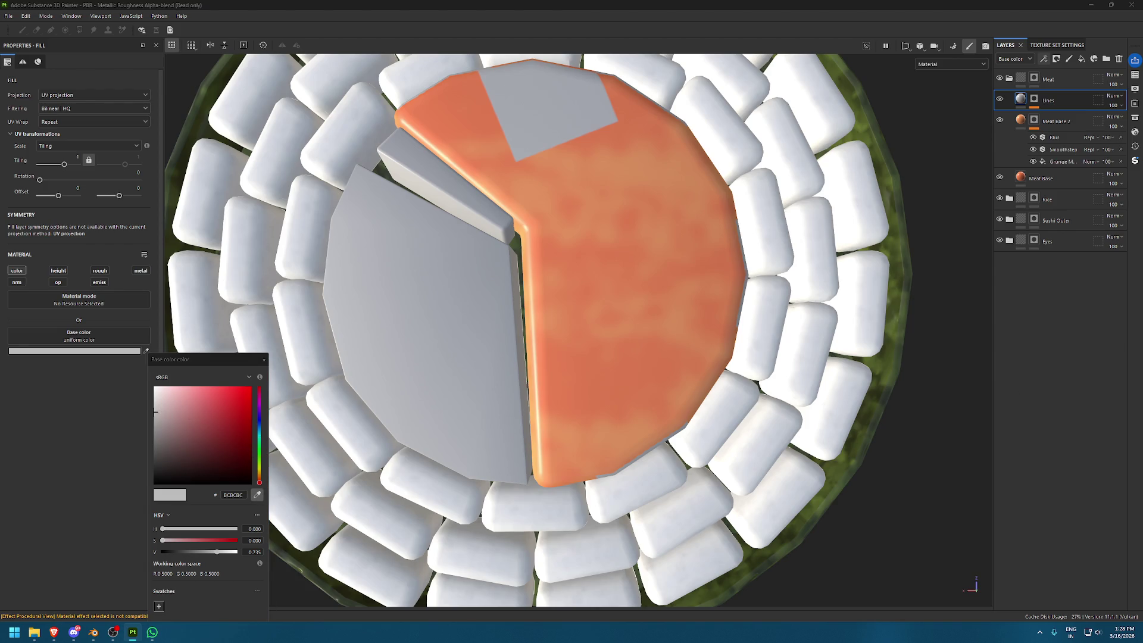
click(519, 225)
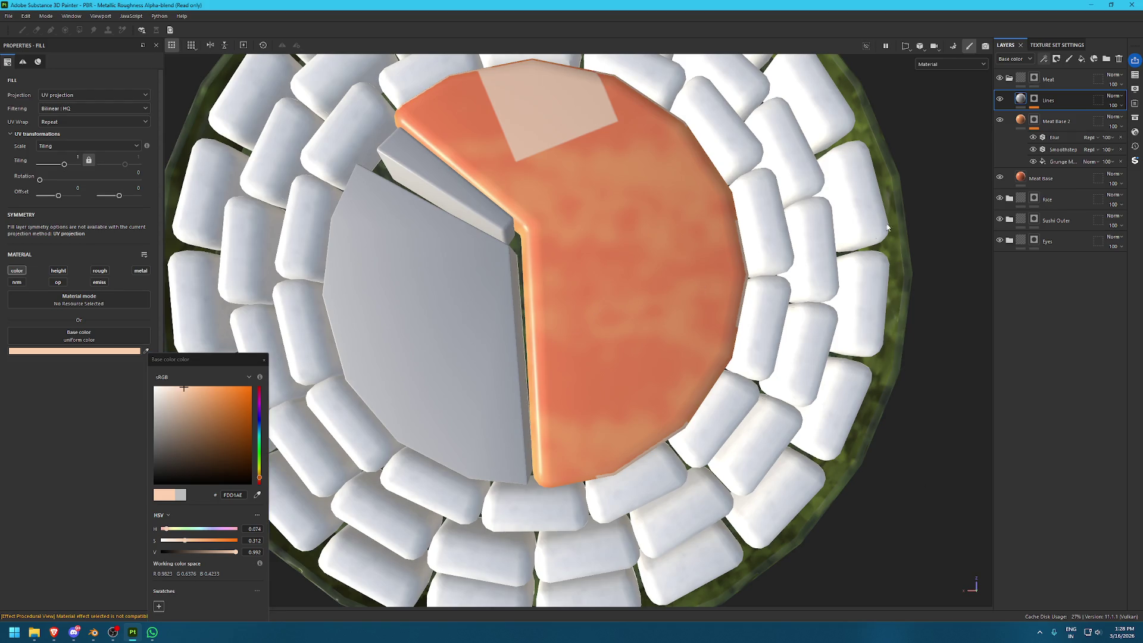
click(1034, 99)
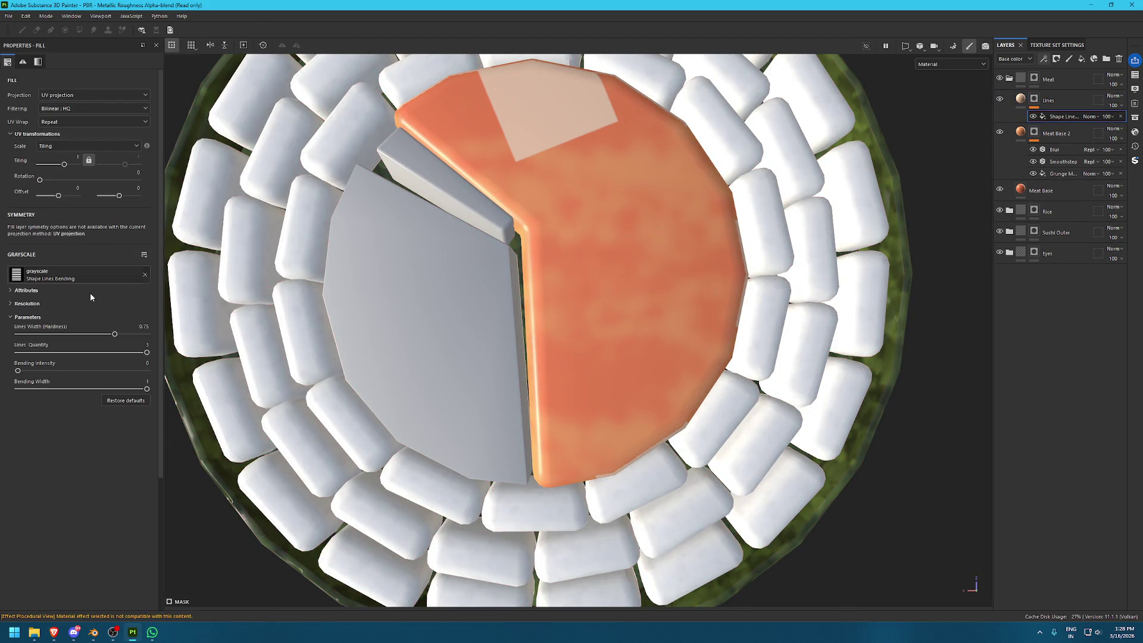
drag(115, 334, 149, 335)
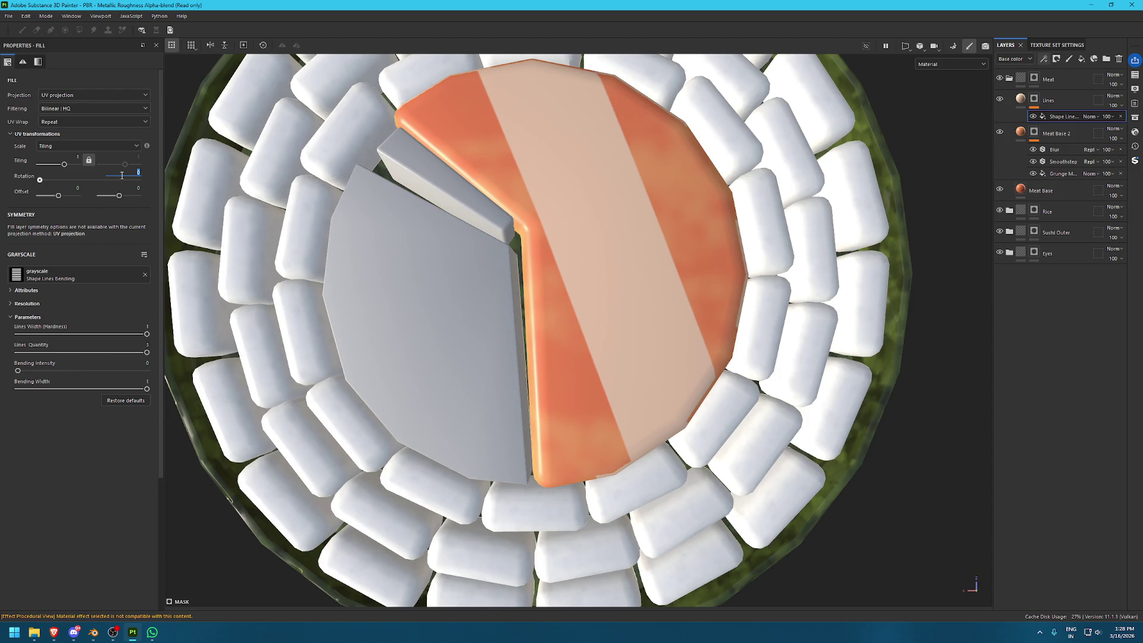
Set the stripe fill's Rotation to 90 and its UV Wrap to None
text(90)
key(Return)
alt+drag(433, 250, 745, 270)
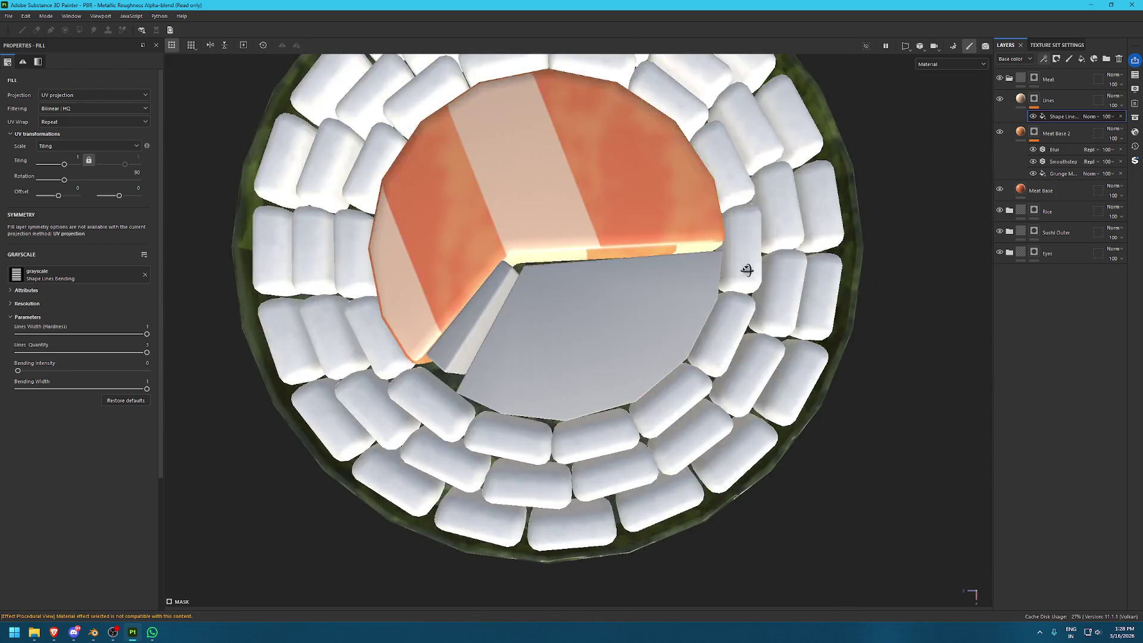
scroll(745, 269, down, 3)
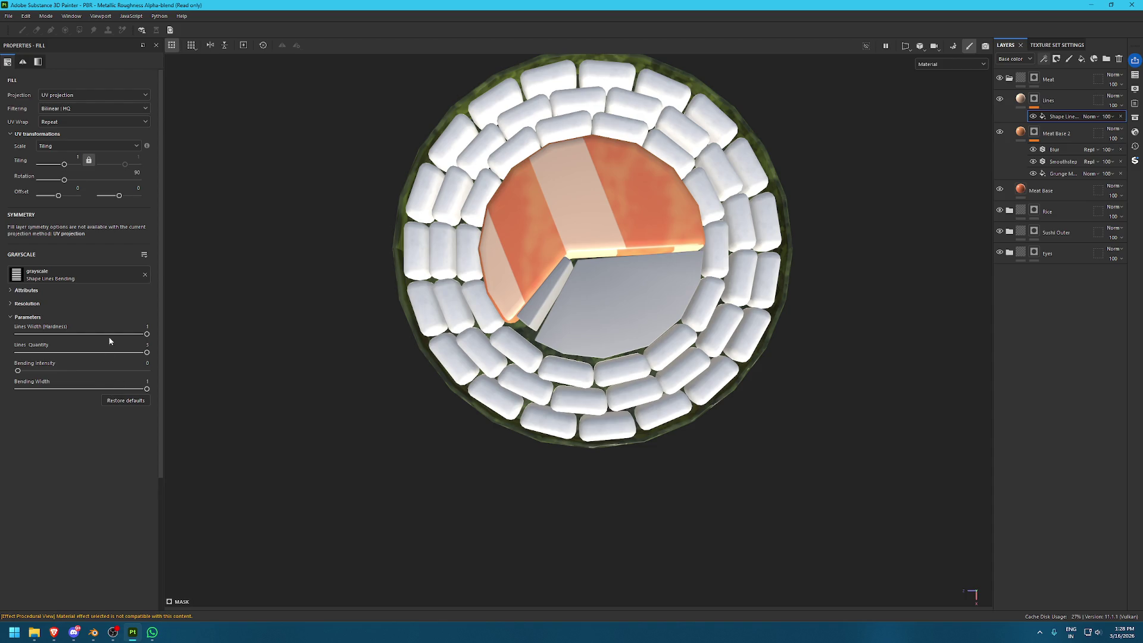
scroll(570, 262, down, 2)
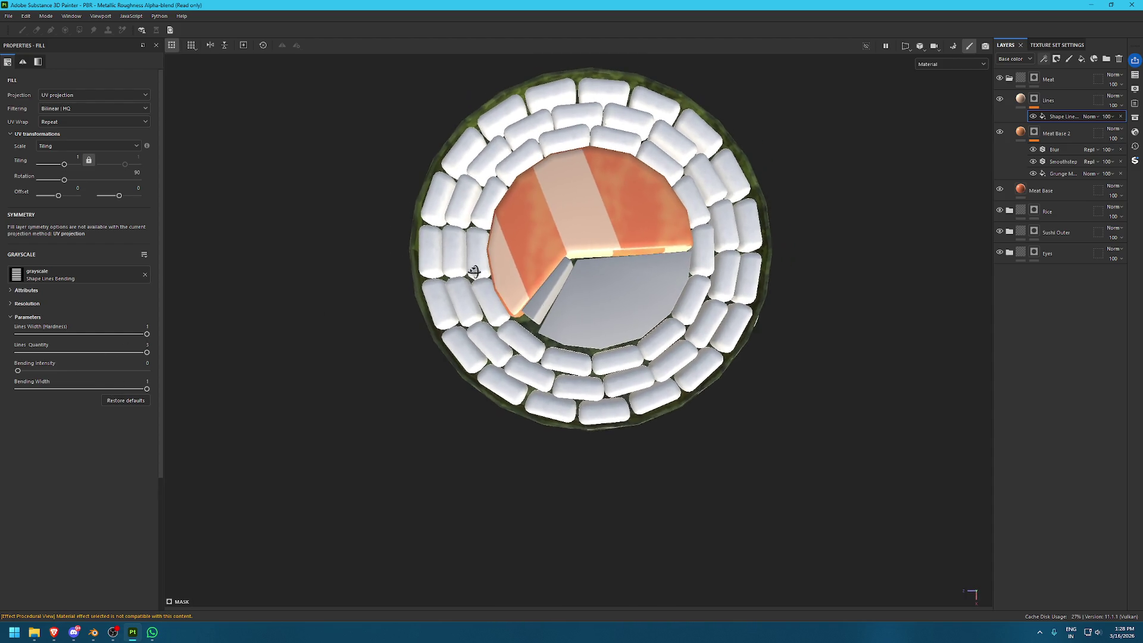
click(96, 122)
click(109, 135)
In 2D view, resize the projection gizmo over the salmon UV island, then check in 3D
key(F2)
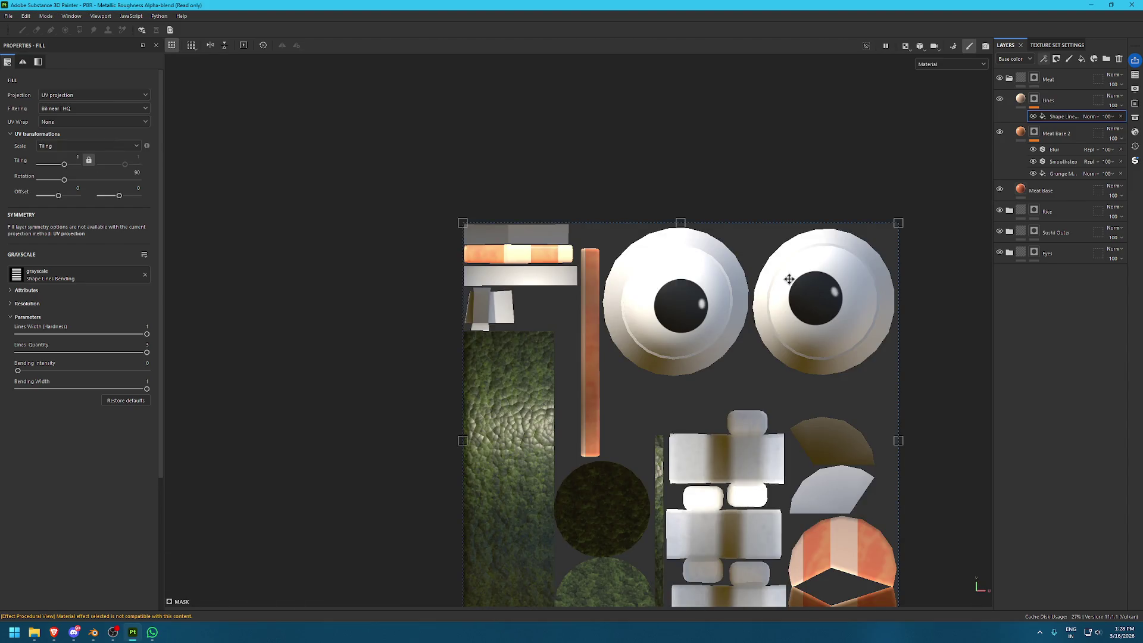
scroll(775, 273, down, 3)
drag(430, 143, 651, 373)
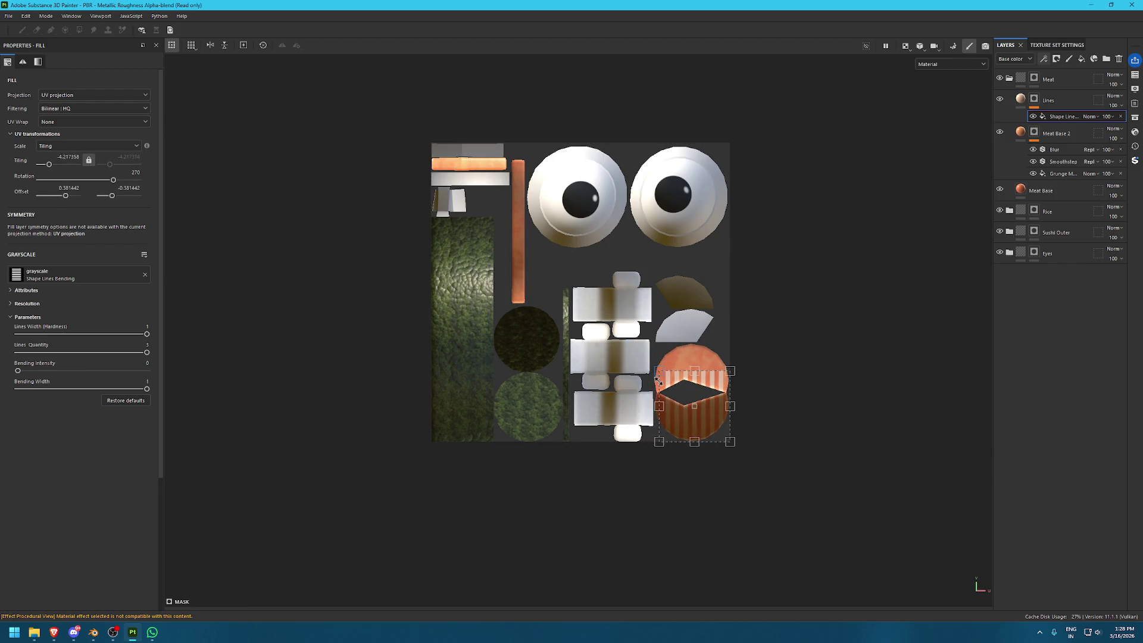
scroll(713, 362, up, 2)
scroll(713, 362, up, 4)
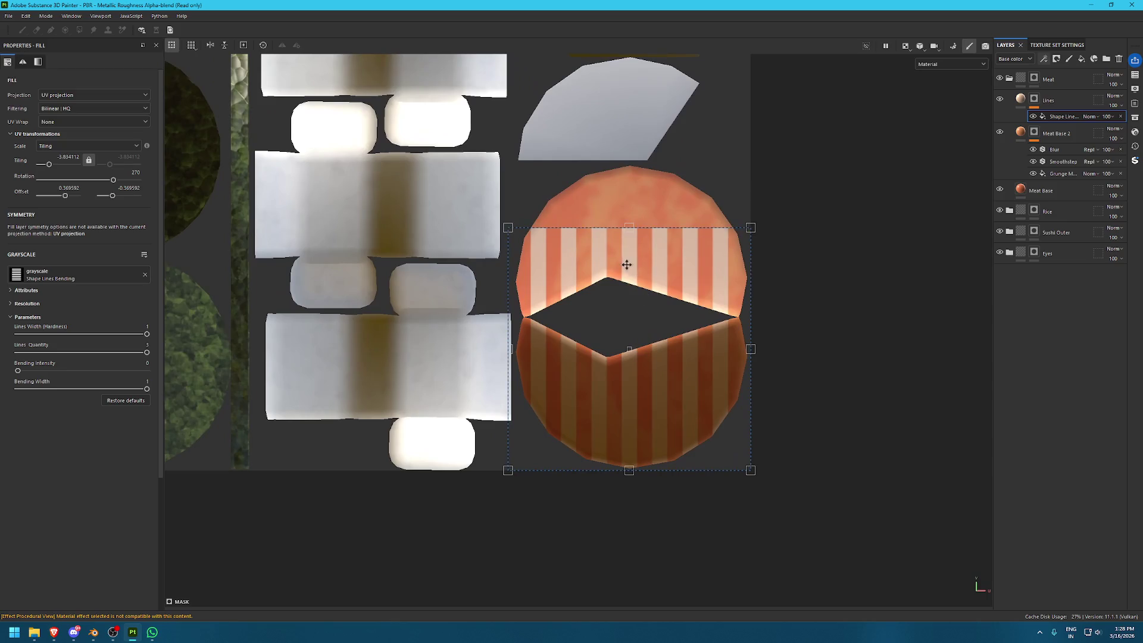
mouse_move(627, 230)
mouse_down()
mouse_move(626, 139)
mouse_move(627, 163)
mouse_up()
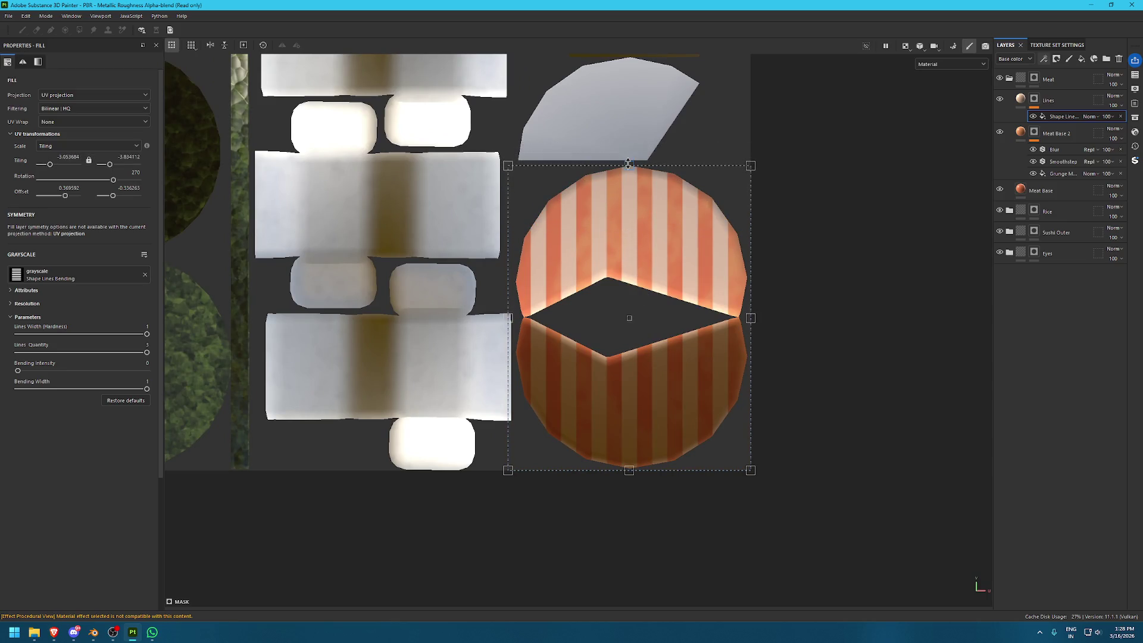
key(F2)
mouse_move(592, 219)
alt+mouse_down()
mouse_move(586, 273)
mouse_move(523, 214)
mouse_move(272, 223)
alt+mouse_up()
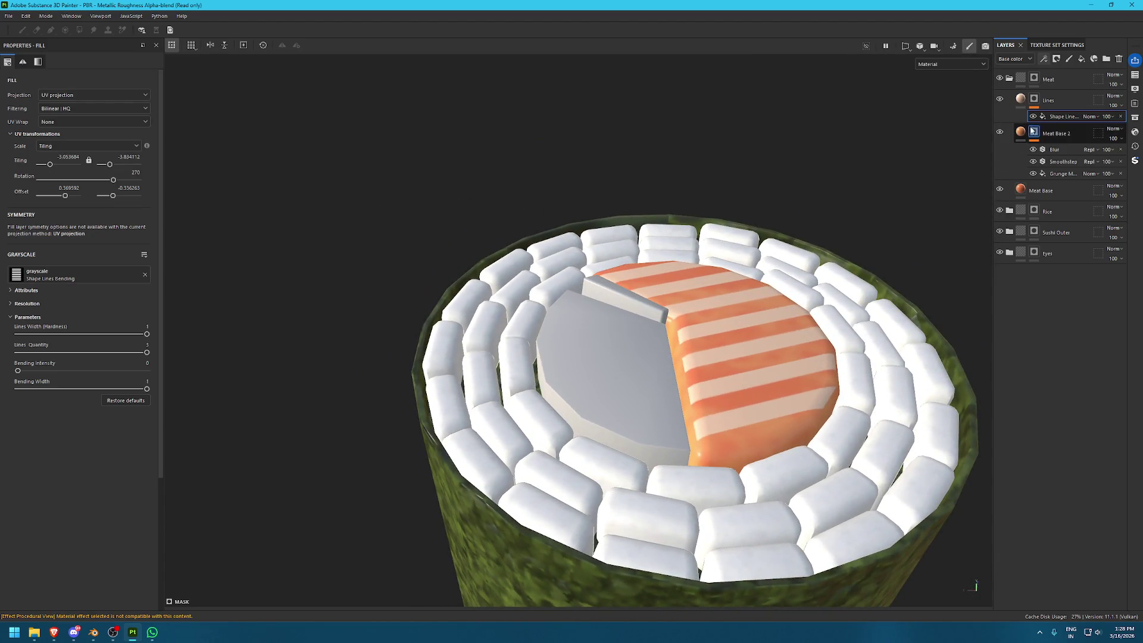
click(63, 95)
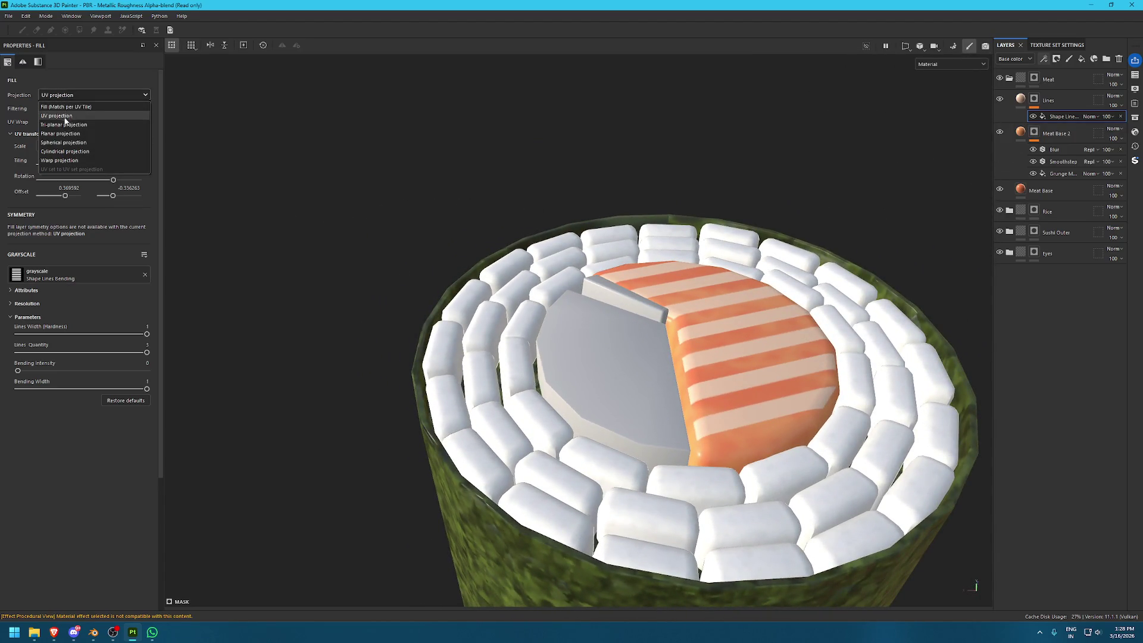
Switch the stripe fill to tri-planar projection and search Assets for 'shape' patterns
click(64, 125)
click(1134, 117)
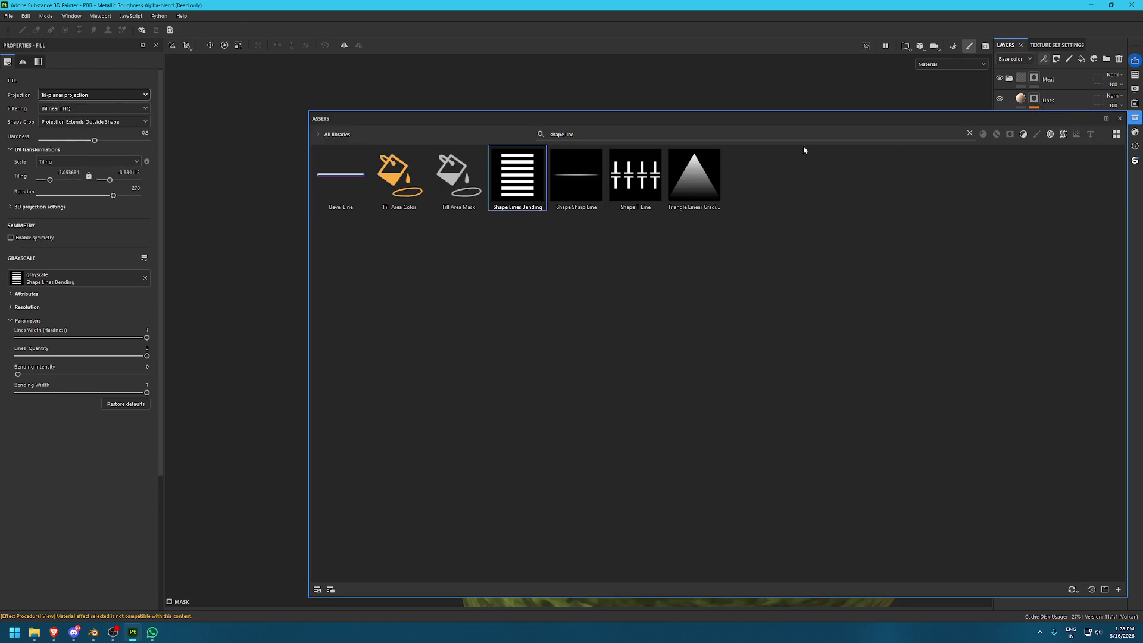
double_click(589, 136)
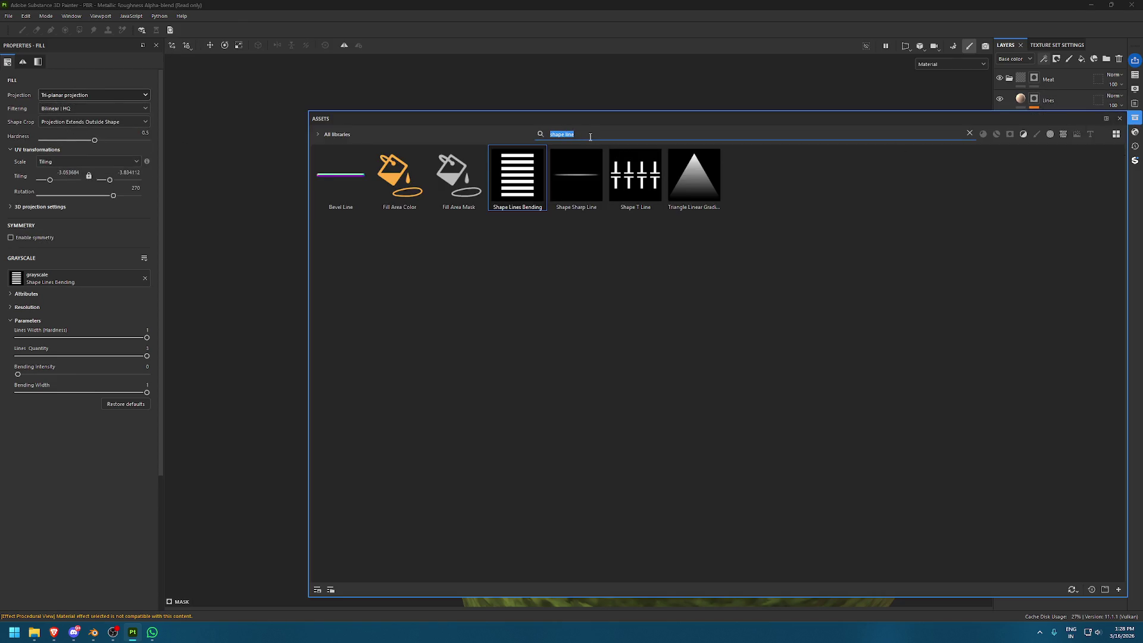
key(BackSpace)
text(shape)
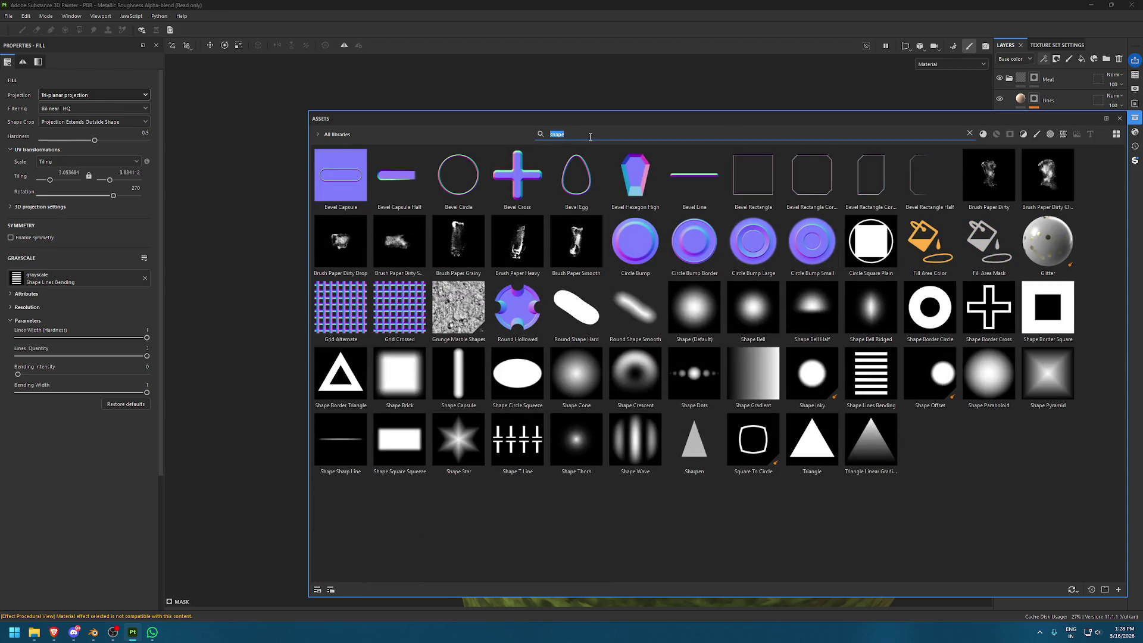
drag(416, 442, 417, 453)
Refine the asset search to 'square' patterns, then close the Assets window
double_click(587, 131)
text(sqaure)
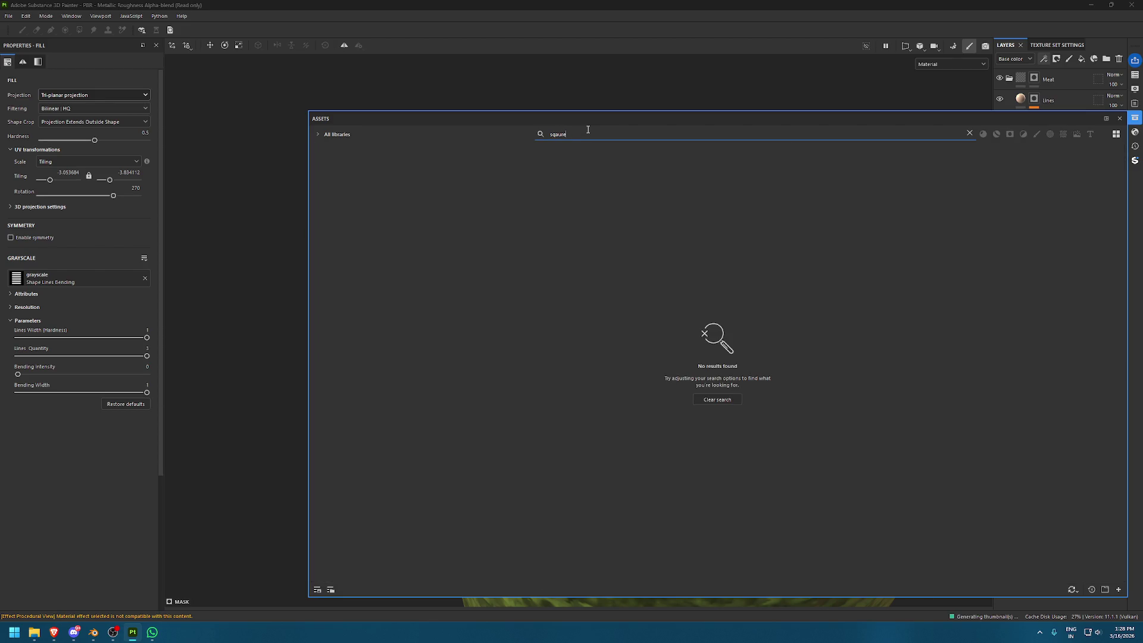
double_click(588, 131)
text(sw)
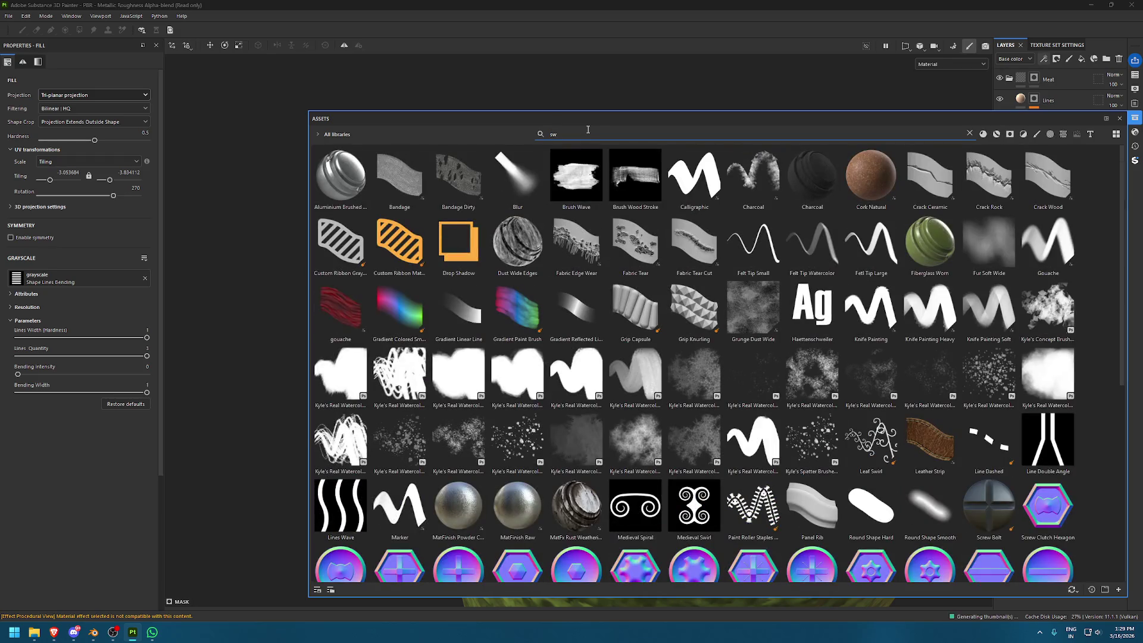
key(BackSpace)
text(quare)
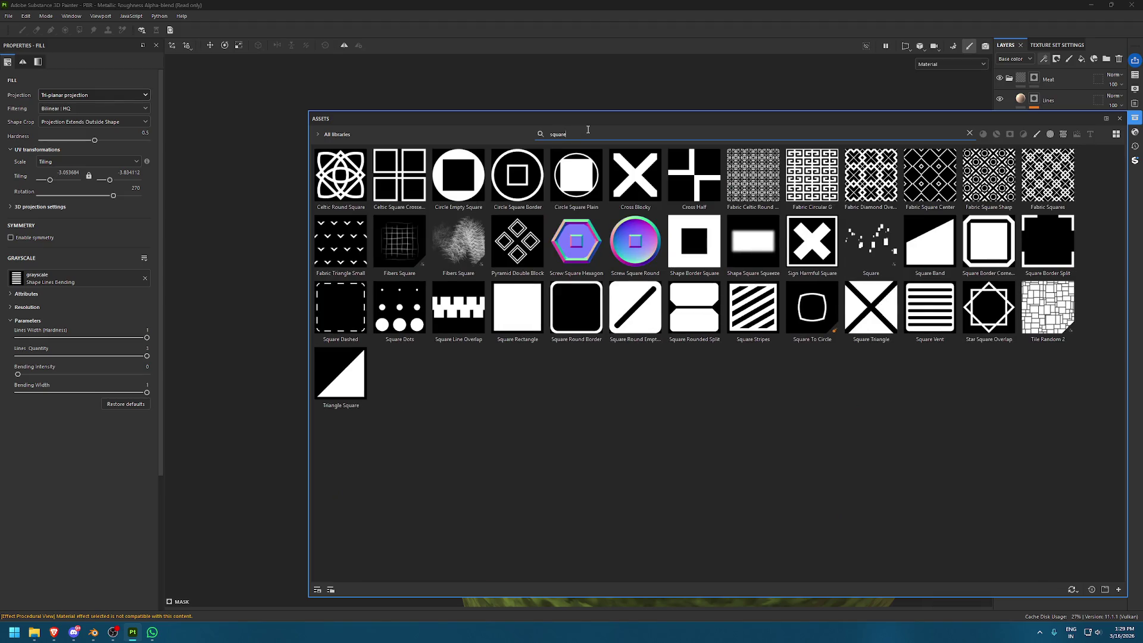
click(1118, 118)
Delete the stripe effect and add a Paint effect using Polygon Fill on the Lines mask
click(1122, 118)
click(1043, 58)
click(1059, 69)
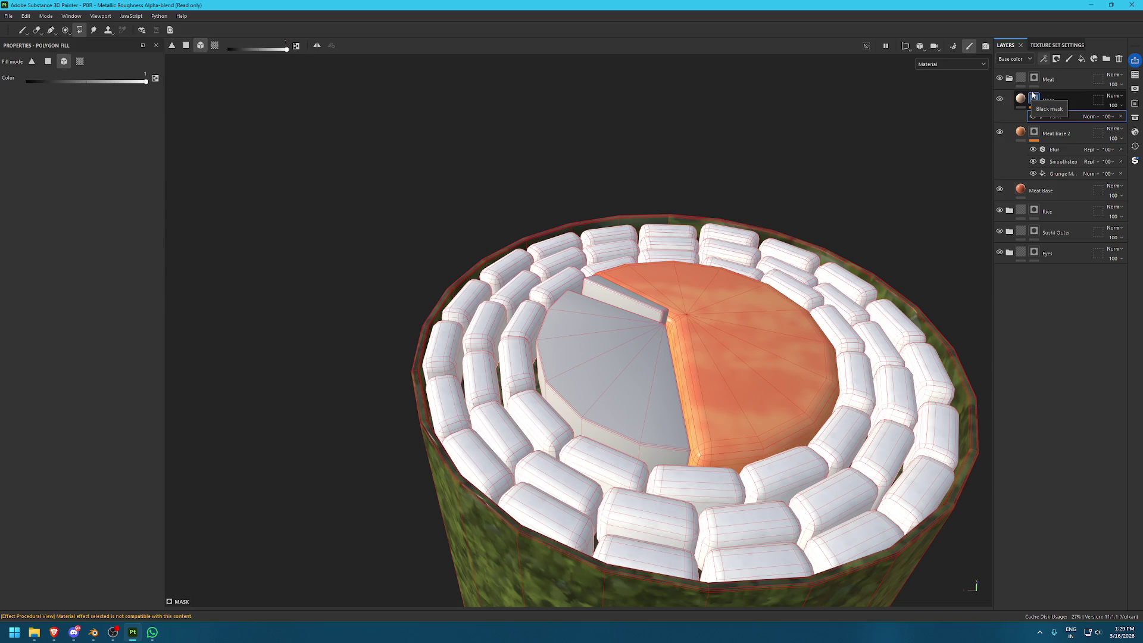
Add a fill effect to the Lines layer's mask
click(1033, 96)
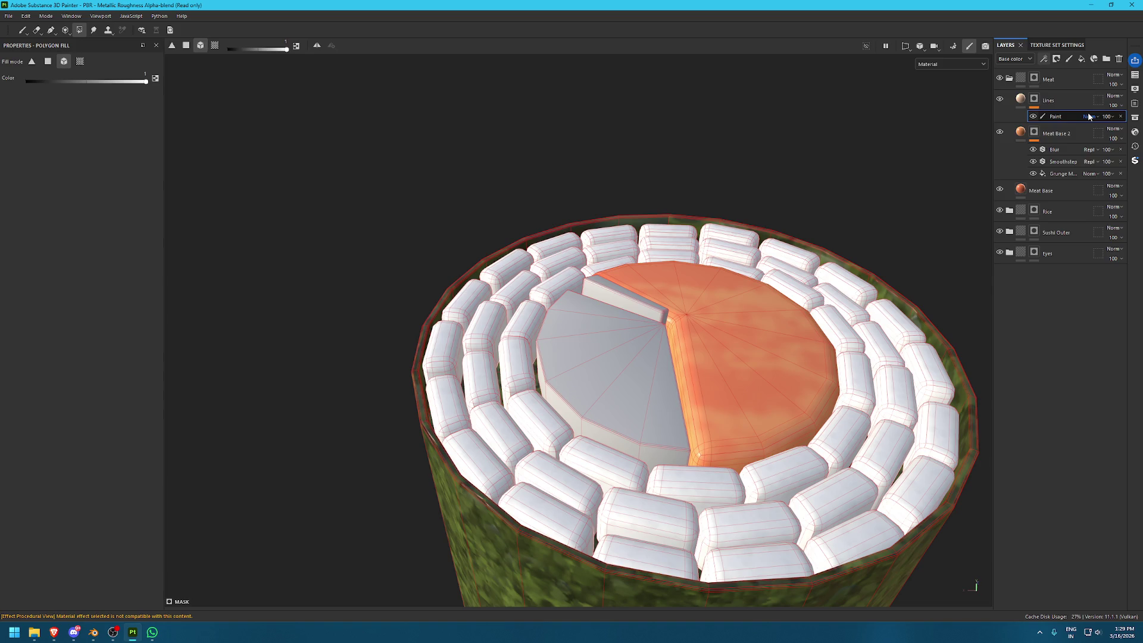
click(1043, 59)
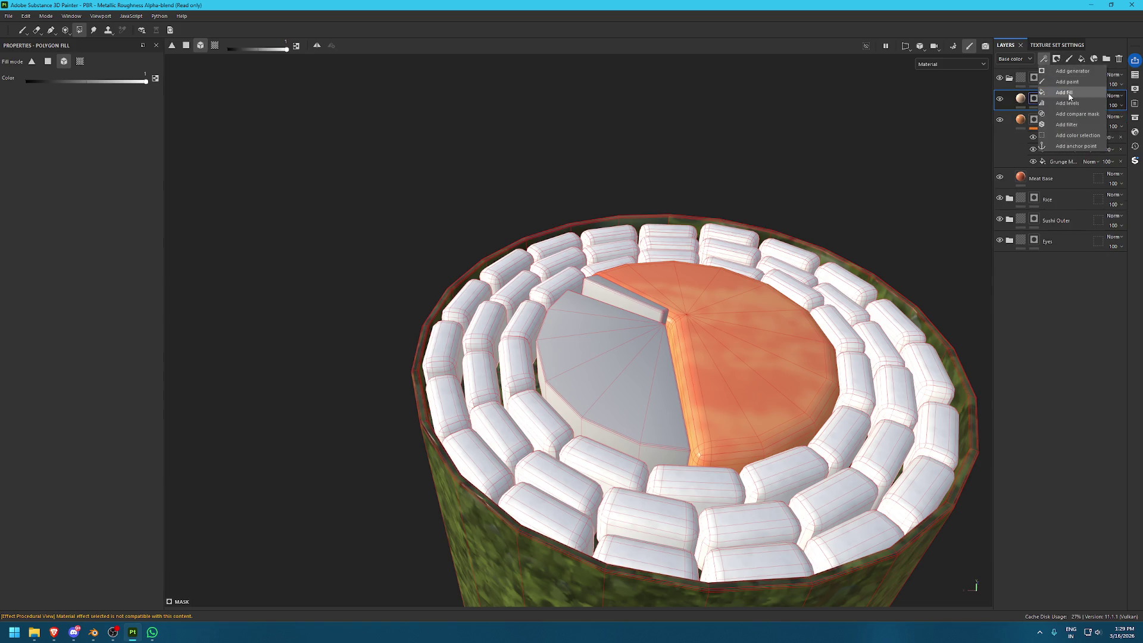
click(1073, 95)
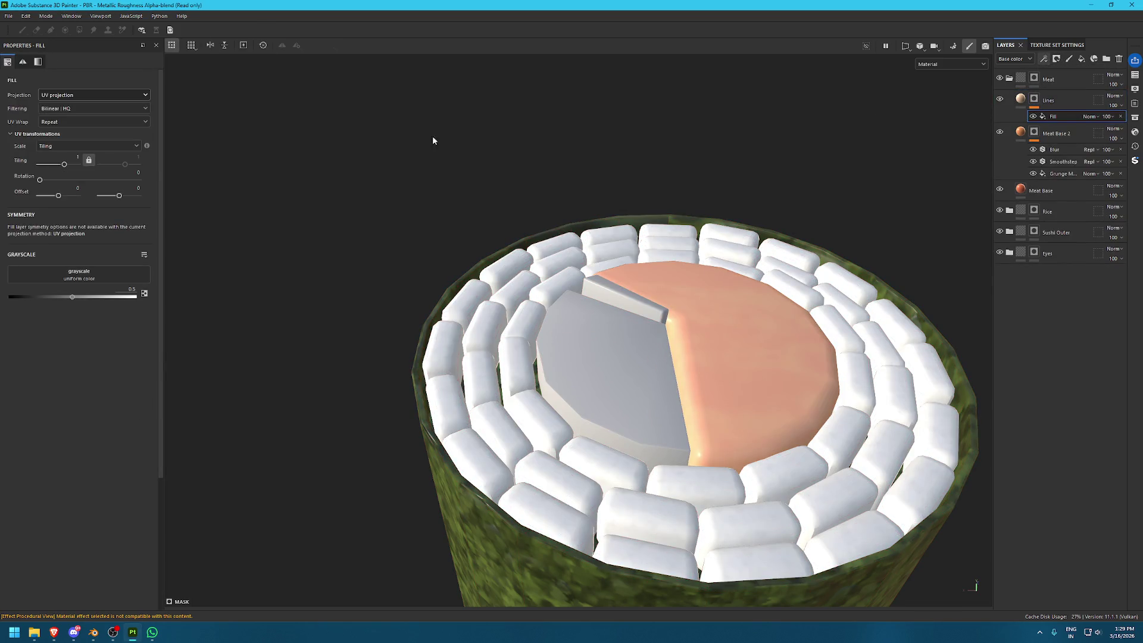
Search Assets for 'shape lin', use Shape Lines Bending as the fill, and set Lines Quantity to 0
click(1135, 117)
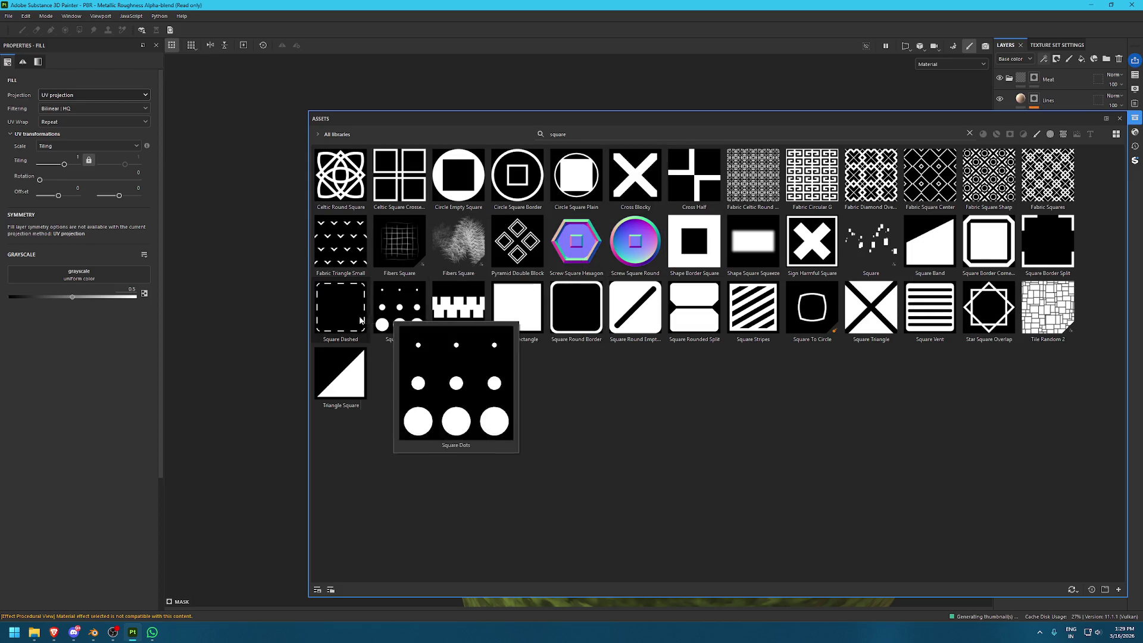
double_click(587, 135)
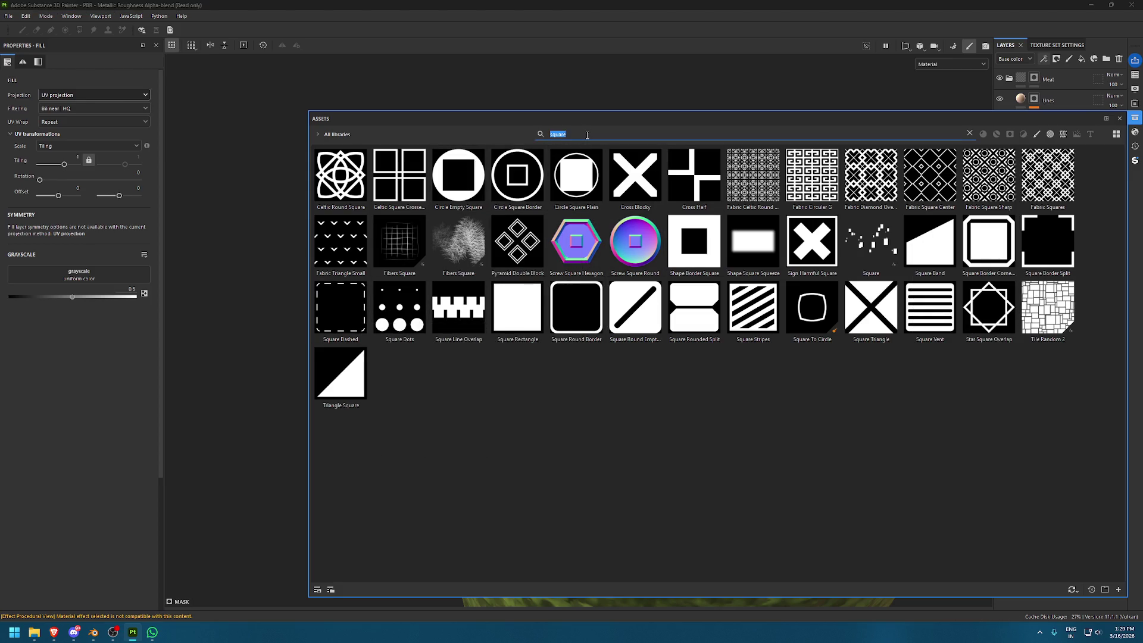
text(shape lin)
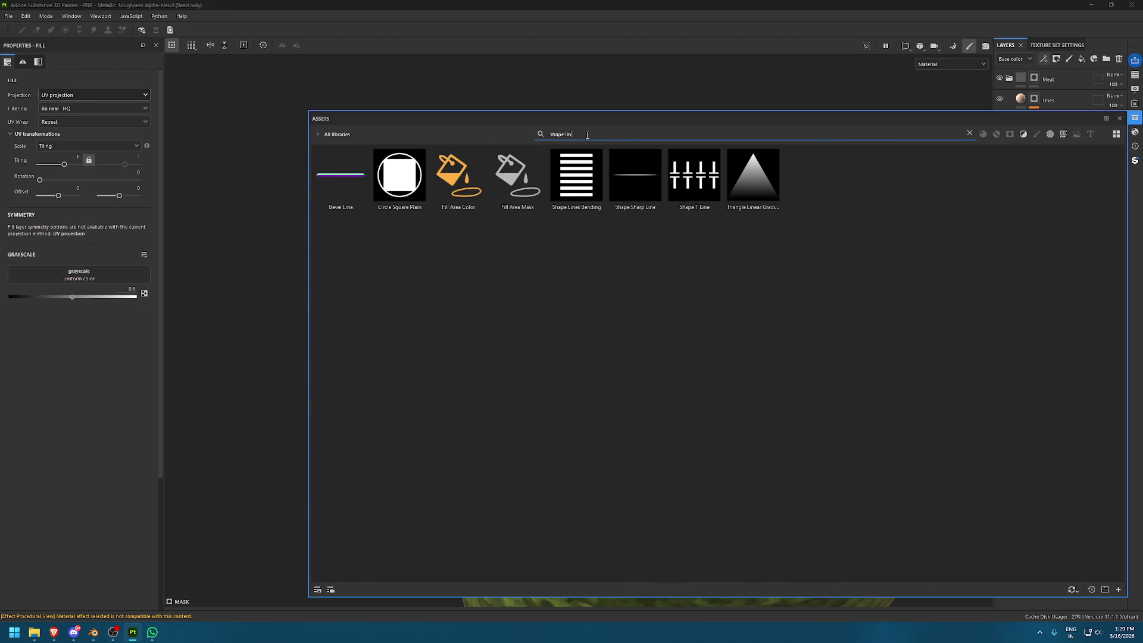
drag(576, 175, 79, 275)
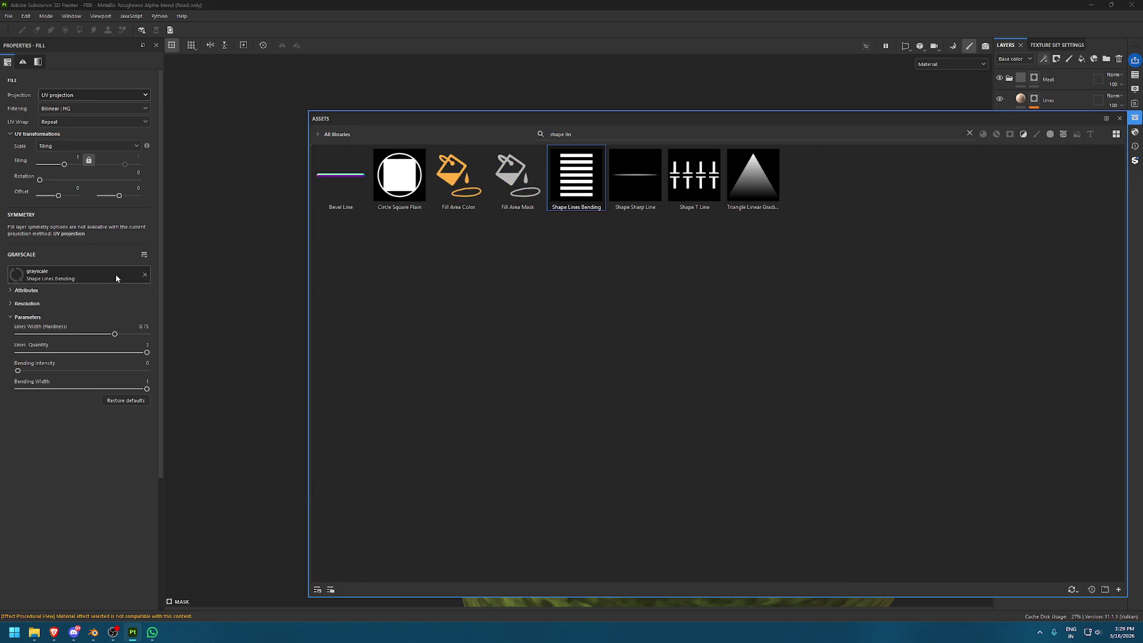
drag(75, 354, 18, 353)
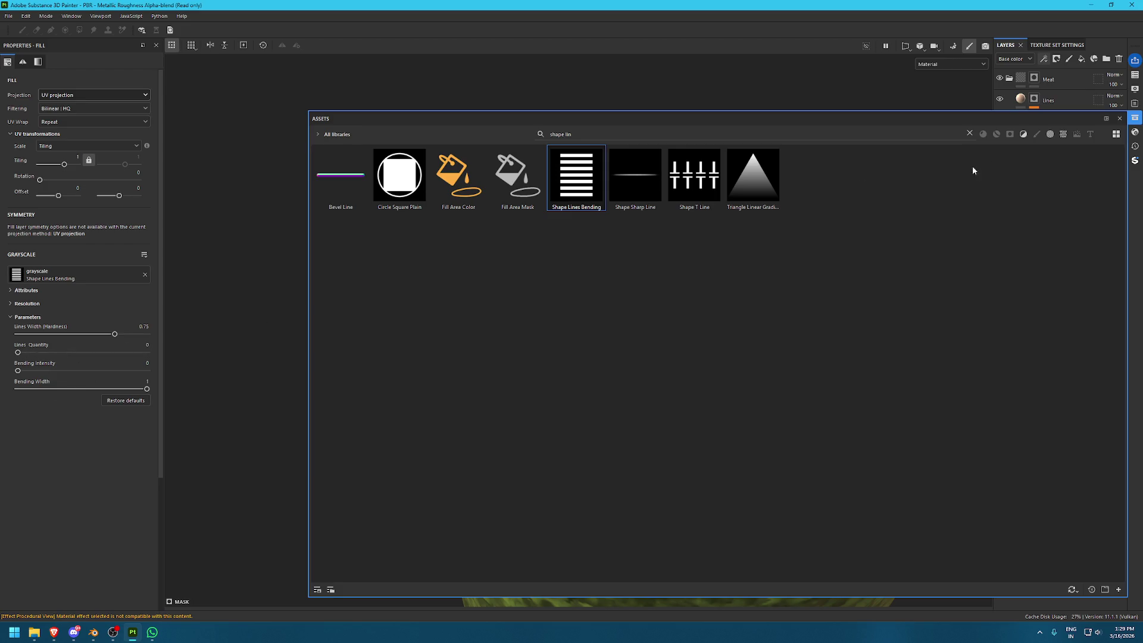
In the 2D view, shrink the pattern projection and set UV Wrap to None
click(1134, 119)
alt+drag(587, 222, 600, 338)
key(F2)
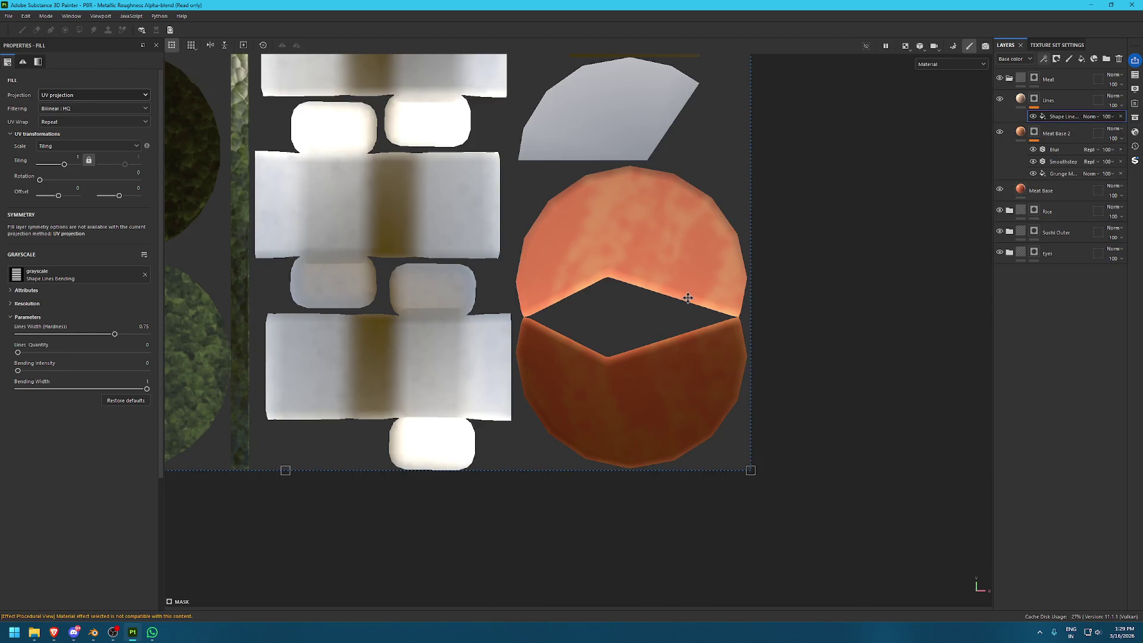
scroll(683, 298, down, 5)
drag(454, 345, 672, 454)
scroll(790, 477, up, 3)
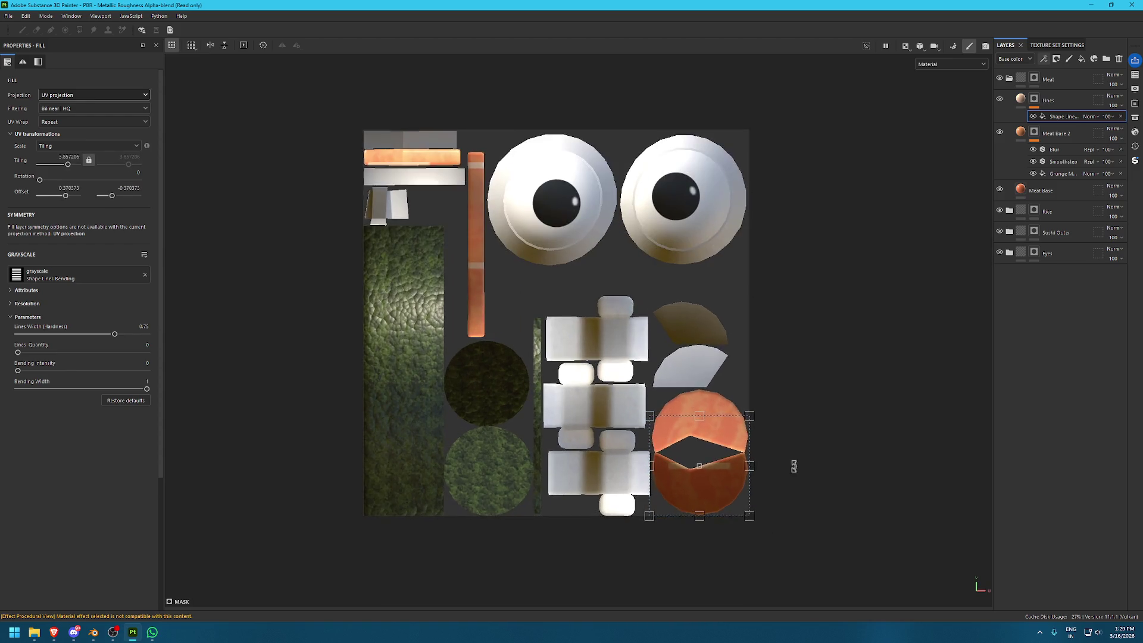
click(71, 121)
click(66, 135)
Rotate the projection to 270 so the band runs vertically, and stretch it over the salmon
scroll(719, 459, up, 2)
drag(766, 208, 729, 395)
scroll(660, 276, up, 1)
drag(660, 276, 776, 160)
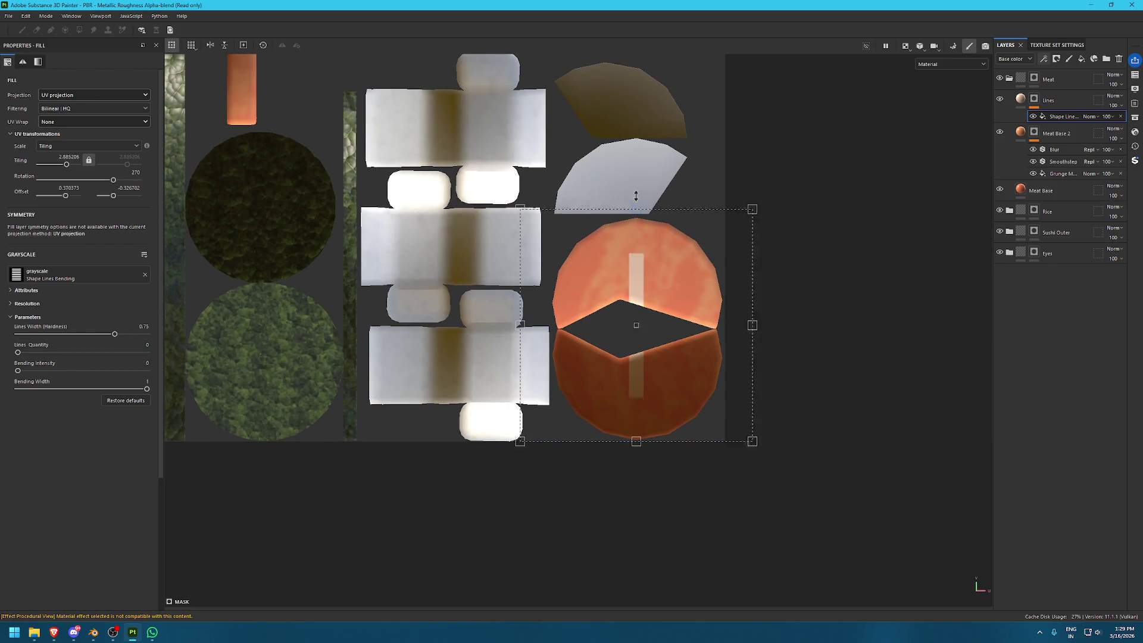
drag(635, 439, 637, 502)
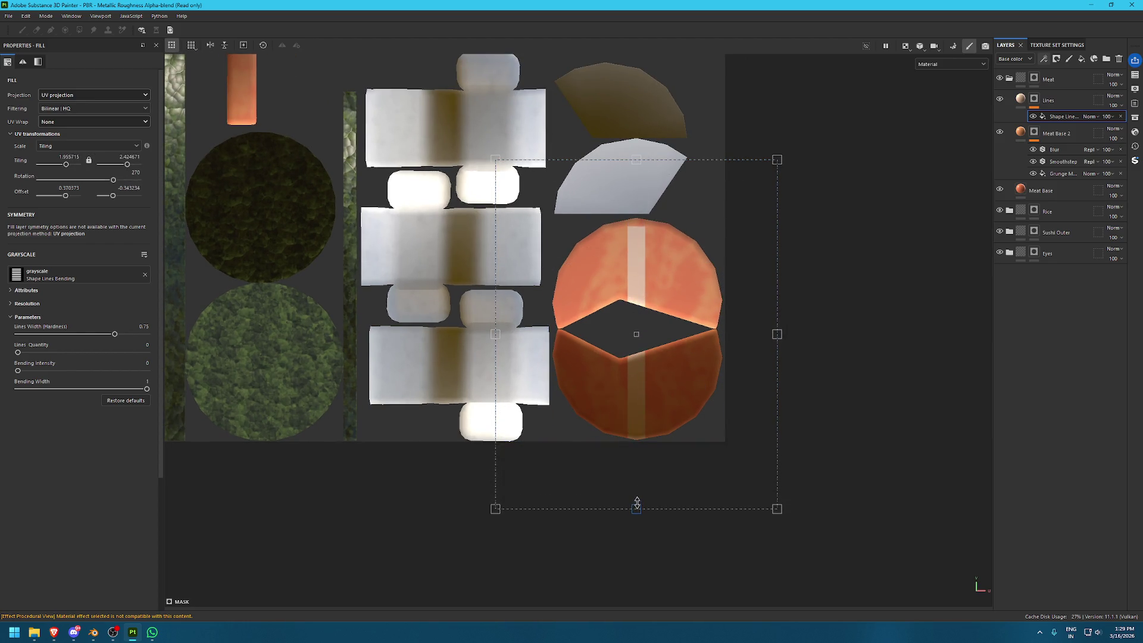
scroll(700, 338, up, 1)
drag(626, 145, 625, 140)
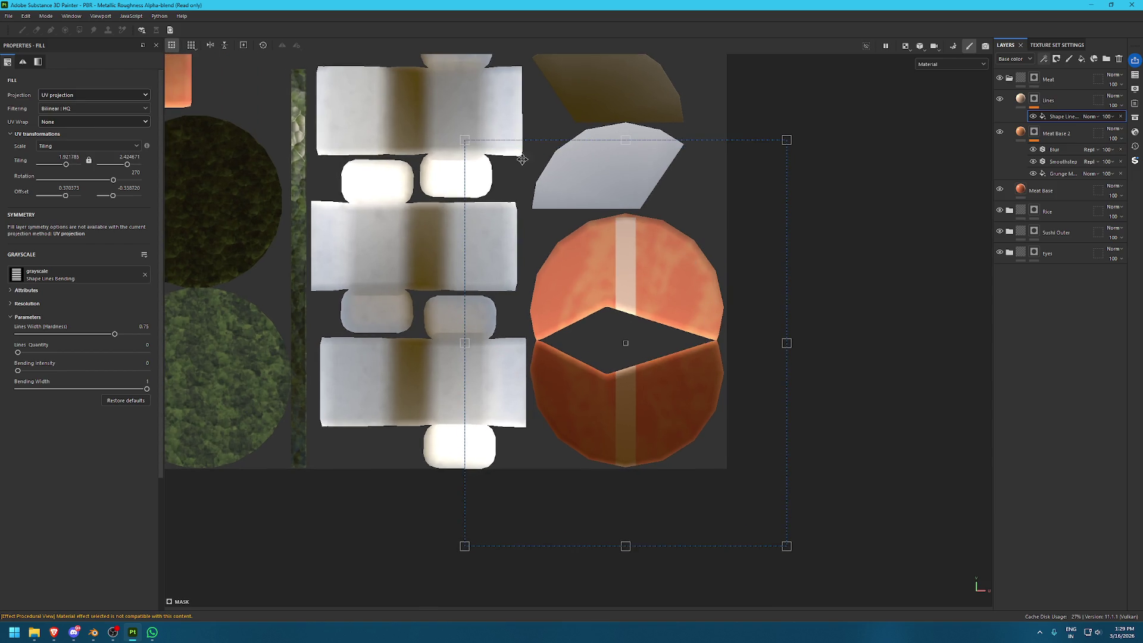
Set Lines Width to 1 and narrow the projection into one stripe on the salmon, bending 0
drag(127, 335, 148, 334)
drag(786, 344, 684, 343)
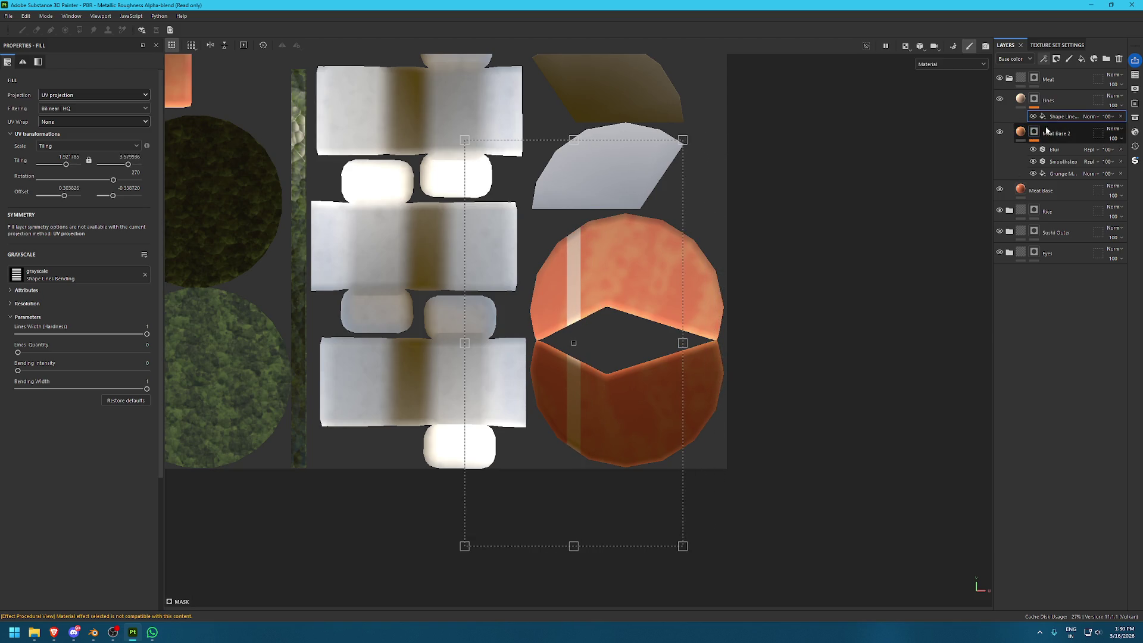
drag(683, 343, 541, 344)
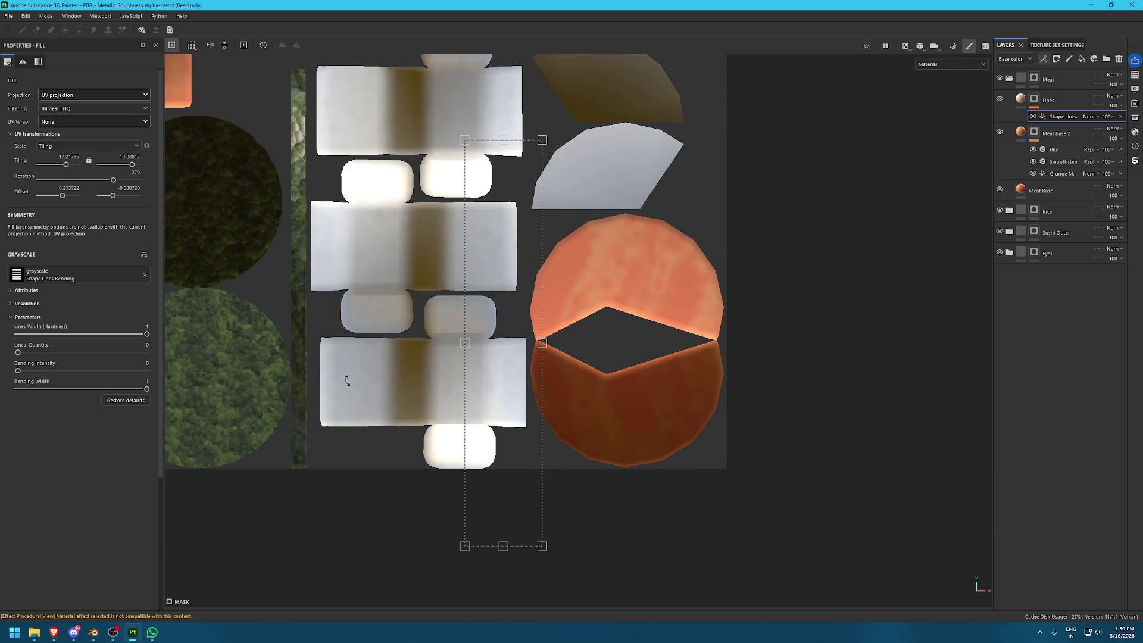
drag(483, 409, 536, 409)
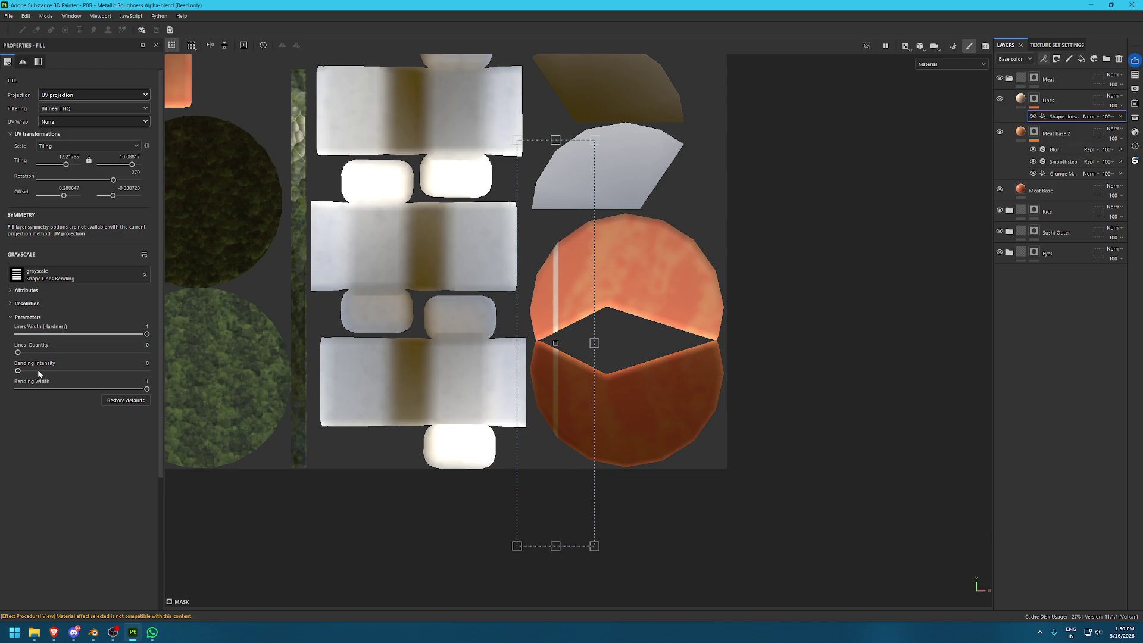
drag(72, 370, 343, 376)
drag(102, 373, 2, 369)
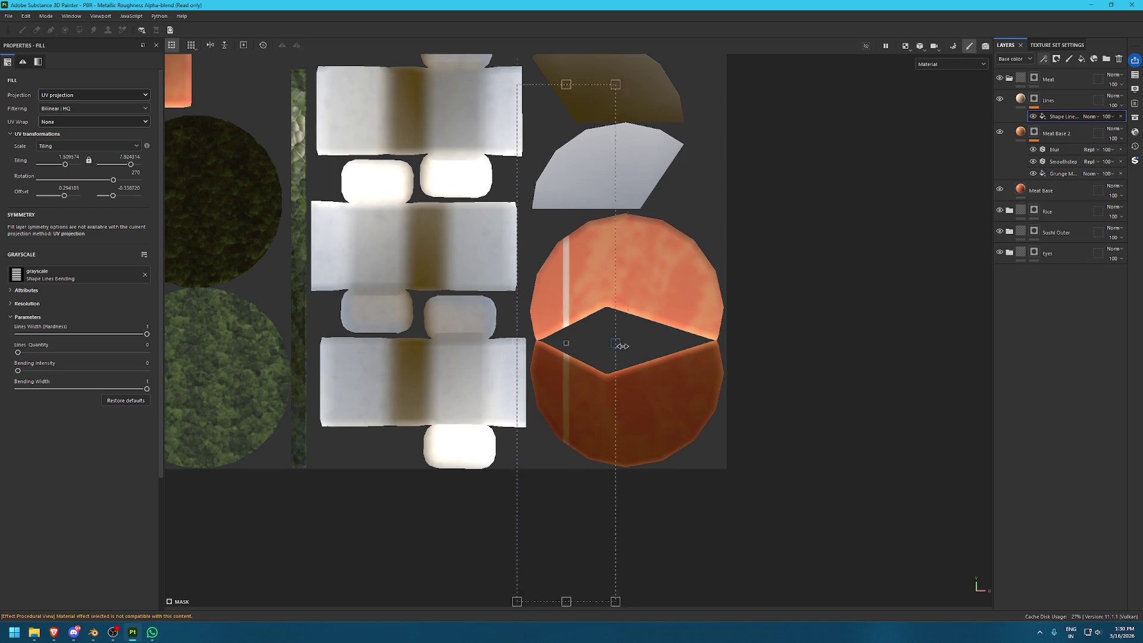
mouse_move(594, 343)
mouse_down()
mouse_move(652, 342)
mouse_move(629, 360)
mouse_up()
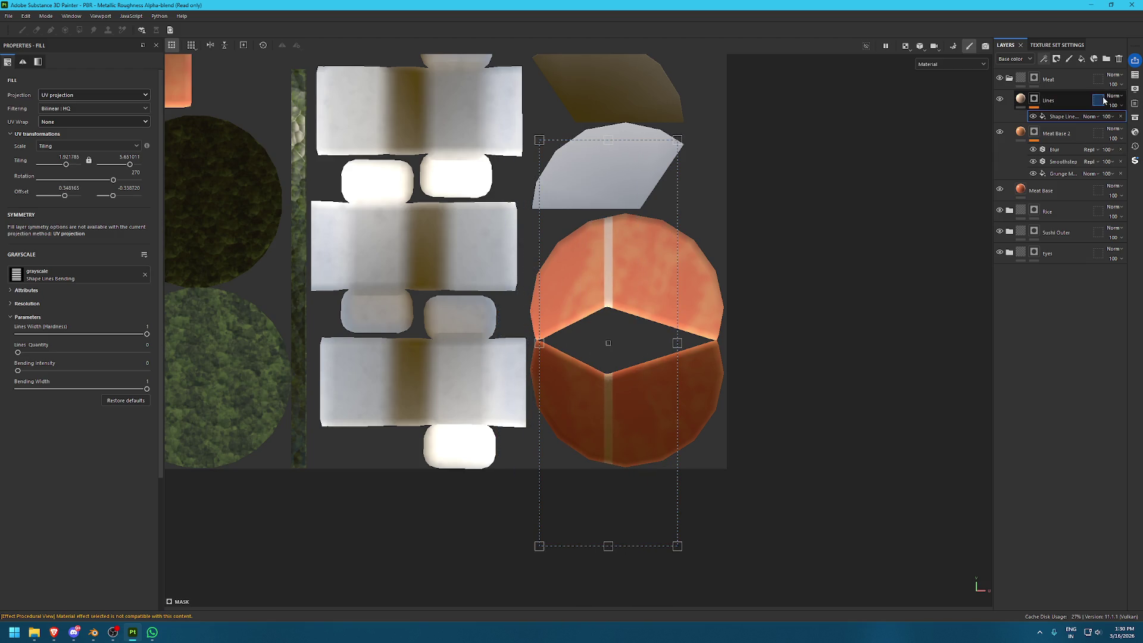
Duplicate the stripe effect and shift the copy to the right
key(ctrl+d)
scroll(661, 257, up, 1)
drag(661, 258, 688, 277)
click(1091, 118)
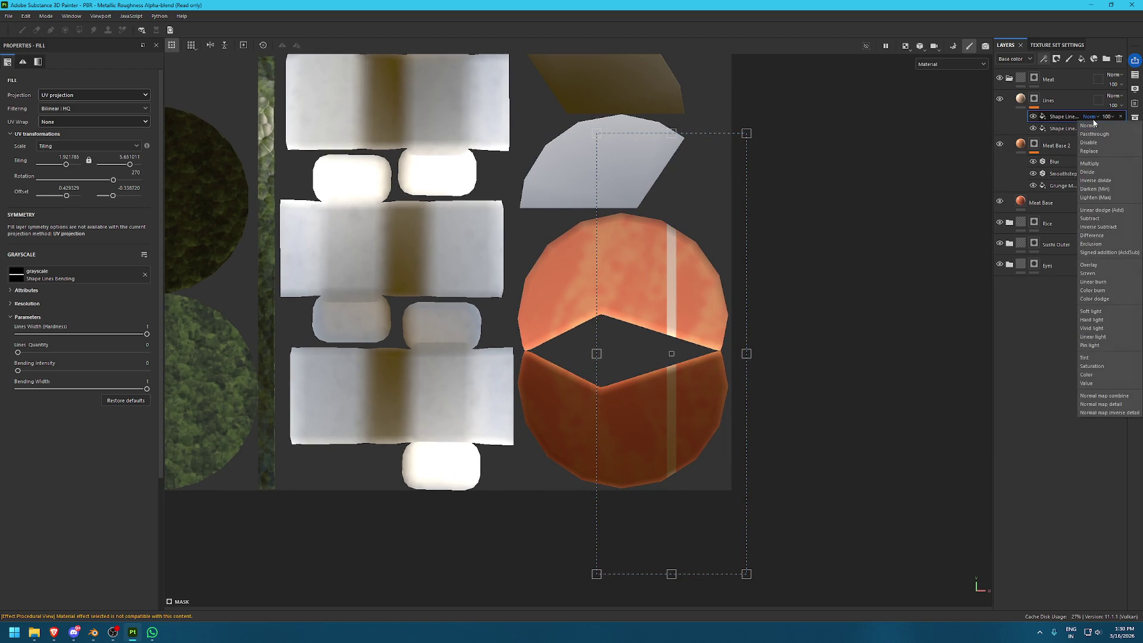
Set the copied stripe's blend mode to Lighten
click(1093, 123)
scroll(1093, 123, down, 1)
scroll(1093, 123, down, 1)
scroll(1093, 123, down, 1)
scroll(1093, 122, down, 1)
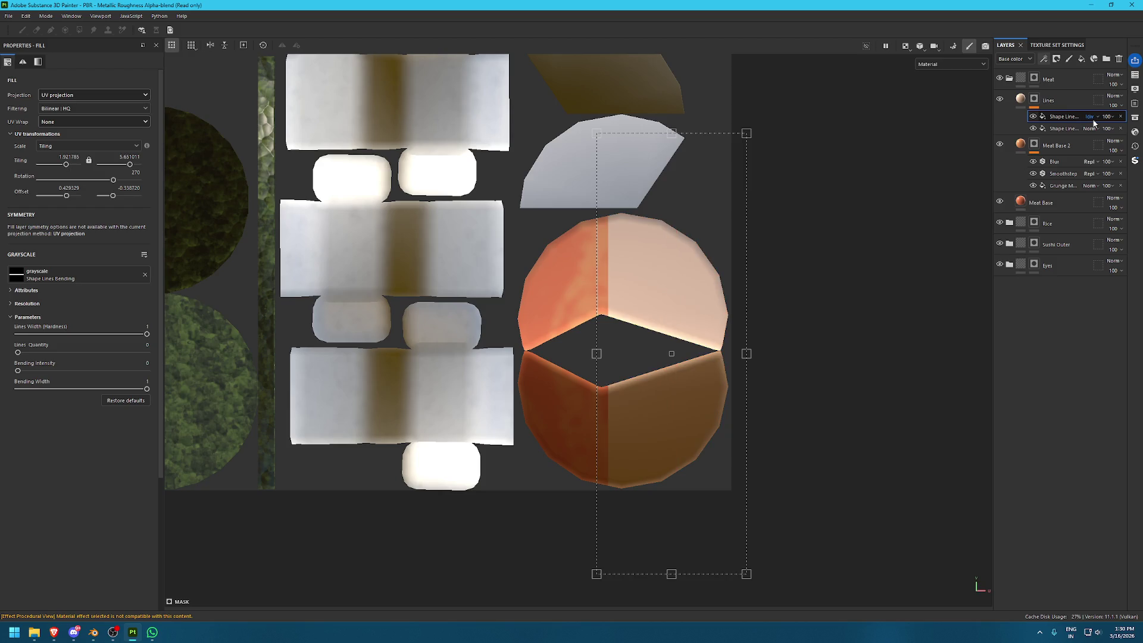
scroll(1093, 122, down, 1)
scroll(1093, 122, down, 1)
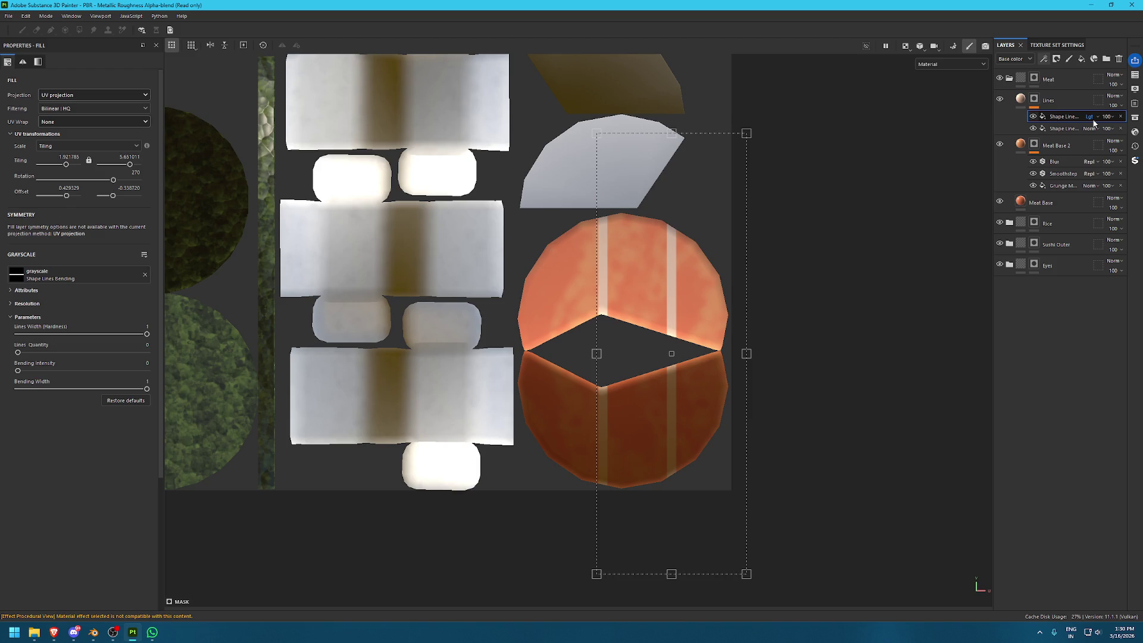
scroll(773, 309, up, 1)
scroll(668, 297, up, 1)
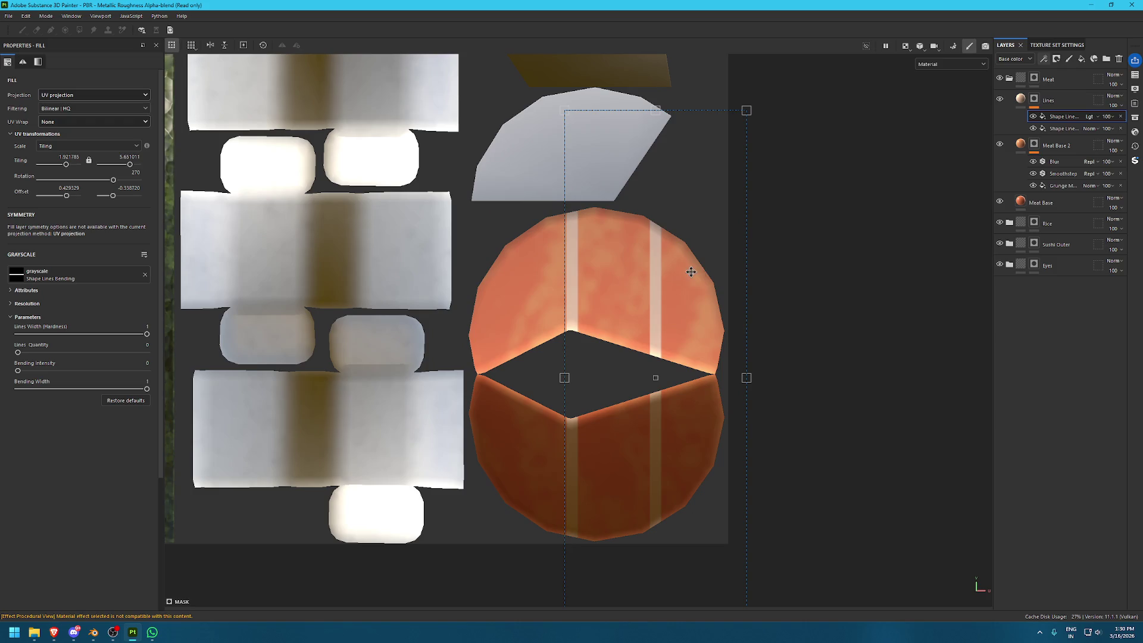
Duplicate a third stripe, space the three stripes across the salmon, and check them in 3D
key(ctrl+d)
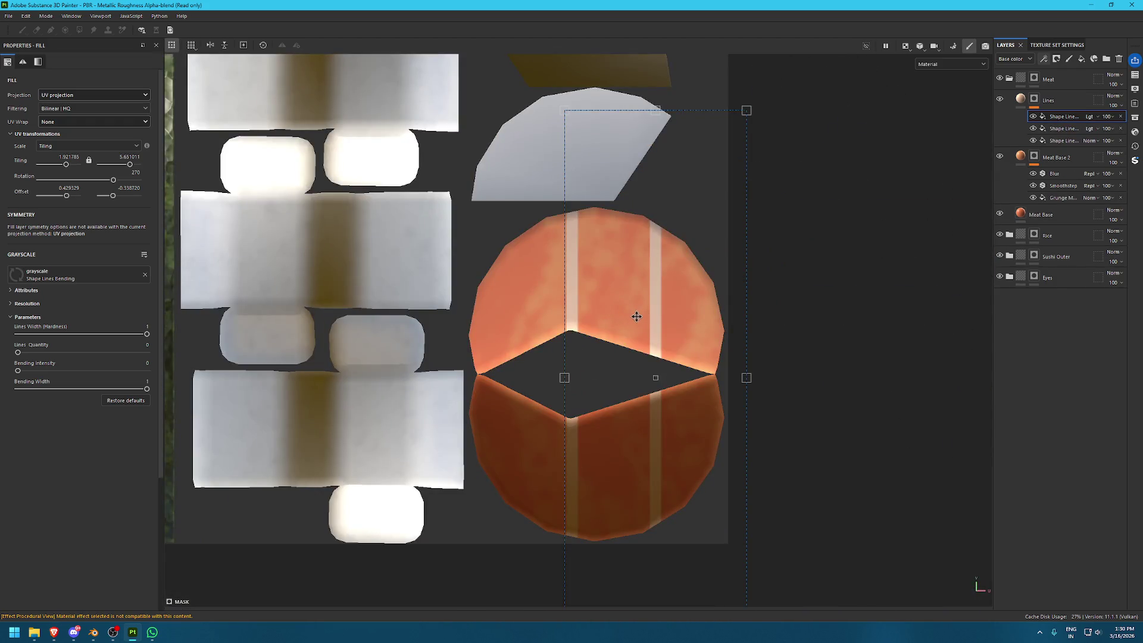
drag(637, 316, 483, 321)
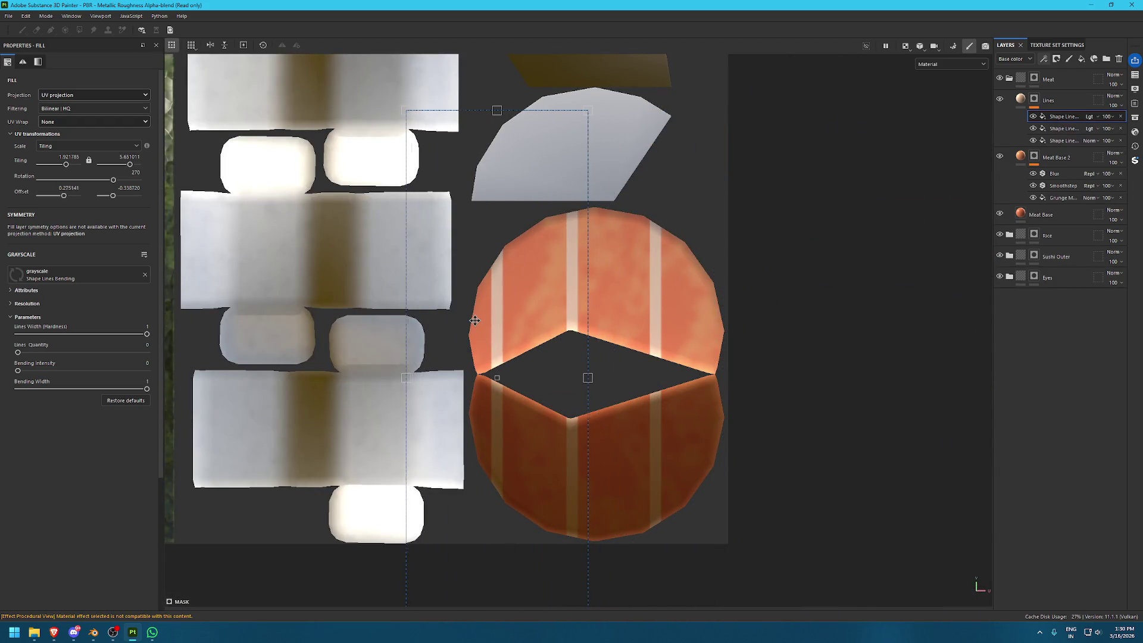
click(1064, 128)
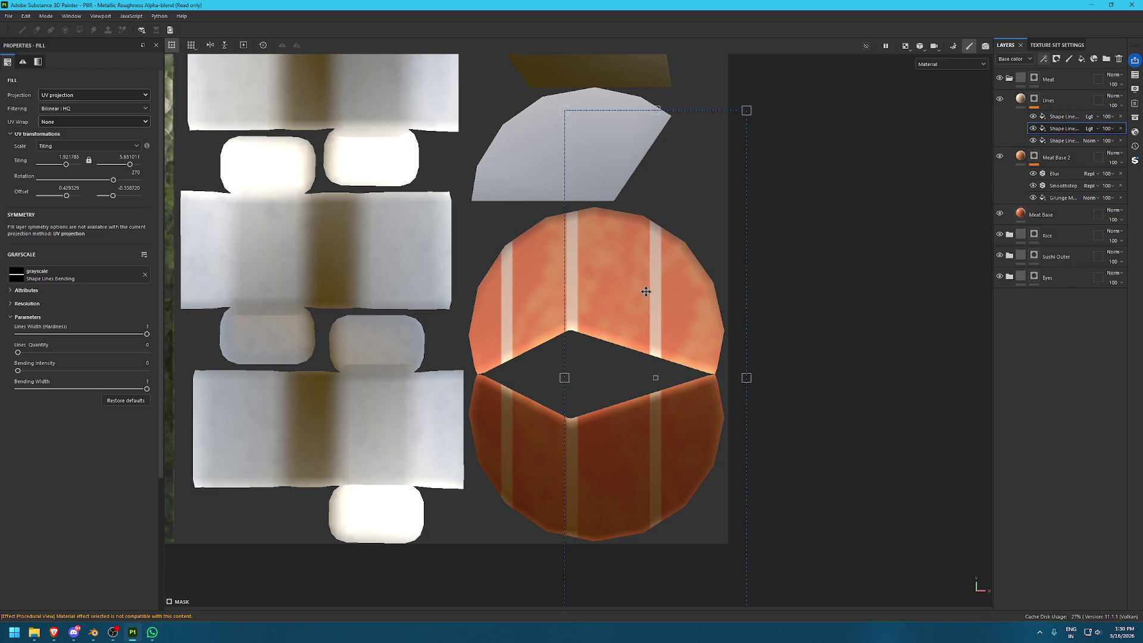
drag(644, 288, 654, 292)
key(F2)
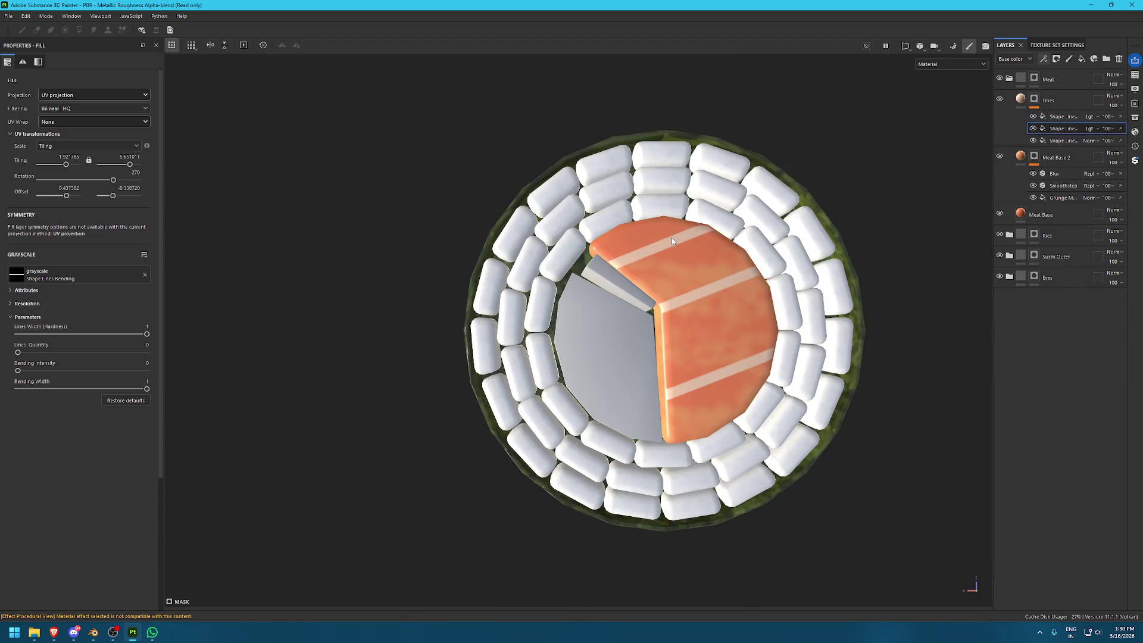
scroll(686, 236, up, 3)
mouse_move(686, 236)
alt+mouse_down()
mouse_move(1025, 234)
mouse_move(951, 285)
alt+mouse_up()
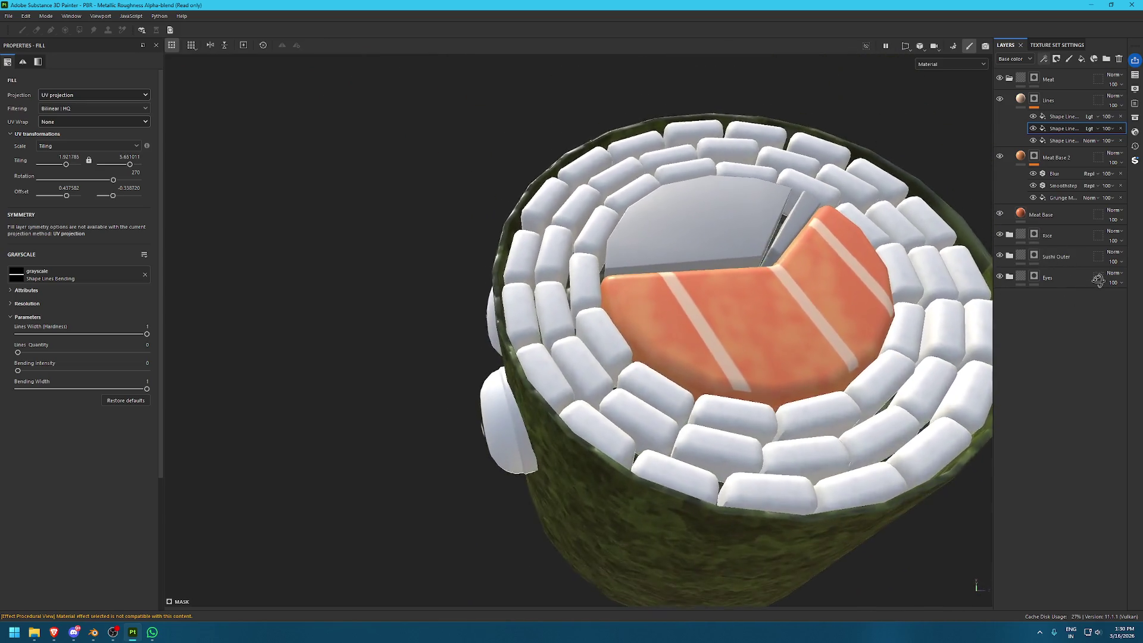
key(F3)
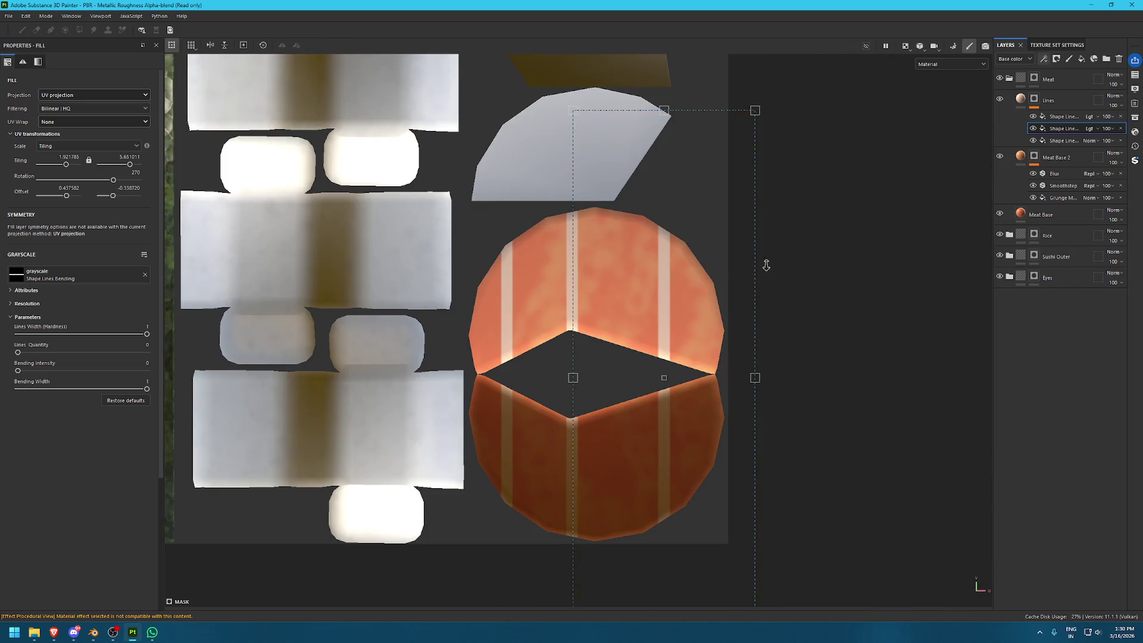
Set the stripe fill's UV Wrap to Repeat and nudge its offset slightly left
scroll(777, 267, down, 8)
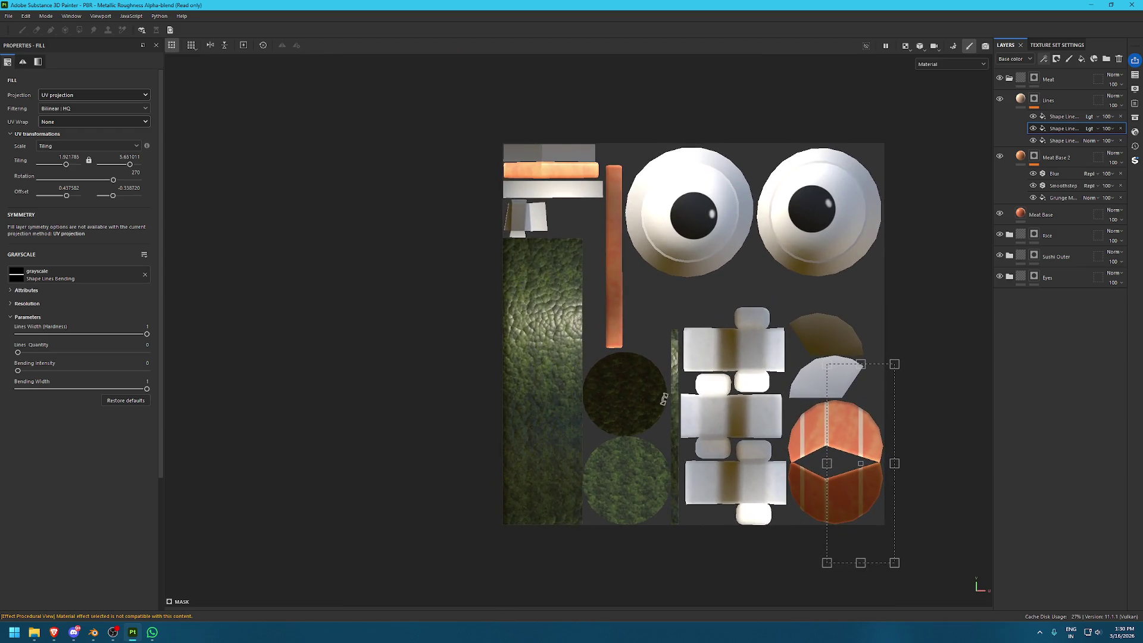
scroll(601, 170, up, 1)
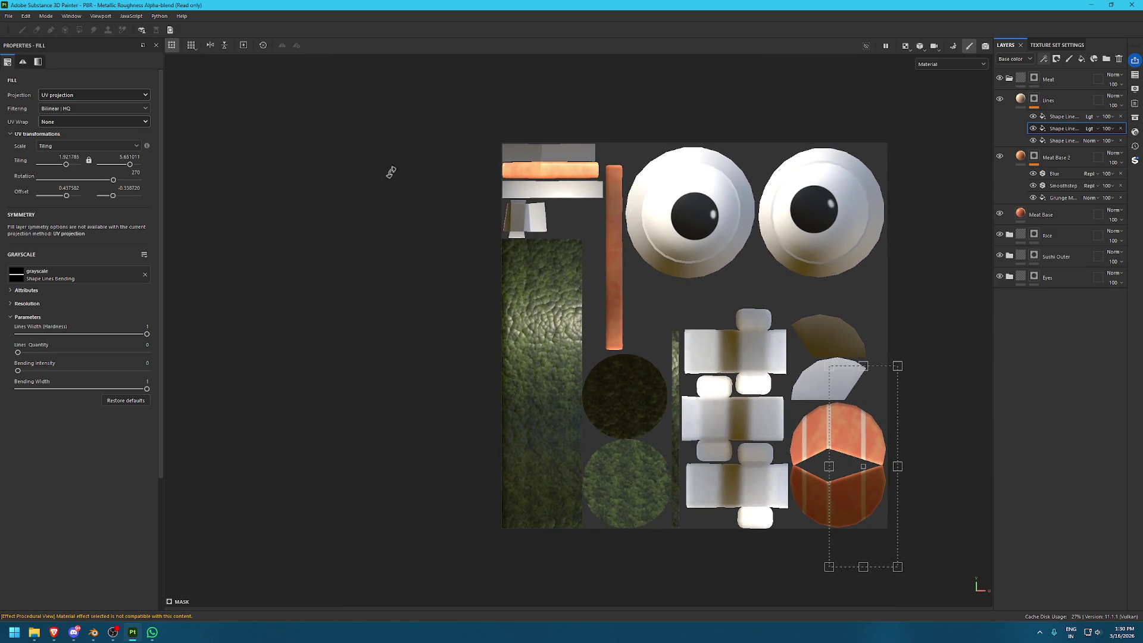
click(69, 122)
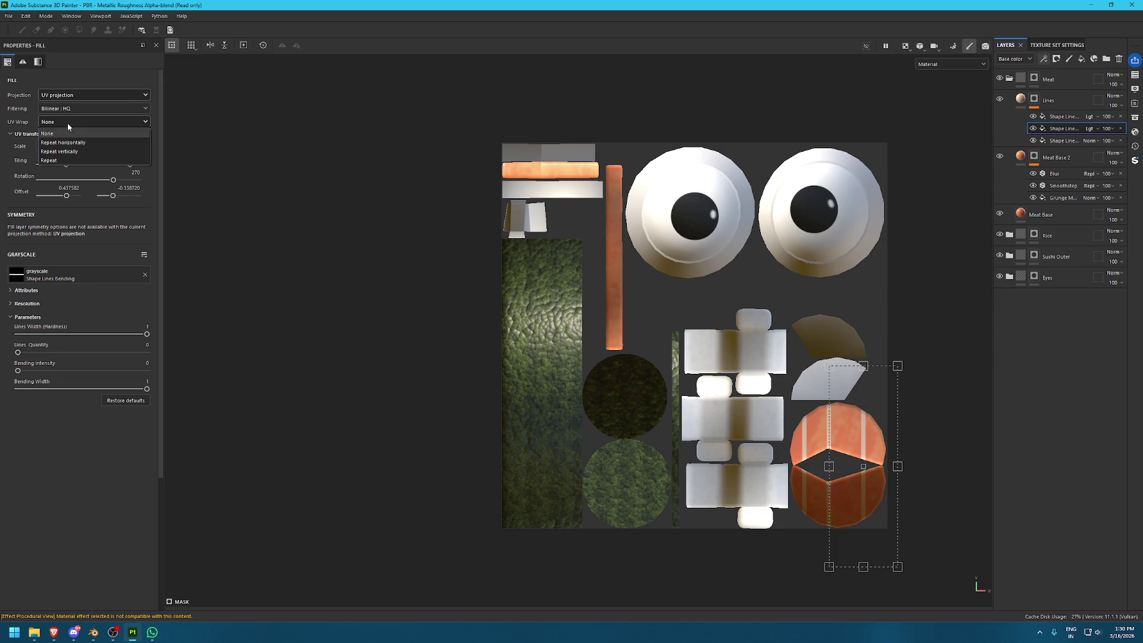
click(64, 161)
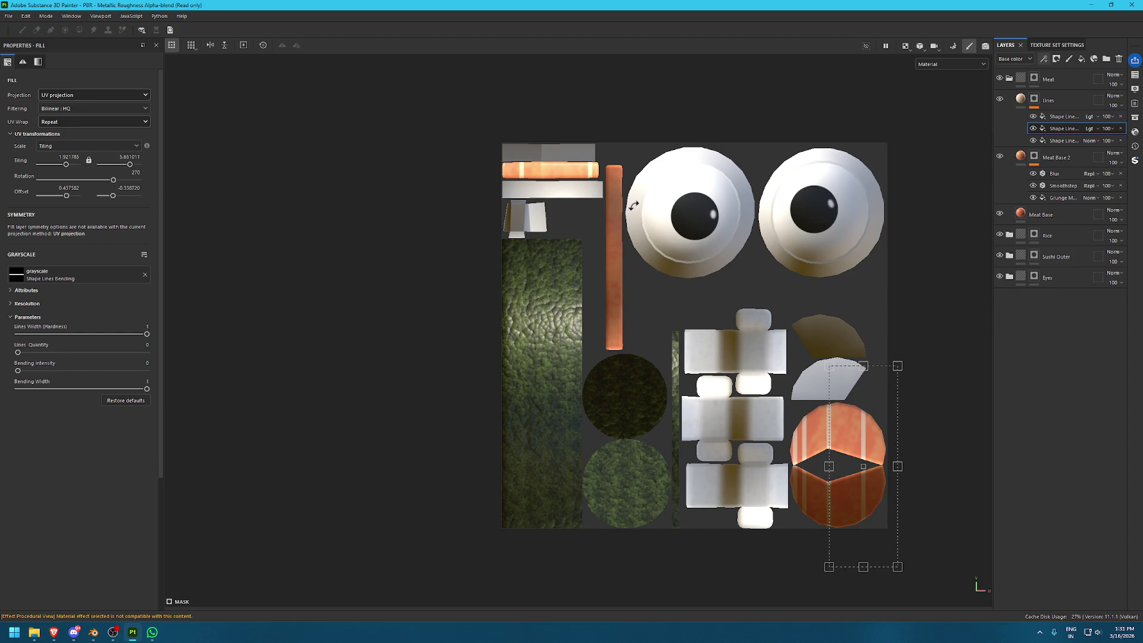
middle_drag(708, 283, 601, 105)
scroll(828, 453, up, 4)
drag(833, 455, 820, 456)
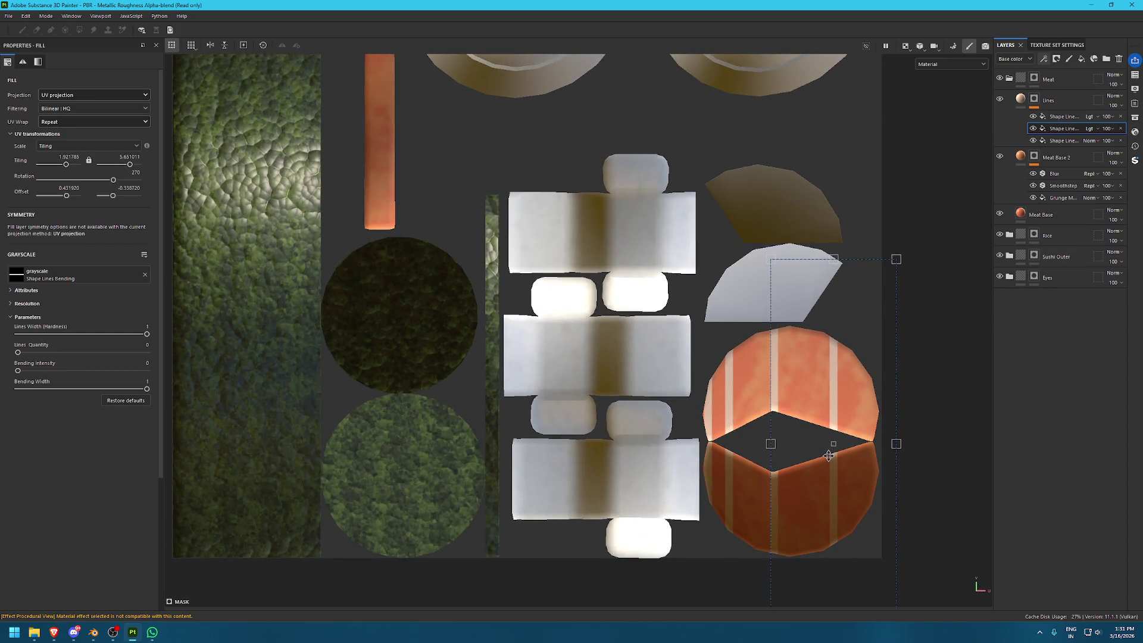
scroll(819, 456, down, 3)
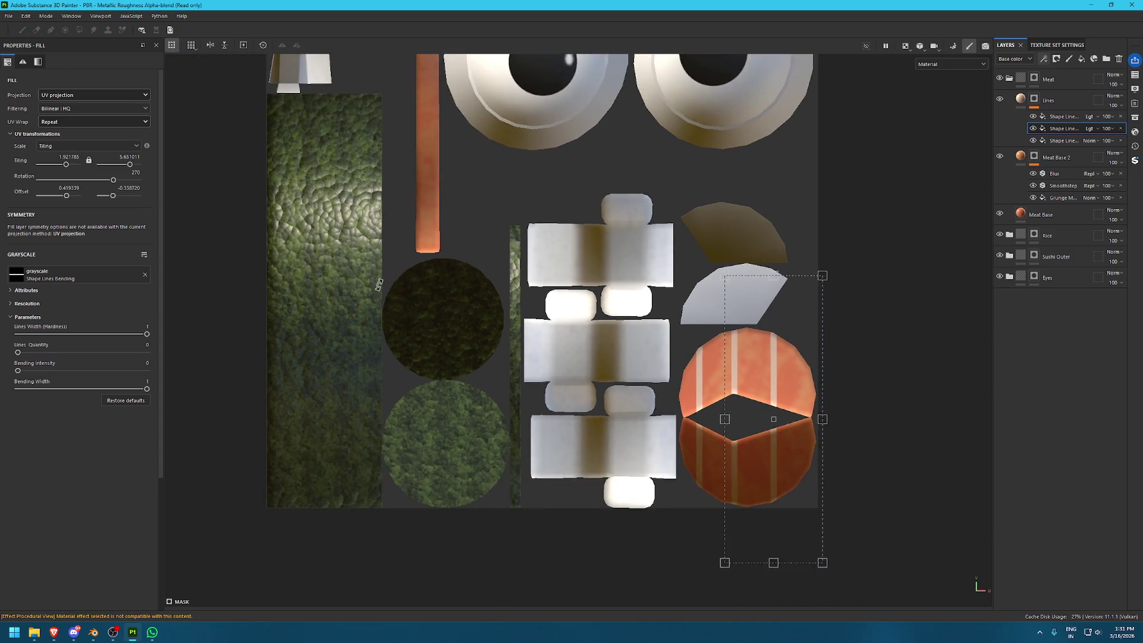
scroll(819, 456, down, 2)
Undo the offset nudge and orbit the 3D view in close around the salmon
key(F2)
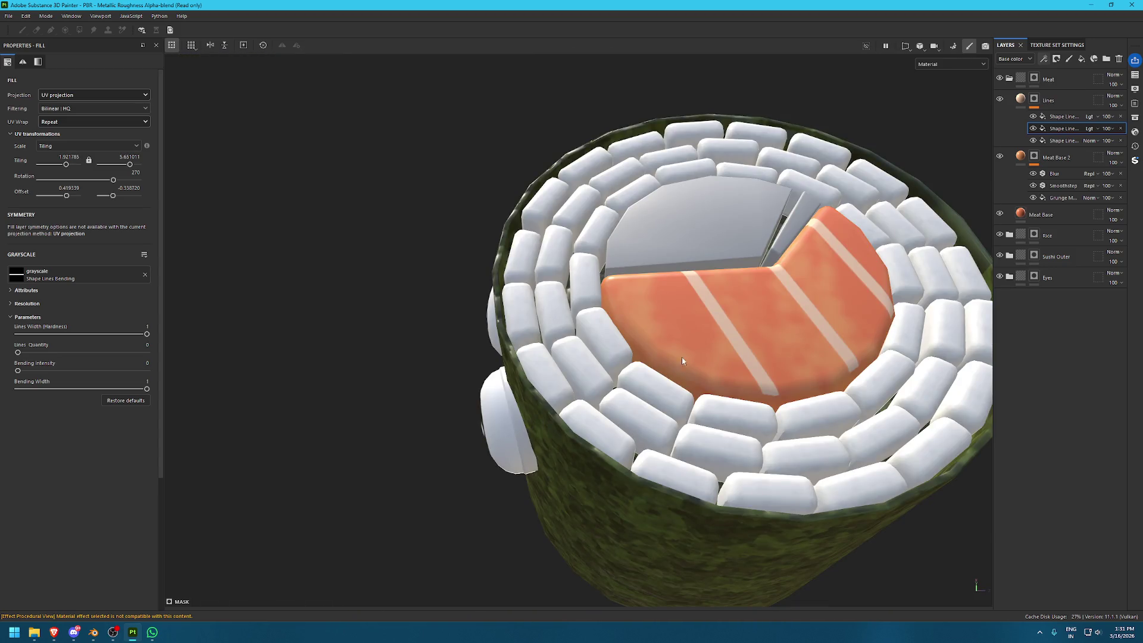
alt+drag(670, 367, 727, 454)
key(ctrl+z)
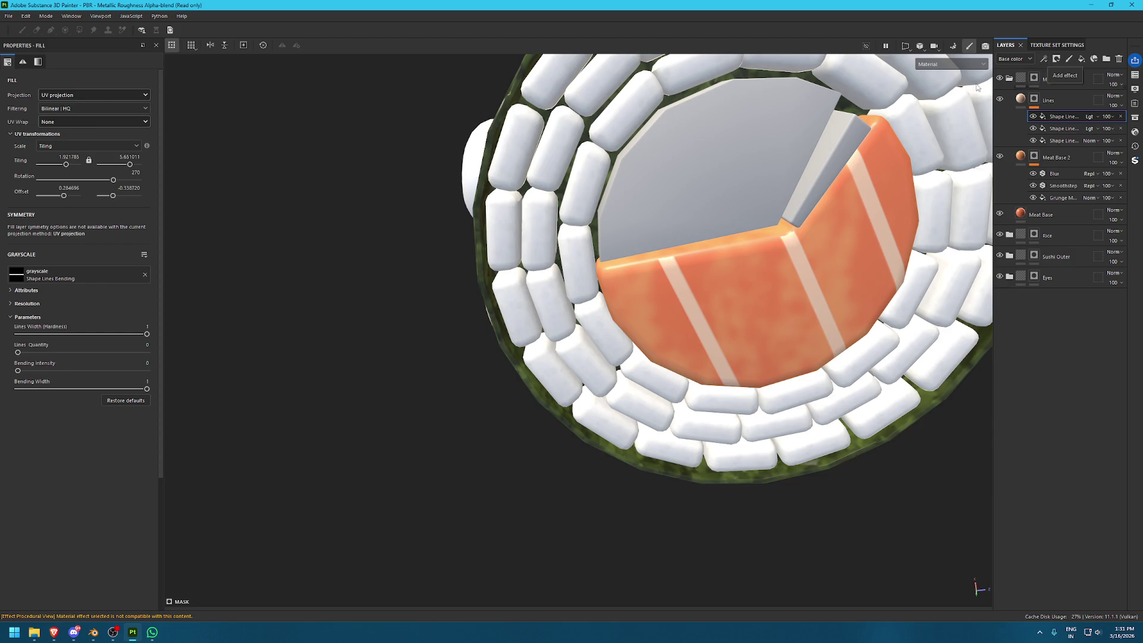
scroll(683, 262, up, 2)
alt+drag(683, 263, 645, 196)
scroll(809, 454, up, 5)
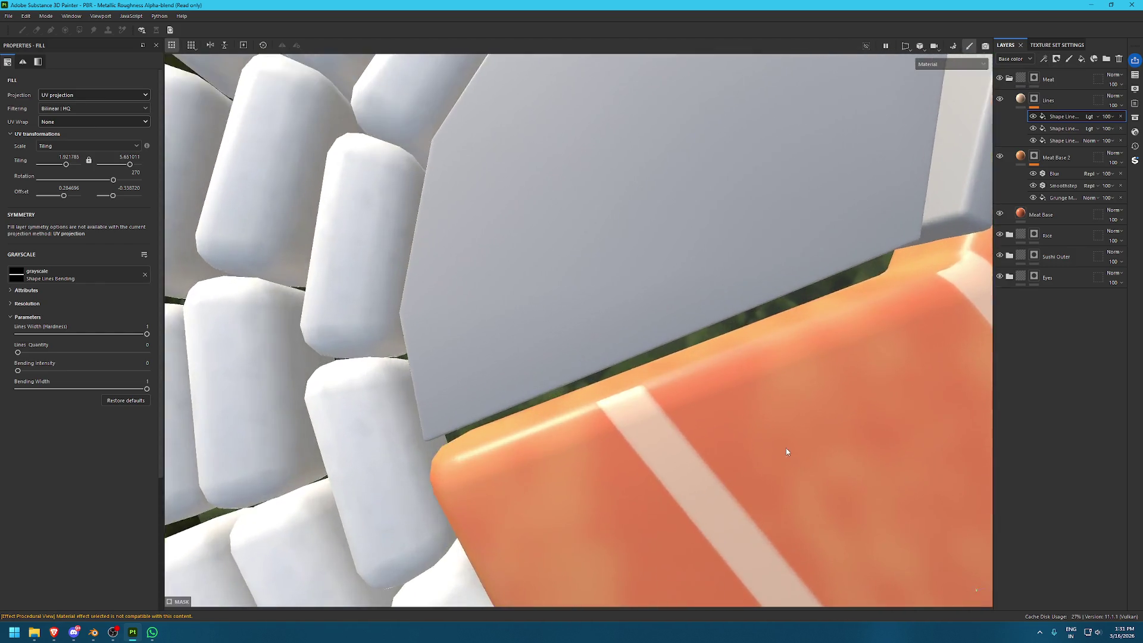
alt+drag(809, 454, 677, 418)
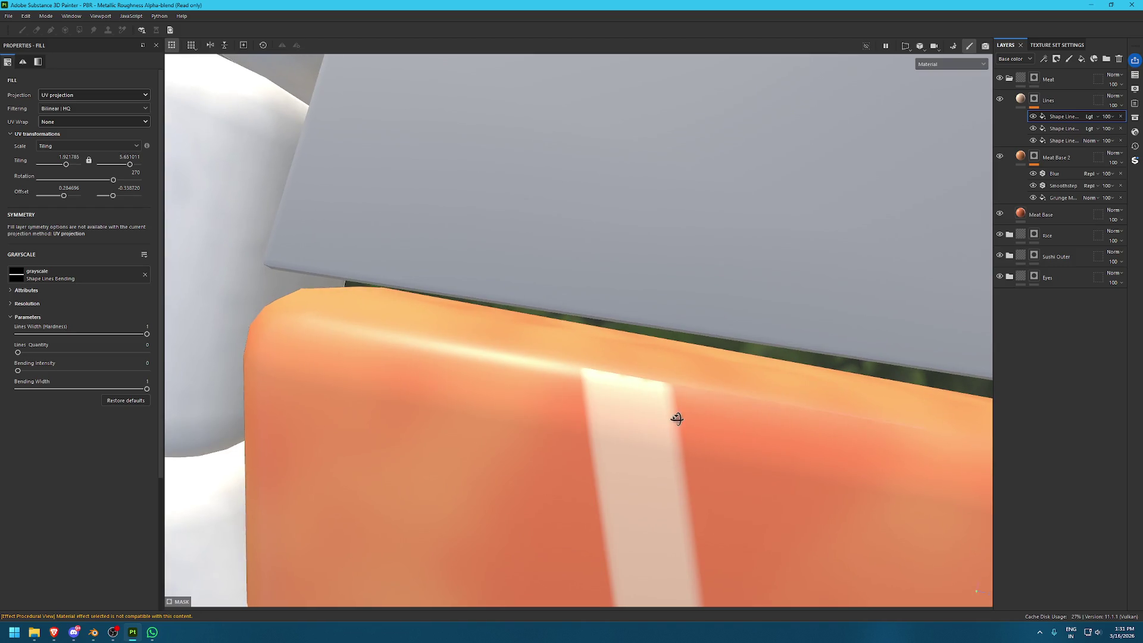
Add a Paint effect to Lines and paint a straight stripe extension up to the salmon edge
click(1043, 58)
click(1058, 70)
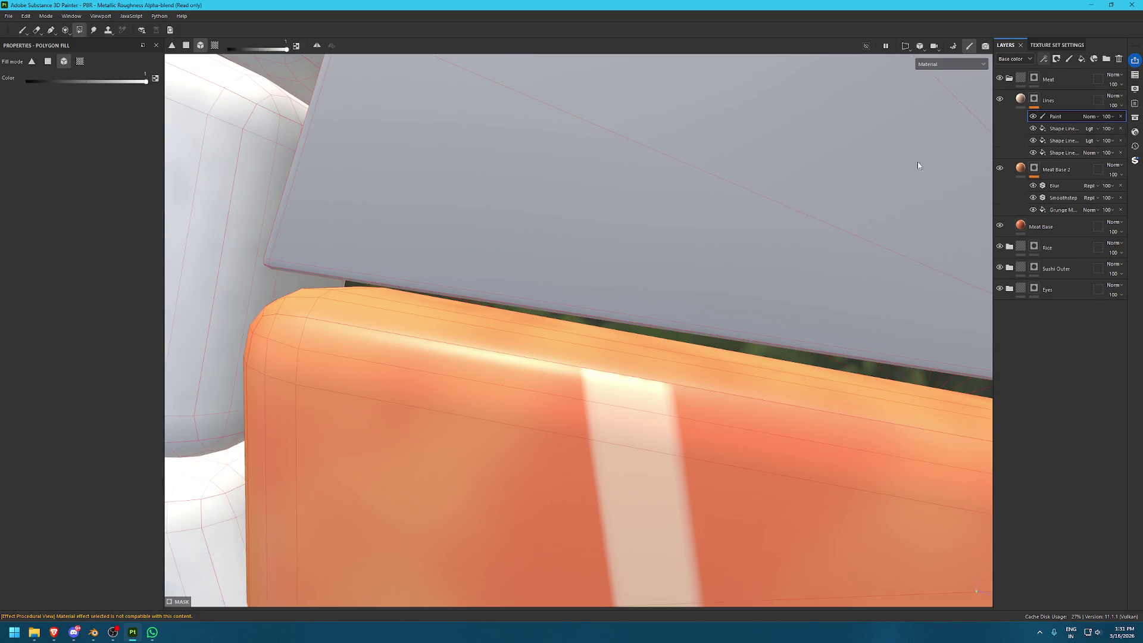
key(1)
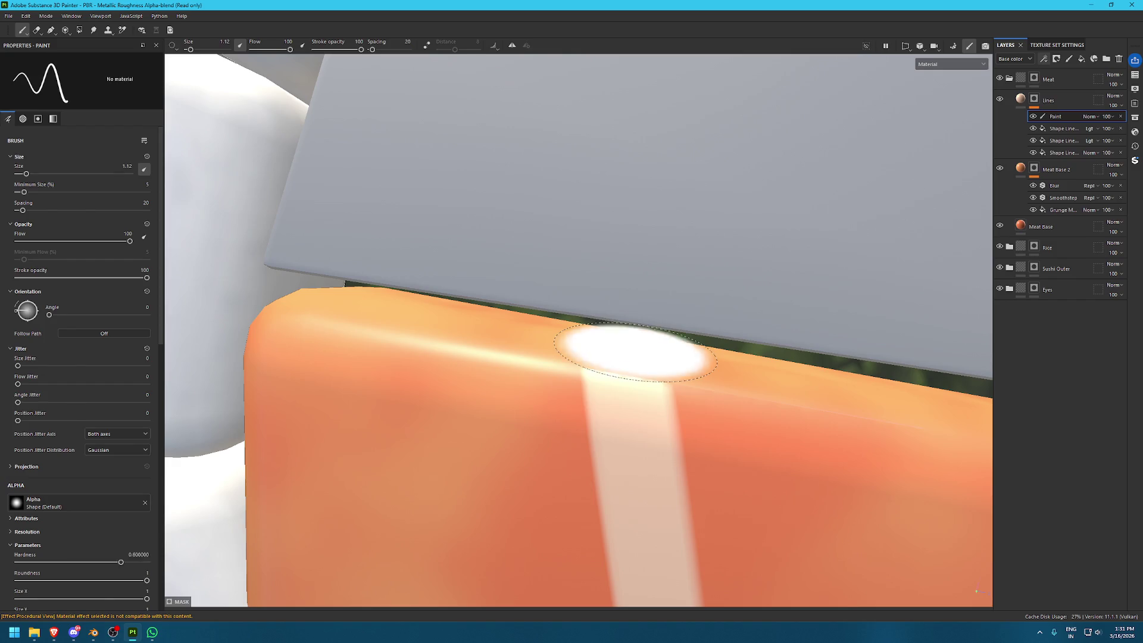
key(bracketleft)
key(bracketleft)
key(bracketleft)
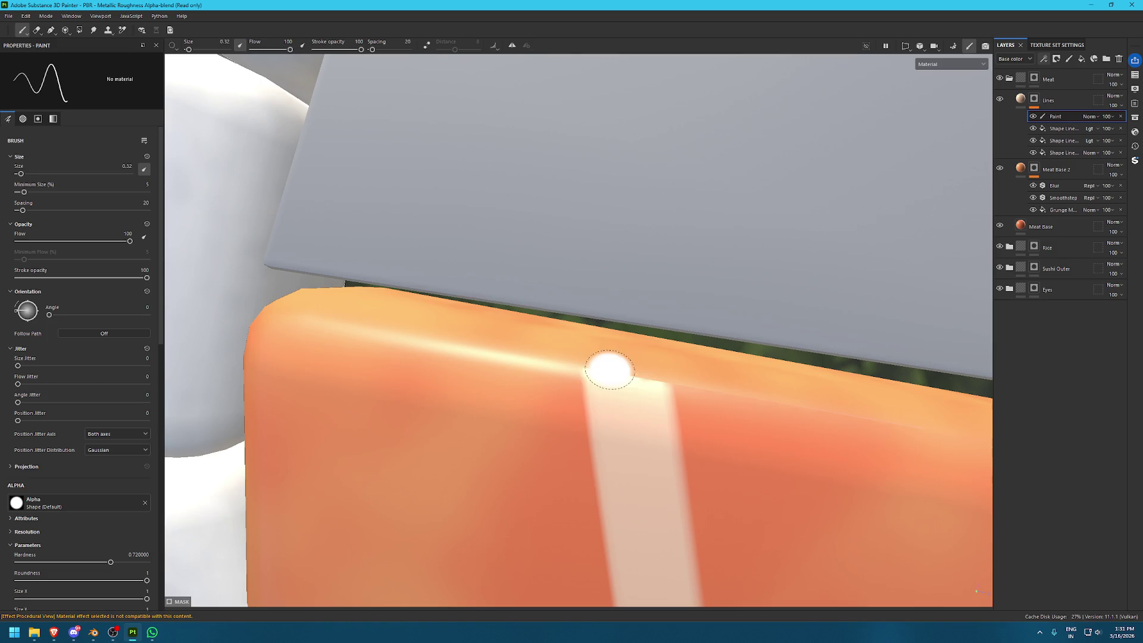
key(bracketright)
key(bracketright)
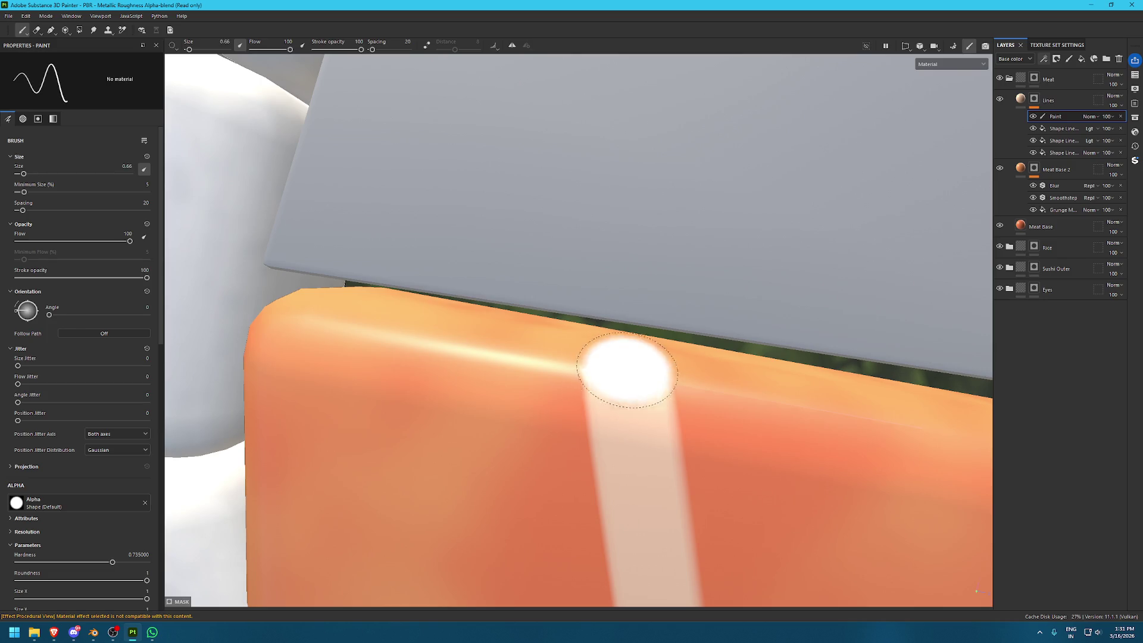
key(shift)
shift+click(628, 333)
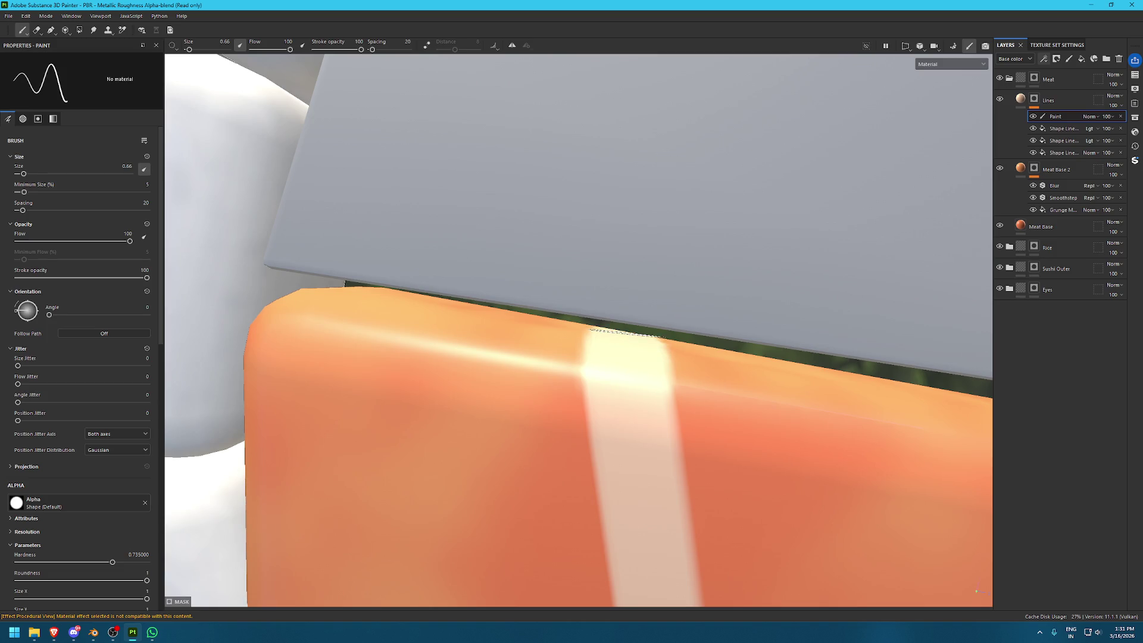
Orbit and zoom around the salmon to inspect the stripe ends along its edges
alt+drag(801, 383, 647, 403)
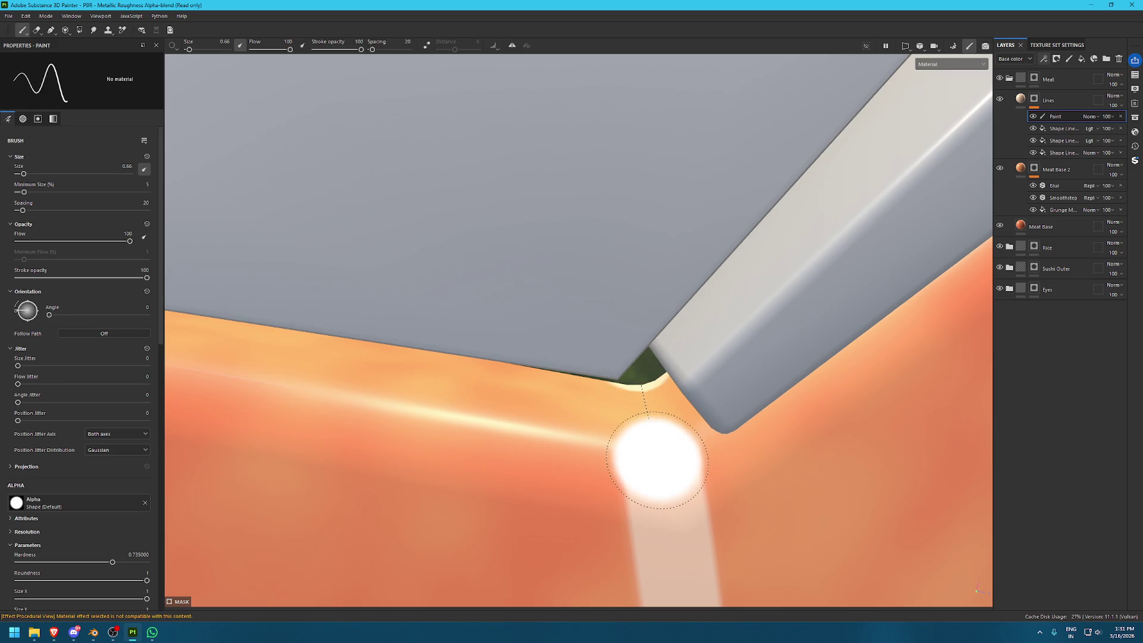
mouse_move(657, 457)
alt+mouse_down()
mouse_move(643, 390)
mouse_move(591, 331)
alt+mouse_up()
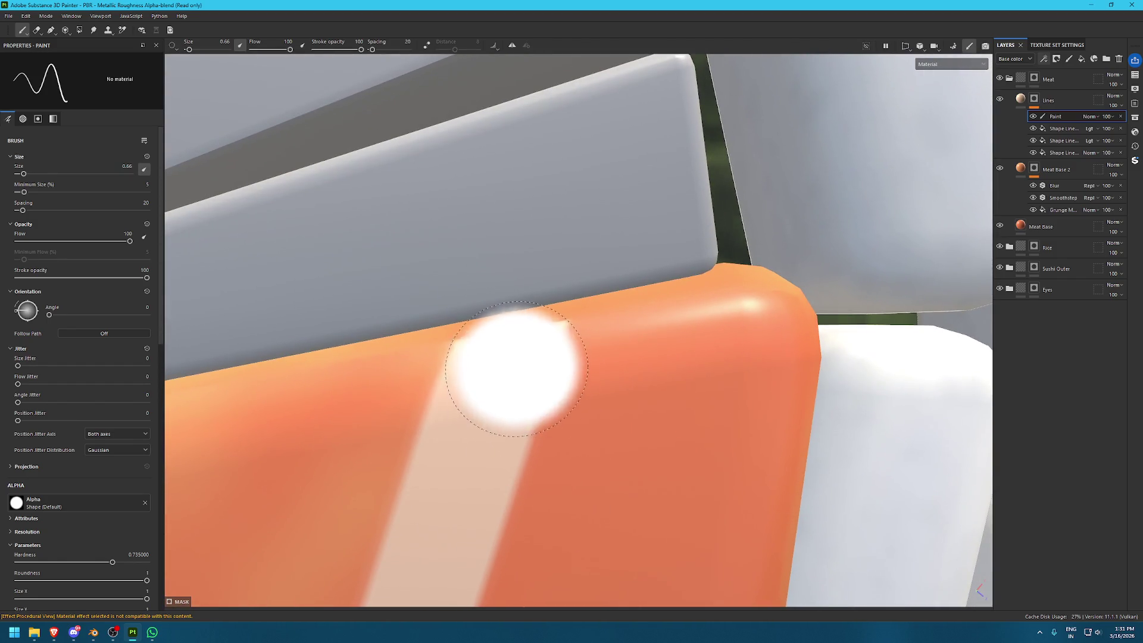
mouse_move(498, 332)
alt+right_down()
mouse_move(597, 571)
mouse_move(493, 301)
alt+right_up()
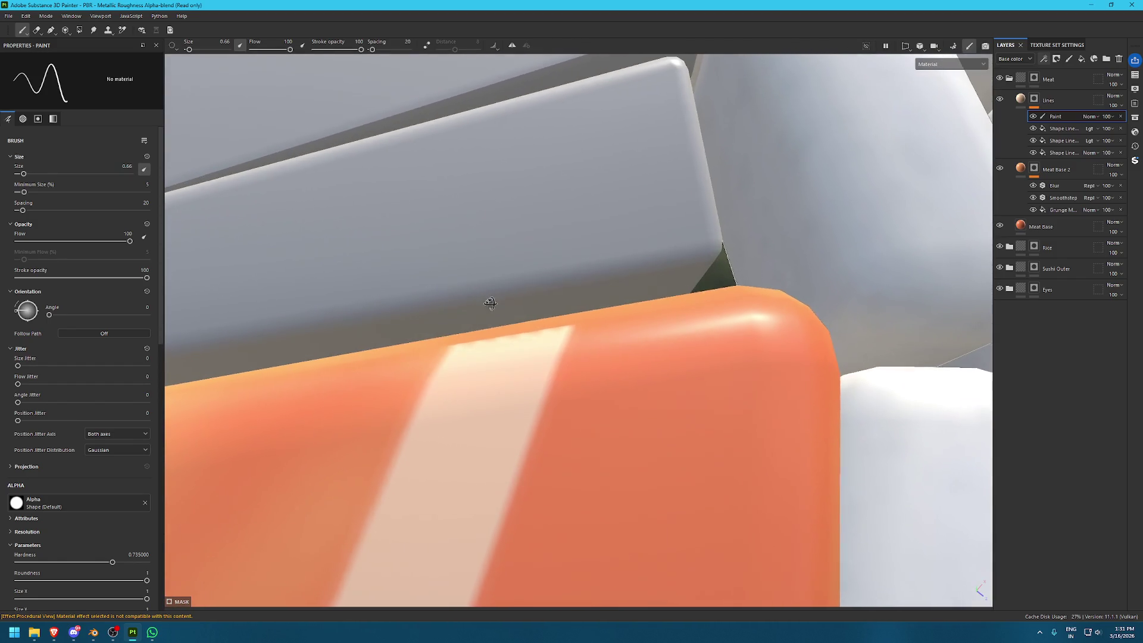
mouse_move(510, 354)
alt+mouse_down()
mouse_move(594, 384)
mouse_move(640, 246)
alt+mouse_up()
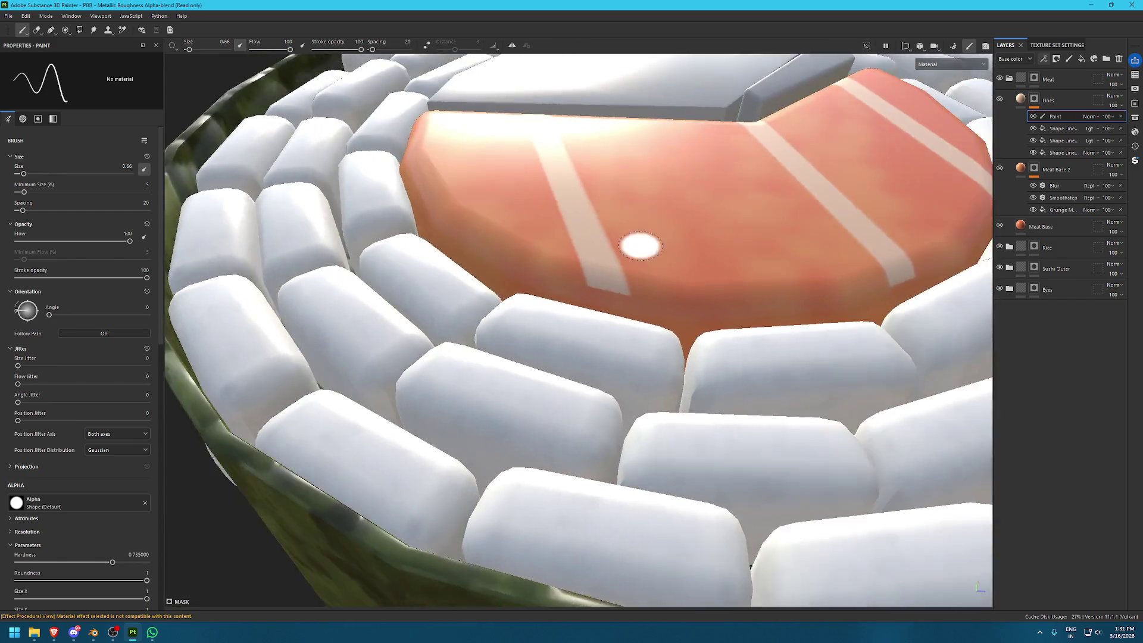
alt+right_drag(640, 245, 607, 382)
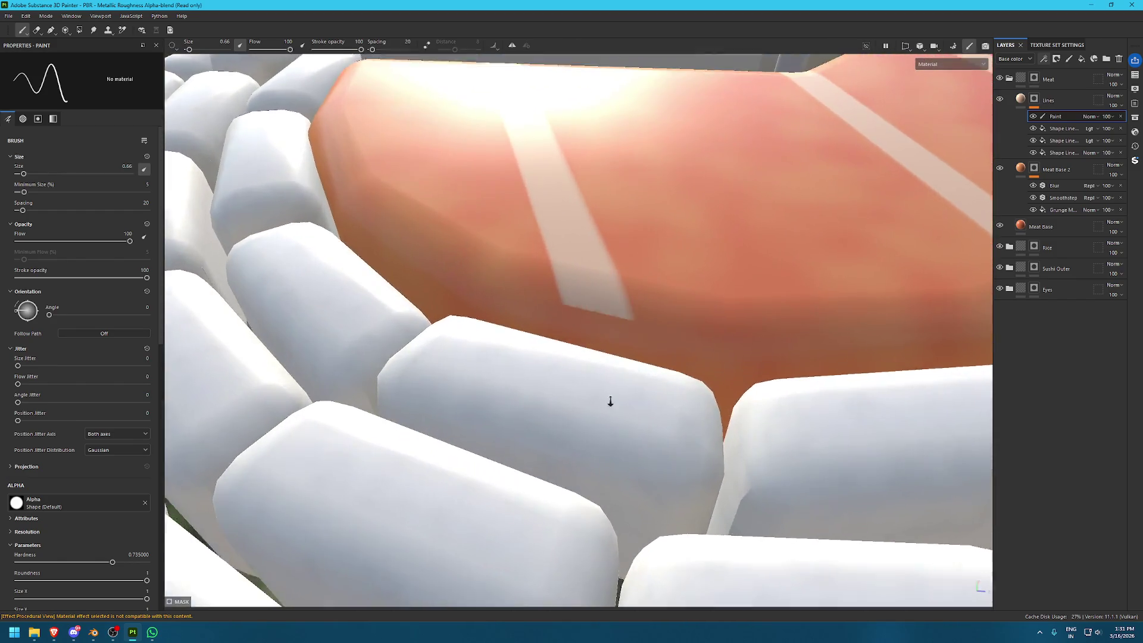
alt+right_drag(592, 302, 632, 408)
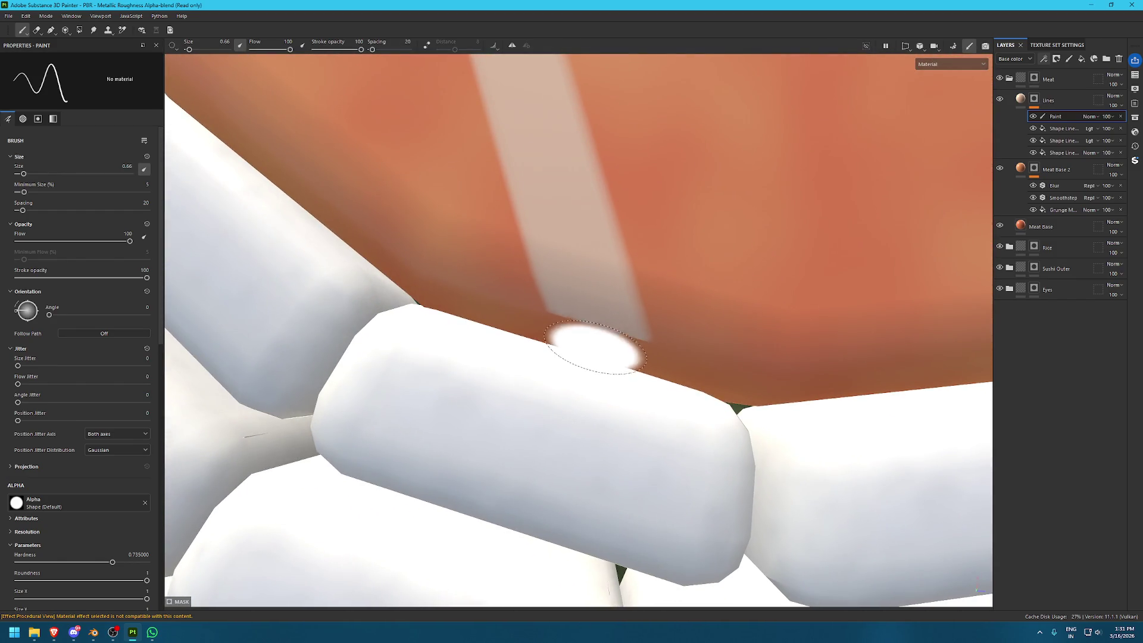
alt+drag(596, 312, 678, 306)
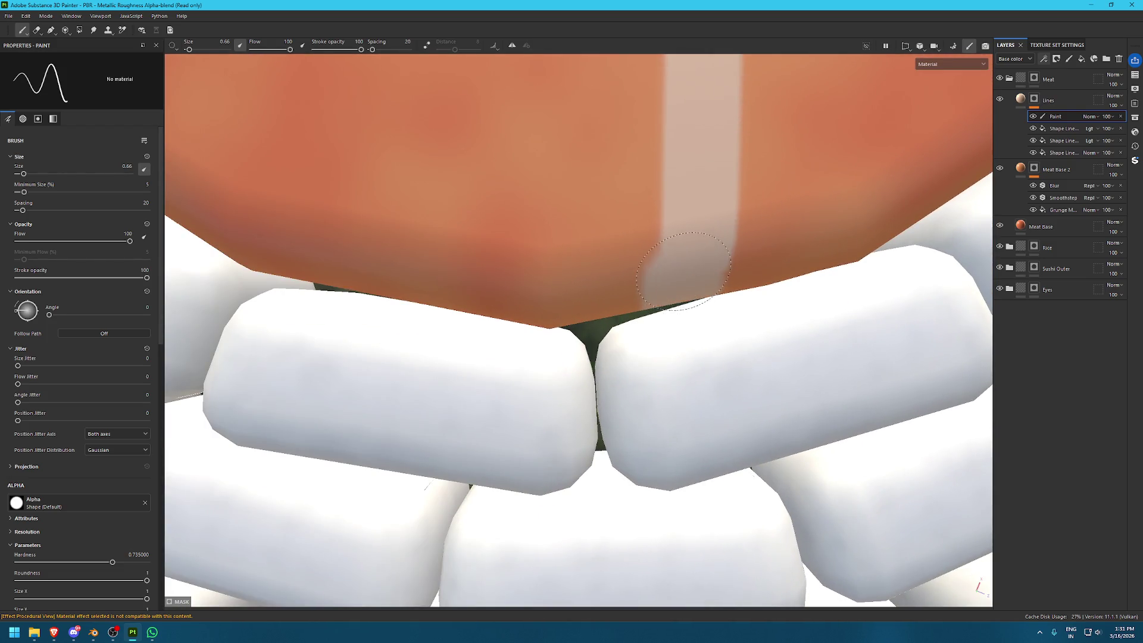
alt+drag(683, 270, 612, 276)
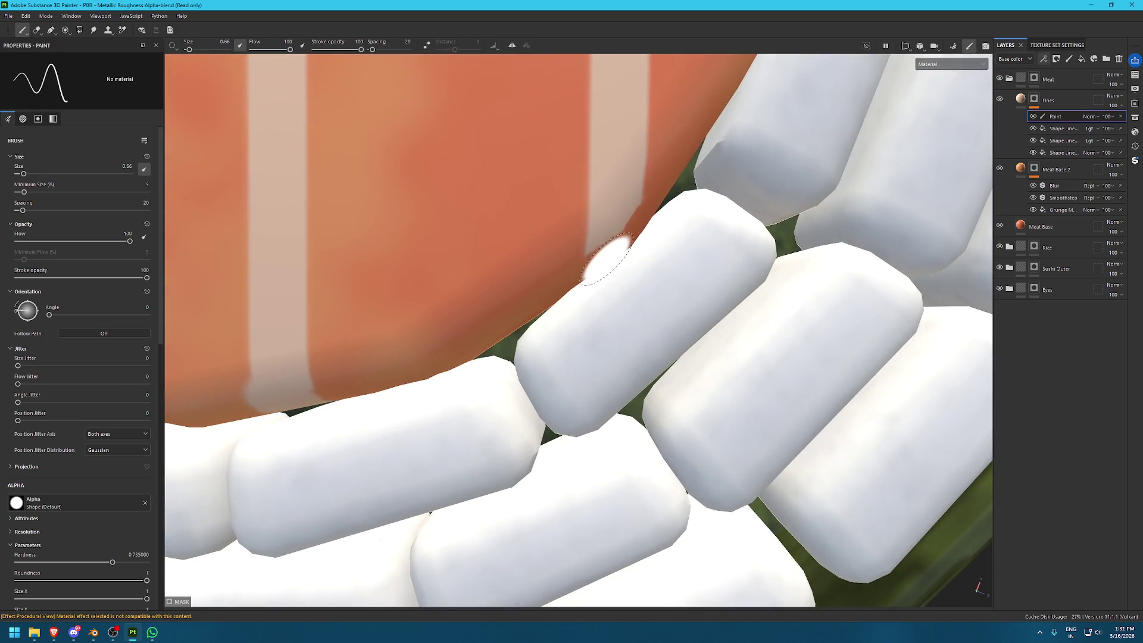
alt+drag(615, 197, 592, 330)
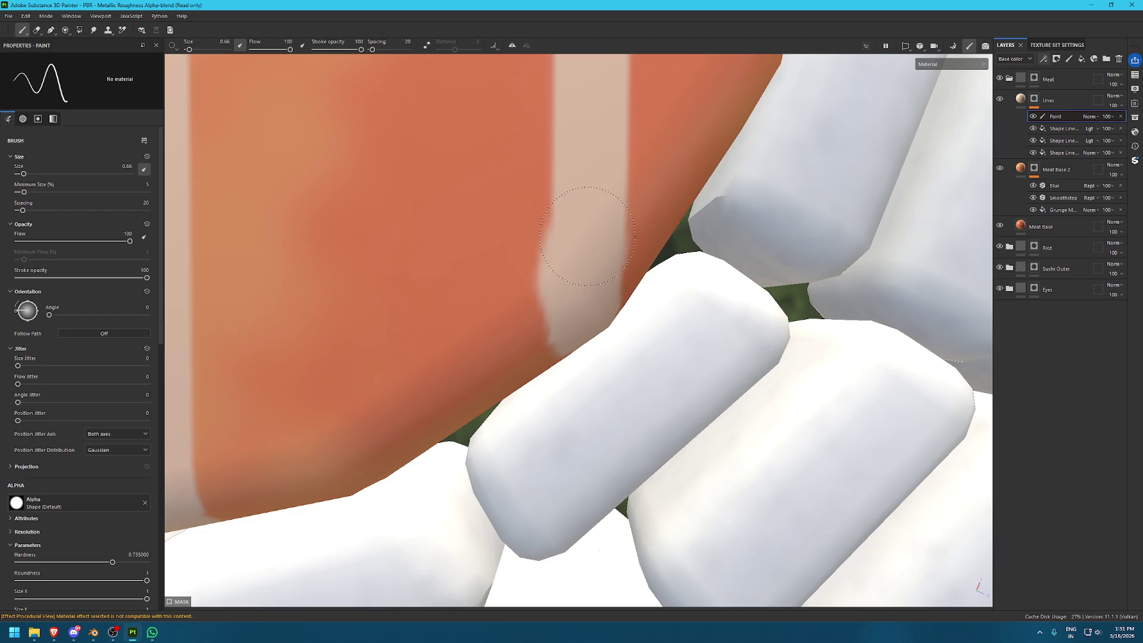
scroll(587, 236, down, 10)
alt+drag(497, 247, 657, 260)
scroll(657, 260, up, 8)
alt+drag(520, 244, 517, 260)
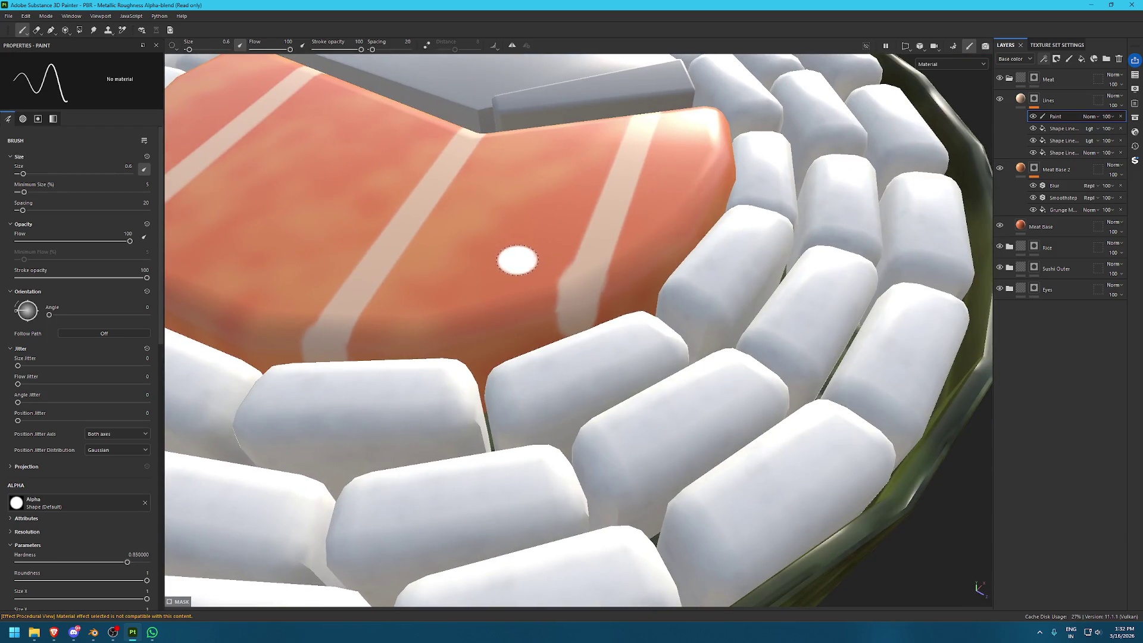
scroll(544, 297, down, 3)
mouse_move(559, 281)
alt+mouse_down()
mouse_move(241, 231)
mouse_move(250, 298)
alt+mouse_up()
scroll(241, 231, down, 3)
scroll(250, 298, up, 5)
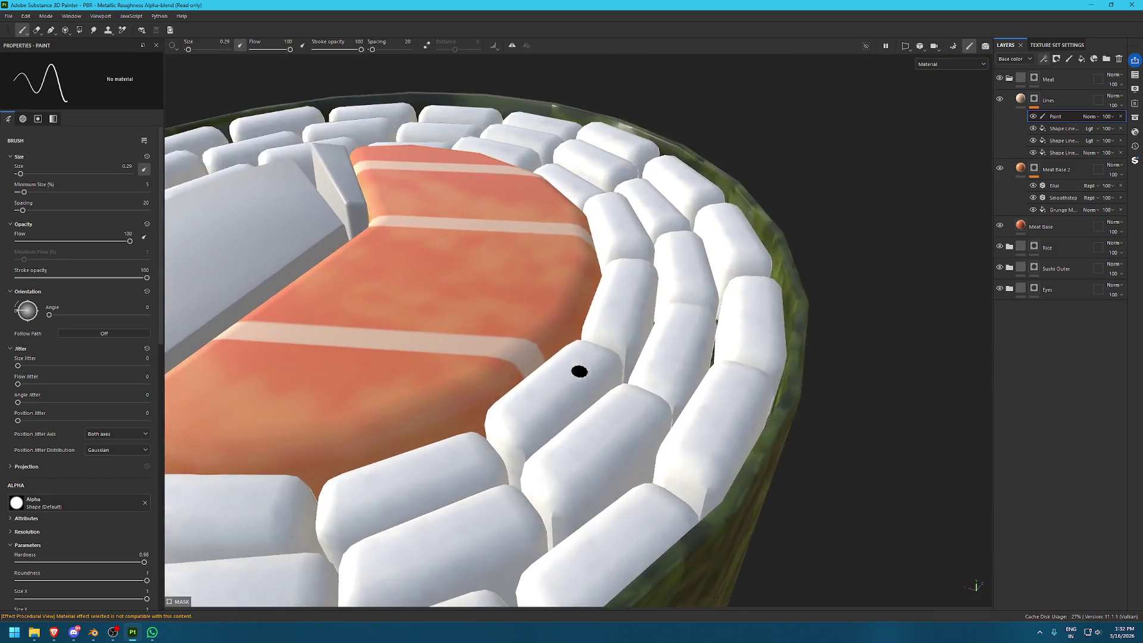